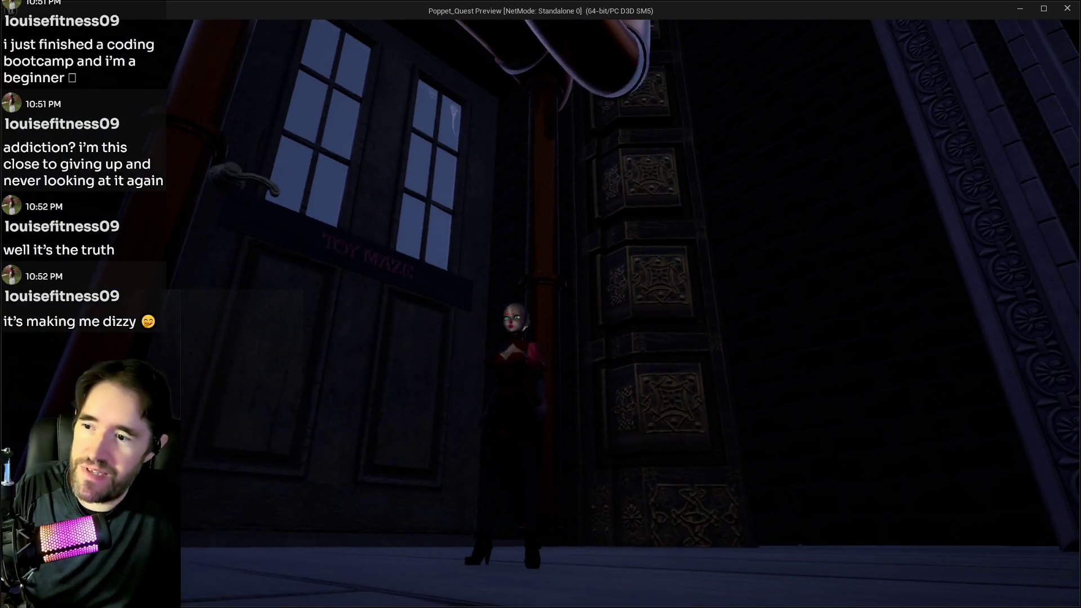
Run through the door into the pipe-filled room, past the pipe tower and purple portal
key("w")
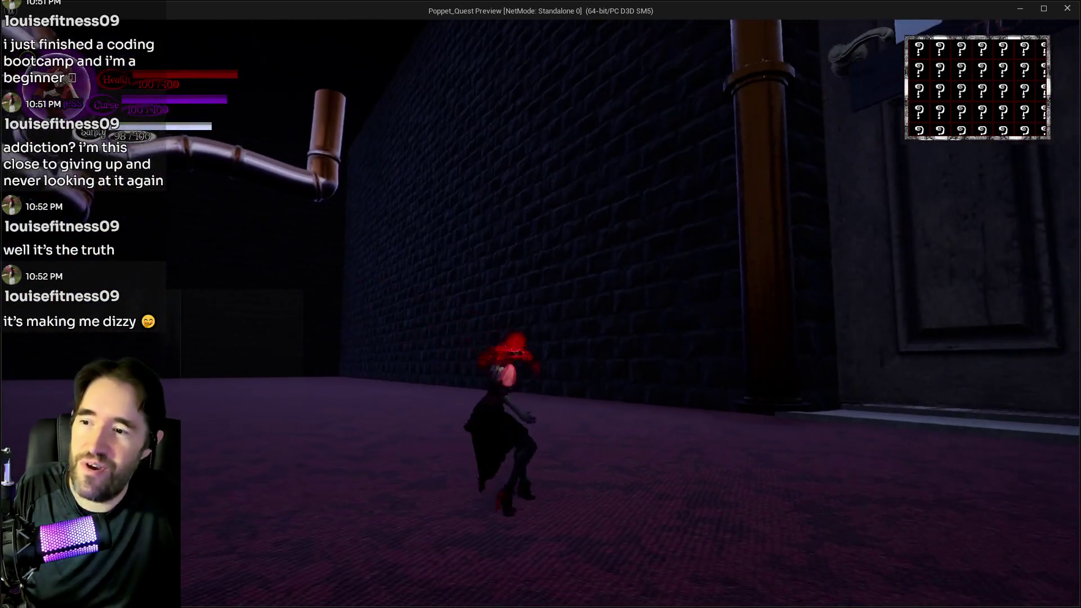
key("w")
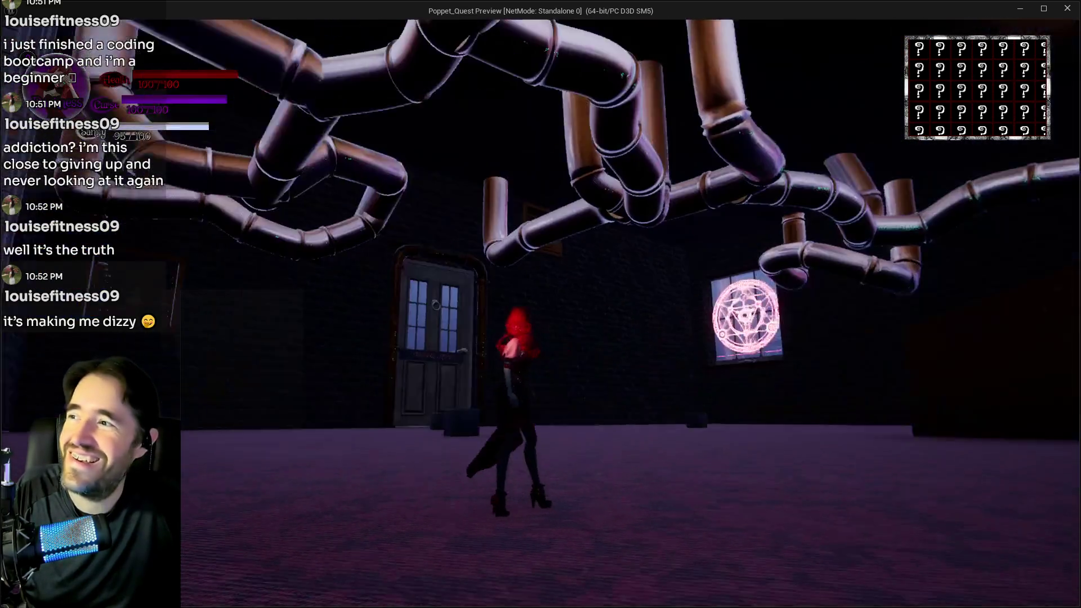
key("w")
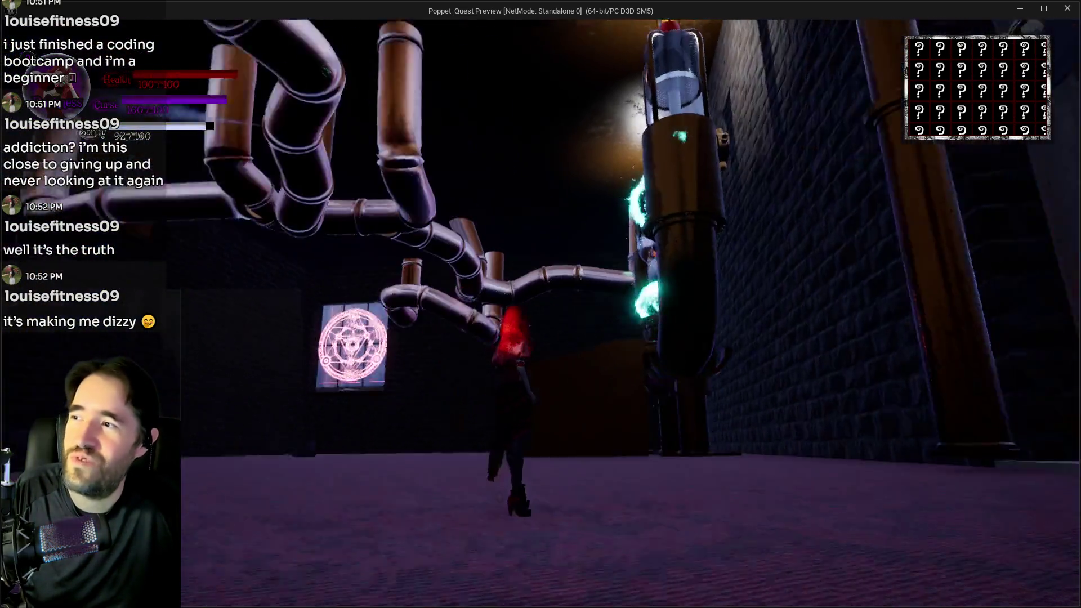
key("w")
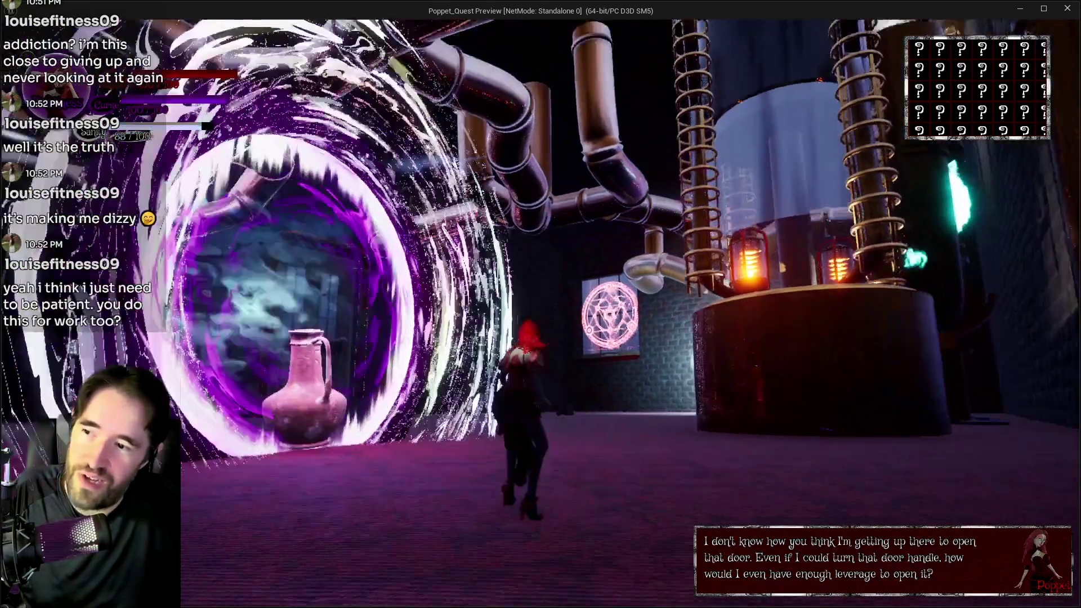
key("w")
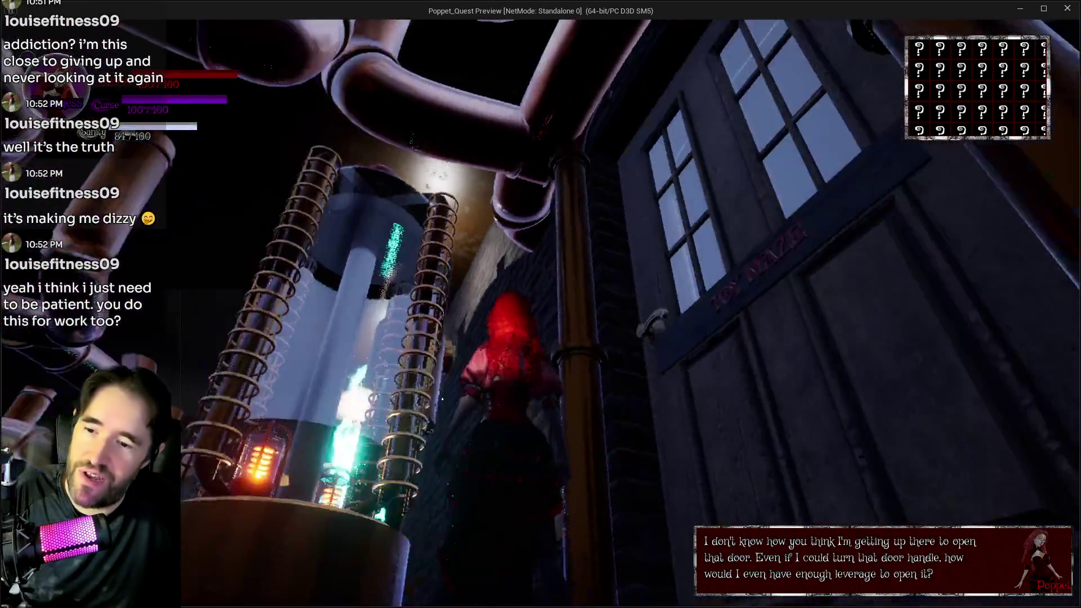
key("w")
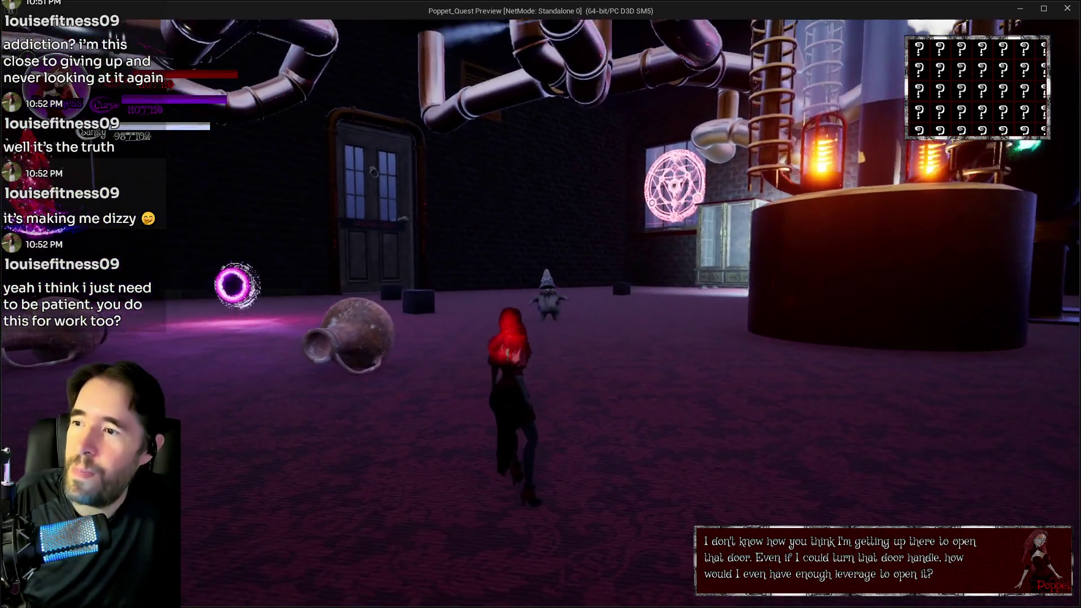
Continue to the golden pillars, past the cabinets and grandfather clock, and escape the monster
key("w")
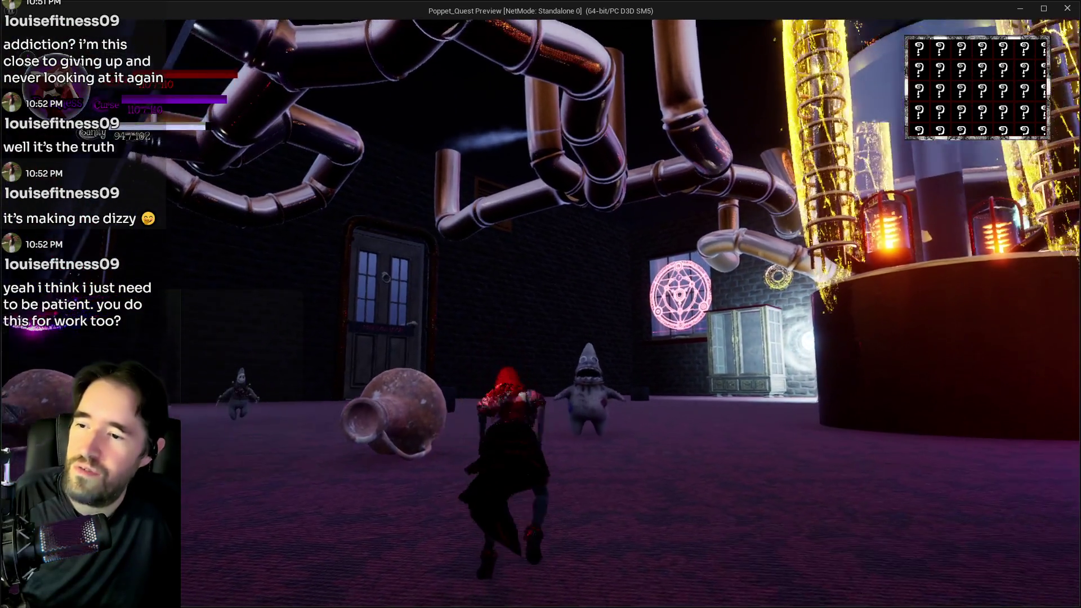
key("w")
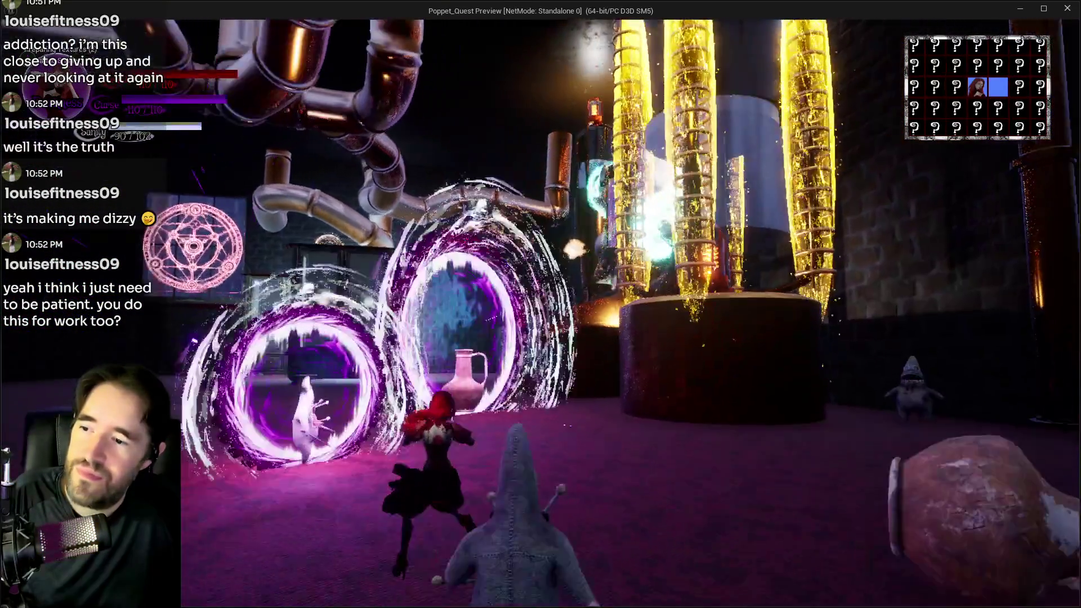
key("w")
key("w")
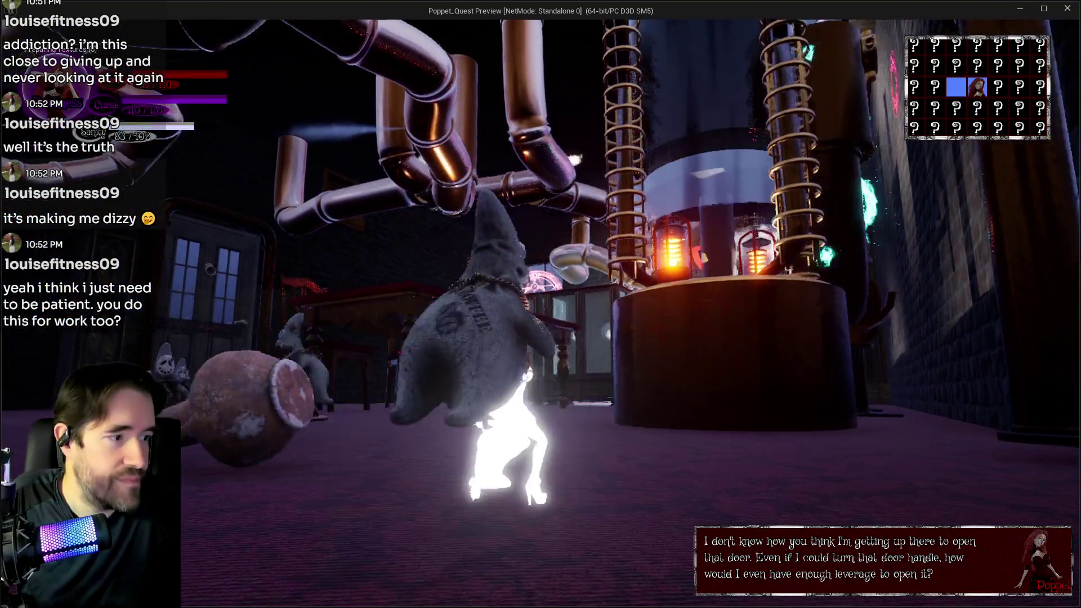
key("w")
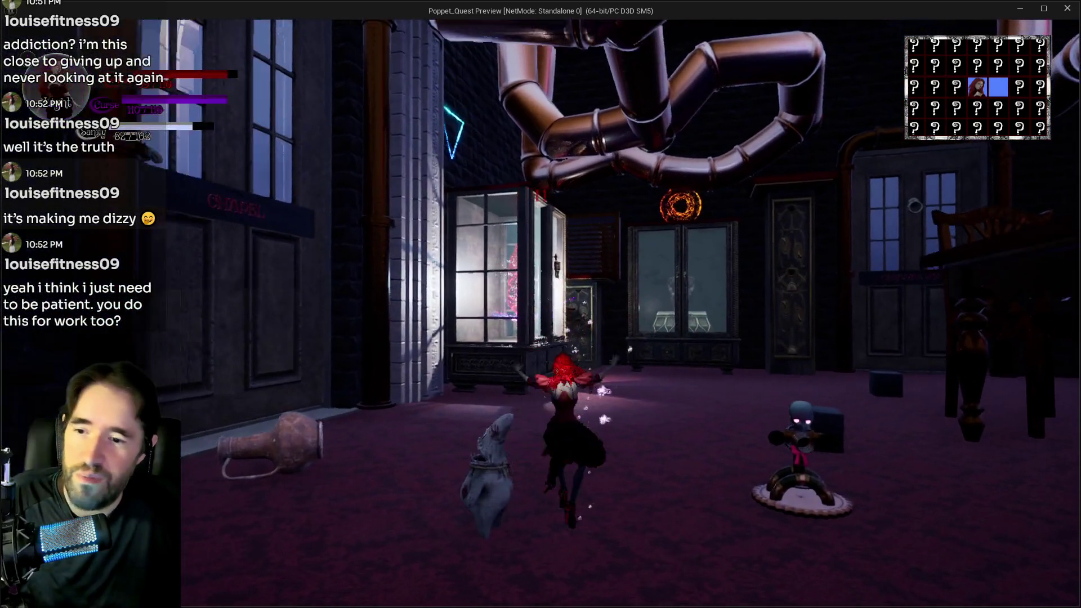
key("w")
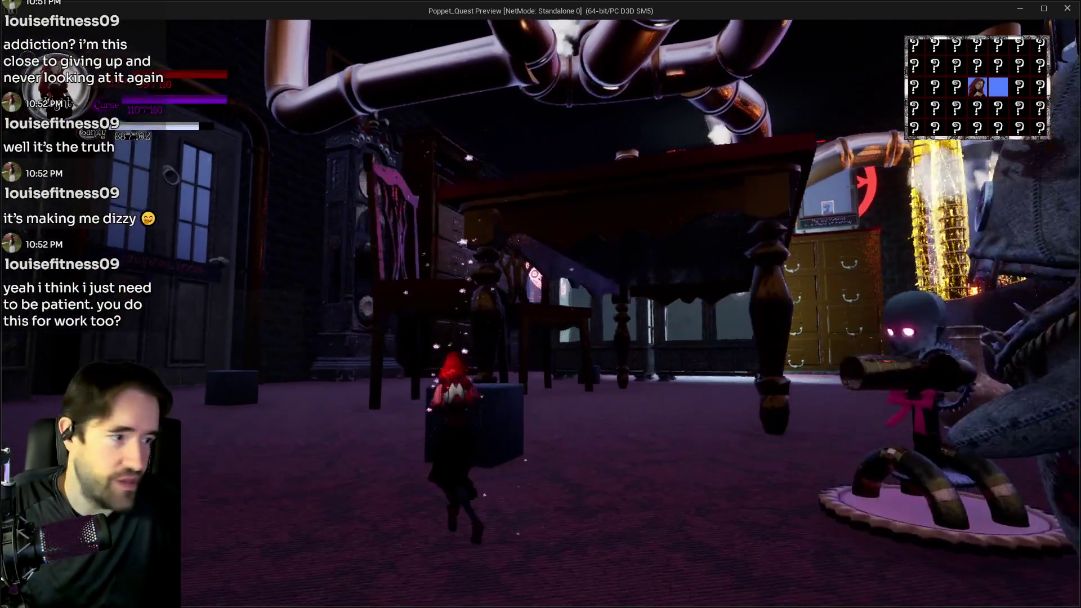
key("w")
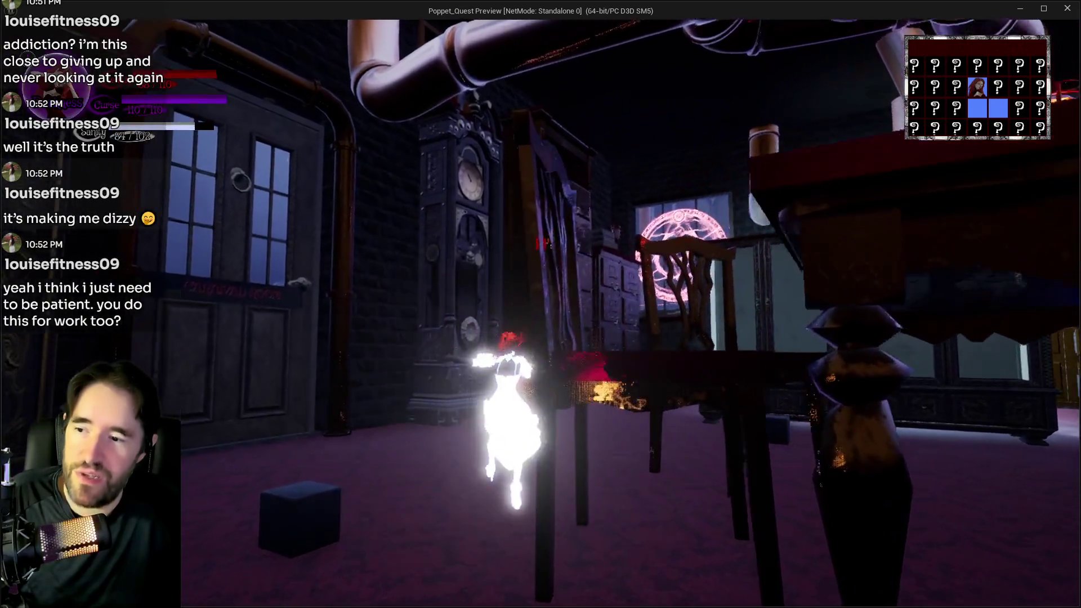
key("w")
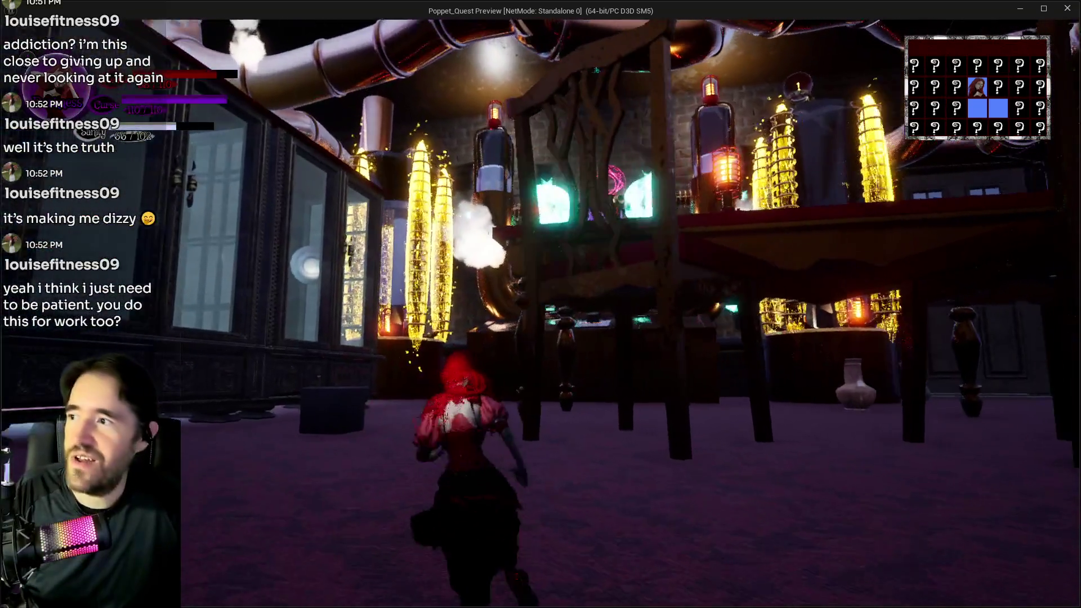
key("w")
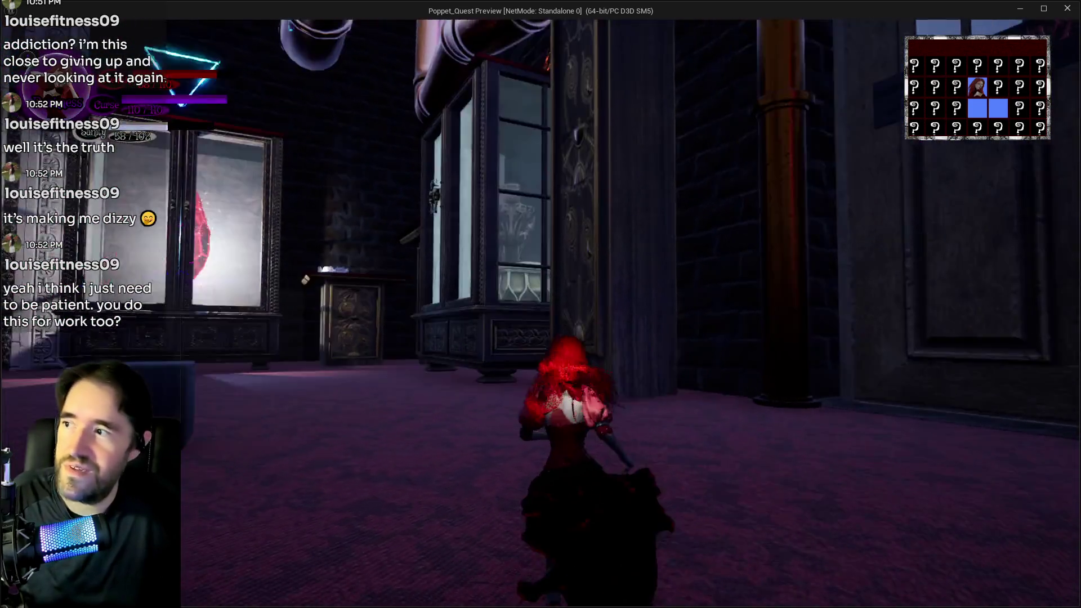
Run past the magic-circle window and glass cabinet, through the ladder room and doorway
key("a")
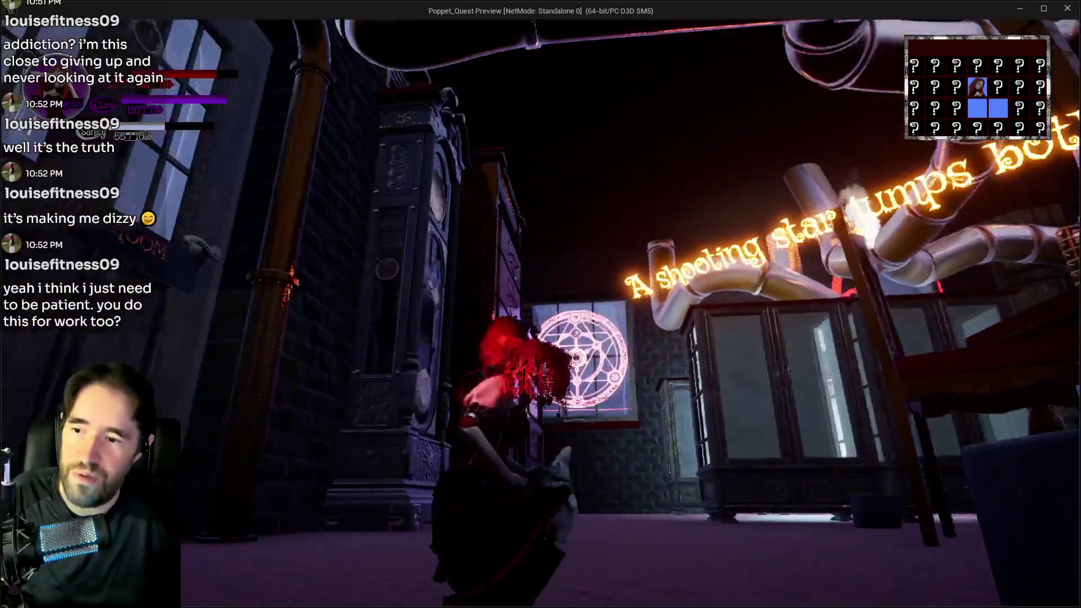
key("w")
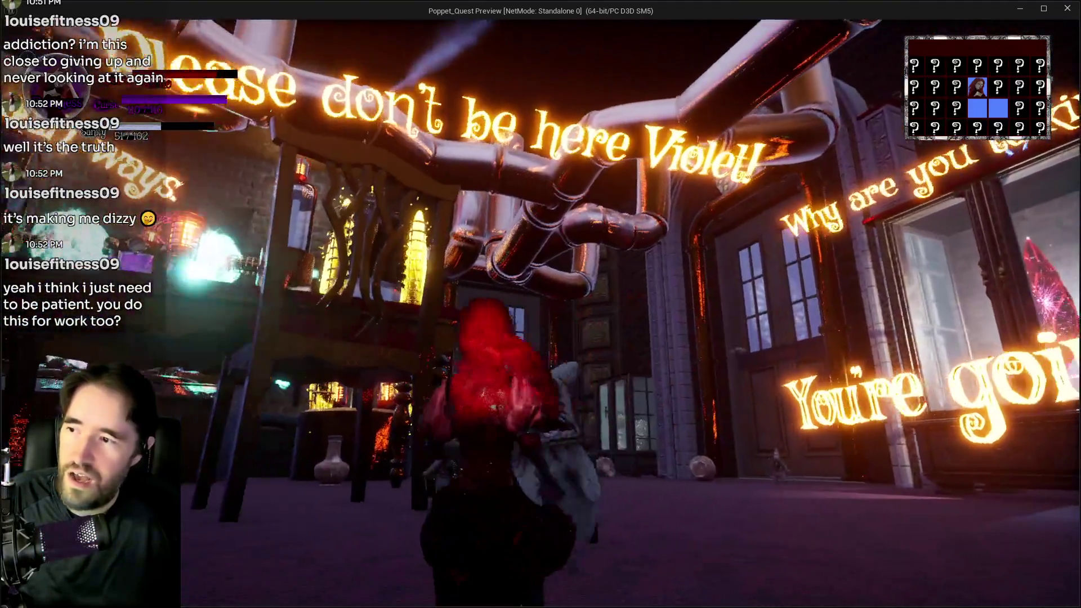
key("w")
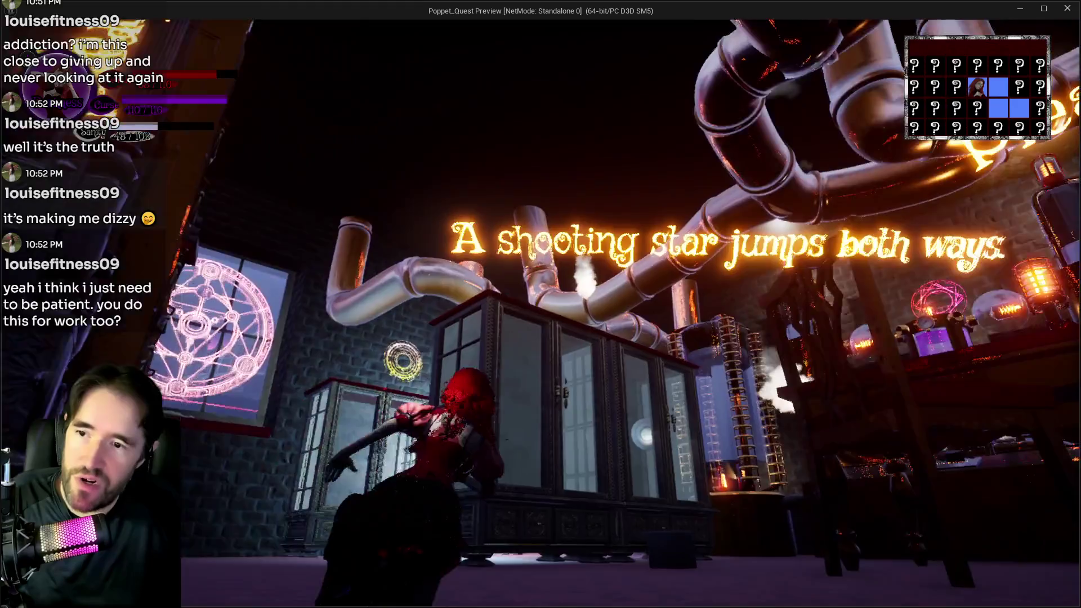
key("w")
key("w")
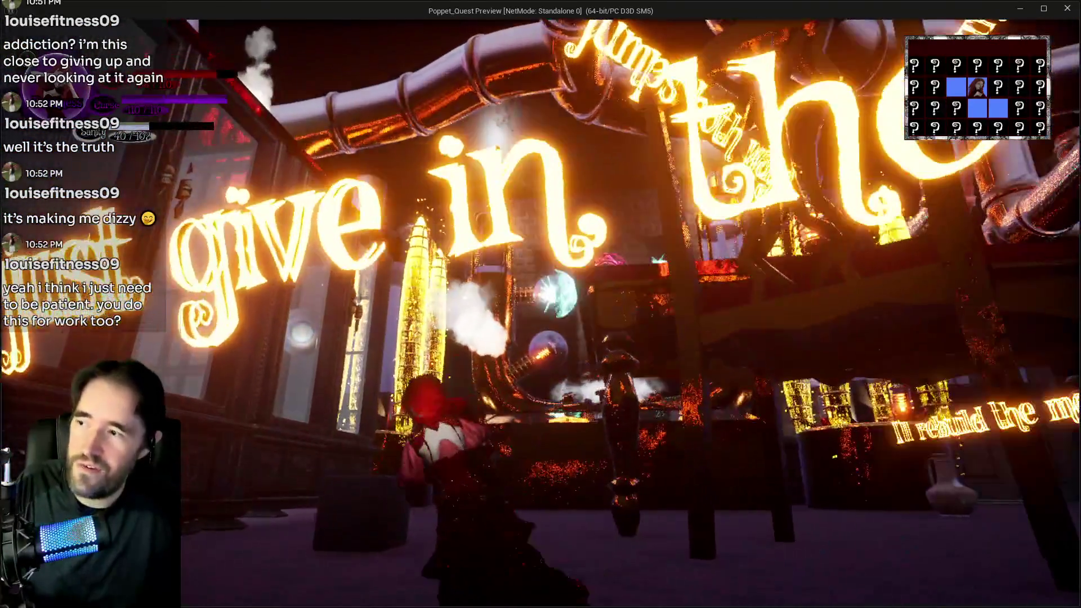
key("w")
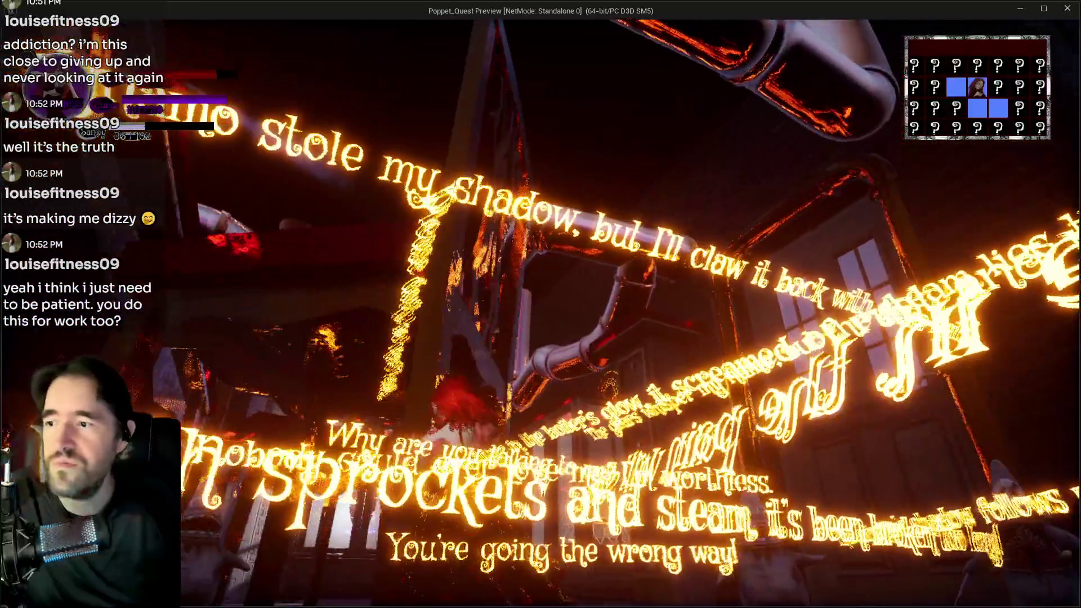
key("w")
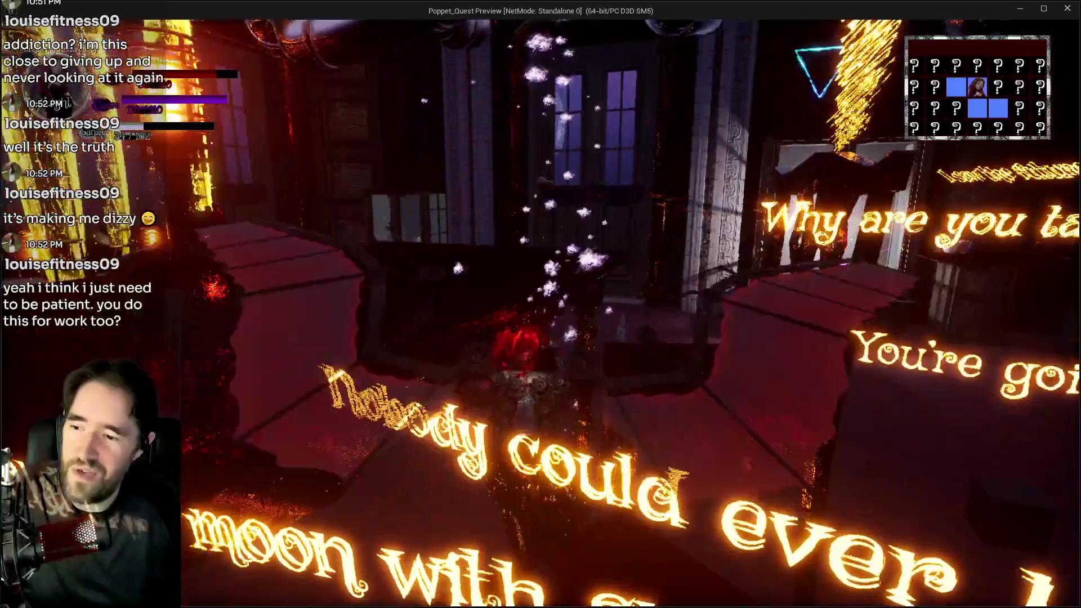
key("w")
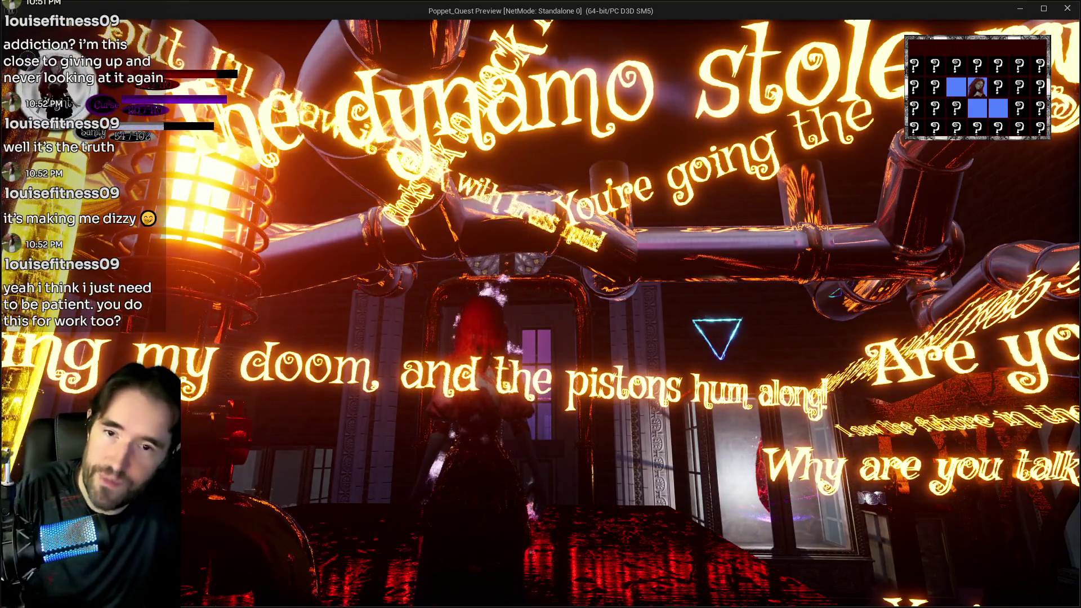
key("w")
key("w")
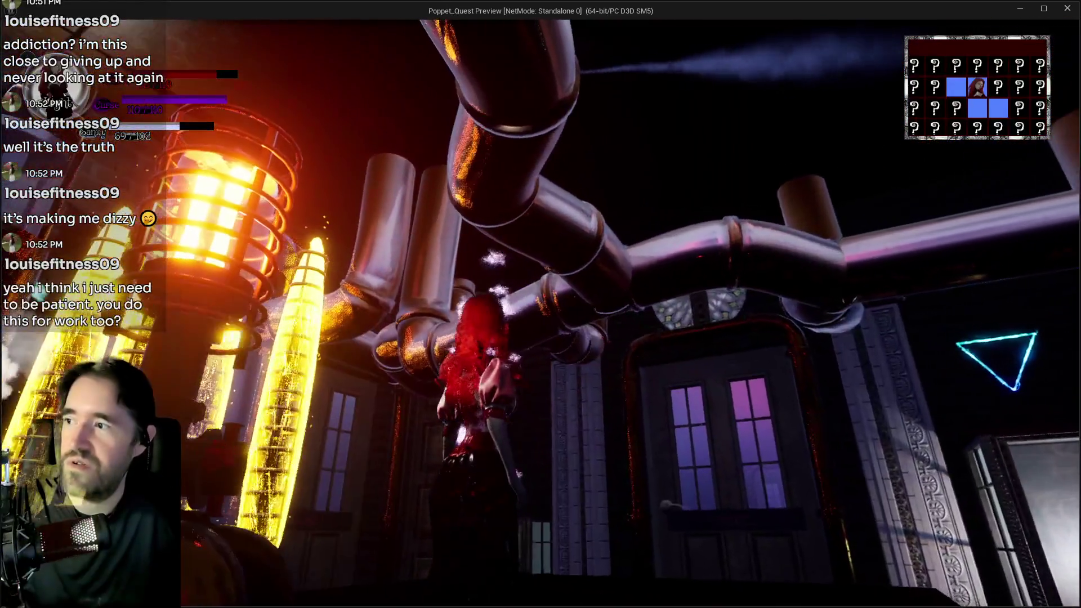
key("w")
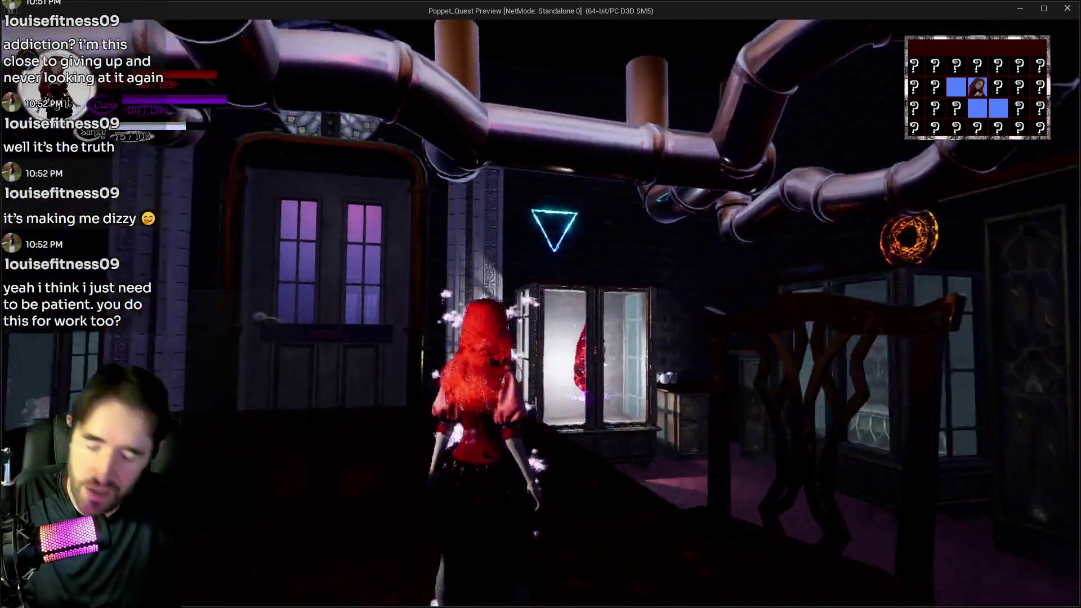
Check the tarot card collection, then resume walking toward the chapel door
key("Tab")
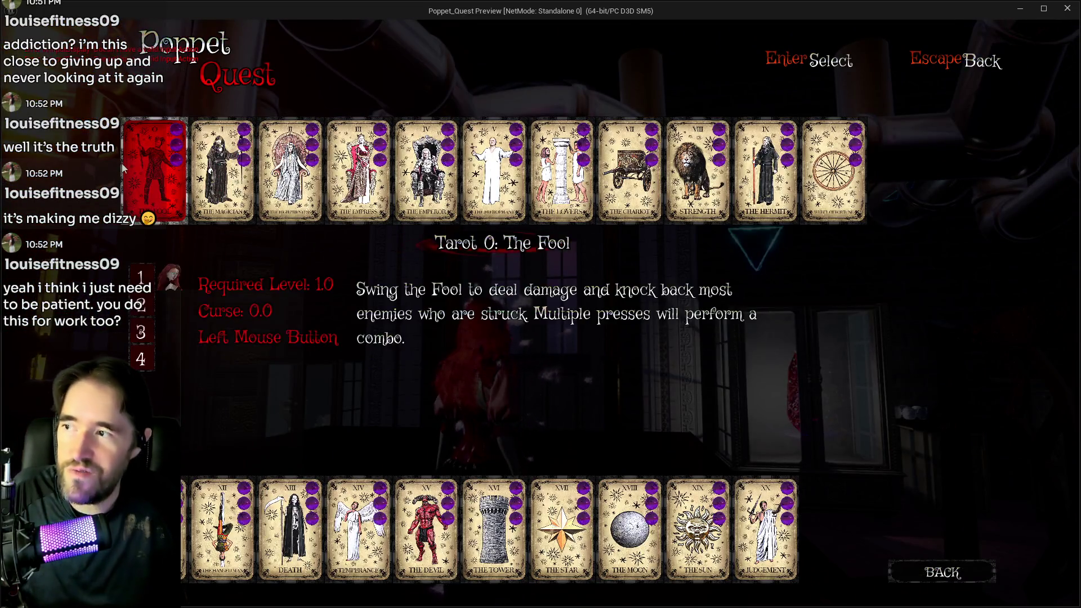
key("Escape")
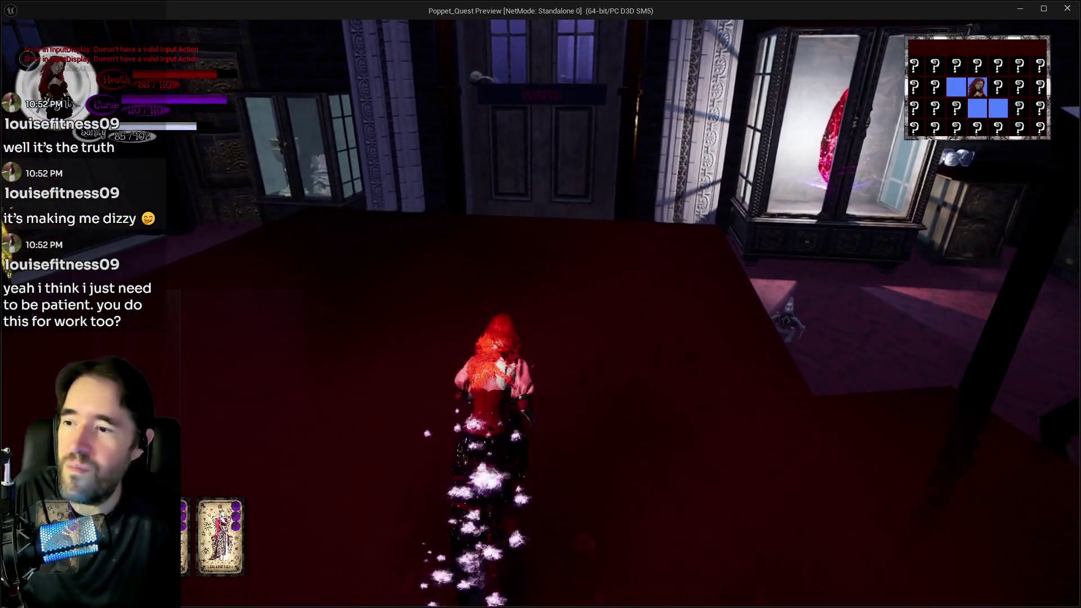
key("w")
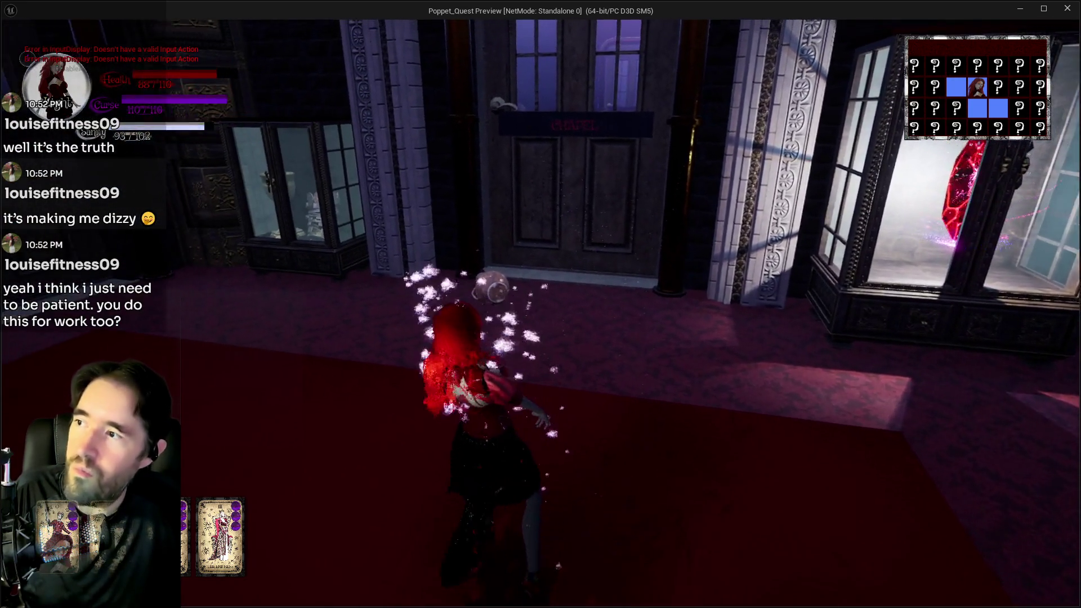
Smash the red hammer enemy with repeated explosive hammer strikes, then release a light burst
key("e")
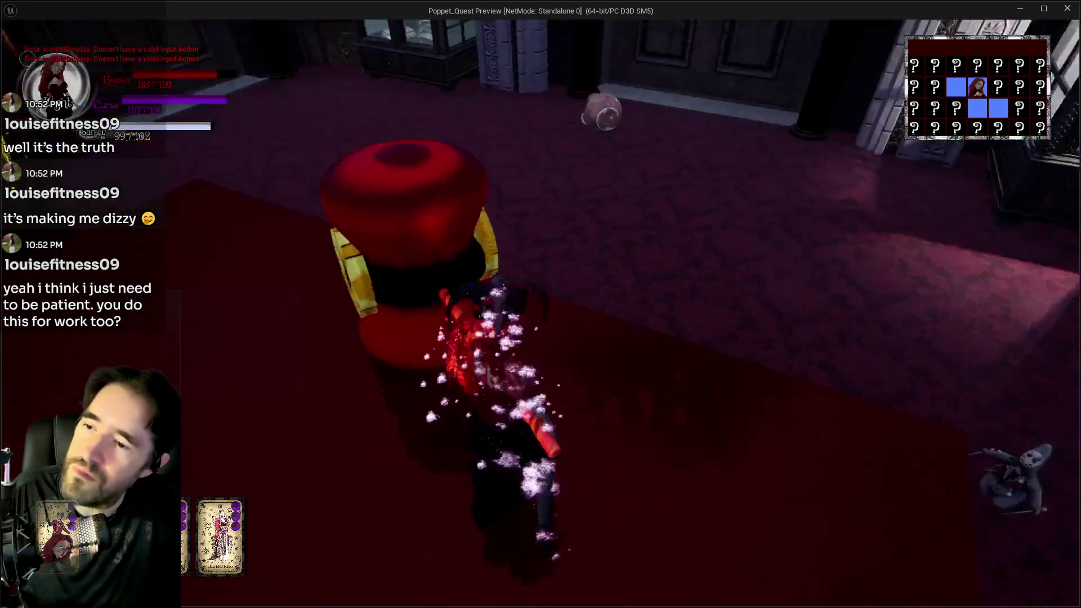
key("w")
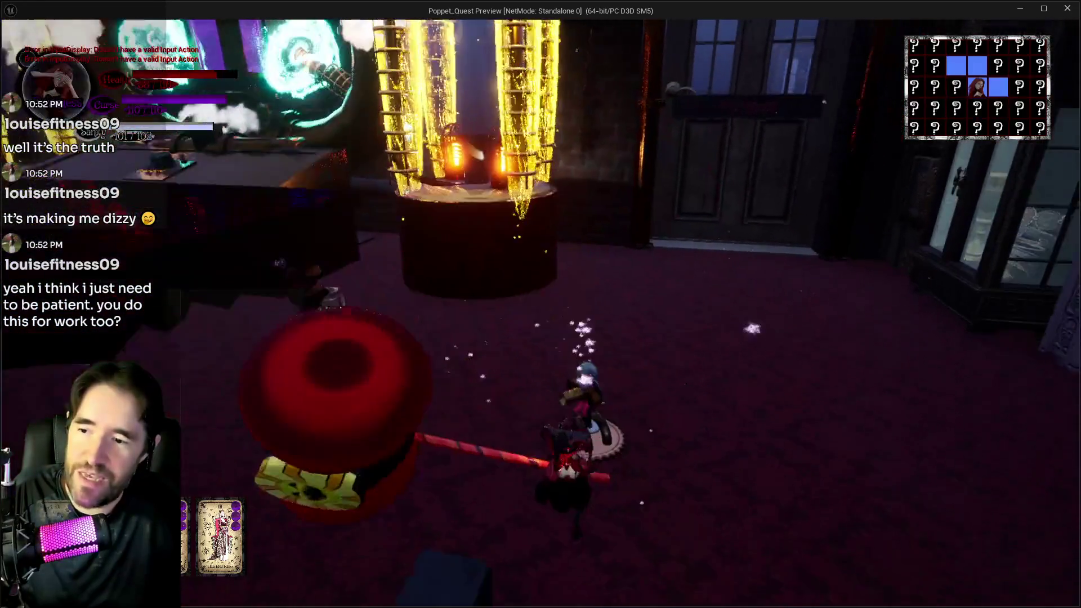
key("w")
key("e")
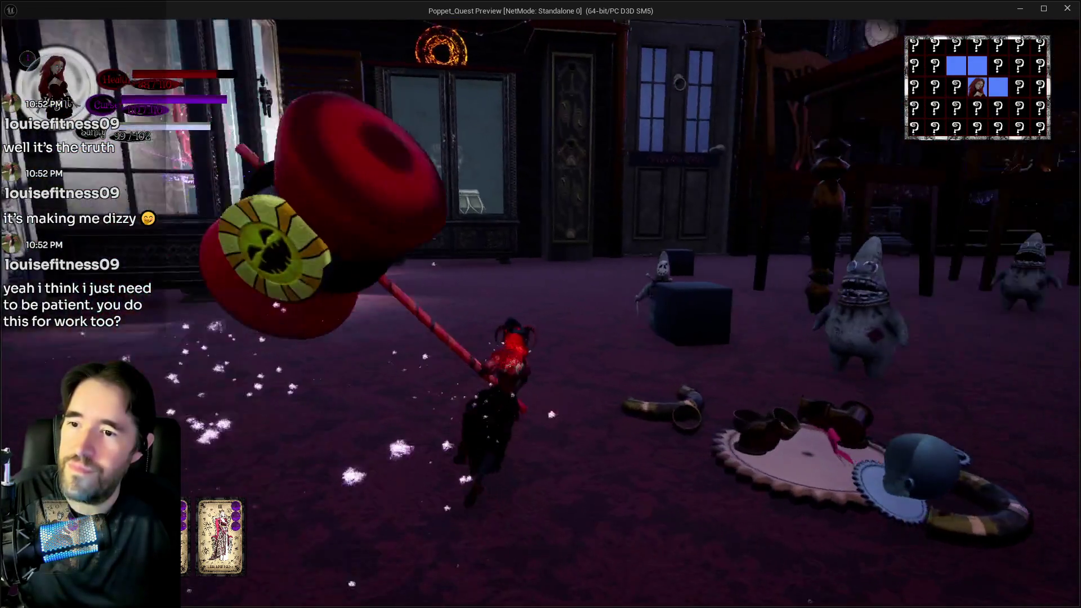
key("e")
key("e")
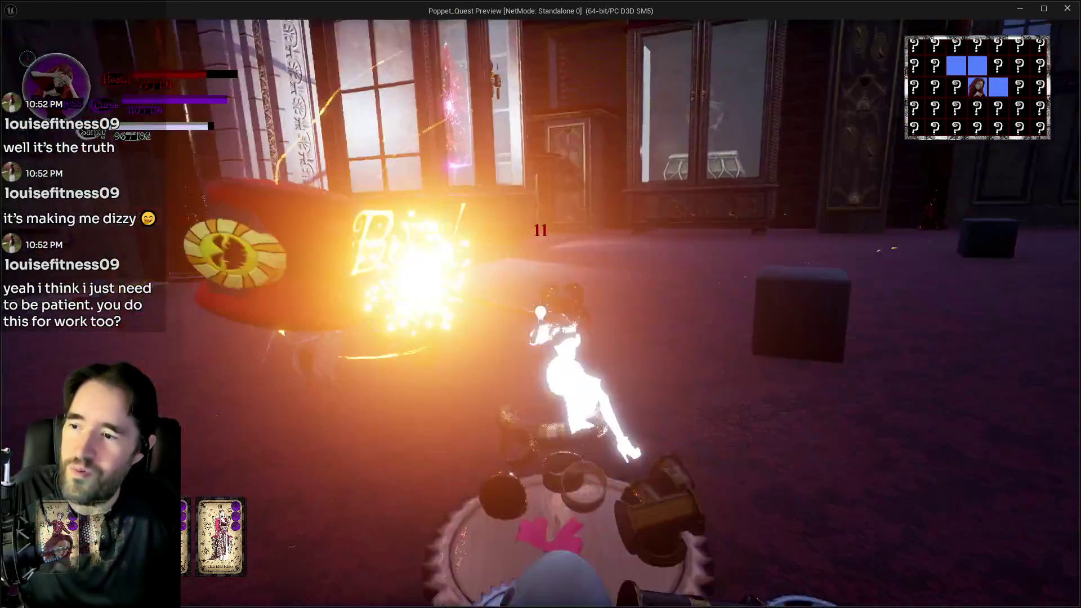
key("e")
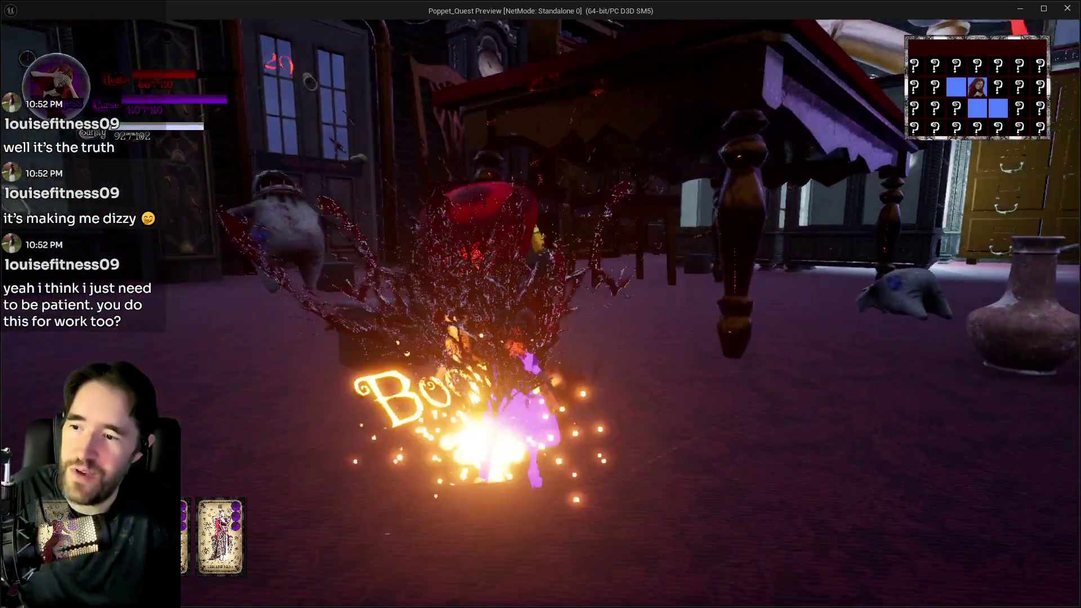
key("e")
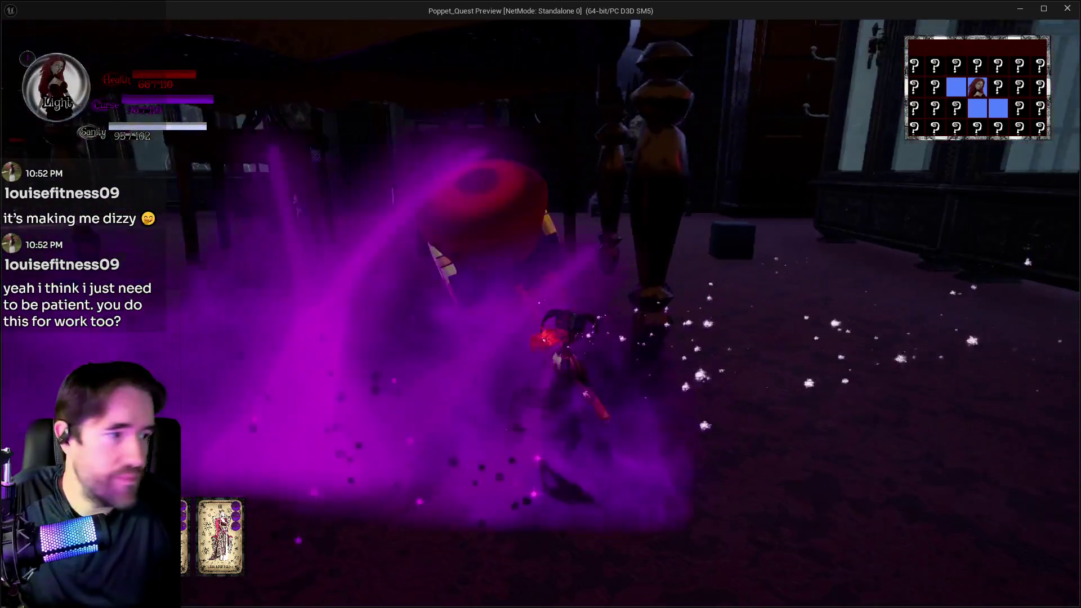
key("e")
key("e")
Switch to Darkness, pick a tarot card, and throw it at the grey enemy
key("w")
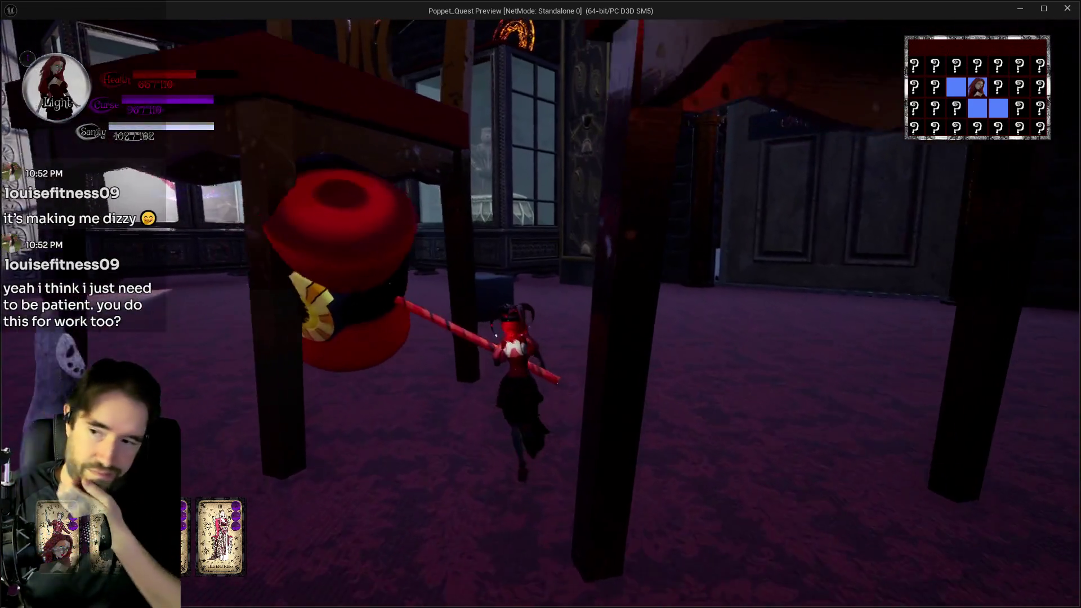
key("q")
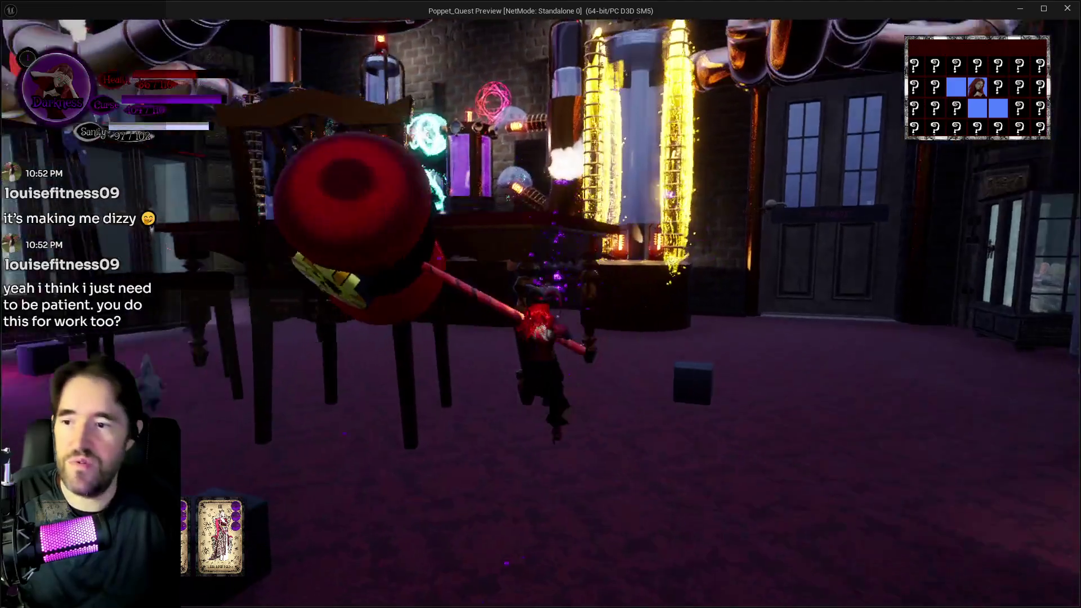
key("Tab")
key("Tab")
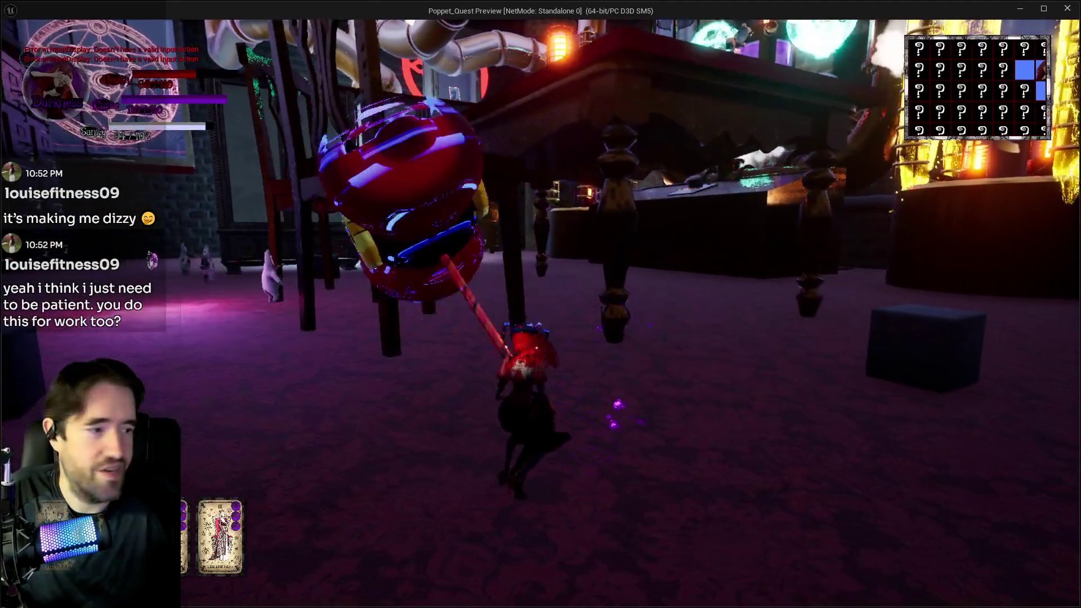
key("w")
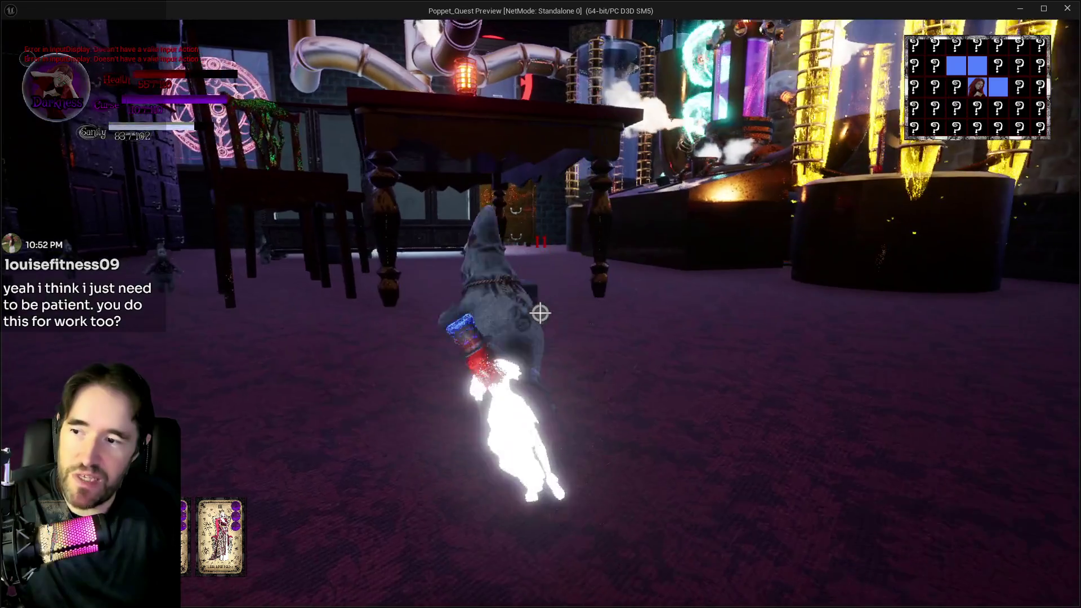
left_click(540, 314)
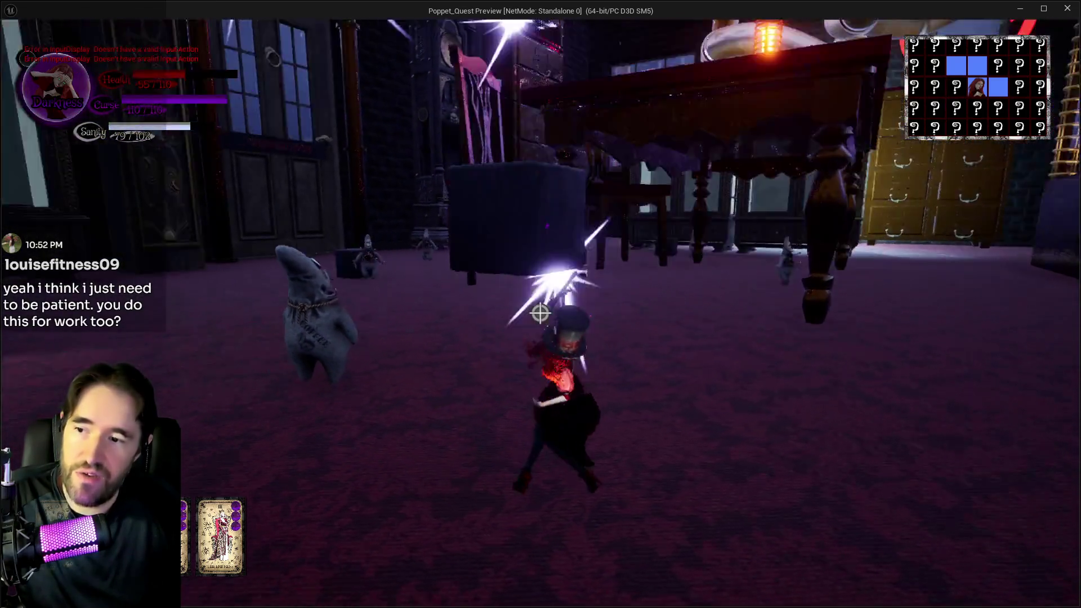
Attack the glowing cube, switching to Light, and land two 19-damage hits
key("w")
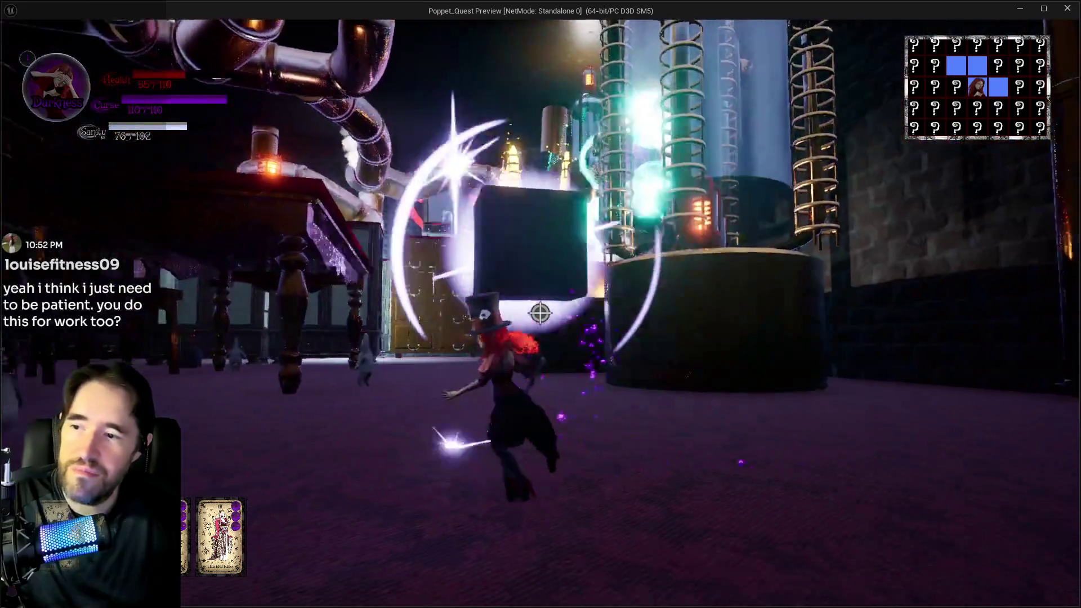
key("w")
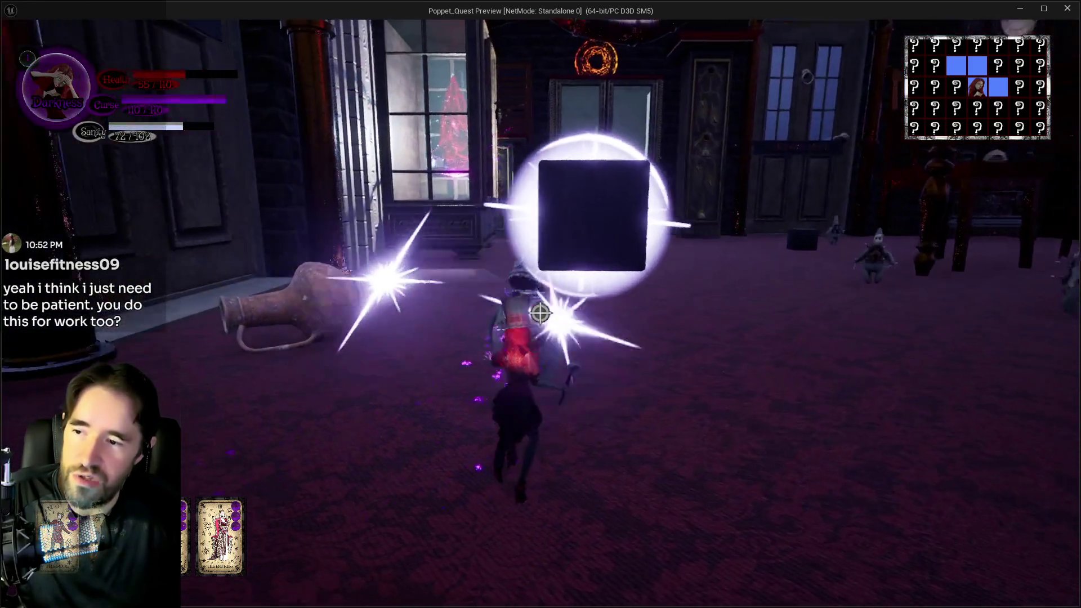
key("w")
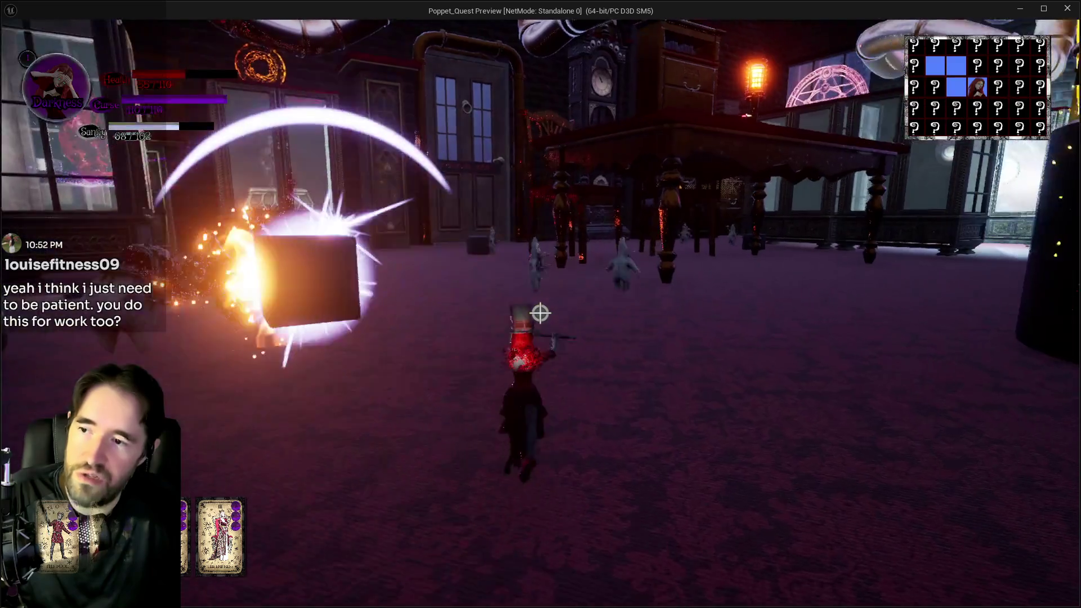
key("e")
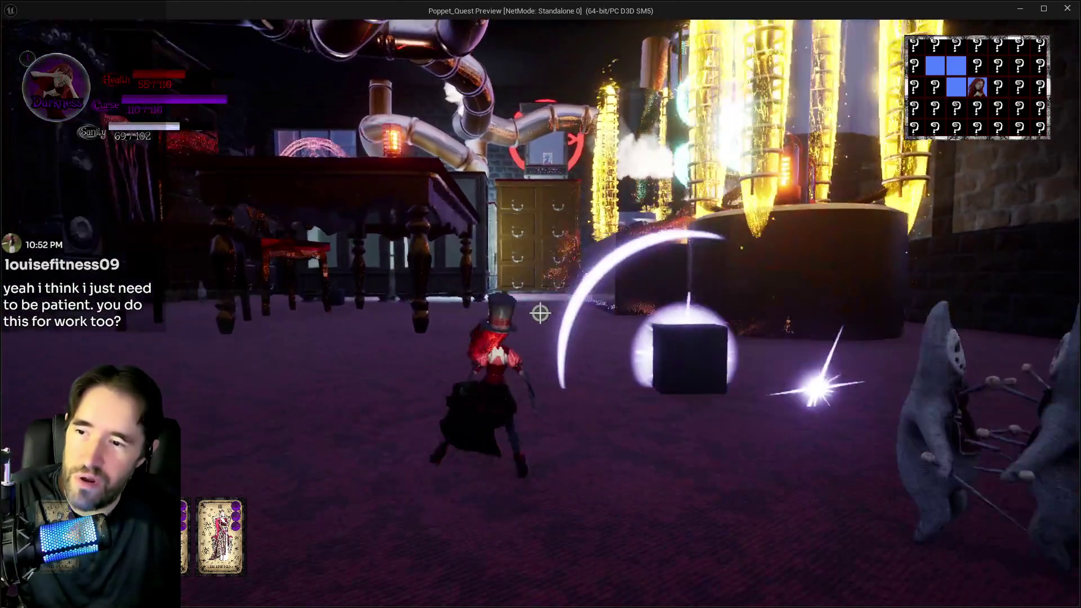
key("w")
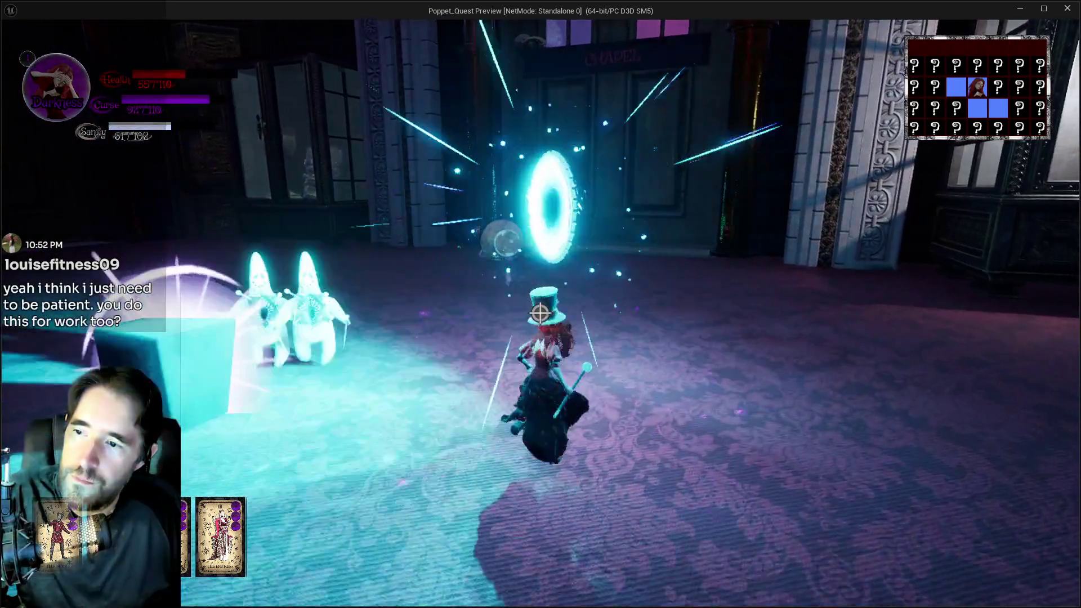
left_click(540, 314)
left_click(540, 314)
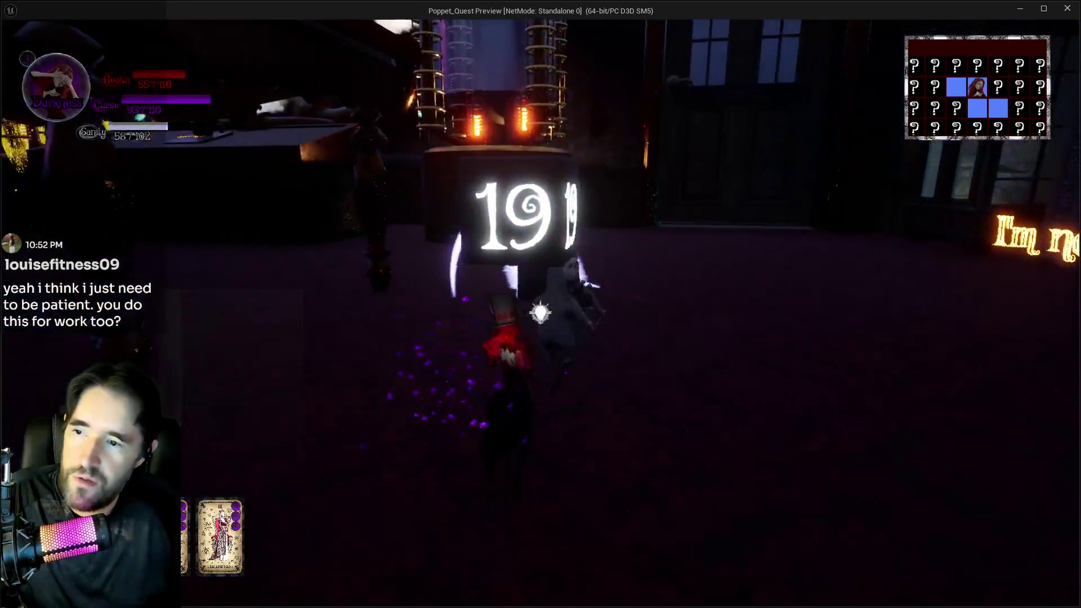
Run through the pipe room past the glowing boiler to the glass cabinets, pausing once and resuming
key("w")
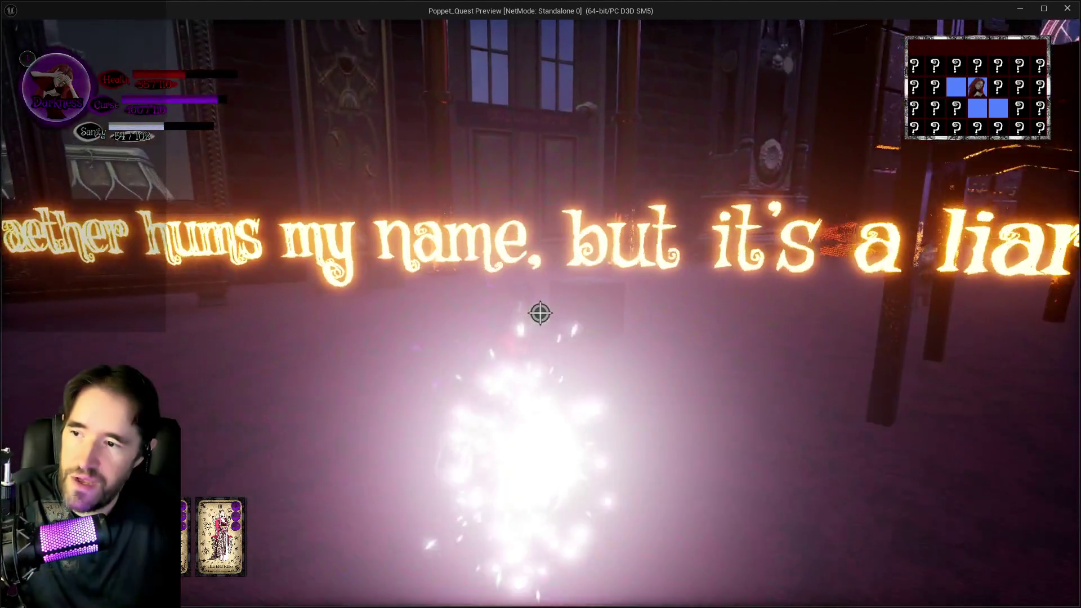
key("w")
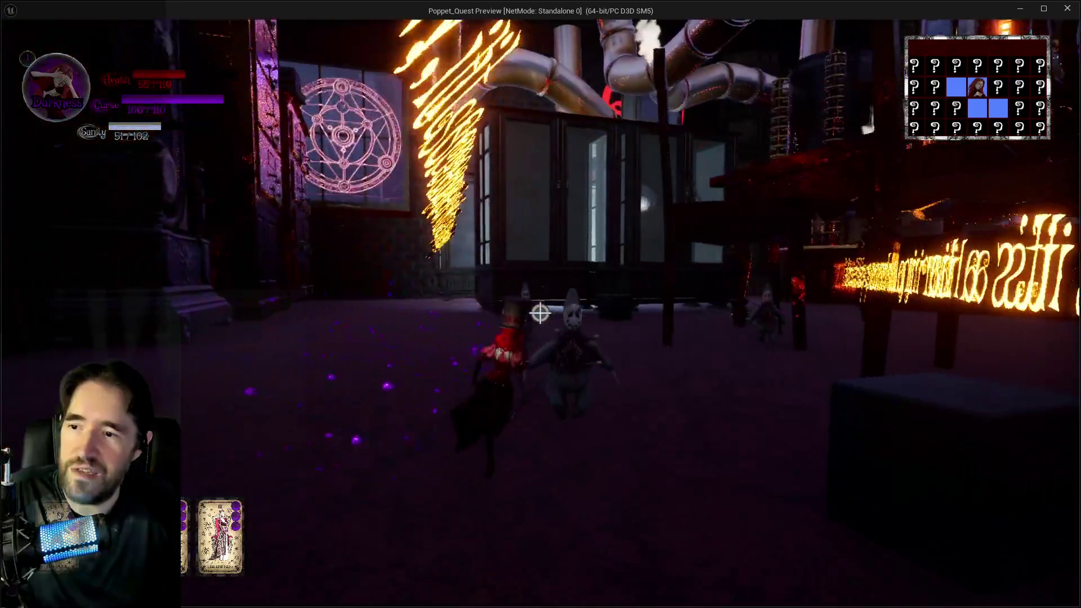
key("w")
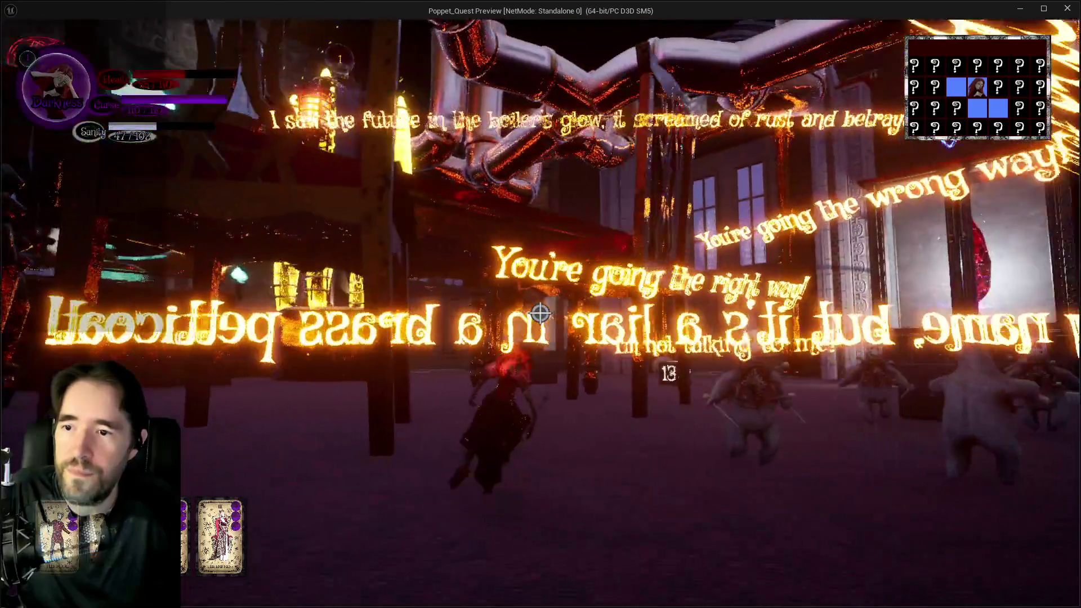
key("w")
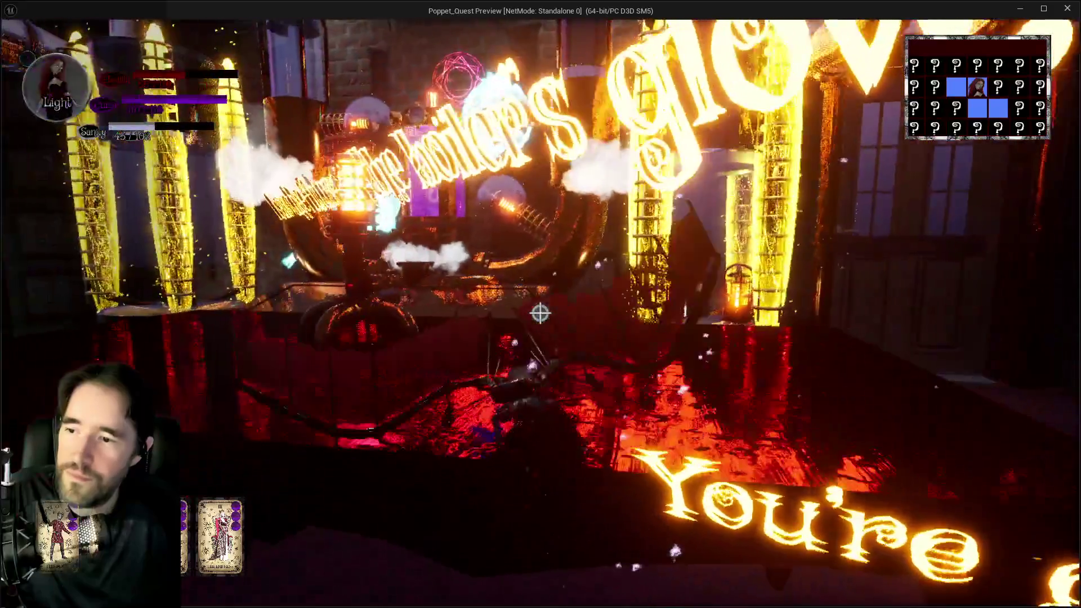
key("w")
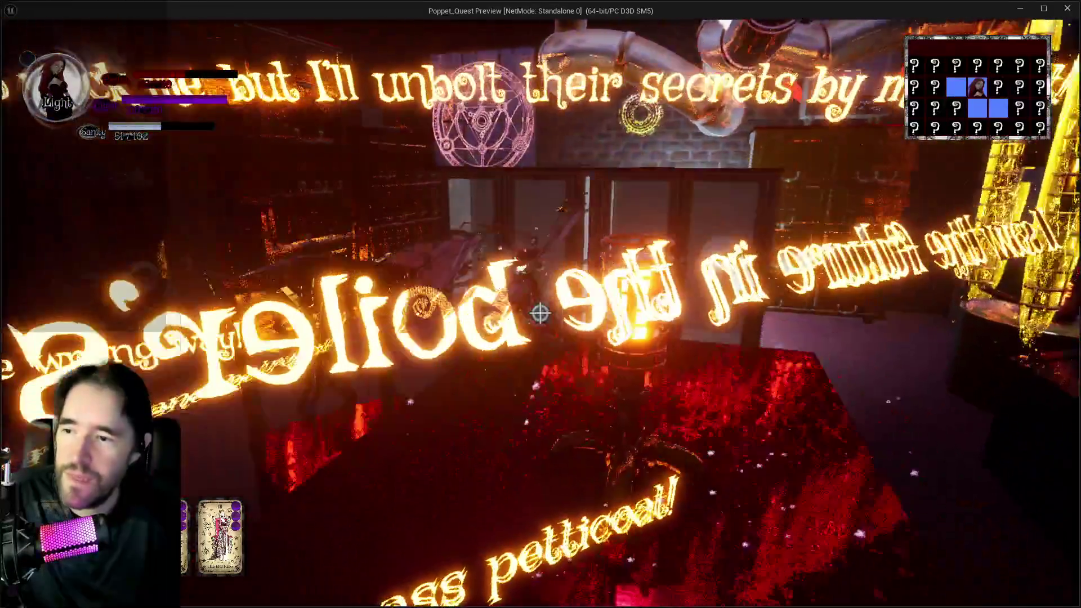
key("w")
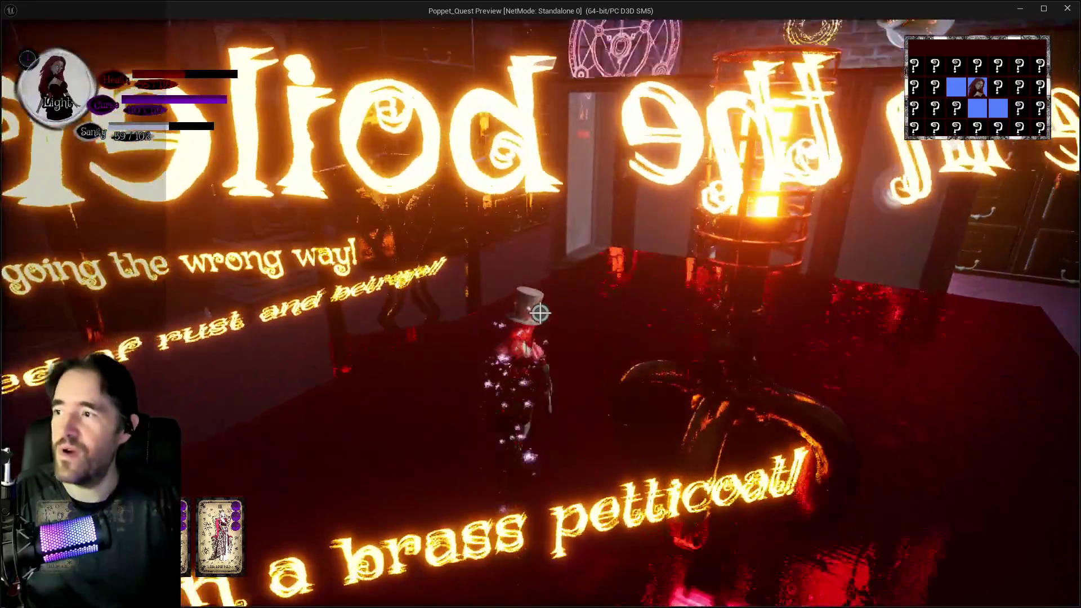
key("w")
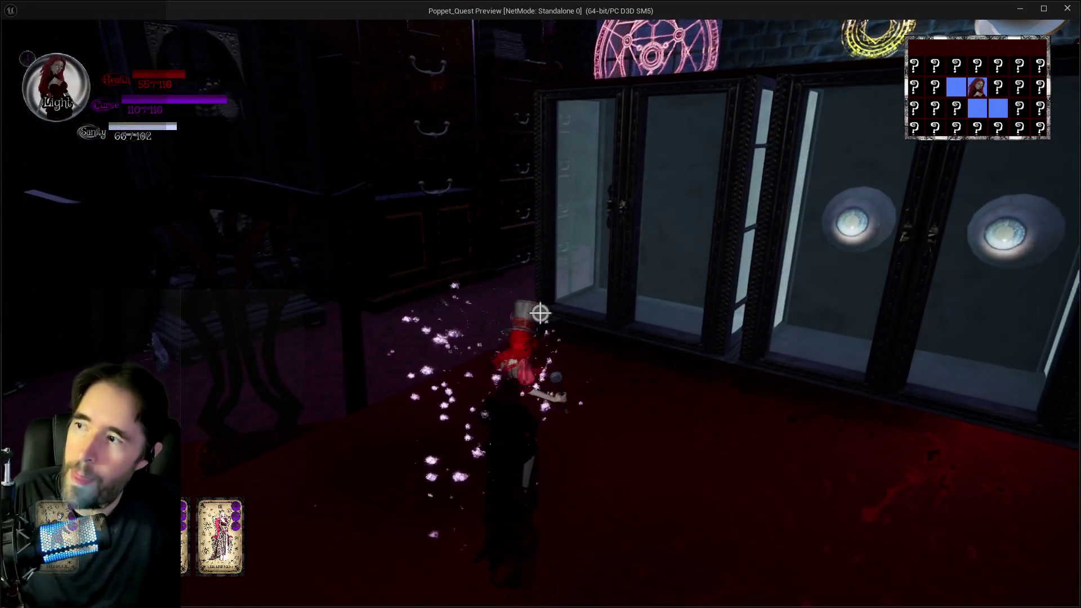
key("Escape")
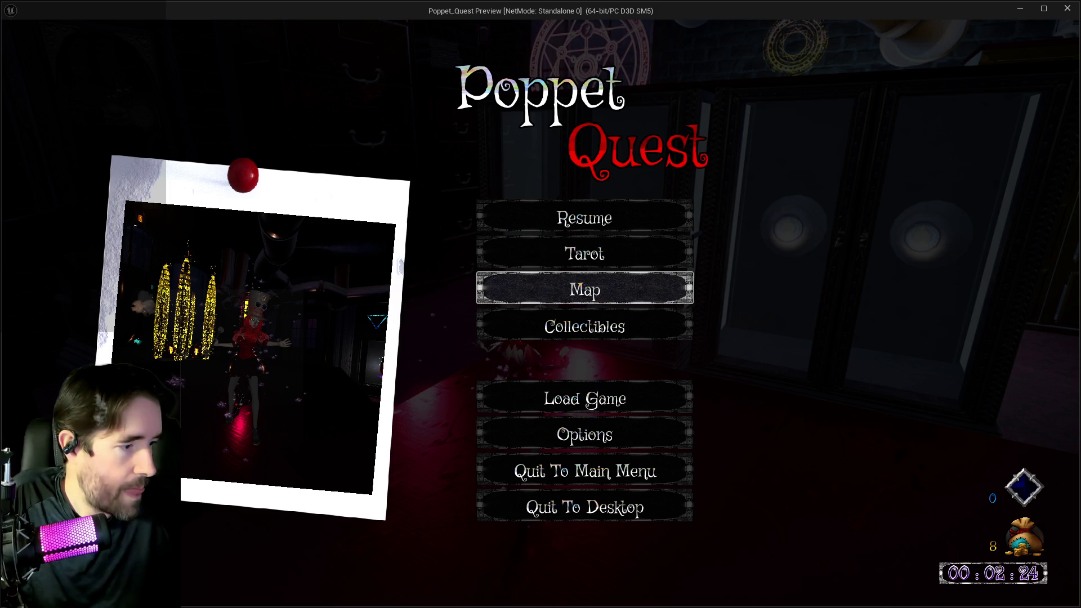
left_click(586, 220)
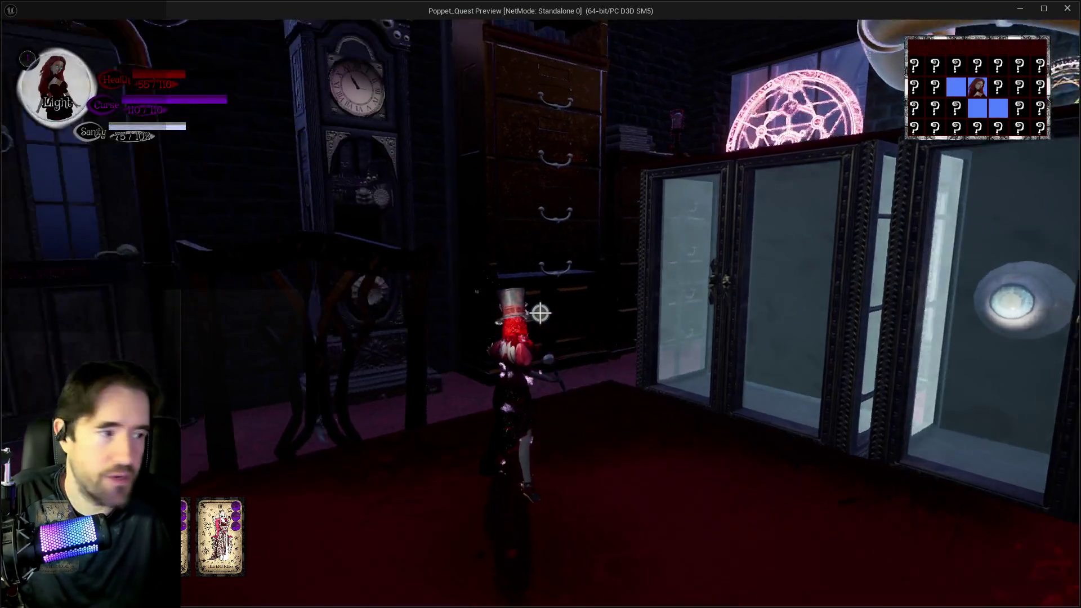
Slash at the drawers below the pentagram window and move along the drawer top
key("w")
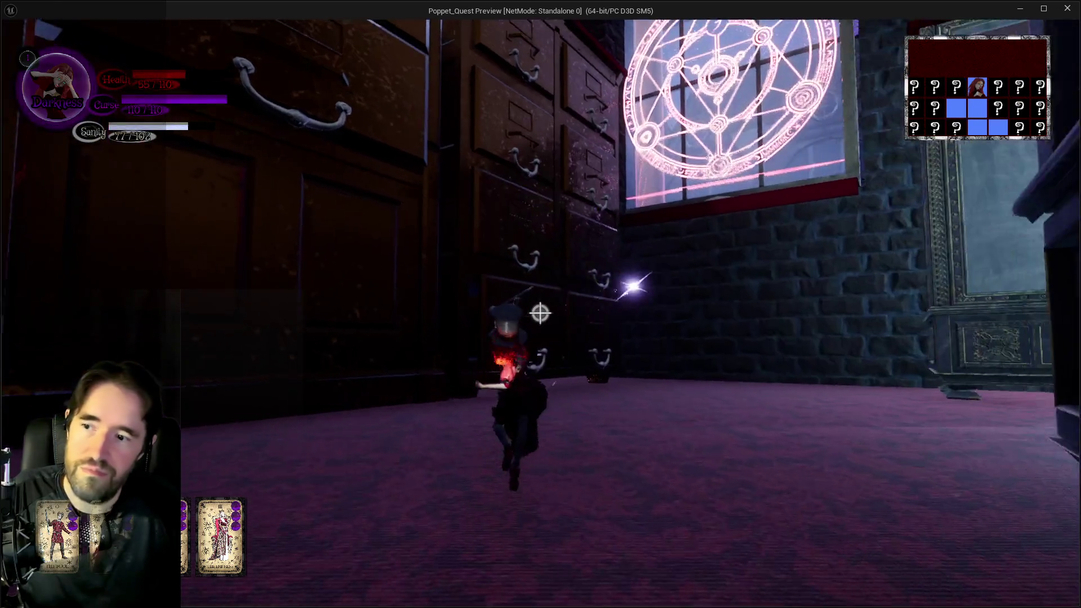
left_click(540, 313)
left_click(540, 314)
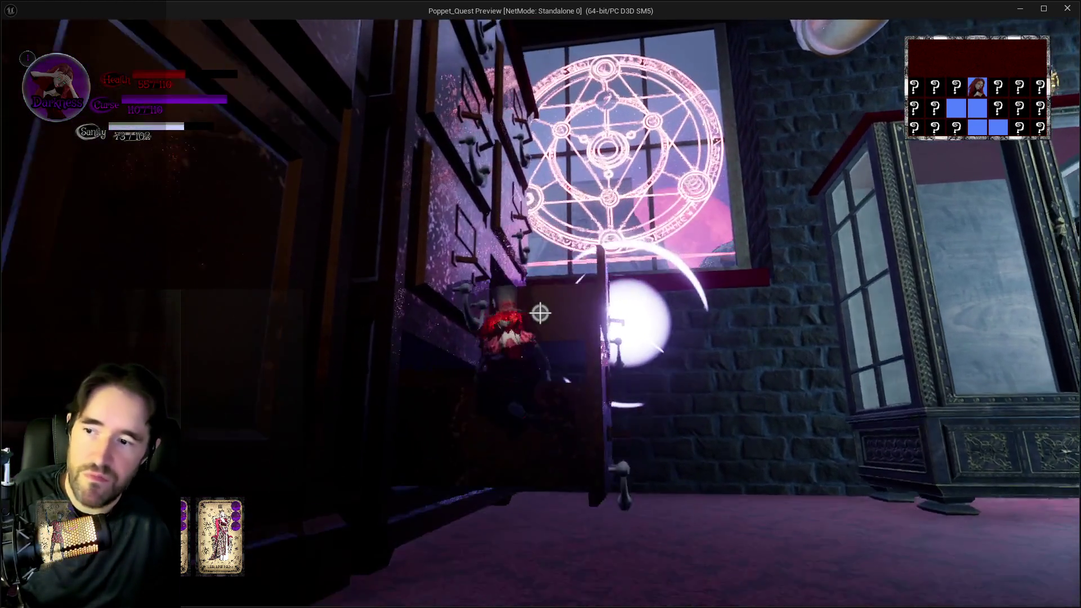
key("w")
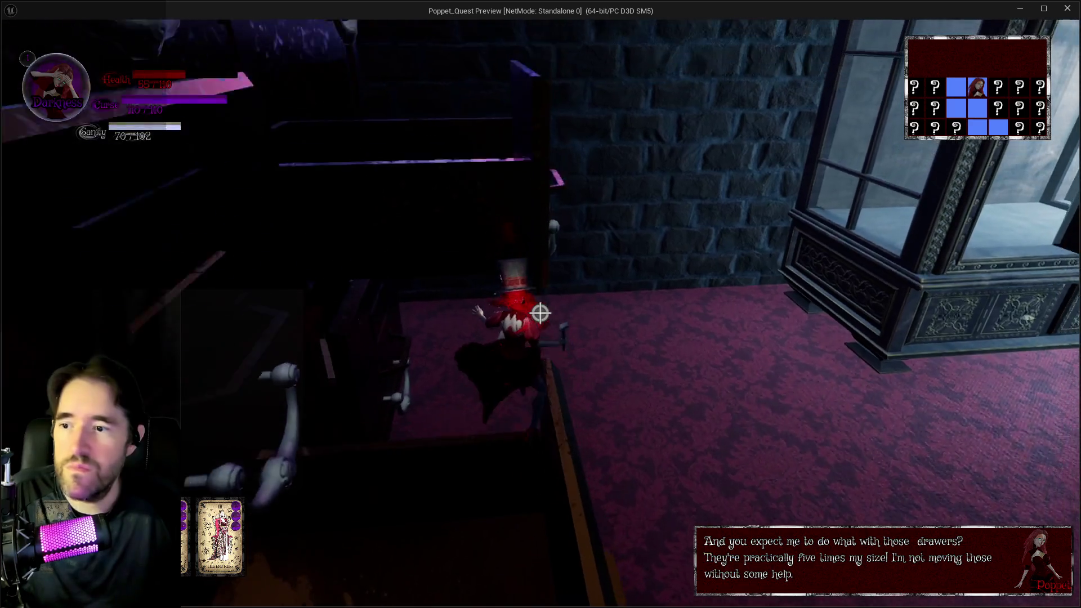
key("w")
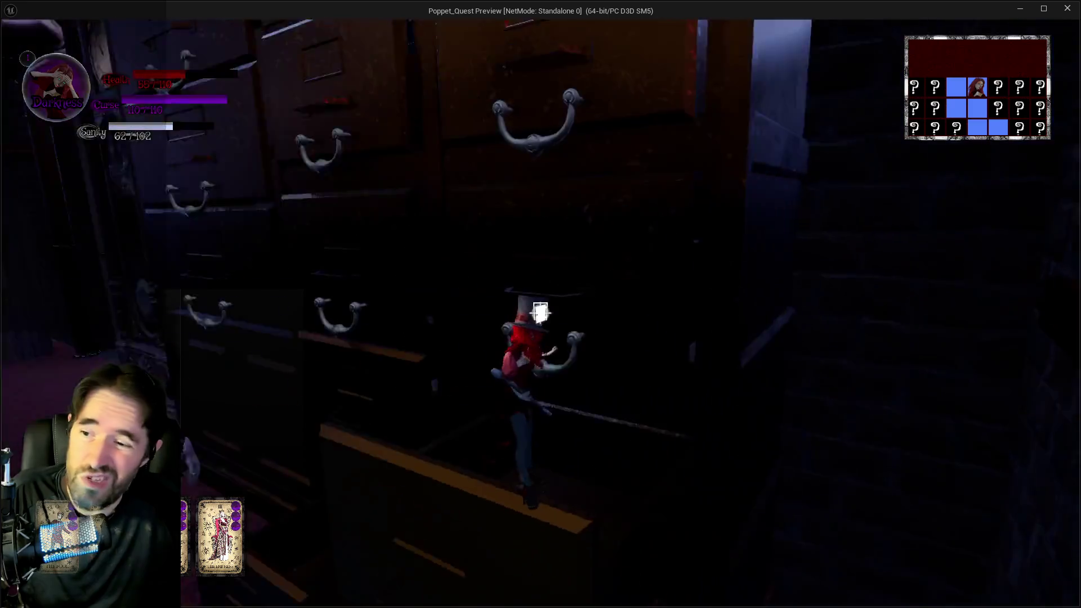
left_click(540, 313)
key("w")
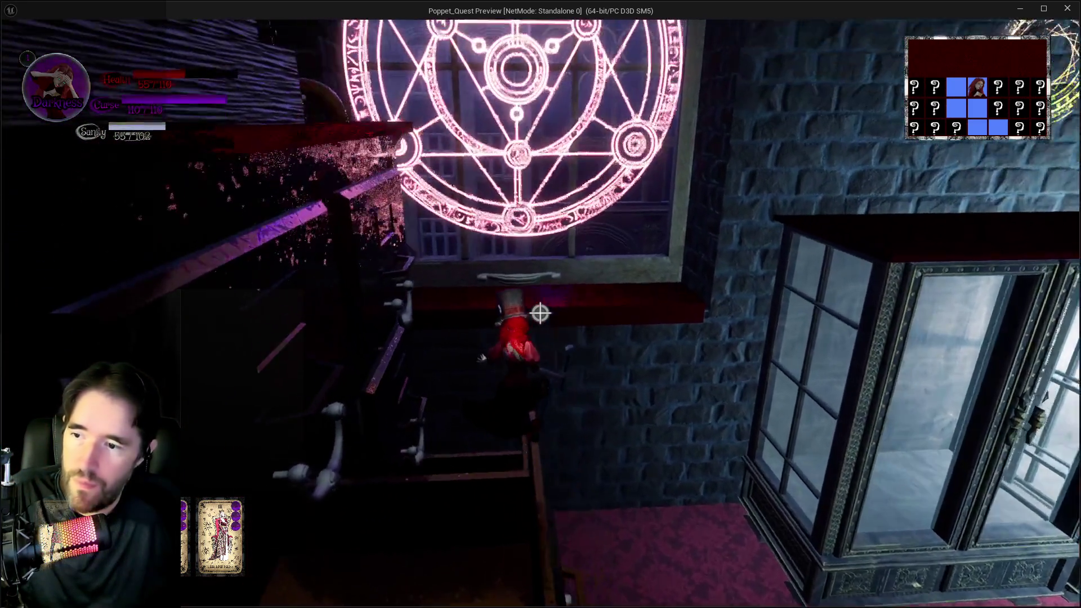
Walk along the paper stack by the bookshelf toward the pipes and machinery
key("w")
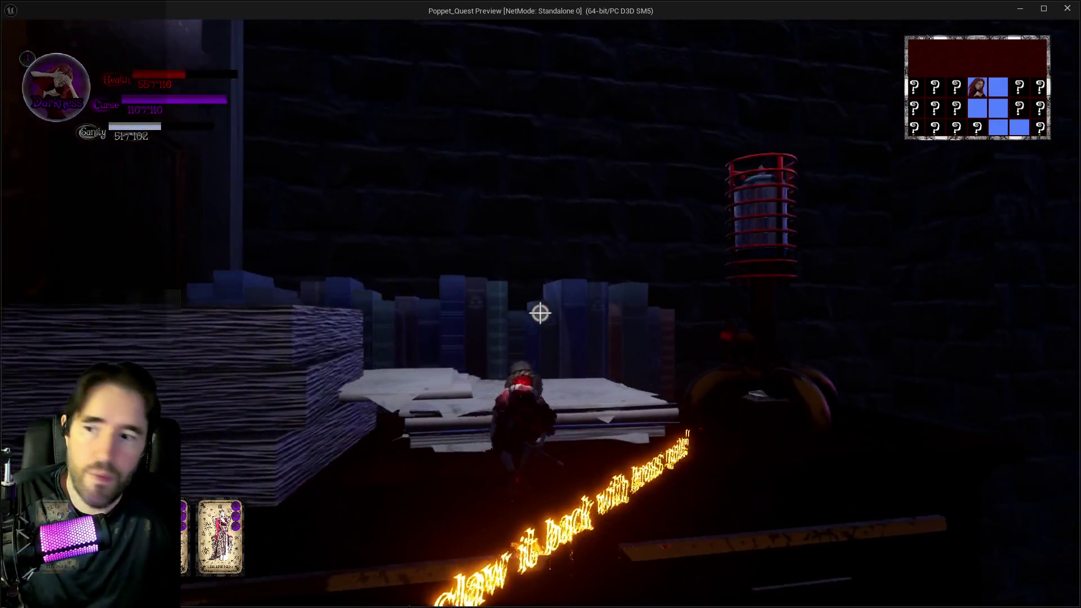
key("w")
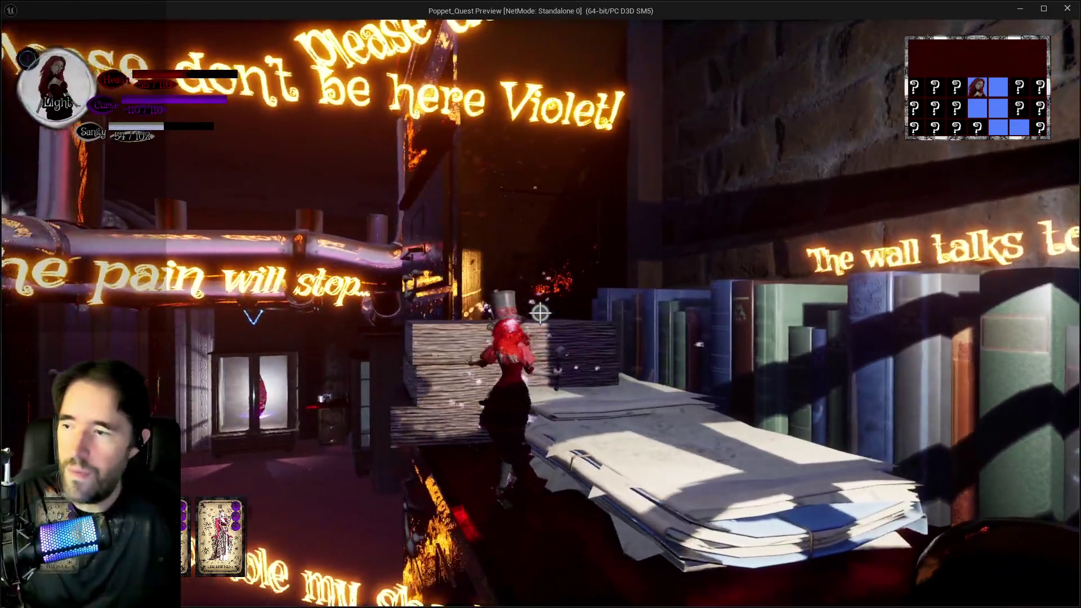
key("w")
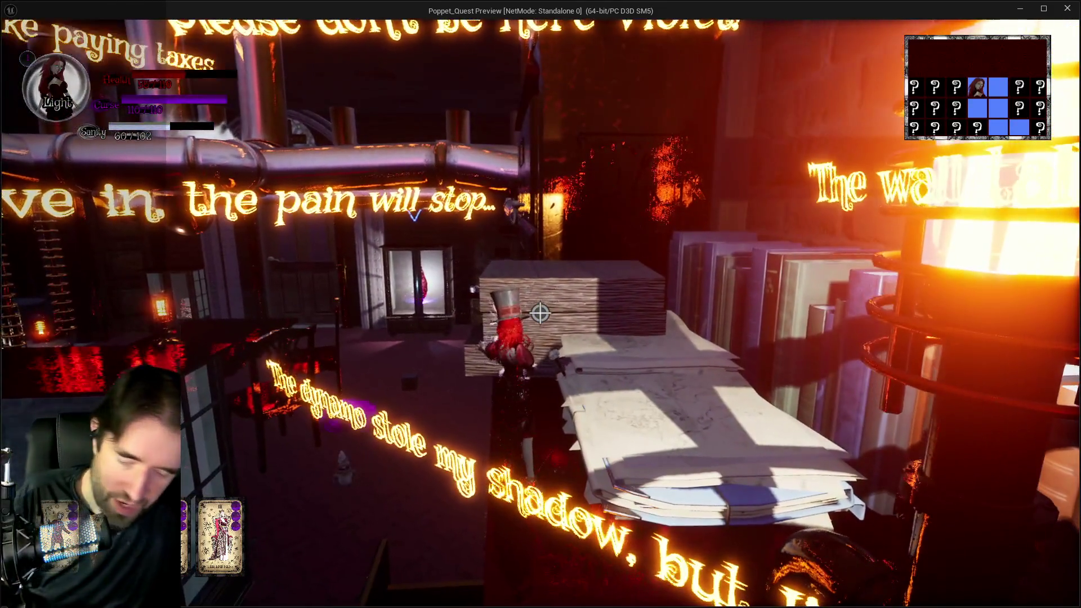
key("w")
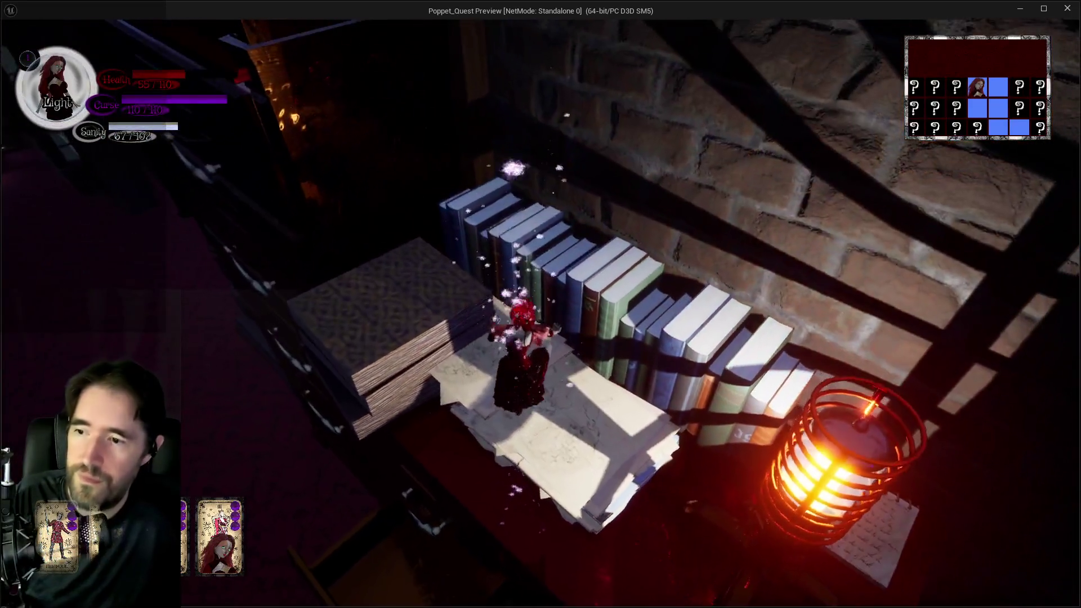
key("w")
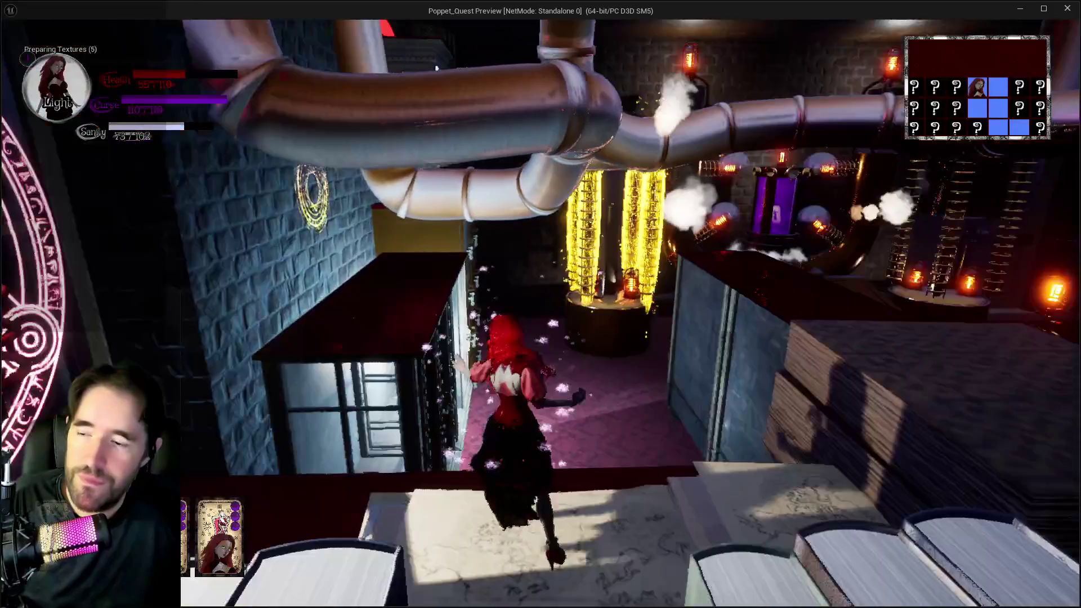
Enter the Toy Maze, cross the gift boxes and polka-dot tabletop, and vault the stairs
key("w")
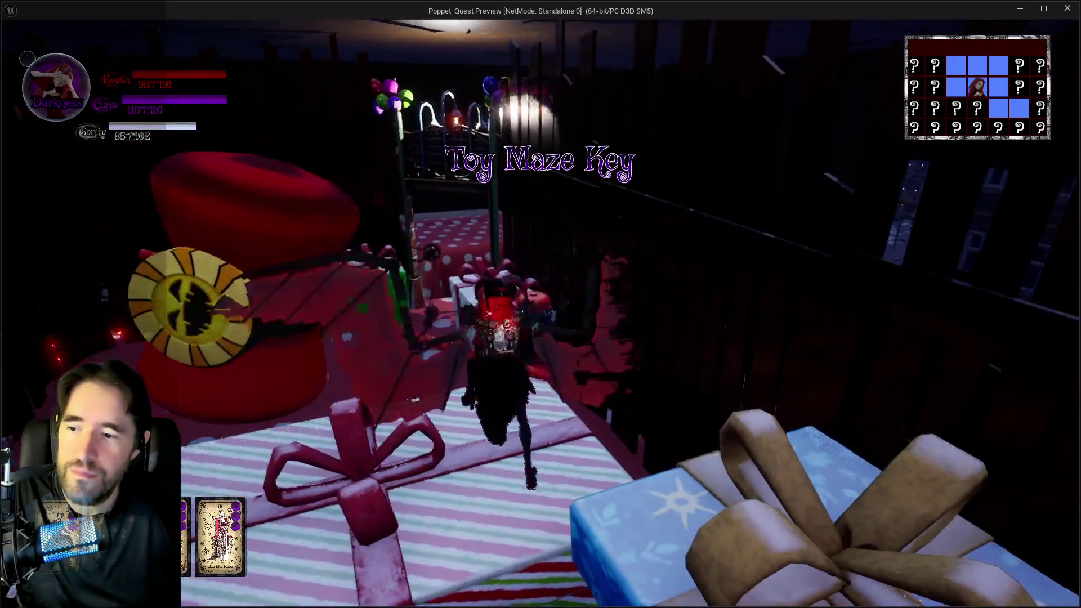
key("w")
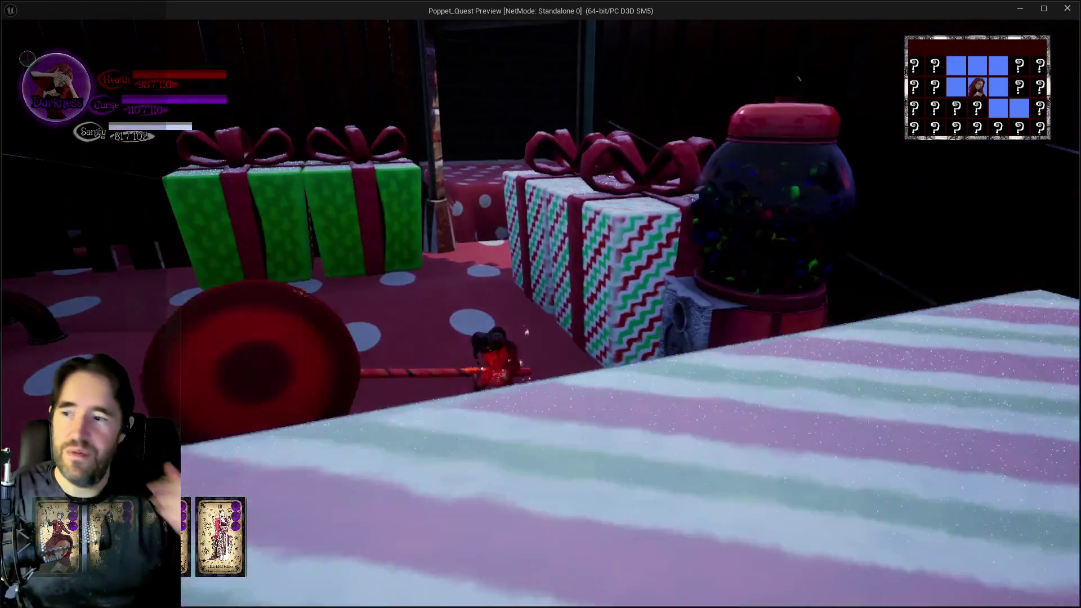
key("w")
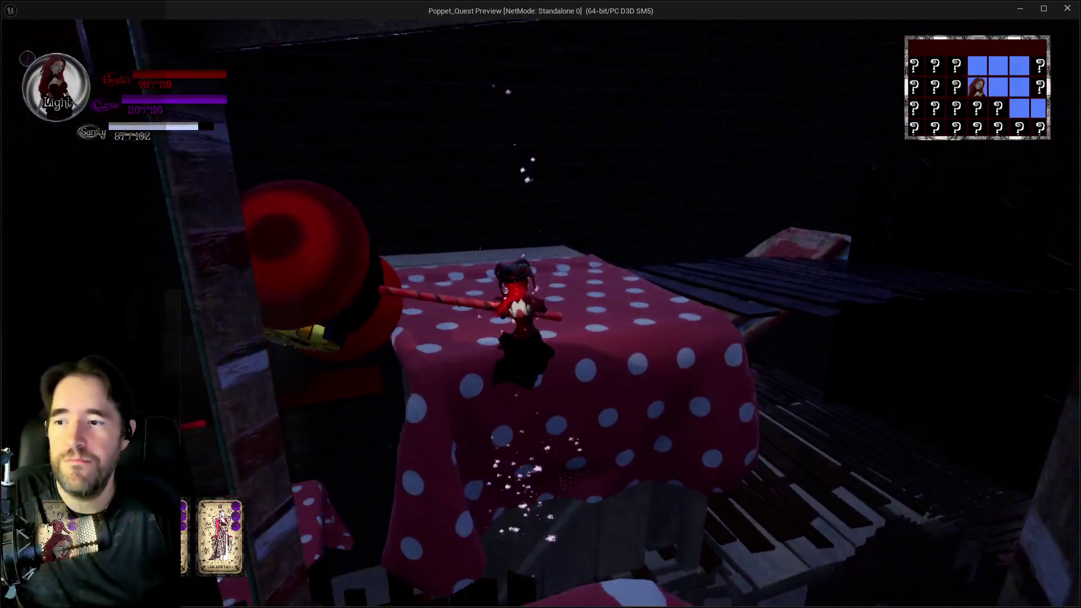
key("w")
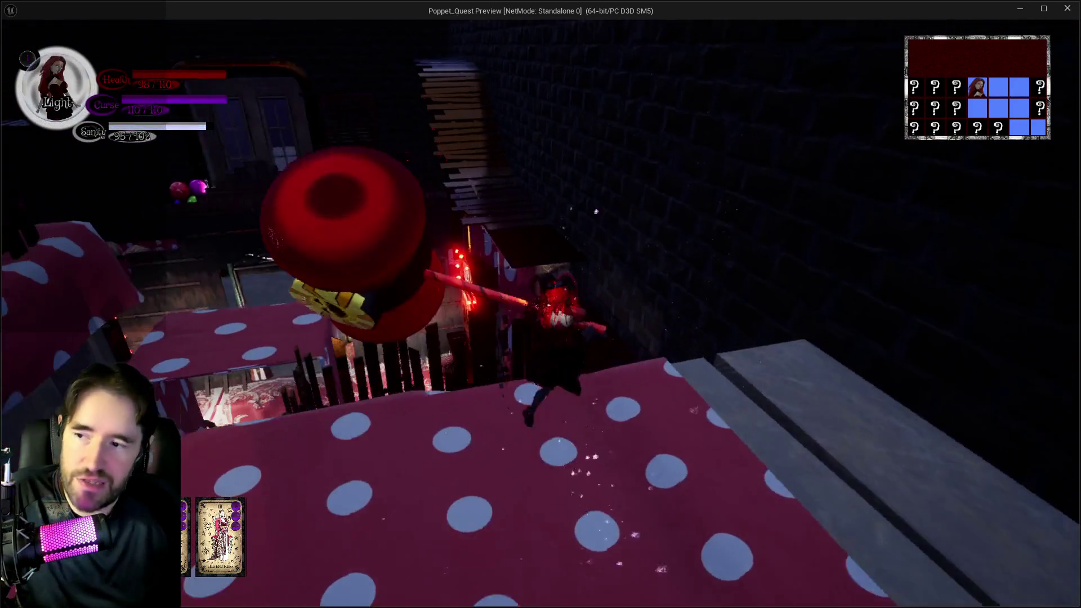
key("w")
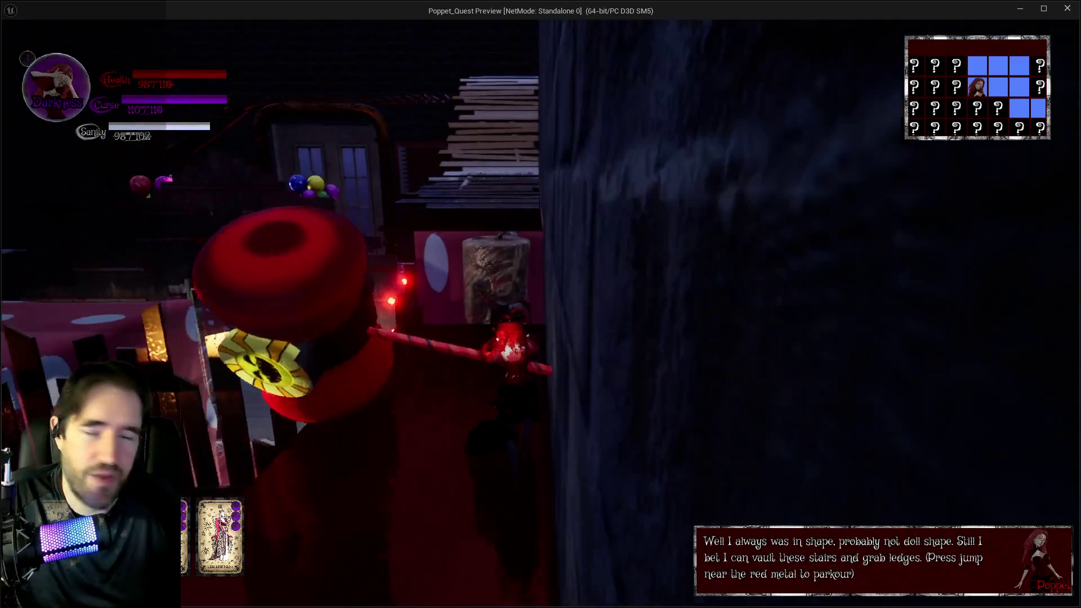
key("space")
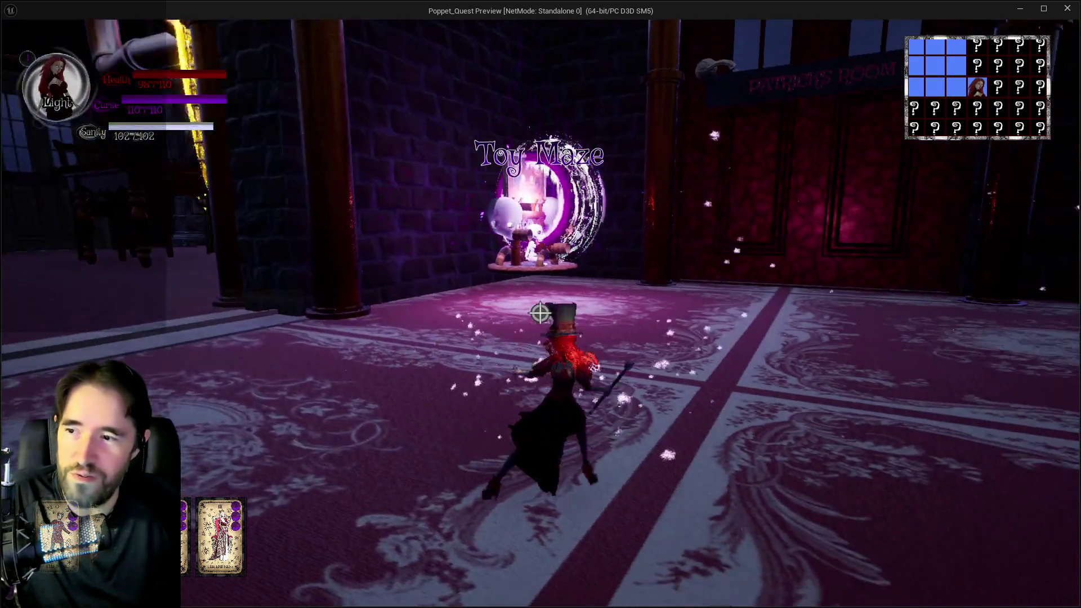
Browse the tarot card selection screen, then close it to resume play
key("Tab")
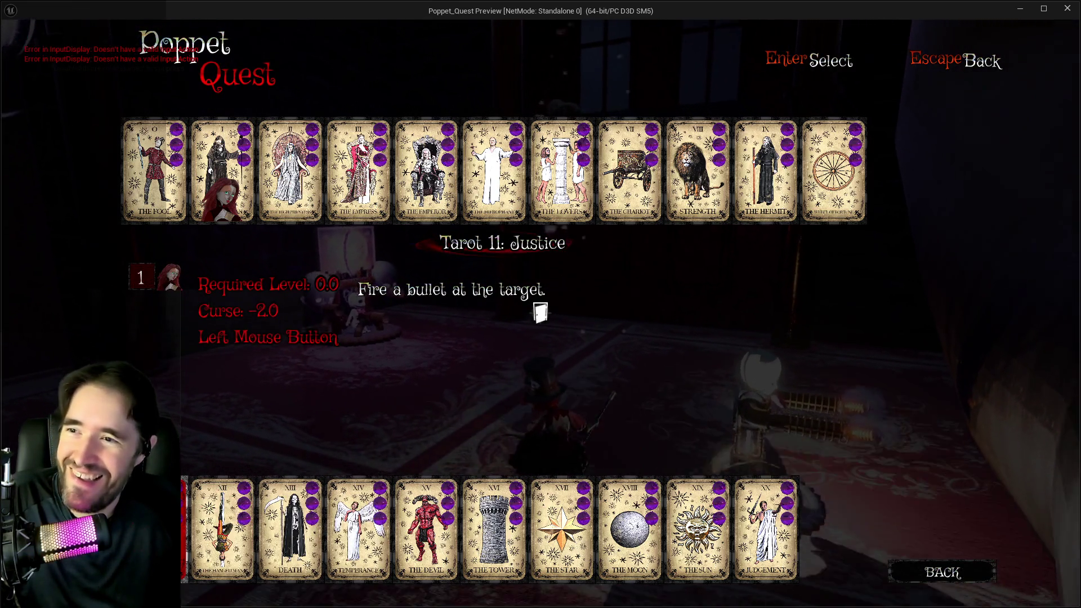
key("Right")
key("Right")
key("Left")
key("Left")
key("Left")
key("Tab")
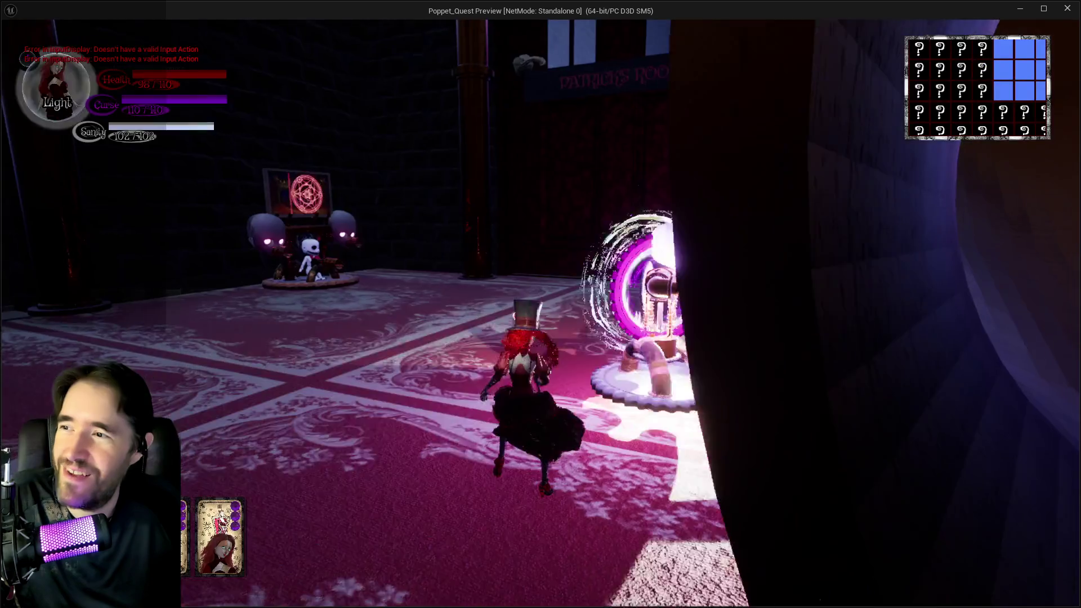
Portal into another room, fight the enemies by the skull machine, and open the treasure chest
key("w")
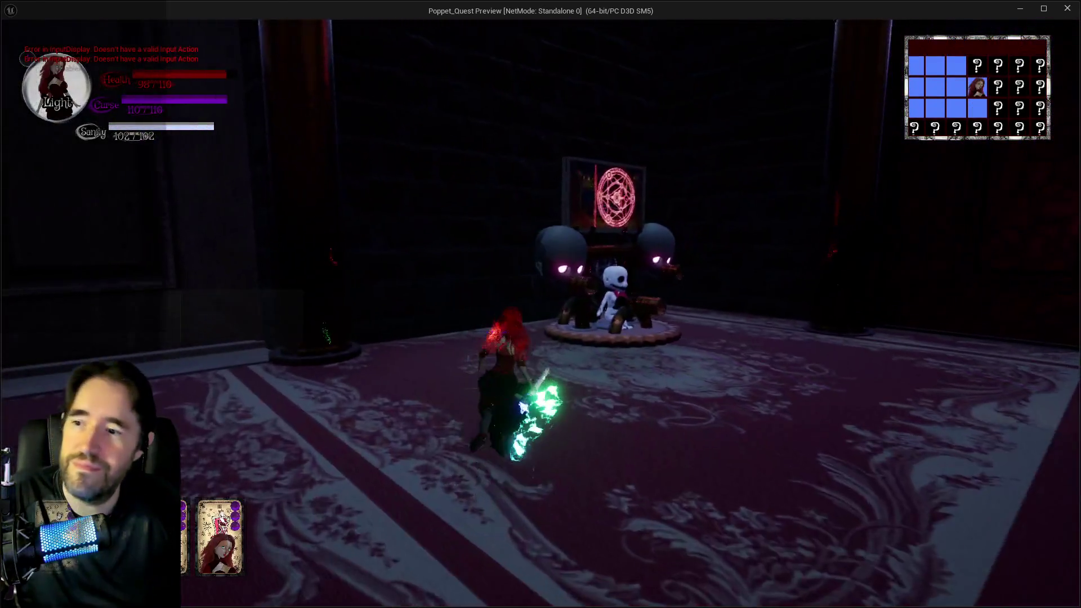
key("w")
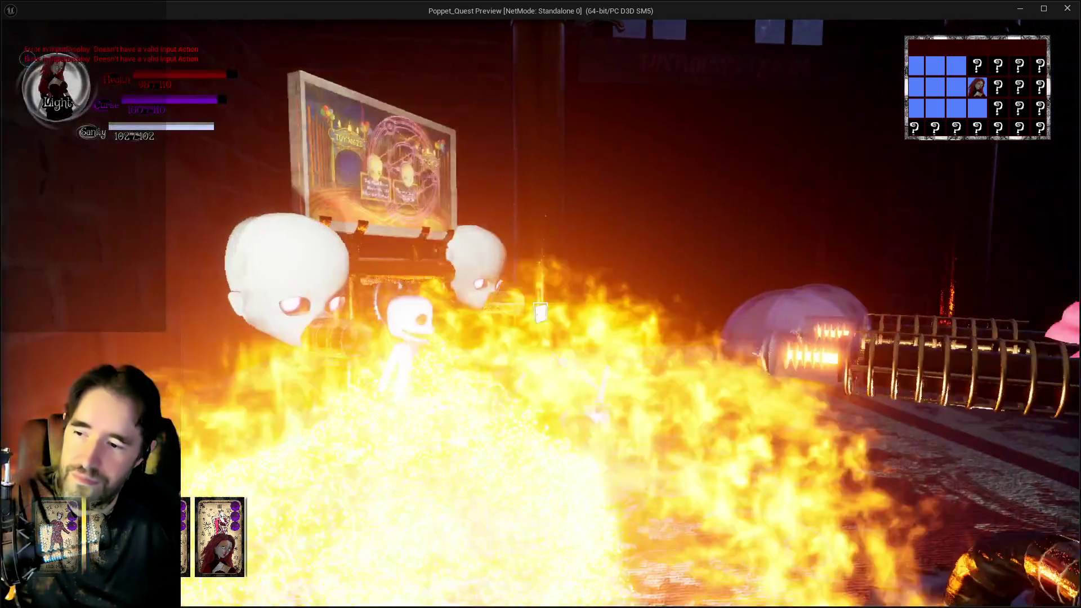
key("w")
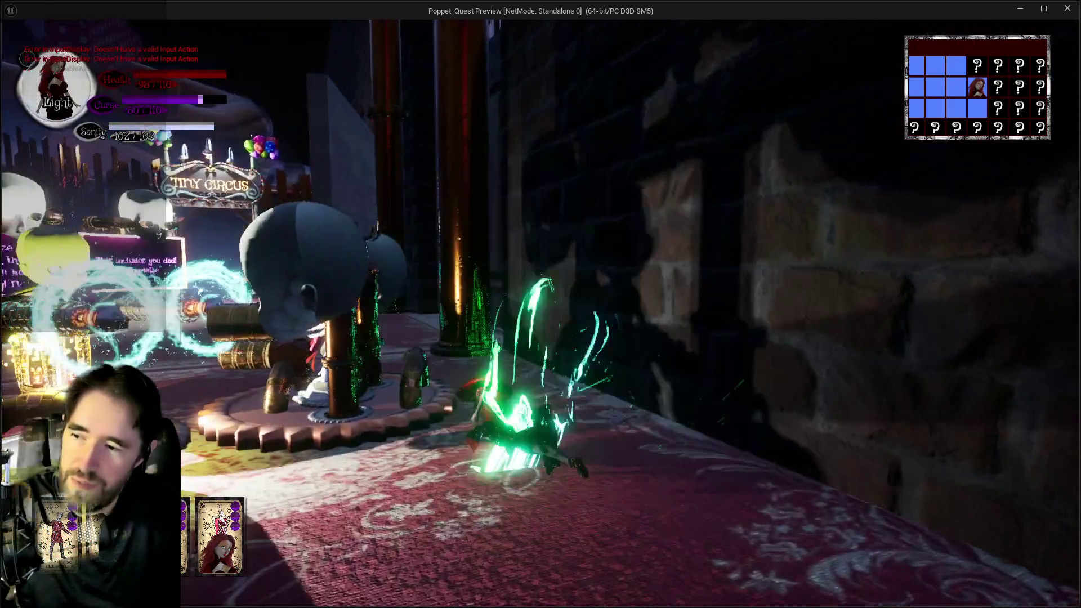
key("w")
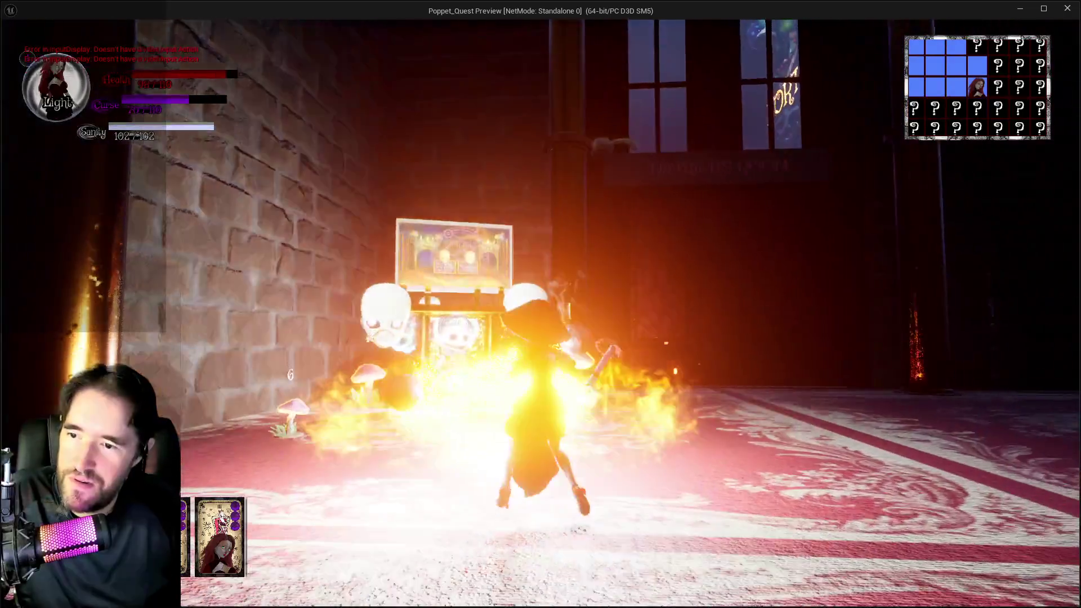
key("w")
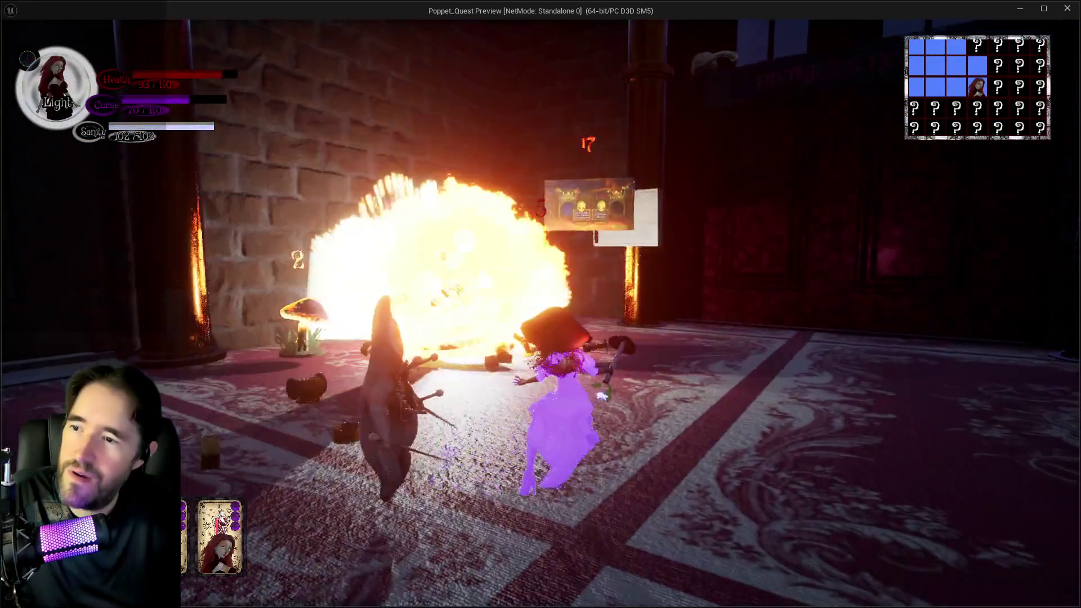
key("w")
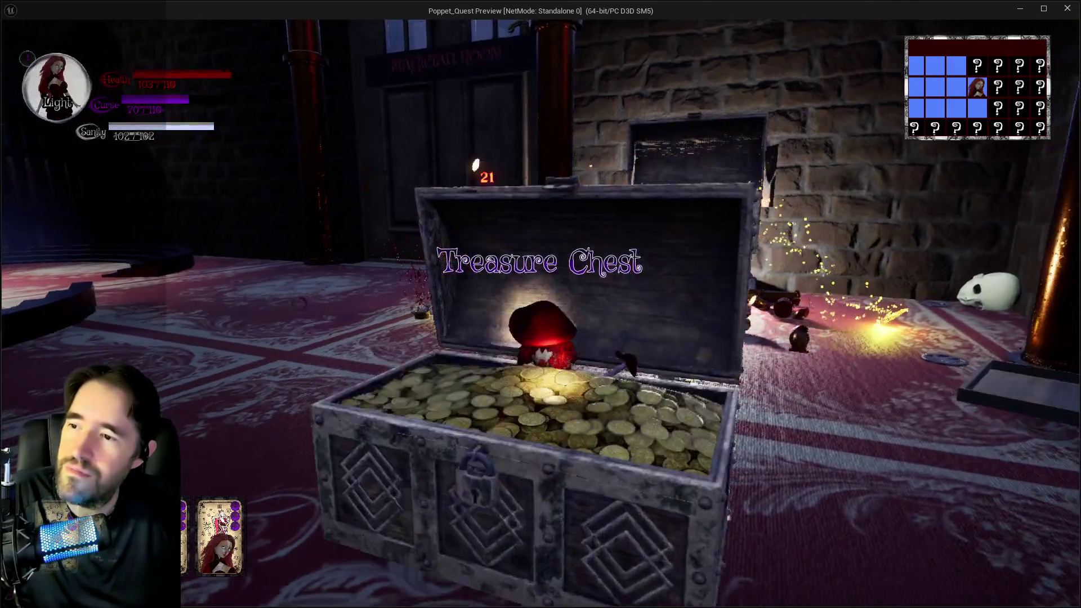
key("w")
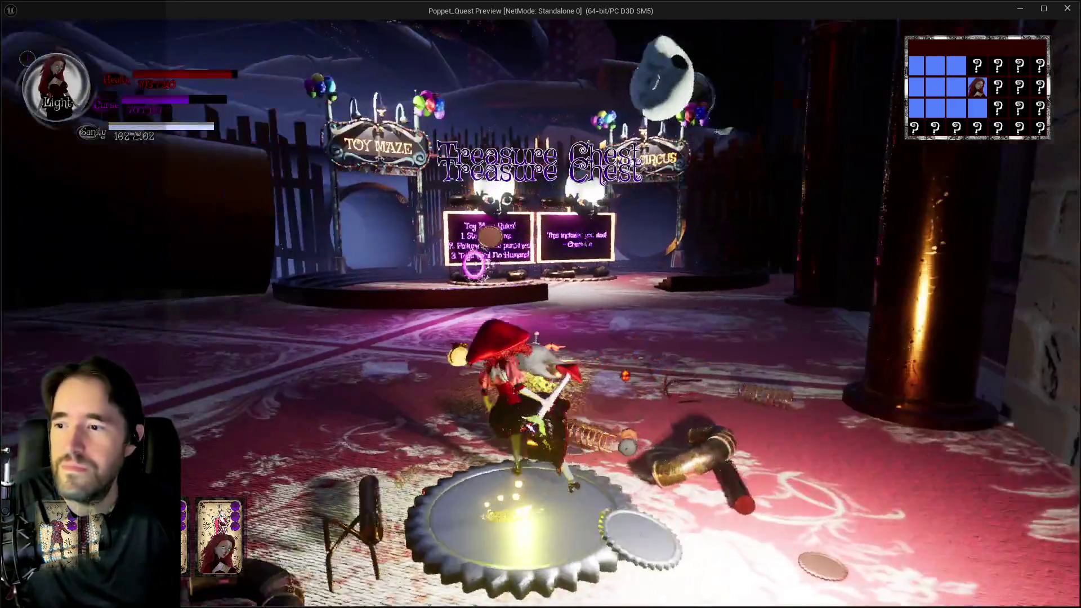
key("w")
Enter the Tiny Circus portal and run past the tent and balloons through the large tube
key("w")
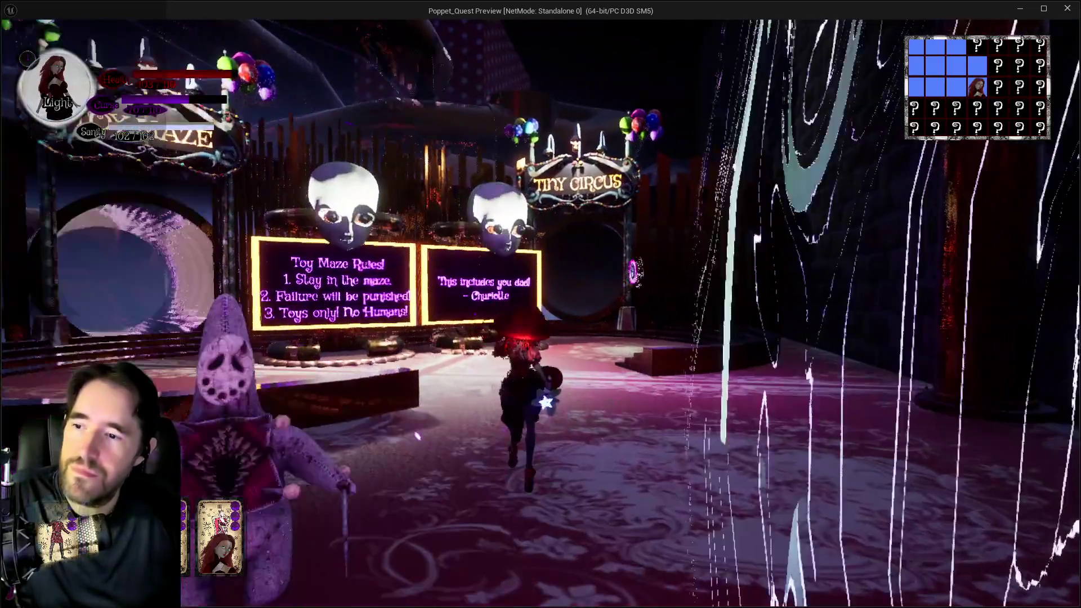
key("w")
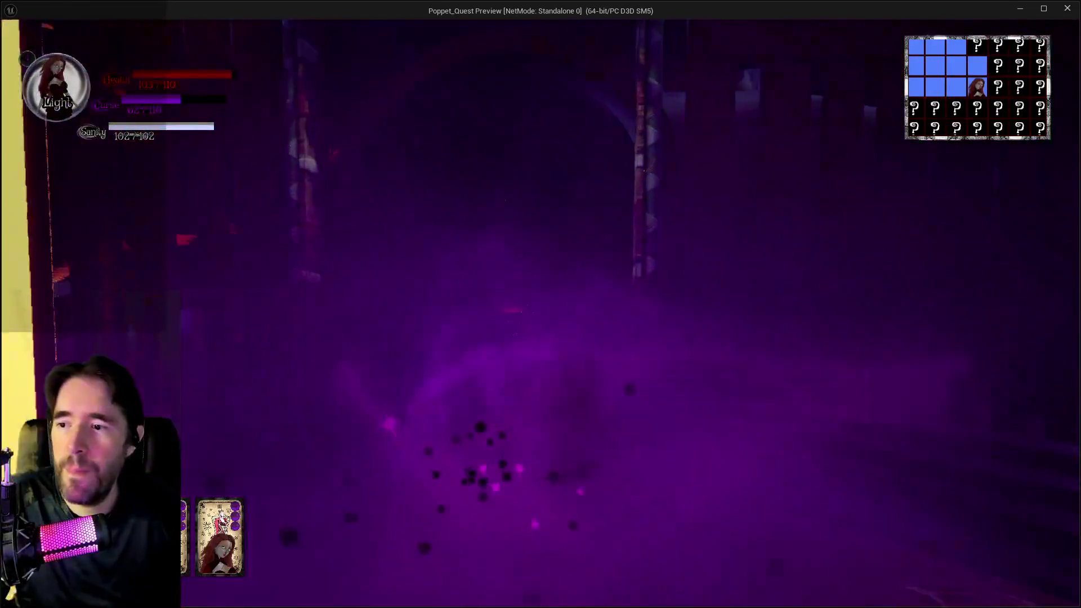
key("w")
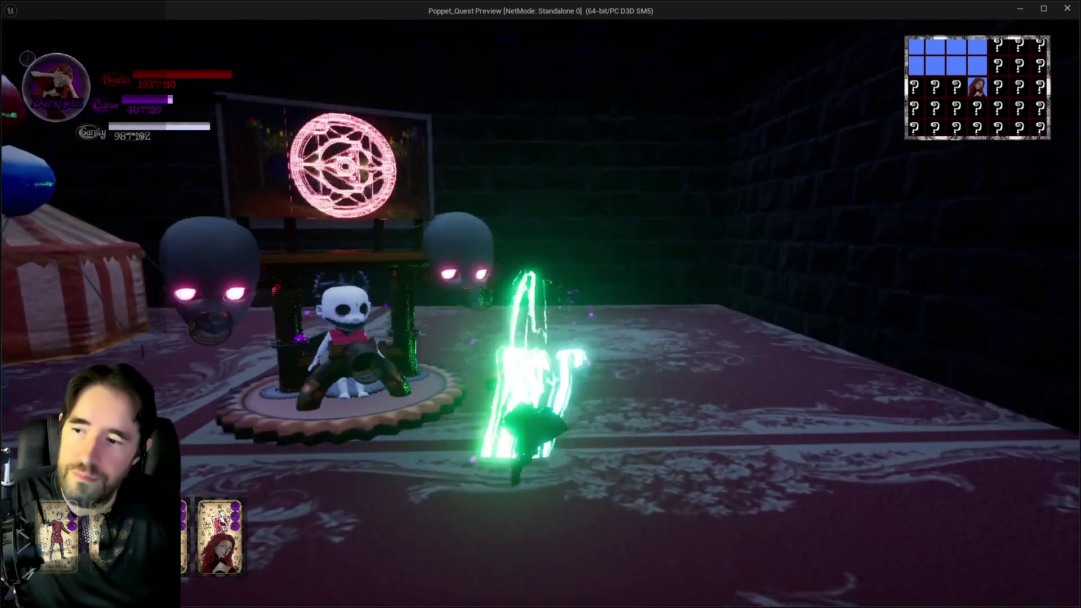
key("w")
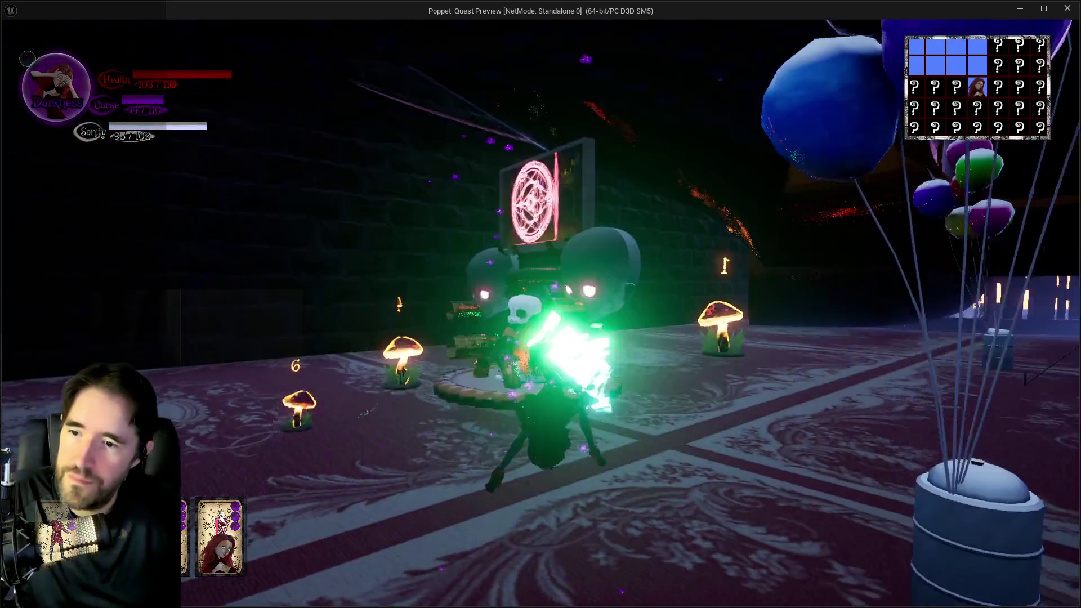
key("w")
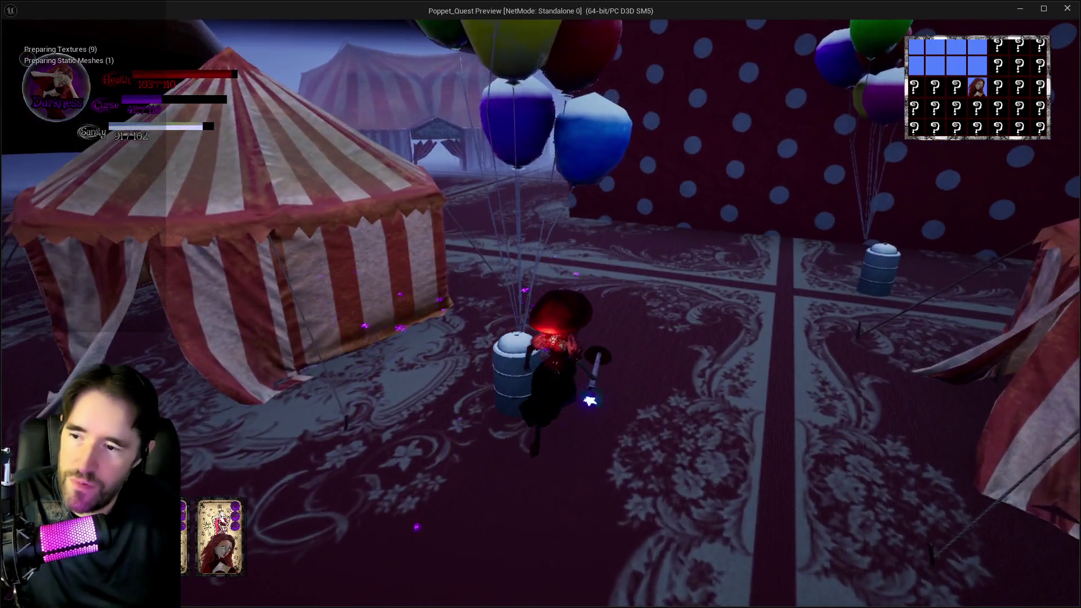
key("w")
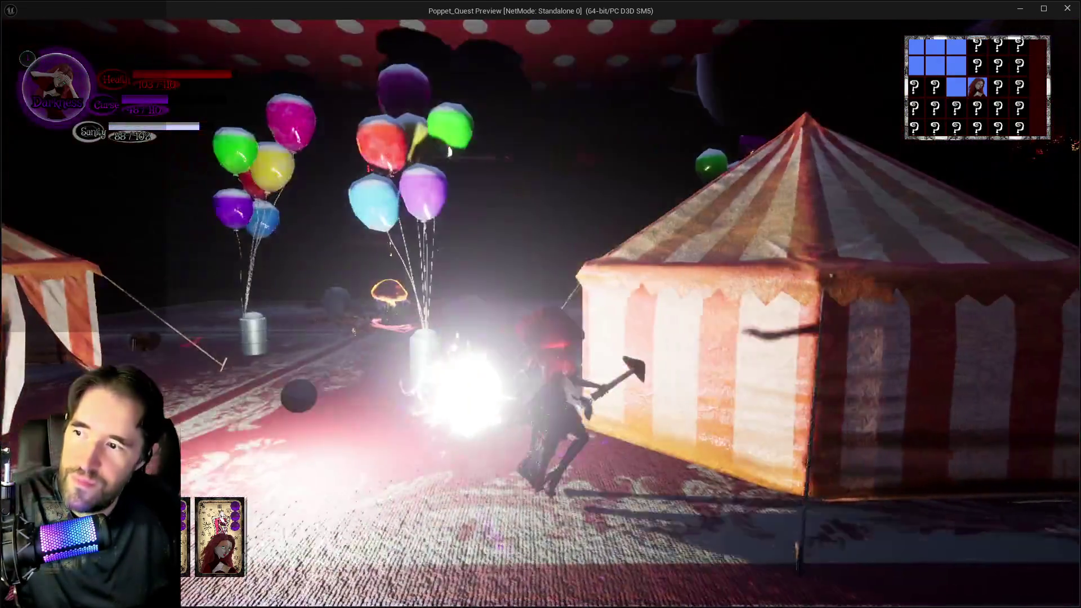
key("w")
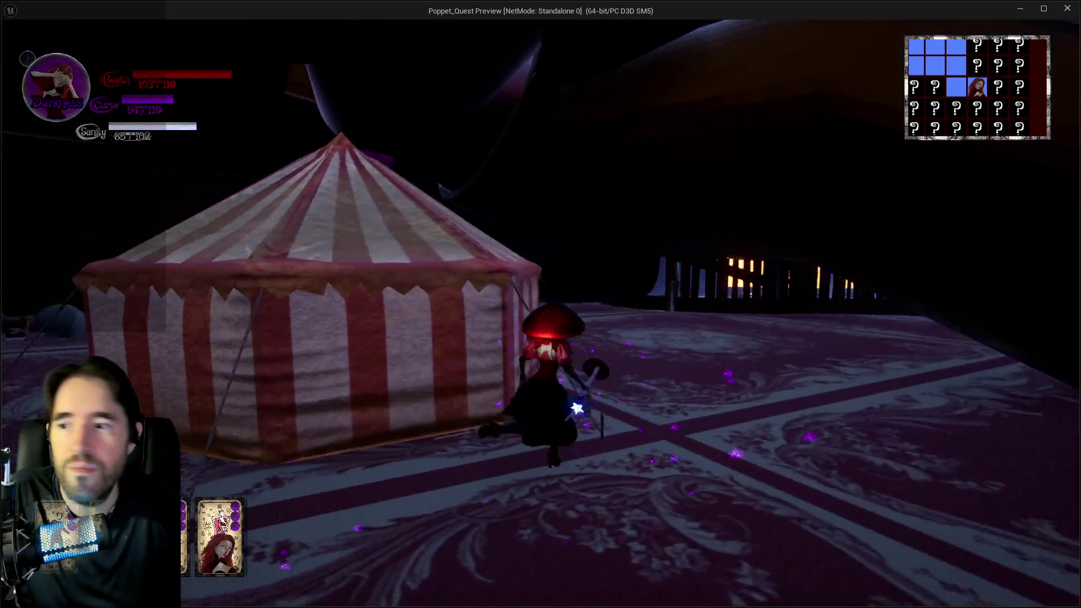
key("w")
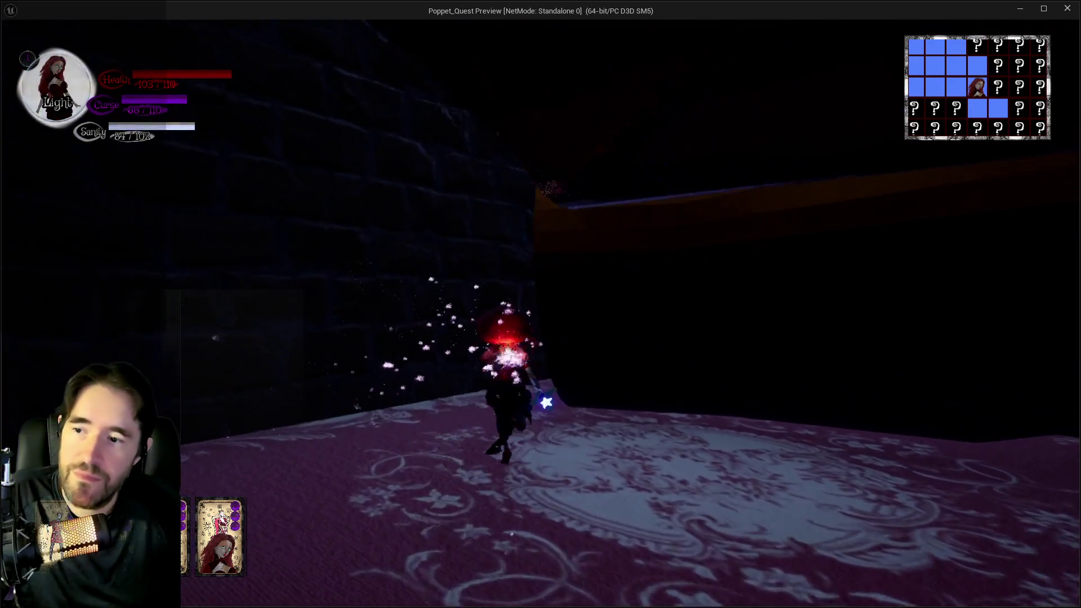
key("w")
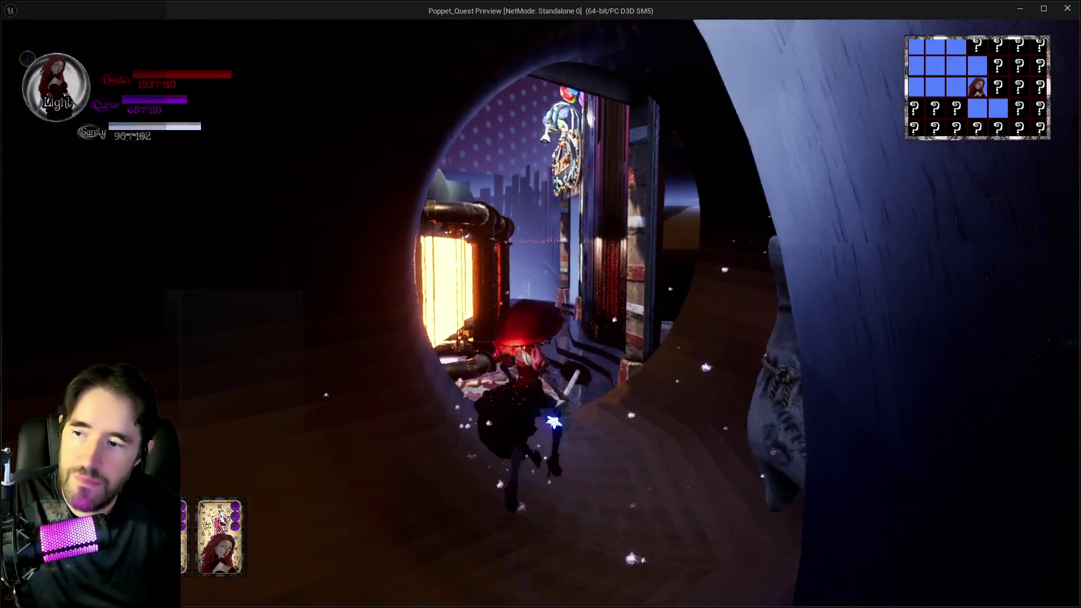
Check the tarot card selection, then close it and resume play
key("w")
key("Tab")
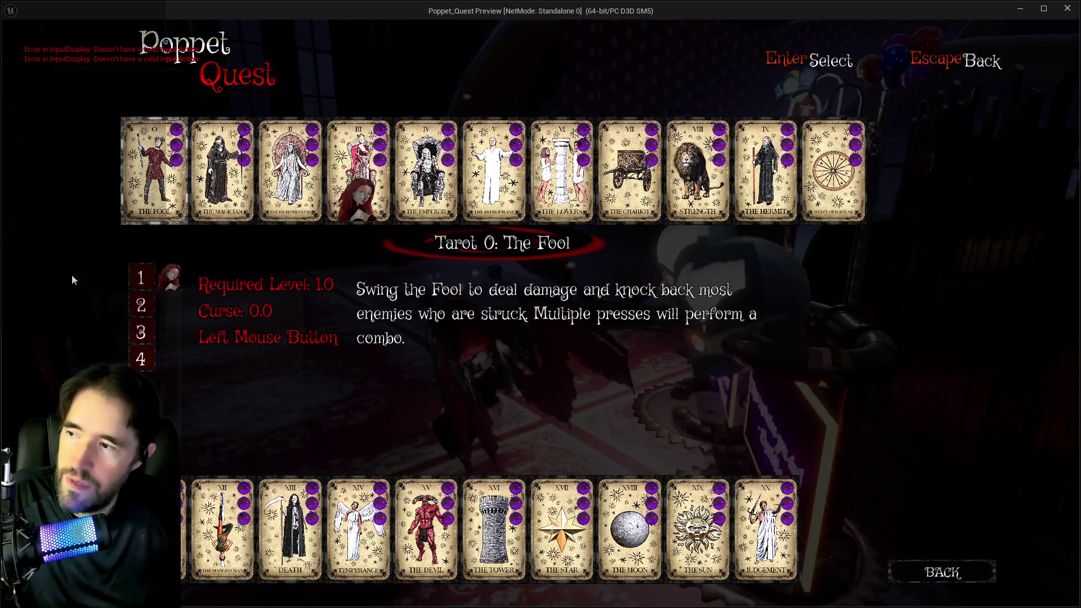
key("Escape")
key("w")
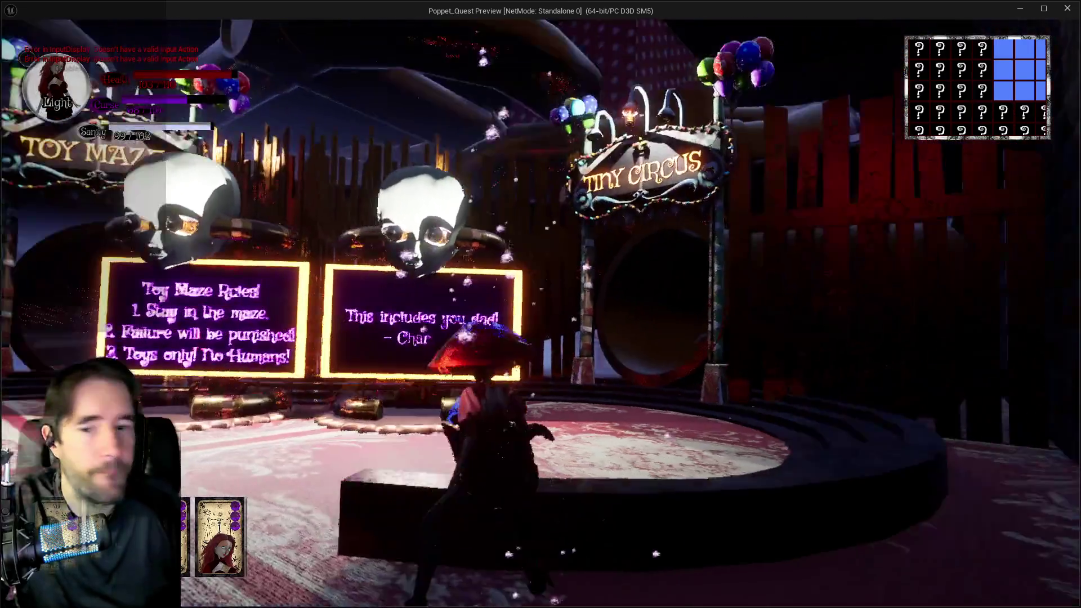
key("w")
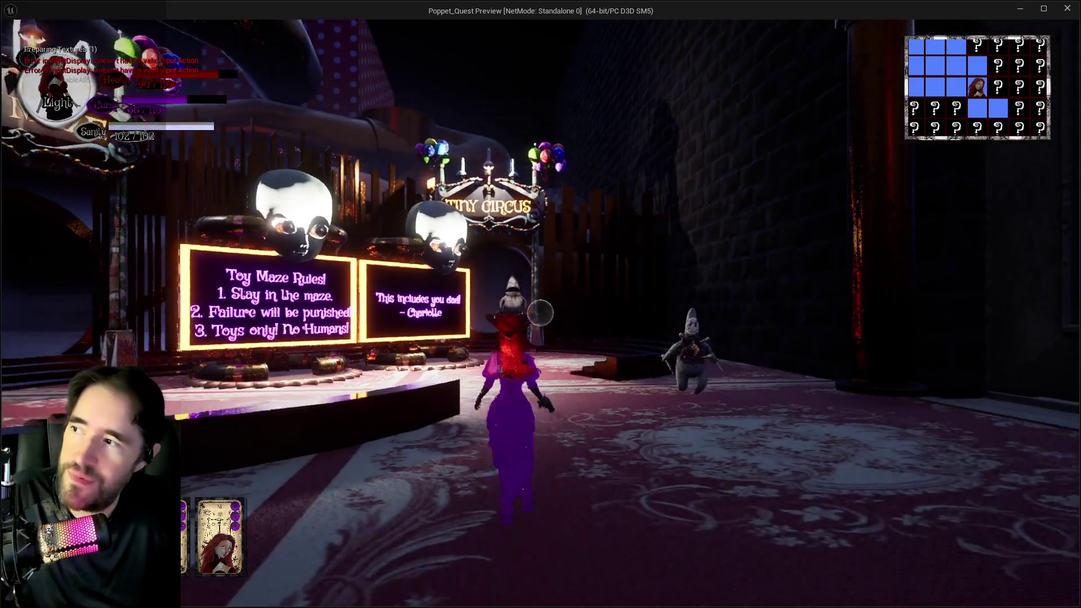
Run to the Tiny Circus stage, through the purple portal, and back toward the Toy Maze
key("w")
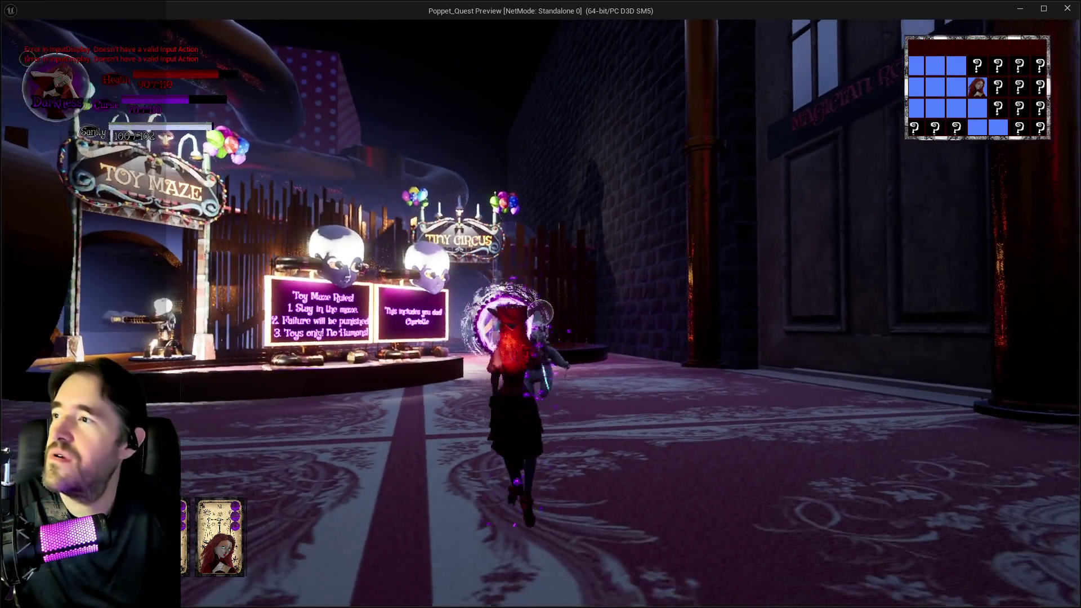
key("w")
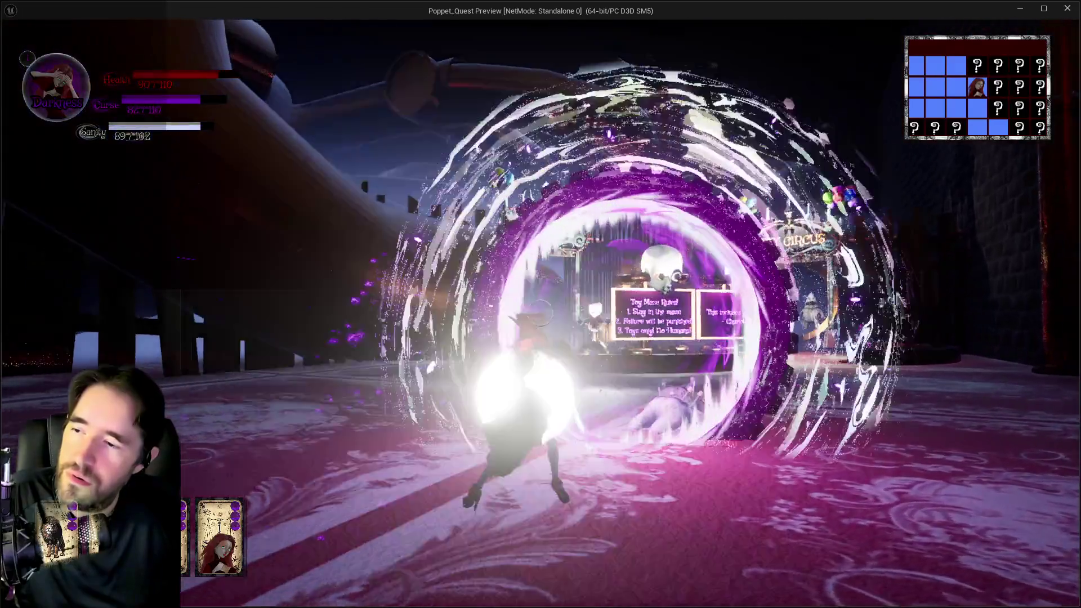
key("w")
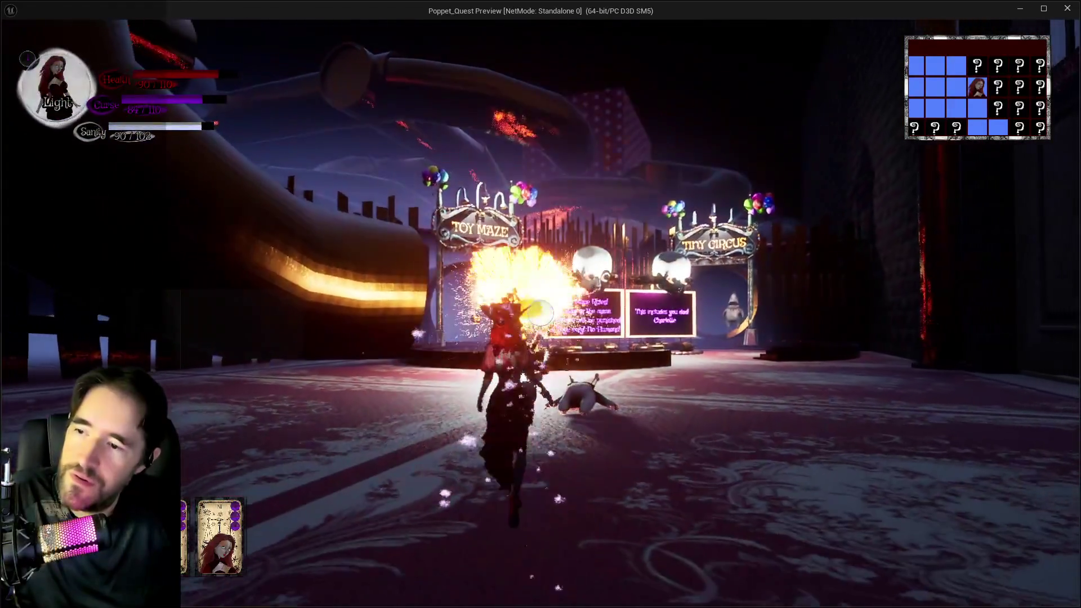
key("w")
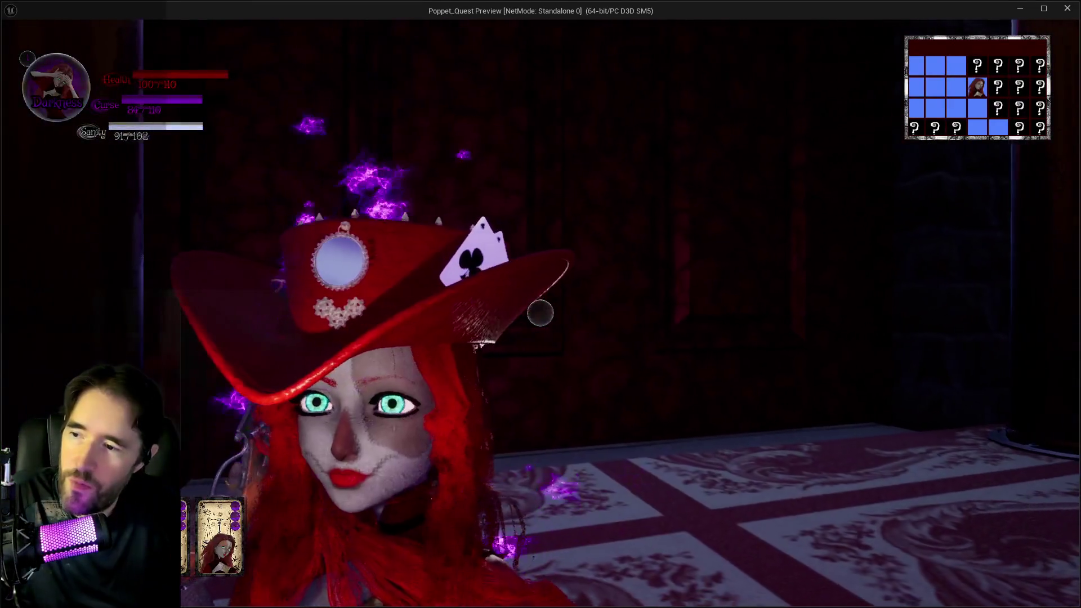
key("w")
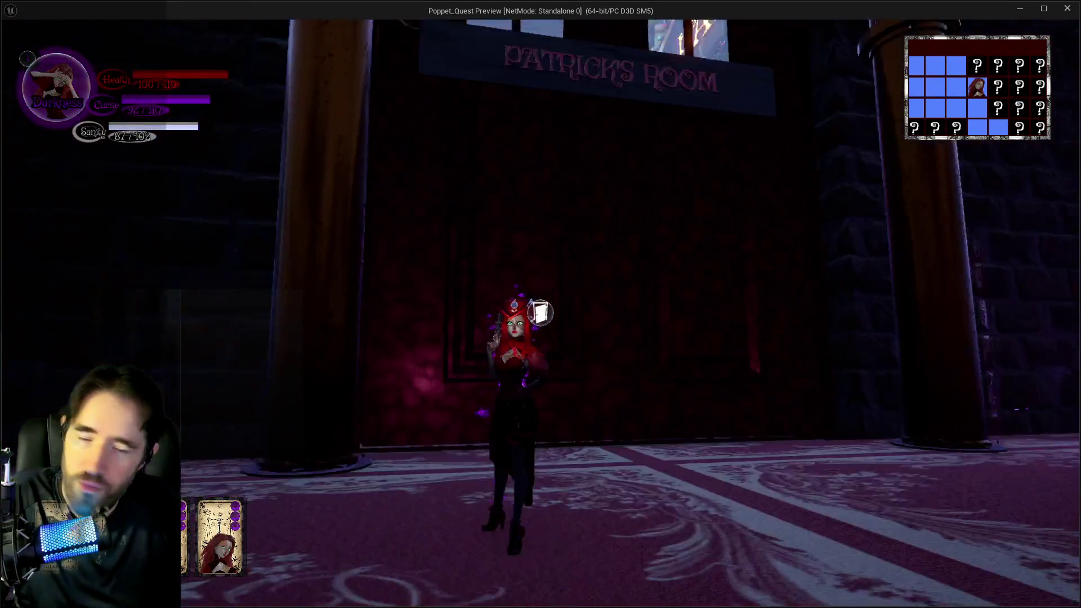
key("w")
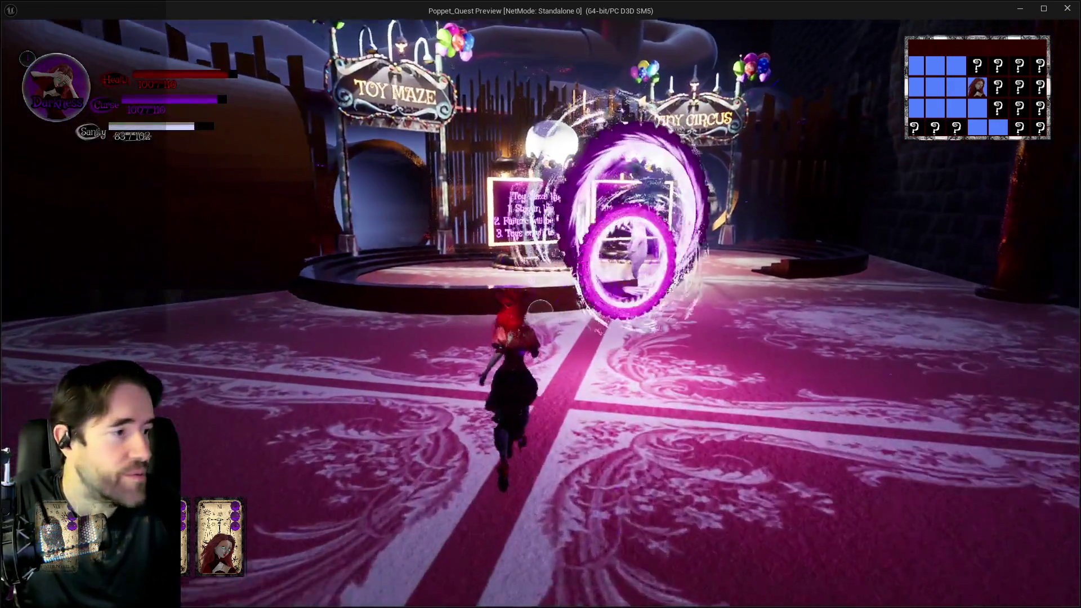
key("w")
key("w")
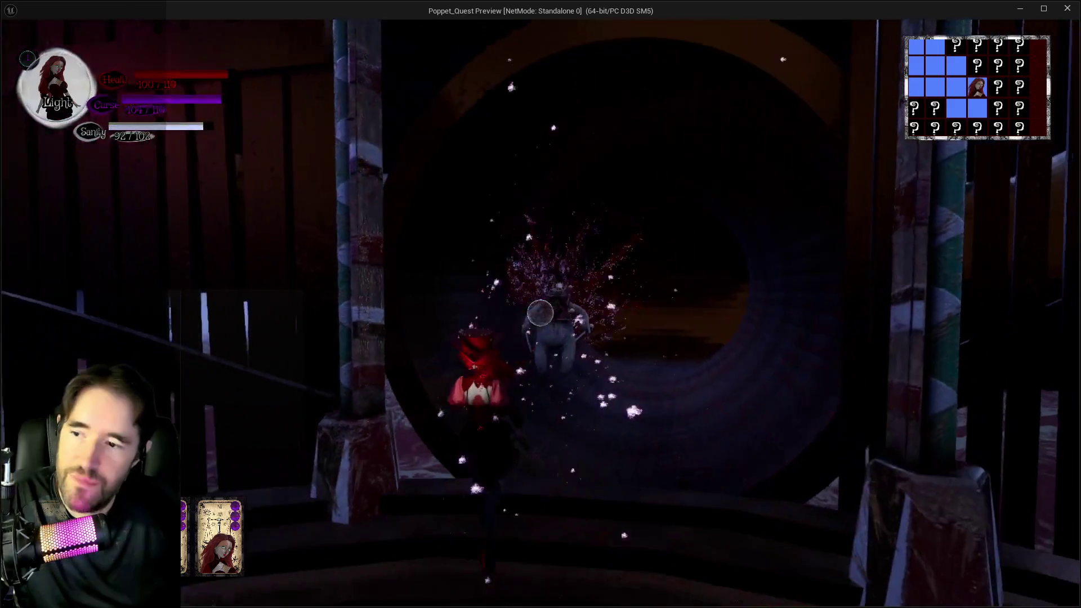
Attack the tunnel enemy, then run through the polka-dot rooms into the large tube
left_click(540, 313)
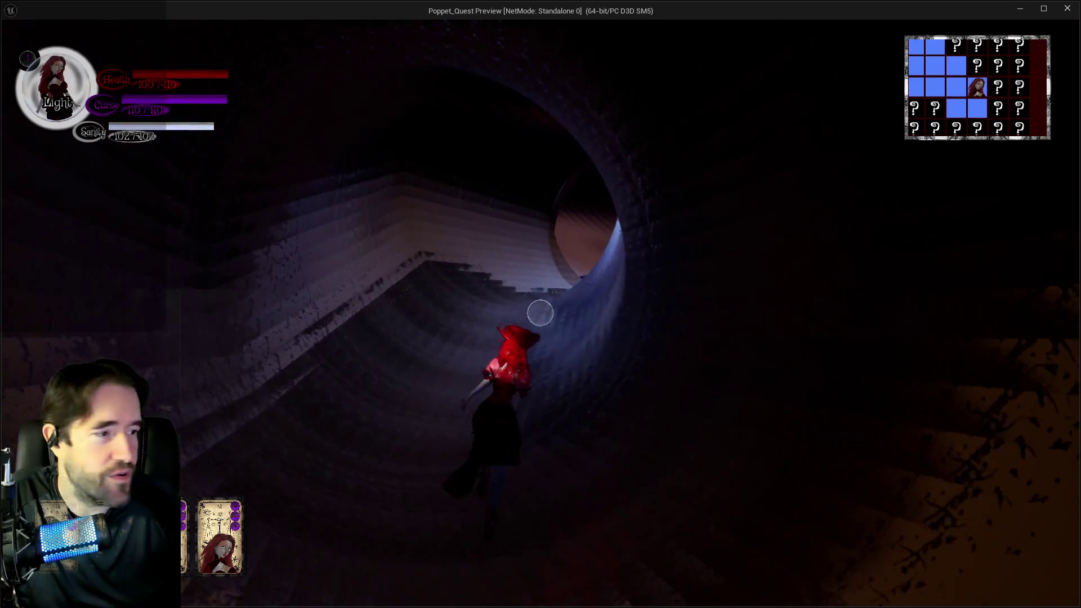
key("w")
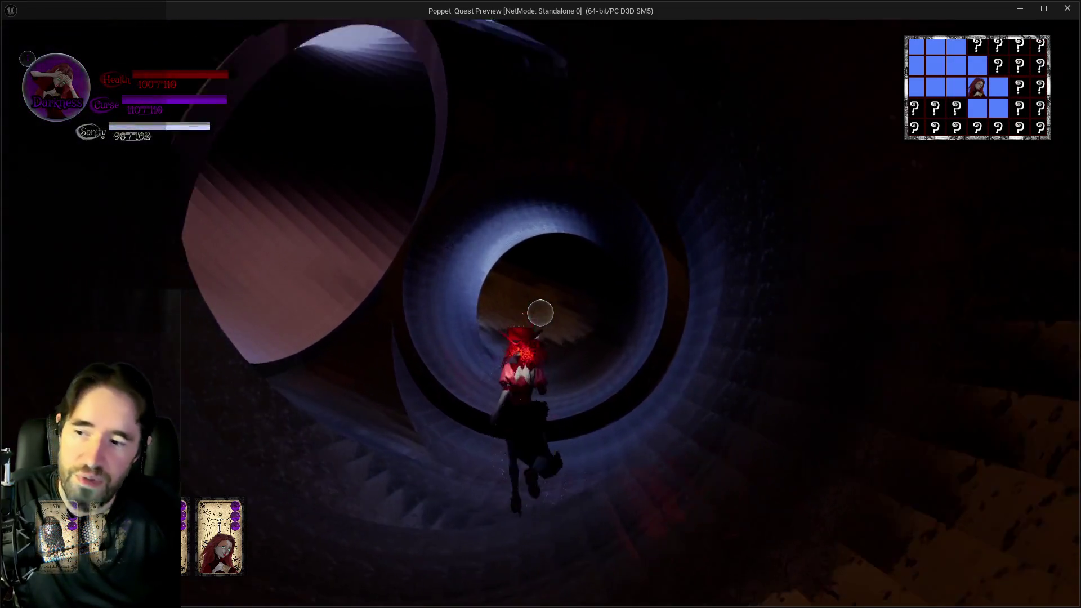
key("w")
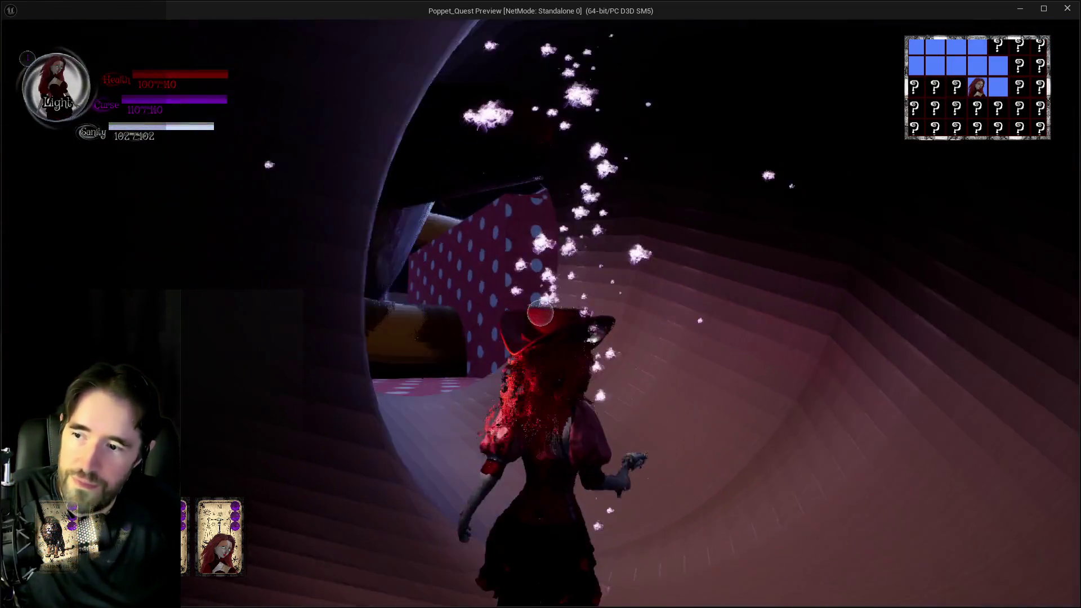
key("w")
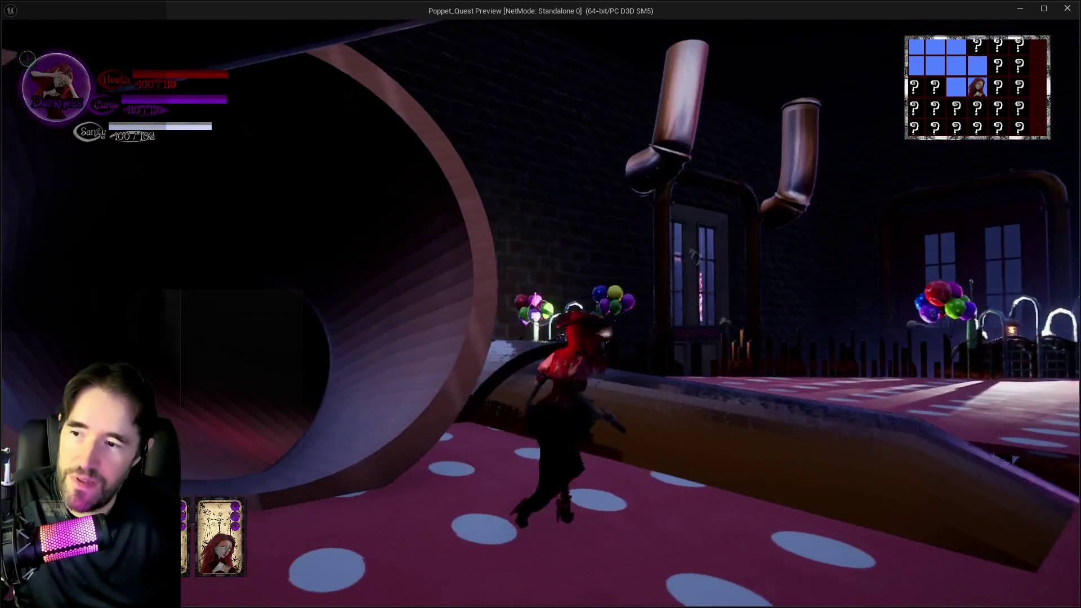
key("w")
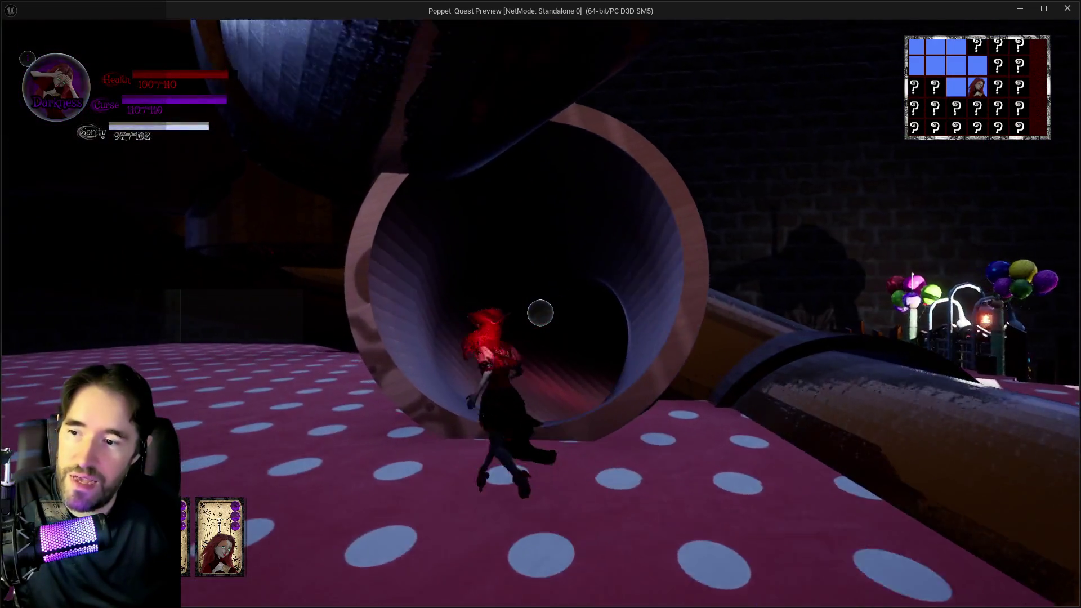
key("w")
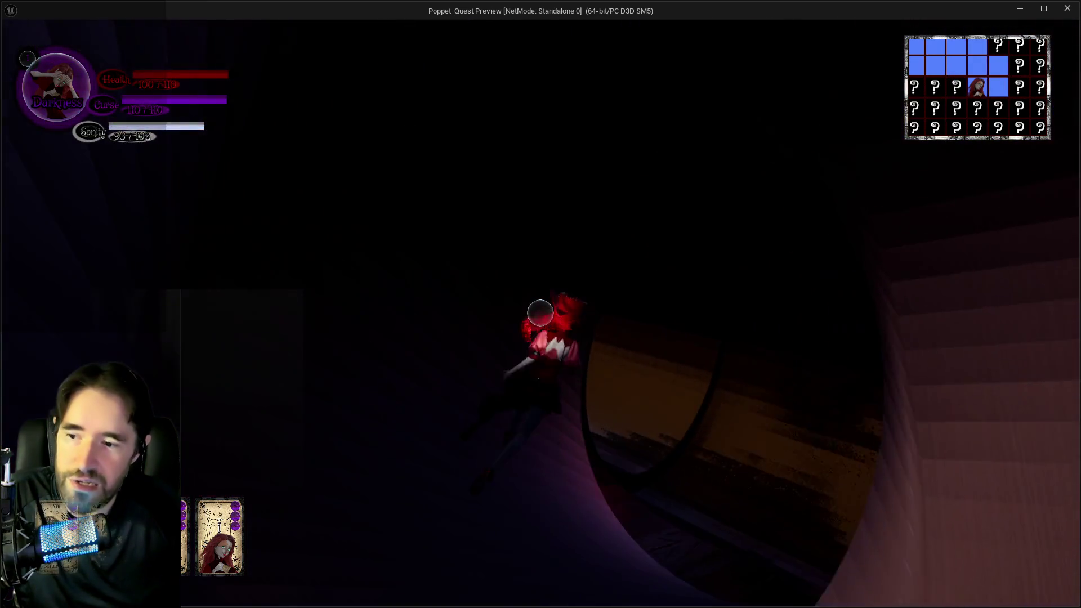
key("w")
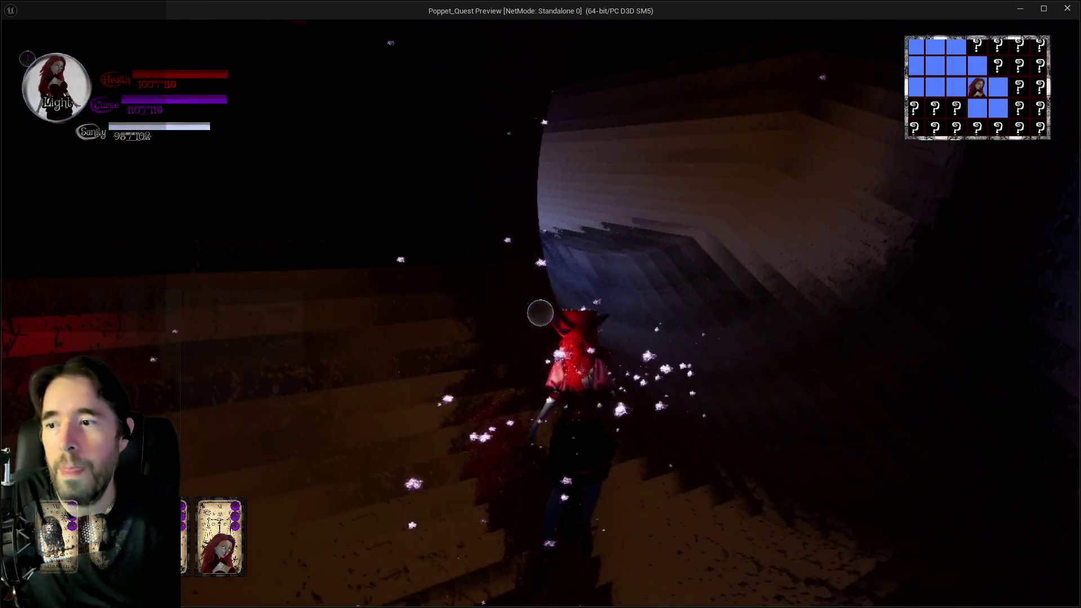
Follow the winding tube to the lit stairs and polka-dot room, switching to light form
key("w")
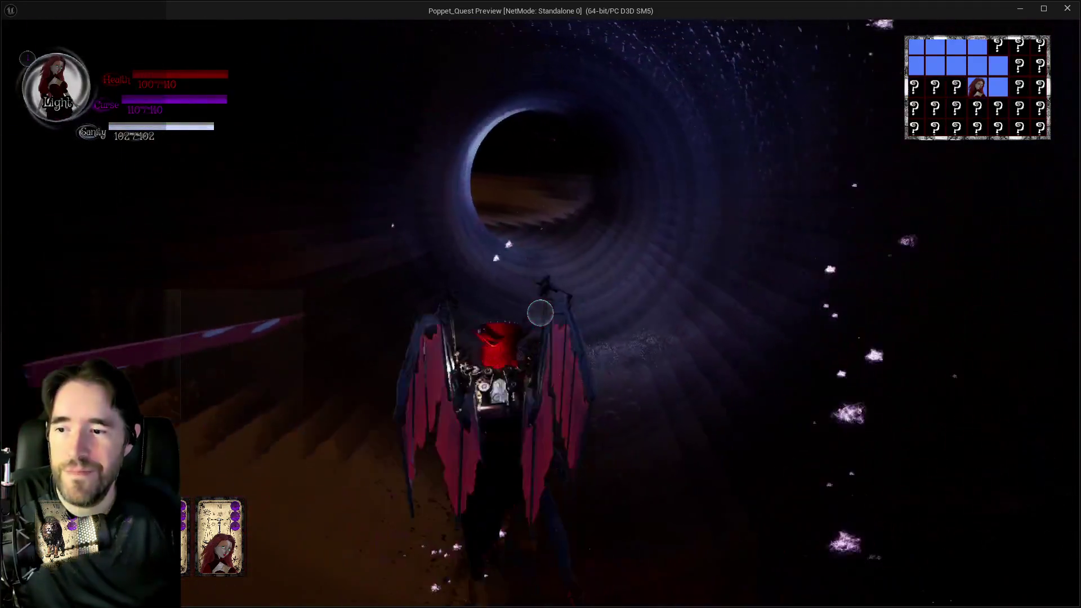
key("w")
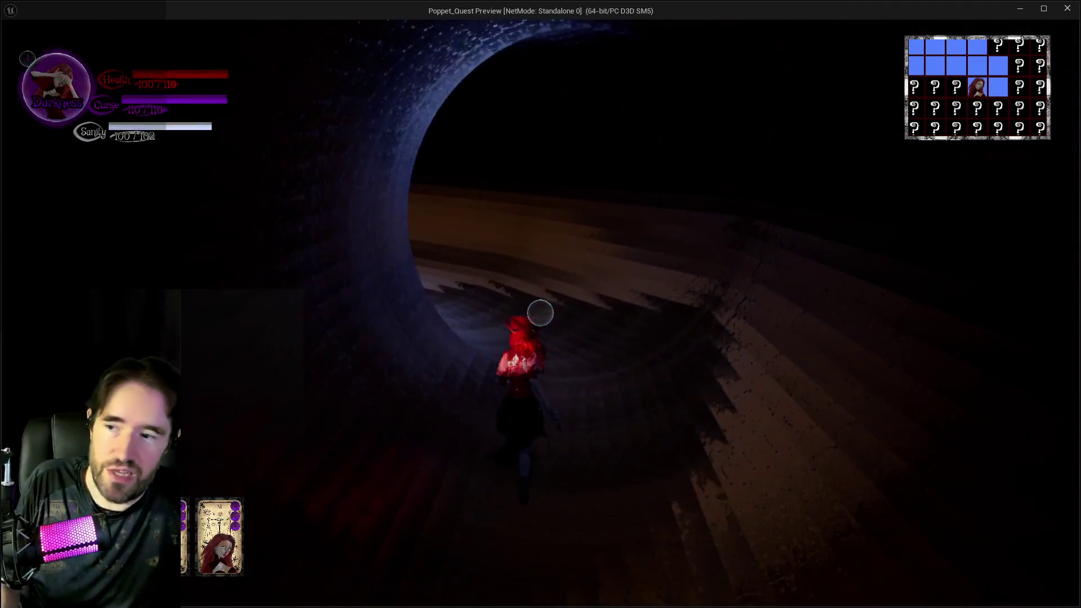
key("w")
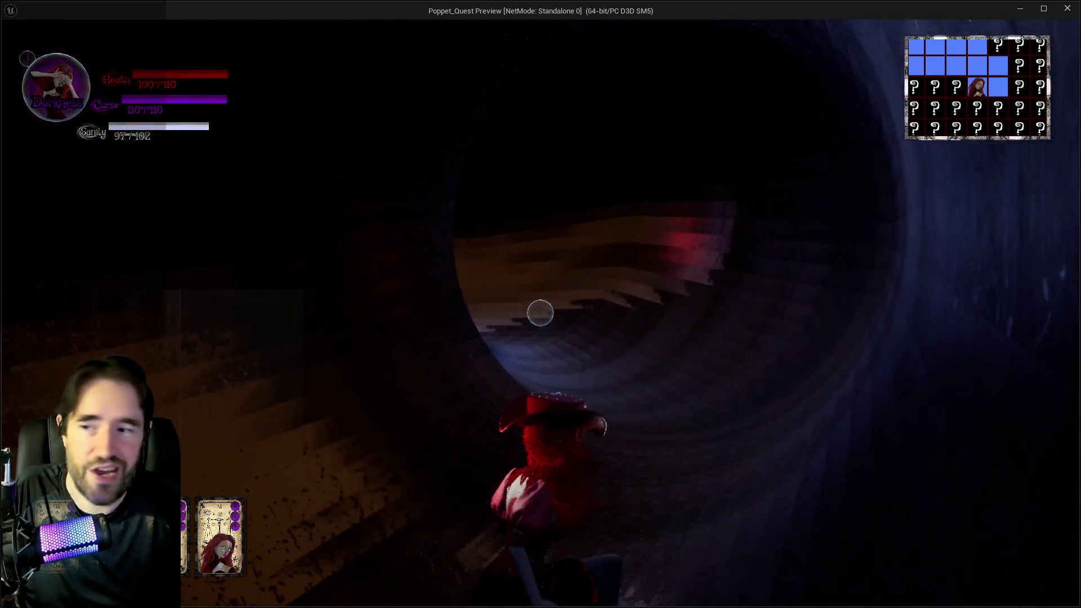
key("w")
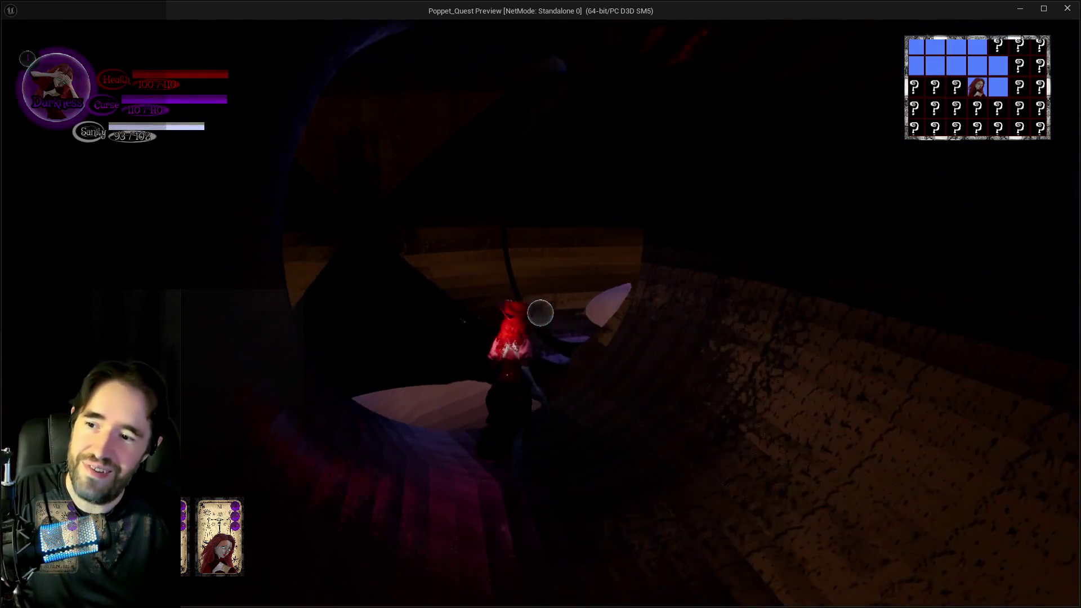
key("w")
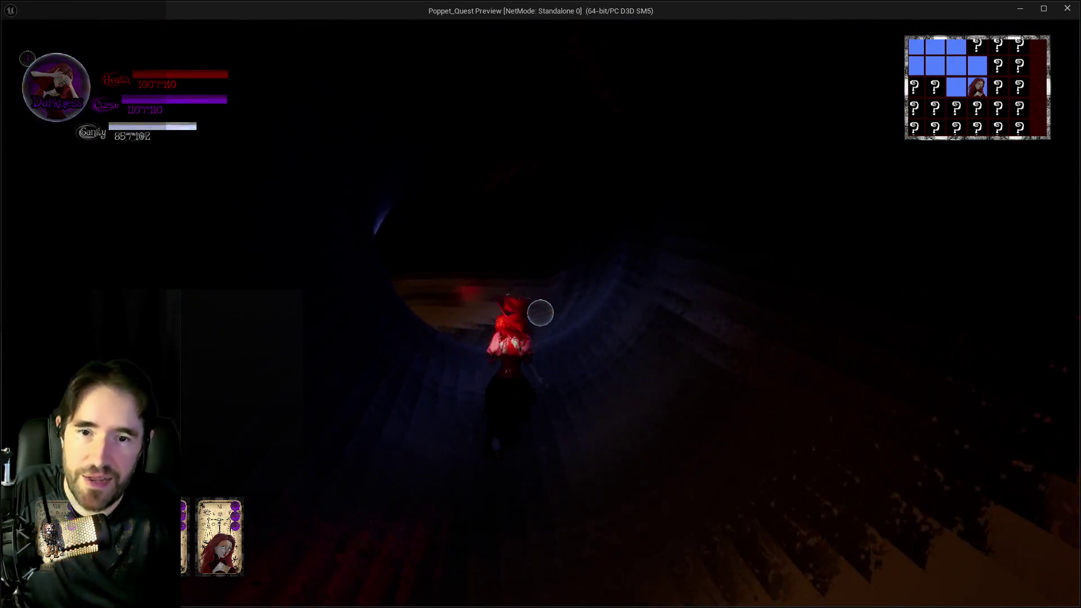
key("w")
key("w")
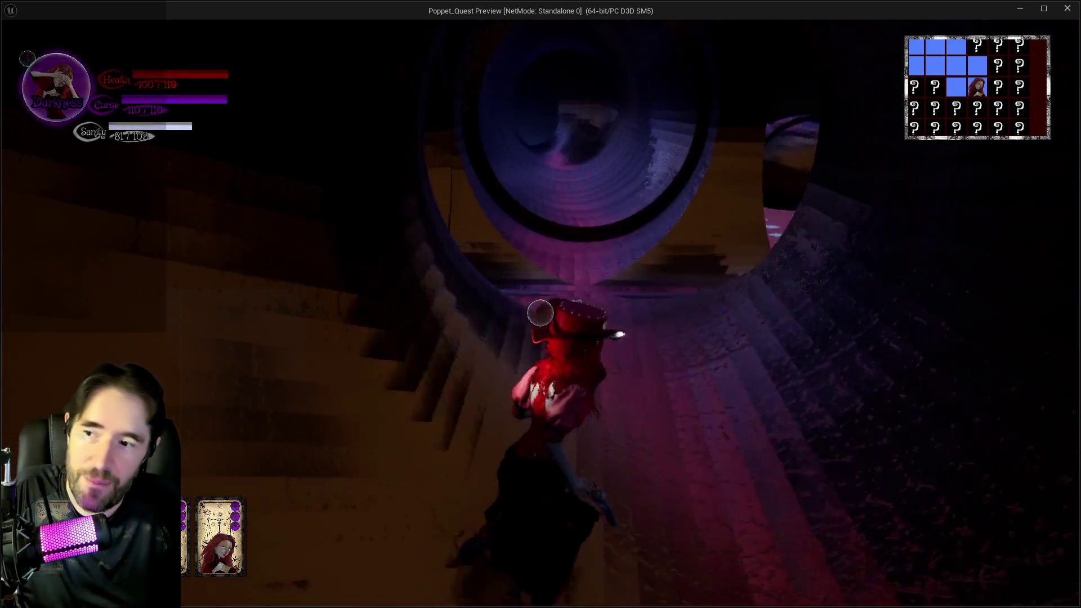
key("w")
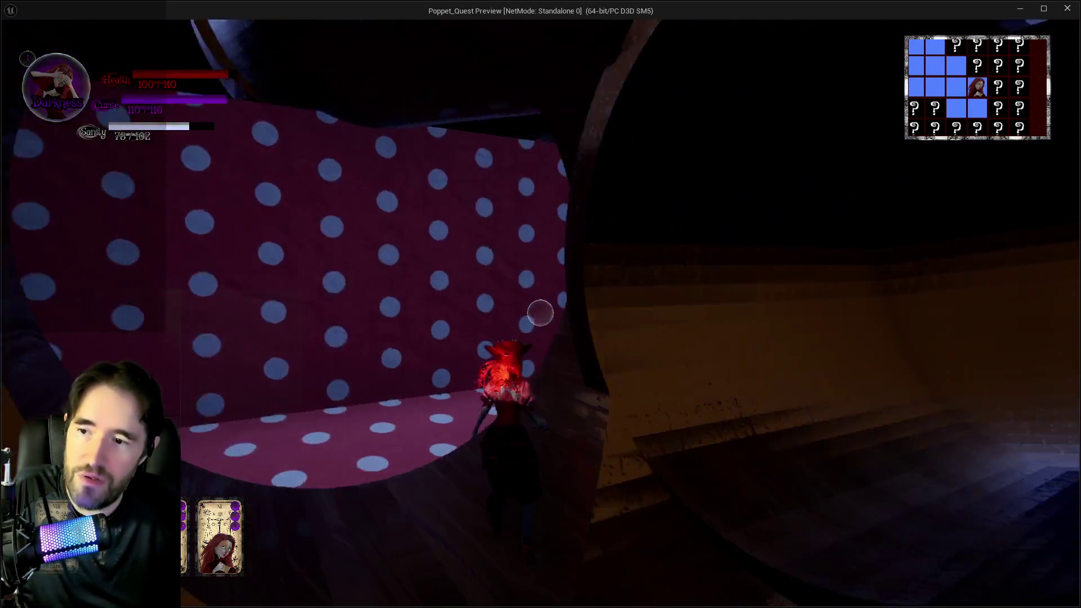
key("q")
key("w")
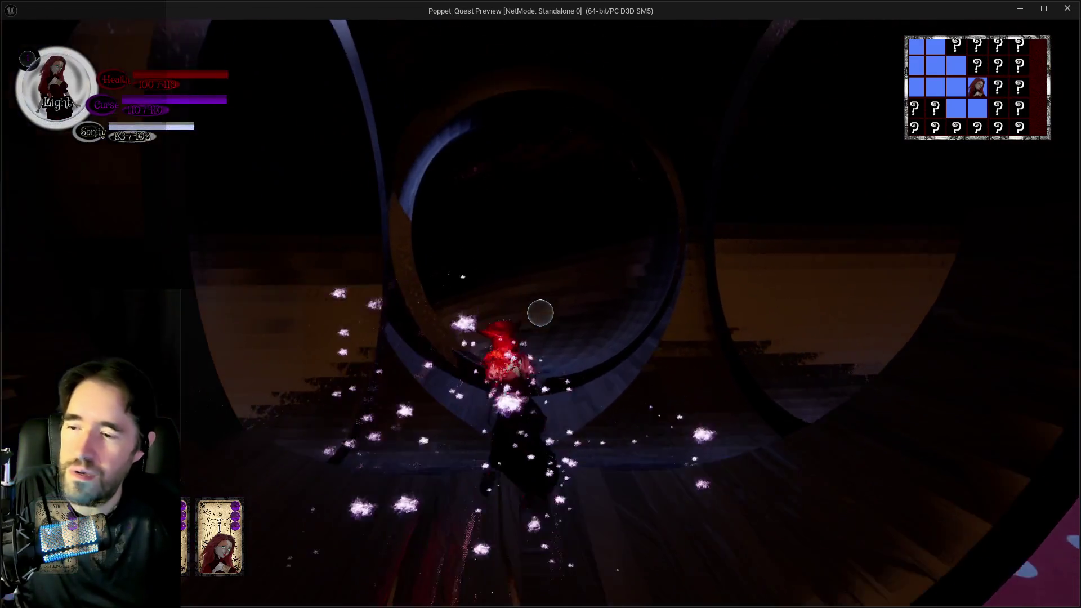
key("q")
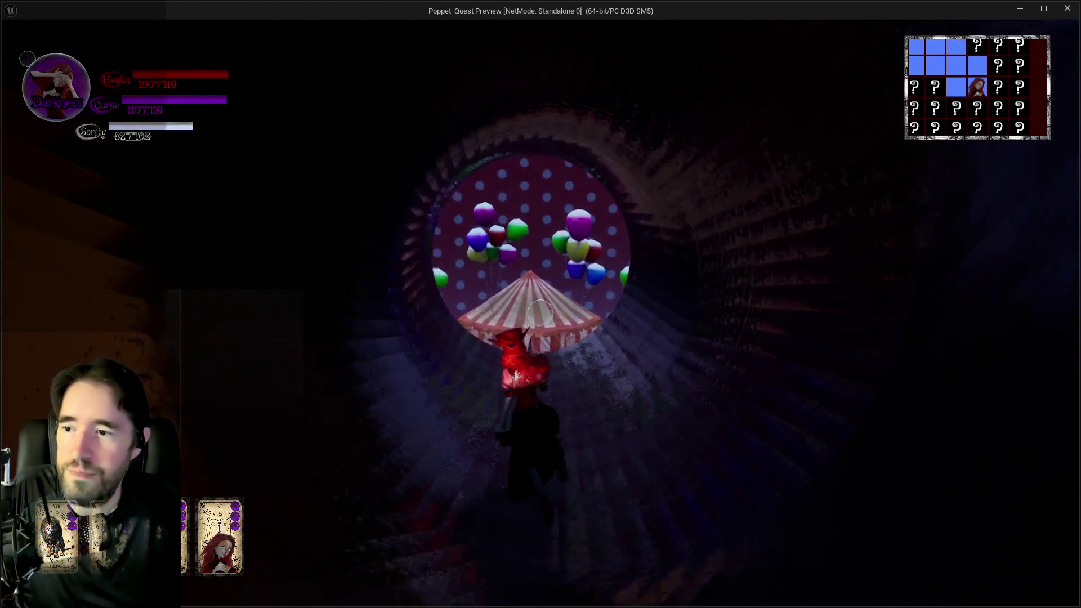
Leave the tube, approach the striped tent entrance, and turn left by the tent pole
key("w")
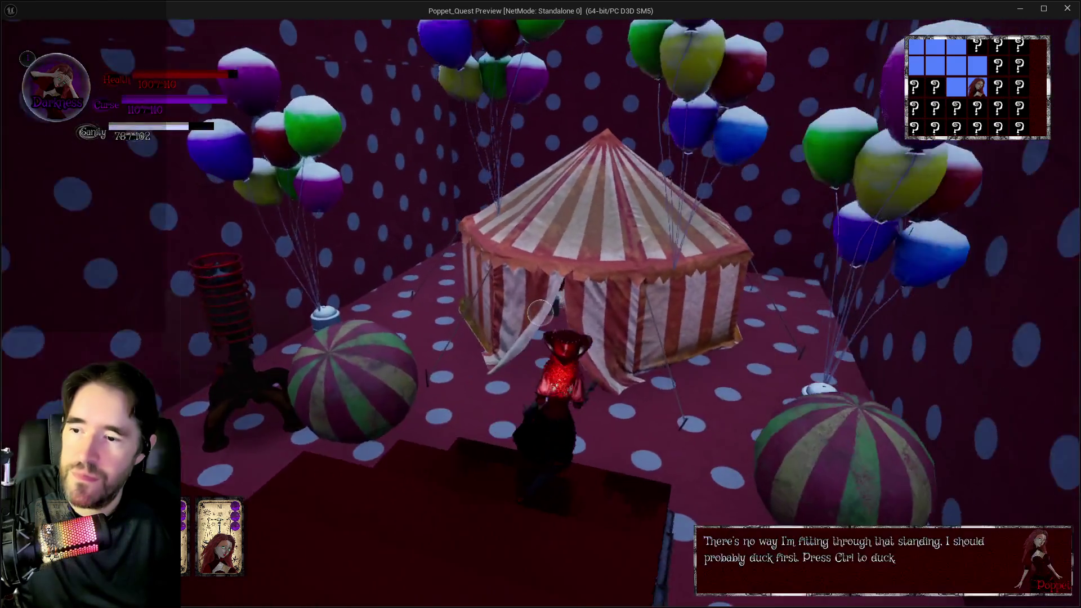
key("w")
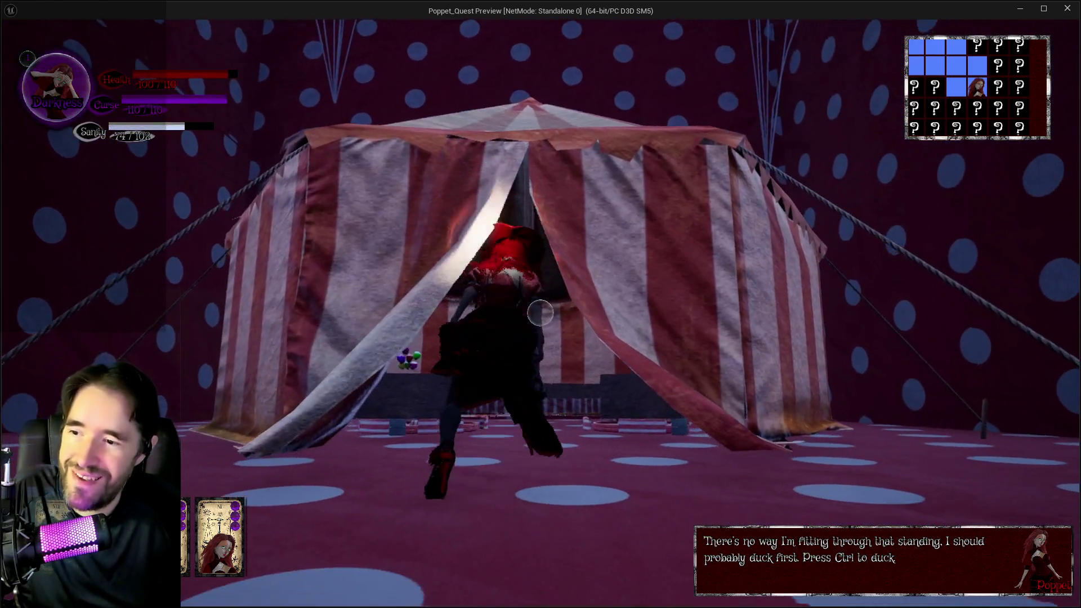
key("a")
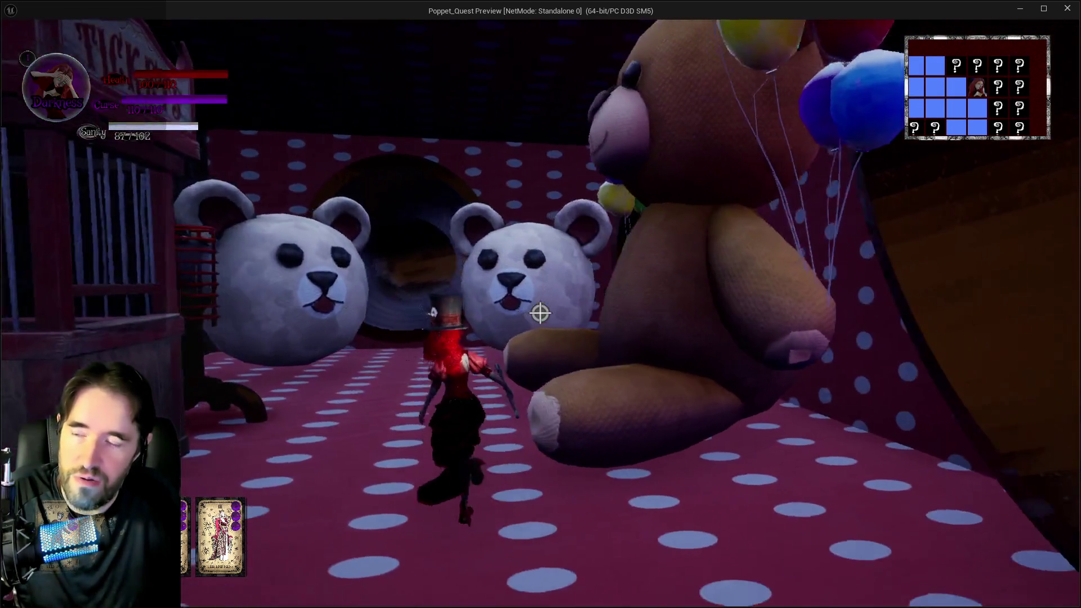
Pause the game with Esc, then resume from the pause menu
key("Escape")
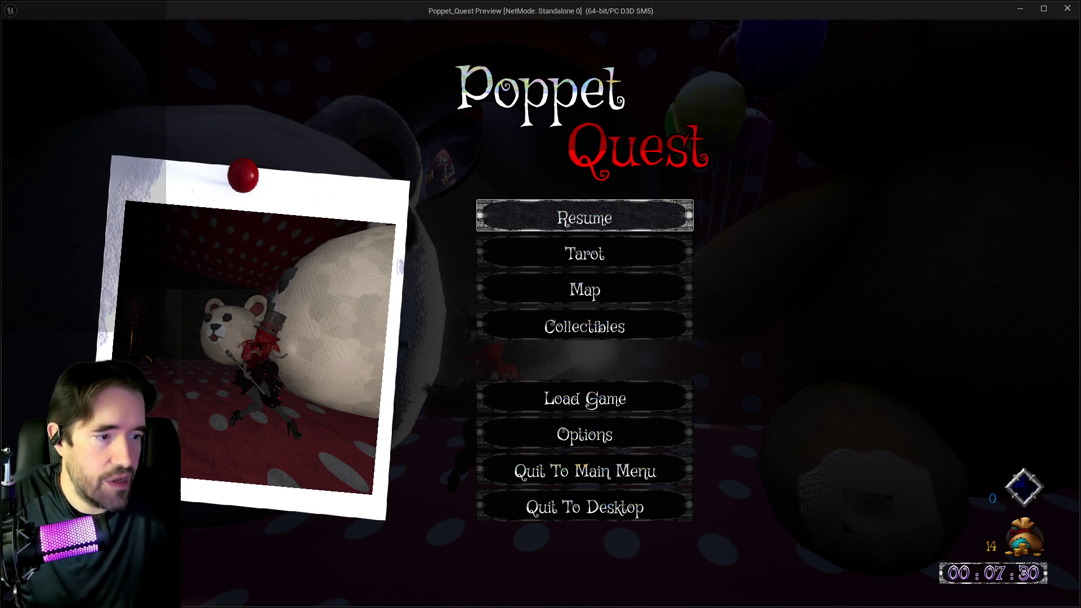
left_click(522, 215)
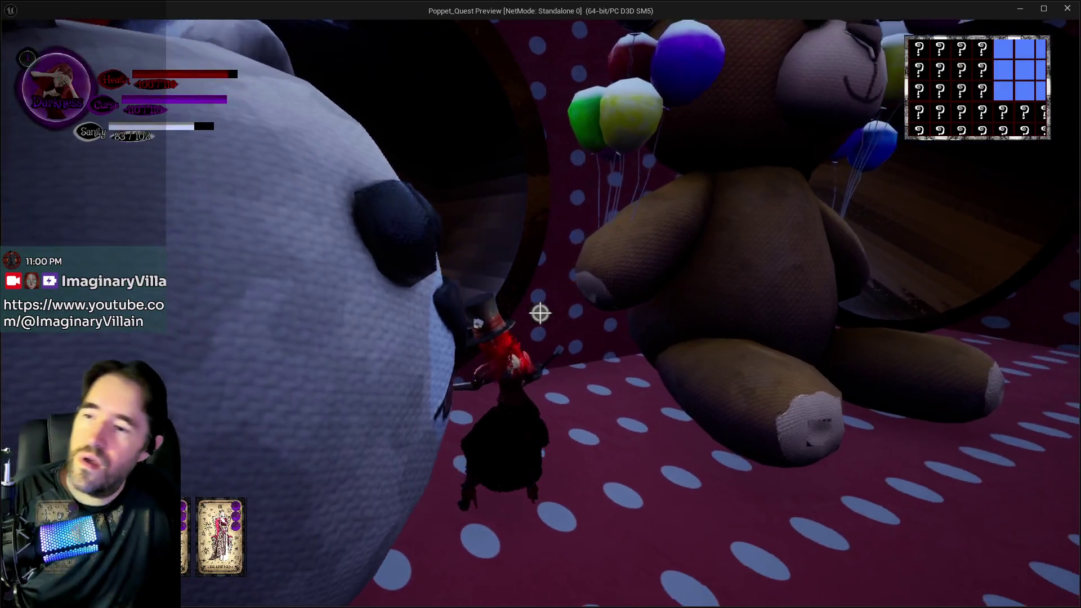
Walk through the ring tunnel and stairway to the Ducky Land gate
key("w")
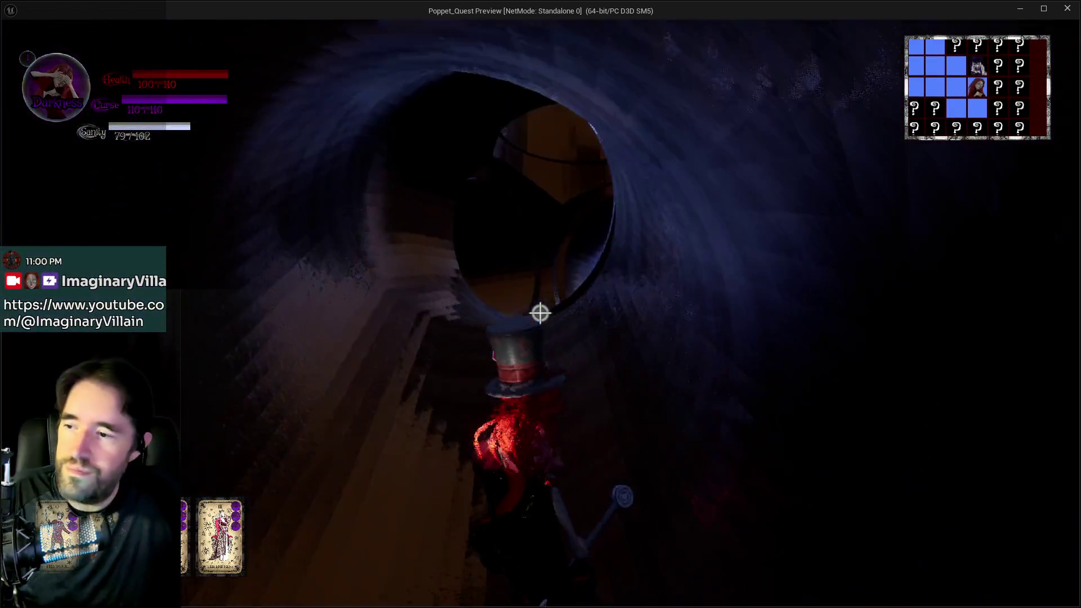
key("w")
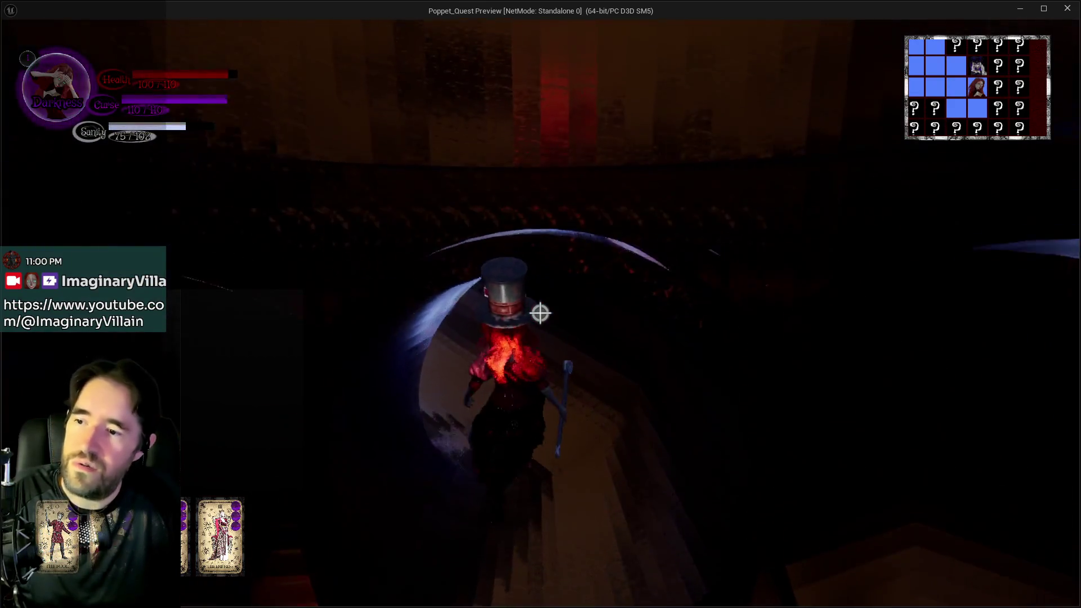
key("w")
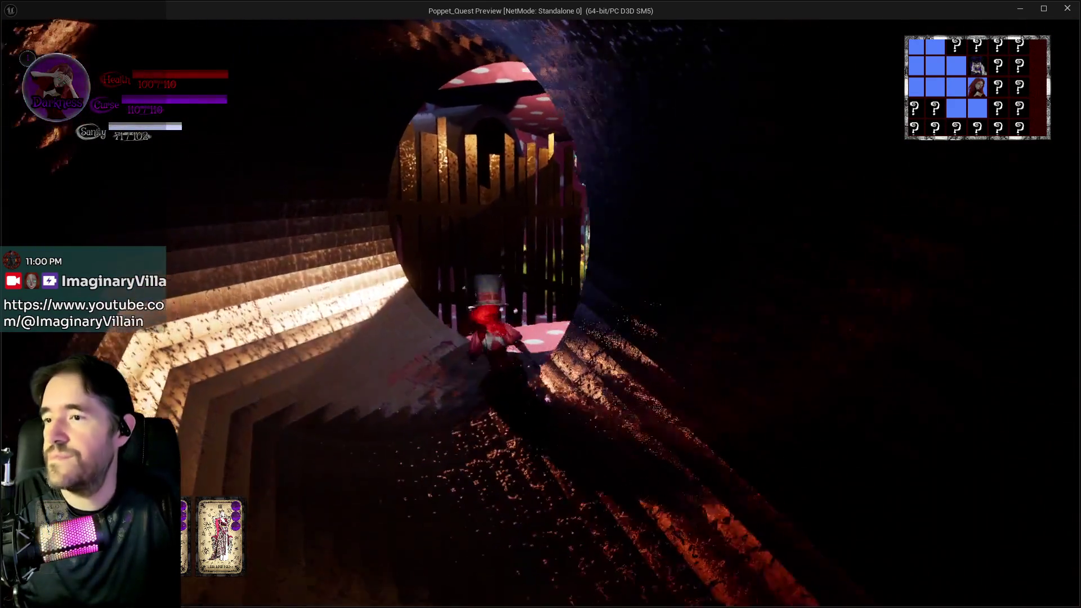
key("w")
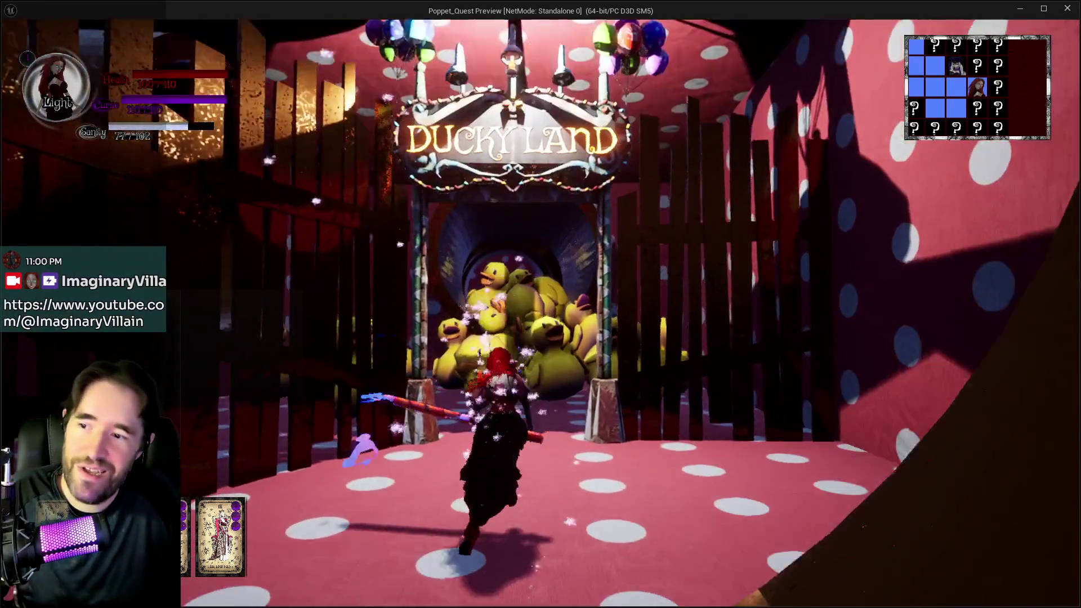
Smash the rubber ducks around the room with the hammer to restore sanity
key("w")
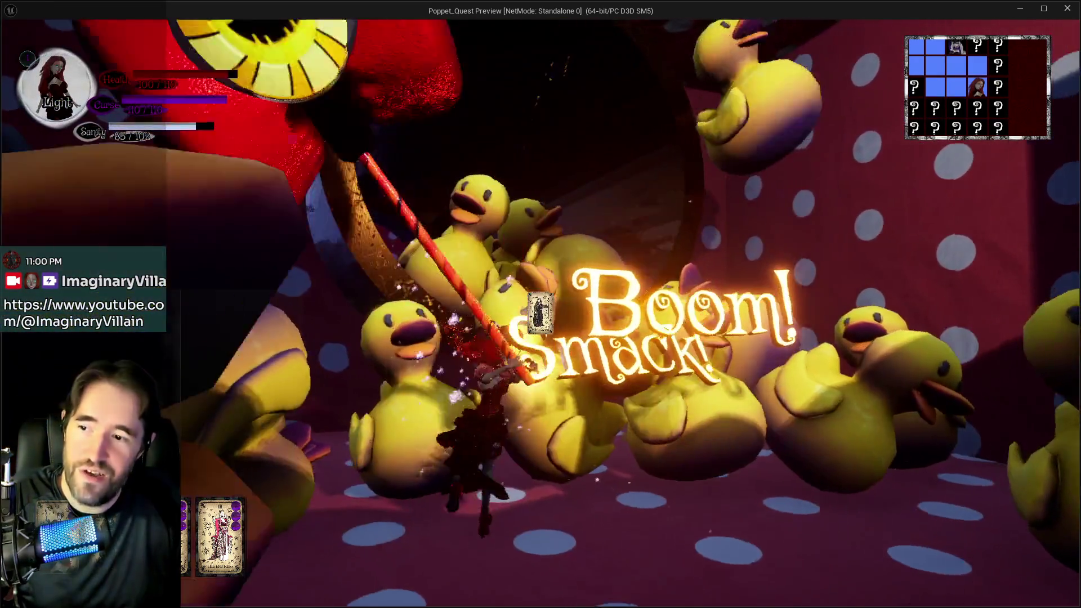
key("w")
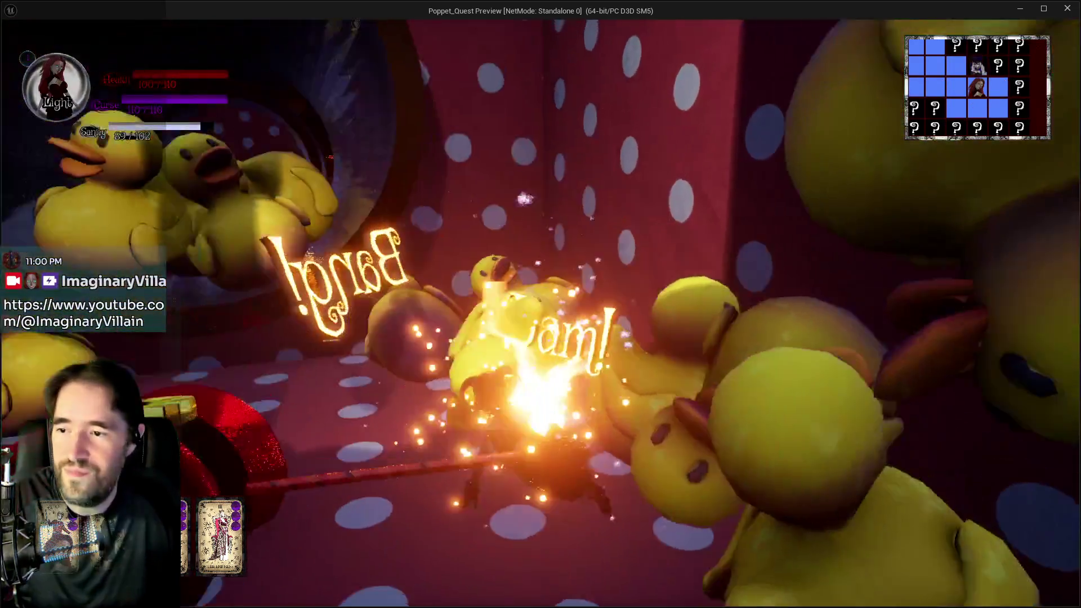
key("w")
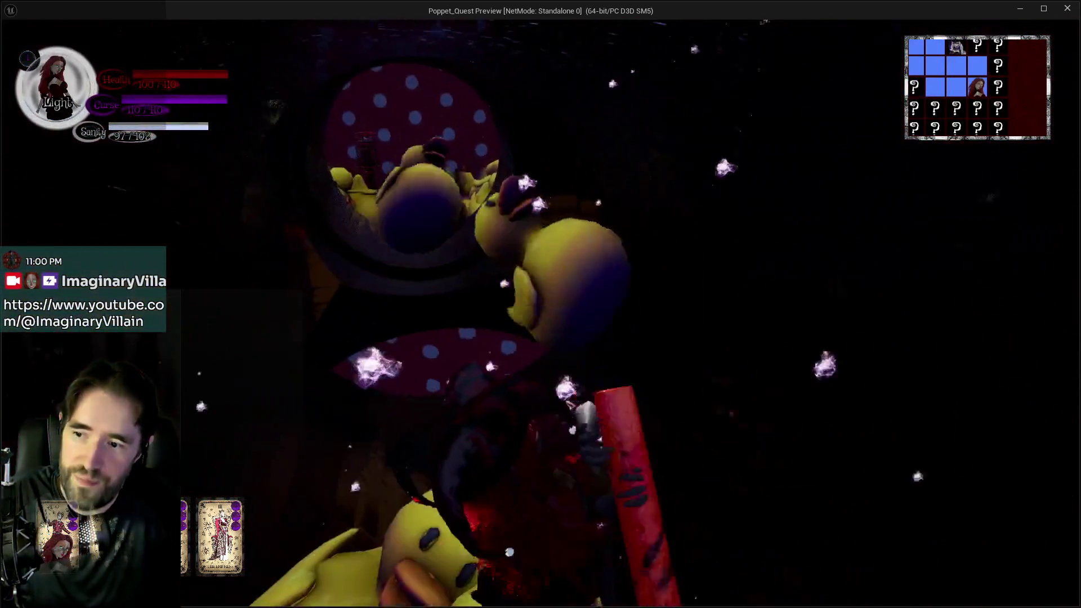
key("w")
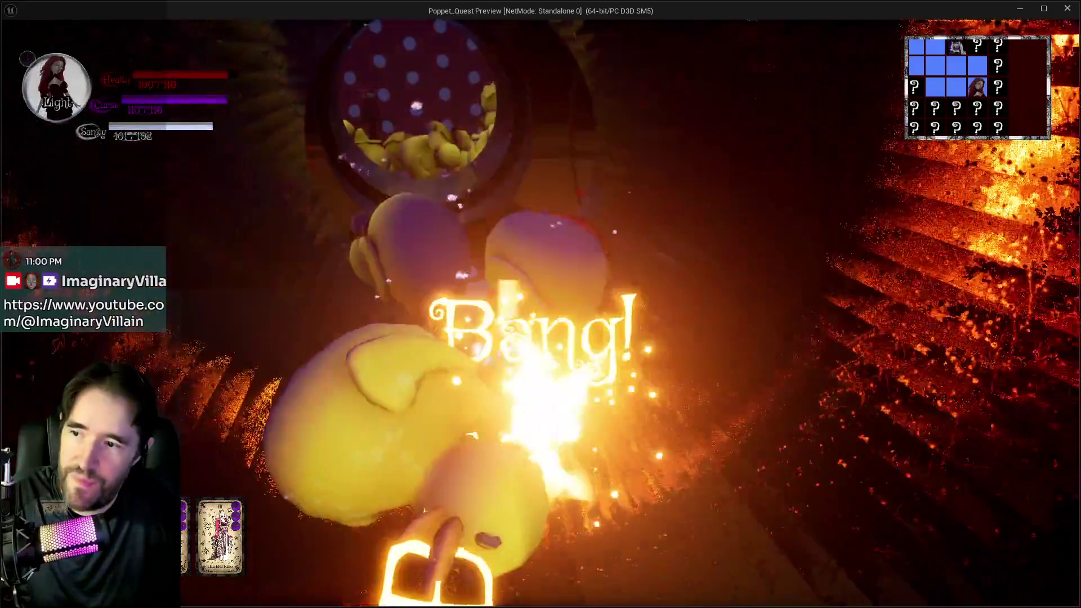
key("w")
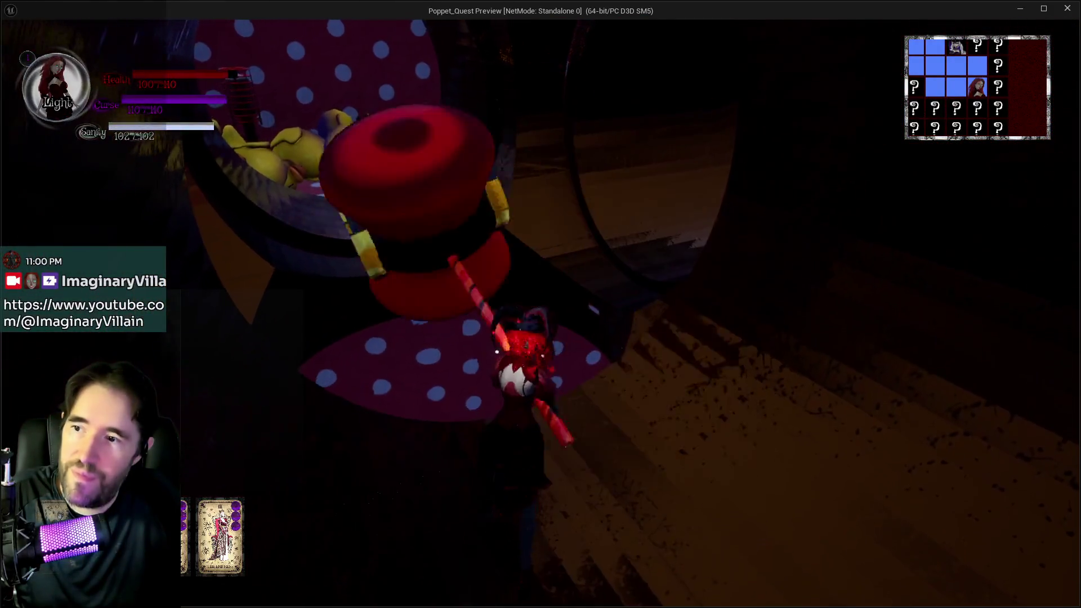
Head down the next dark tunnel and unleash a light burst on its ducks
key("w")
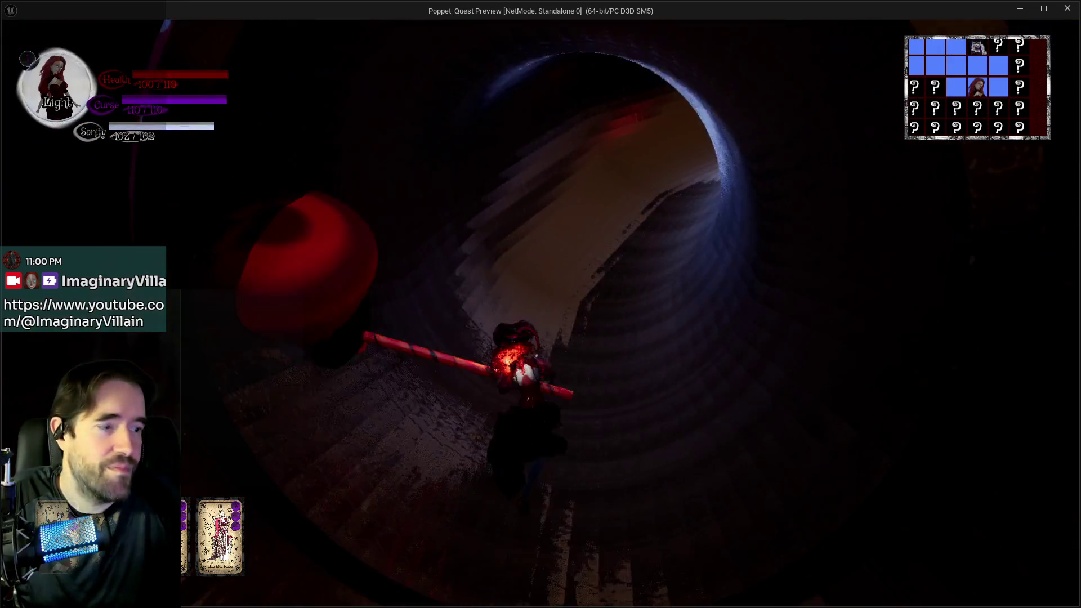
key("w")
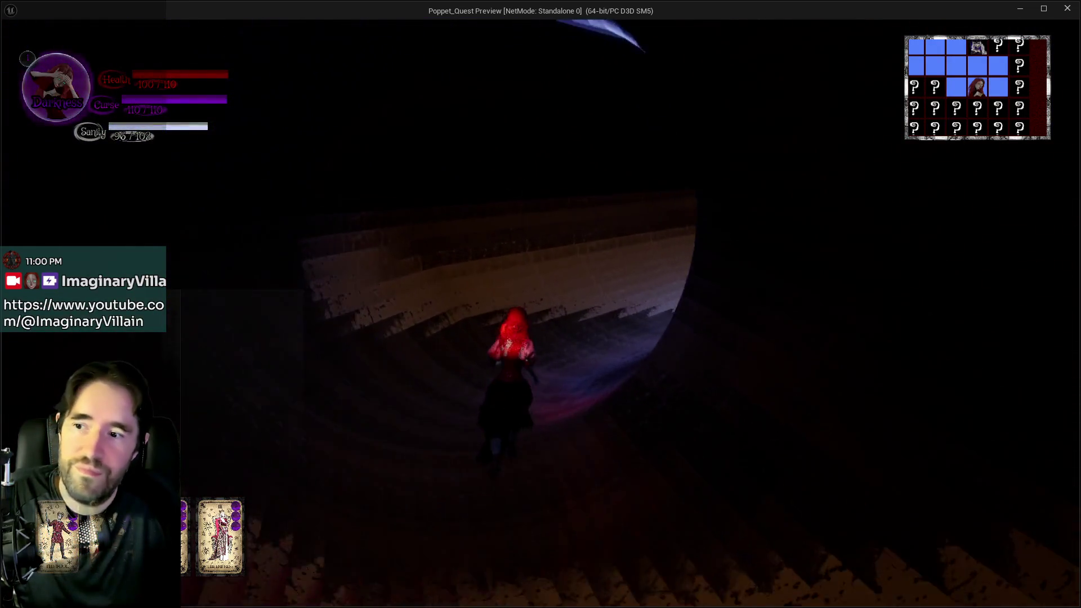
left_click(540, 313)
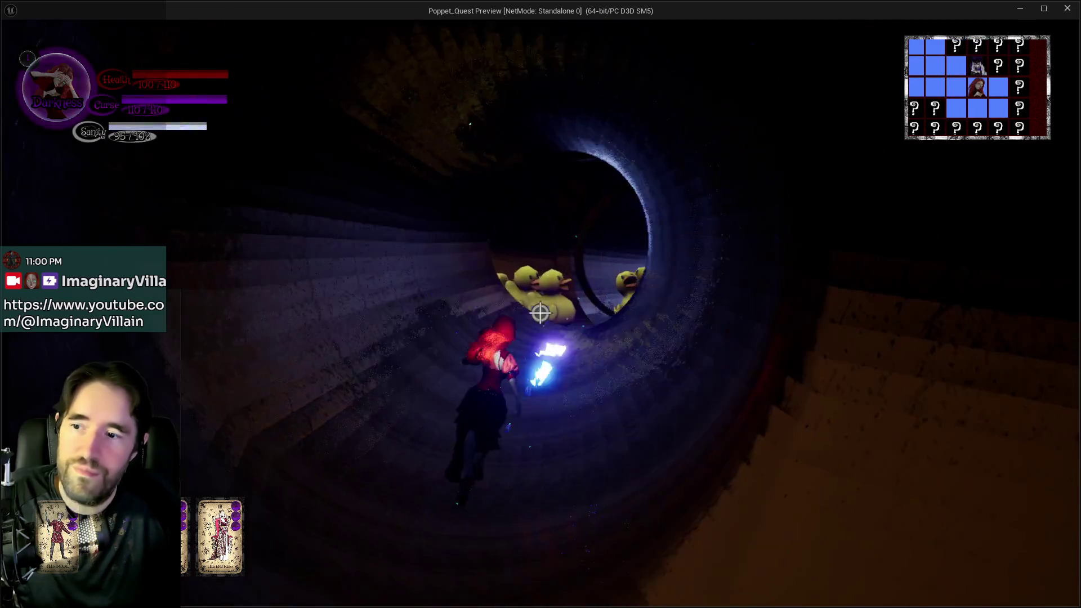
left_click(540, 313)
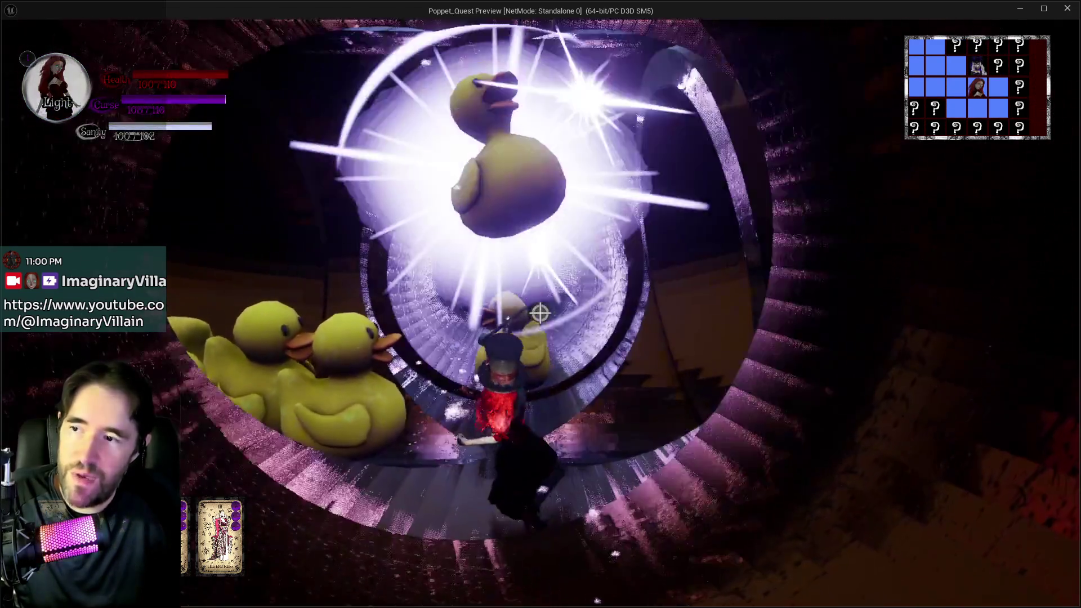
Enter the polka-dot room, strike the doll shrine and collect the treasure chest
key("w")
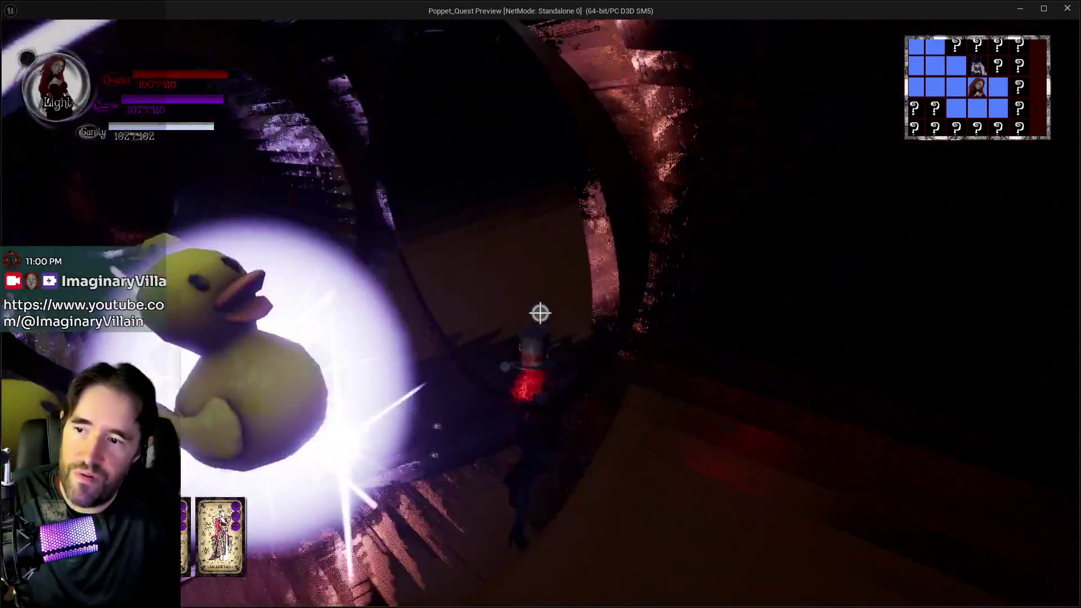
key("w")
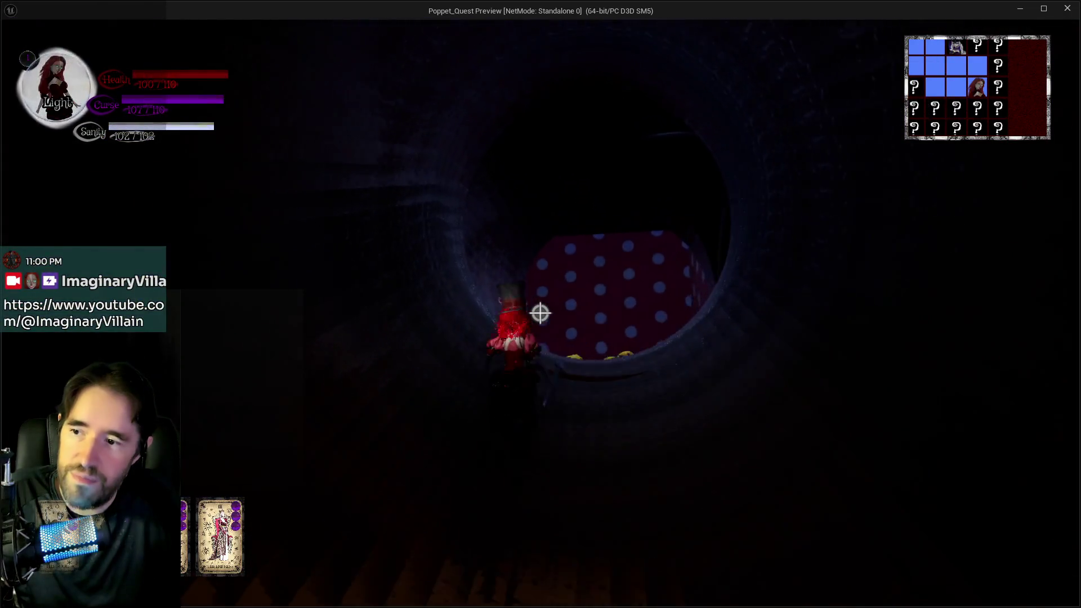
key("w")
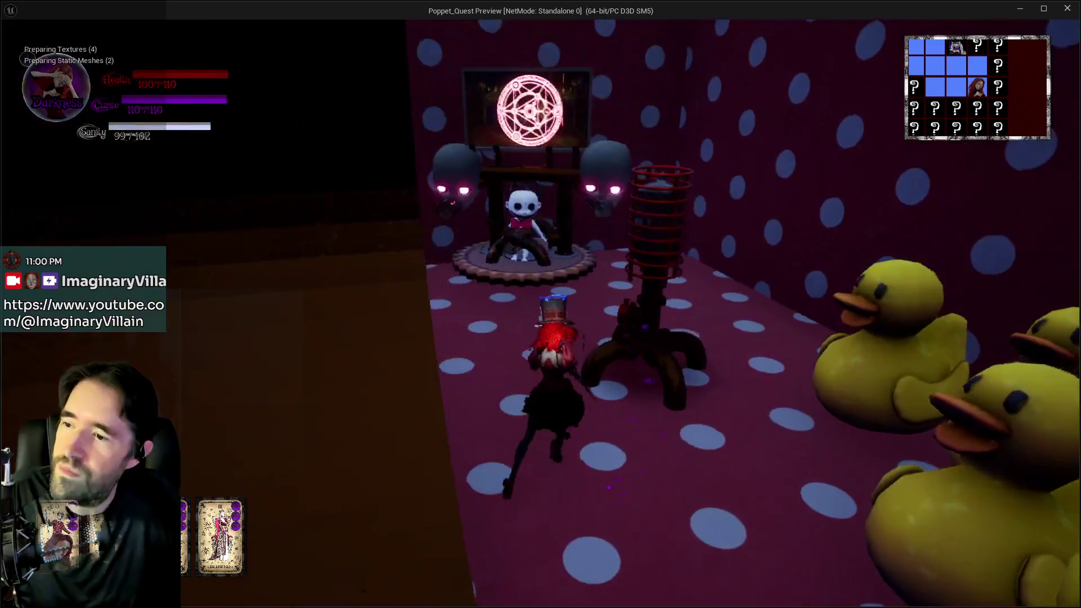
key("w")
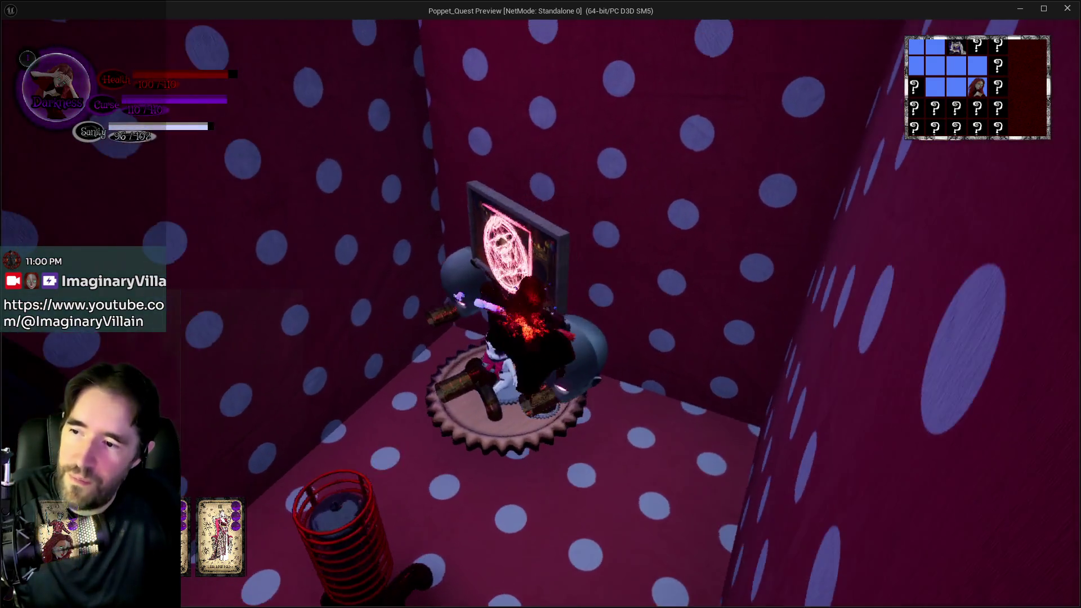
key("w")
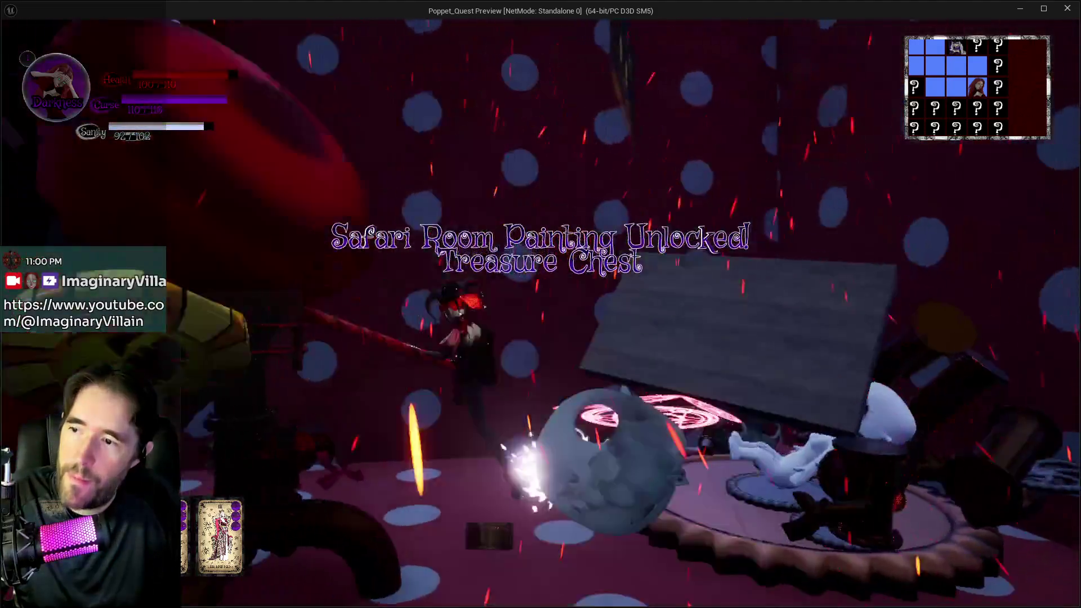
Loop through the large dark tunnel back onto the room's floor
key("w")
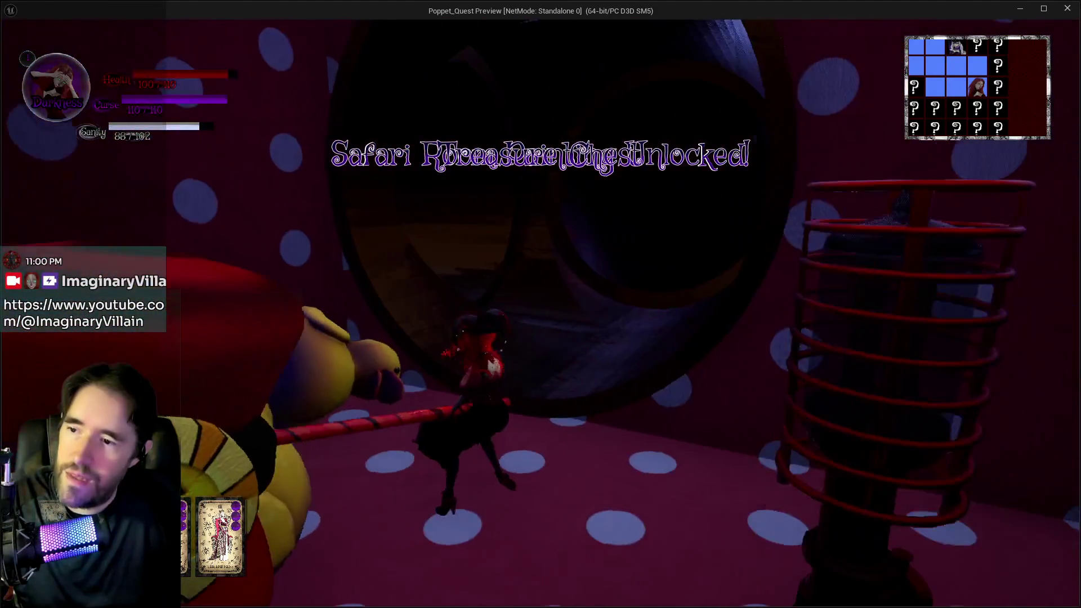
key("w")
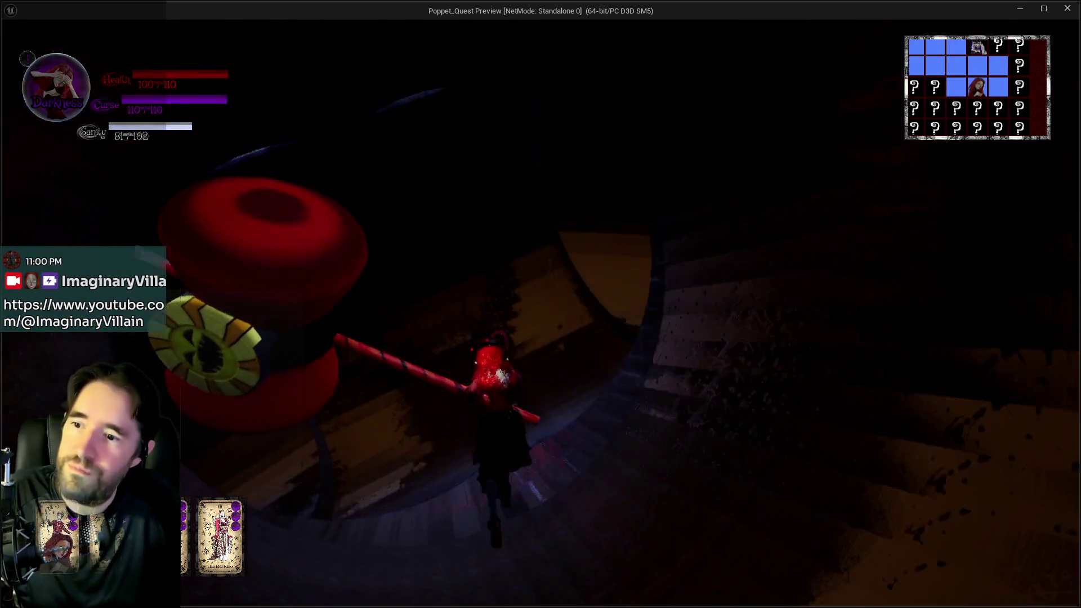
key("w")
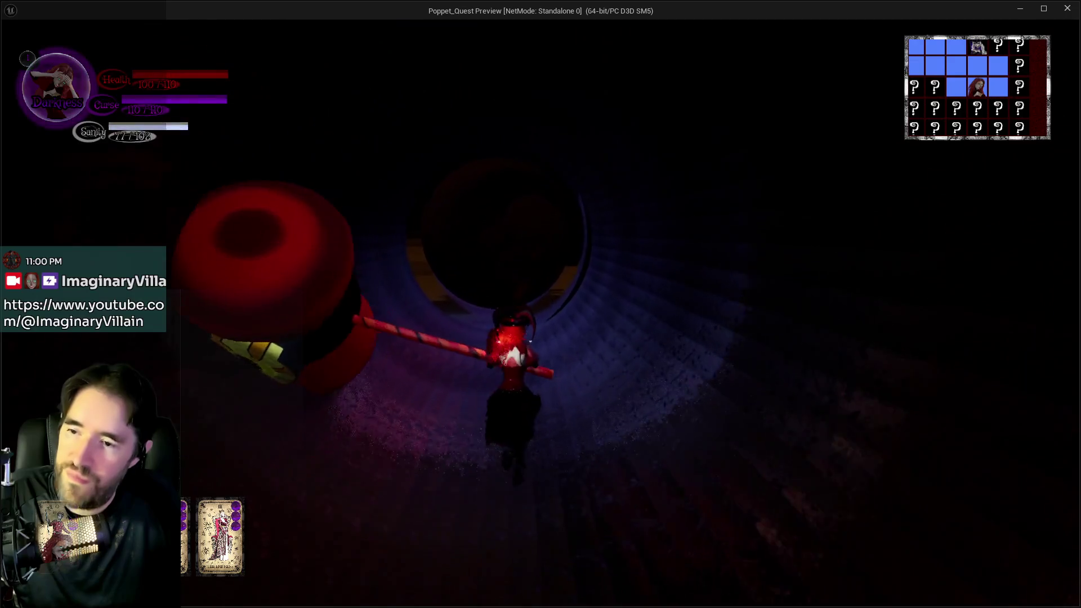
key("w")
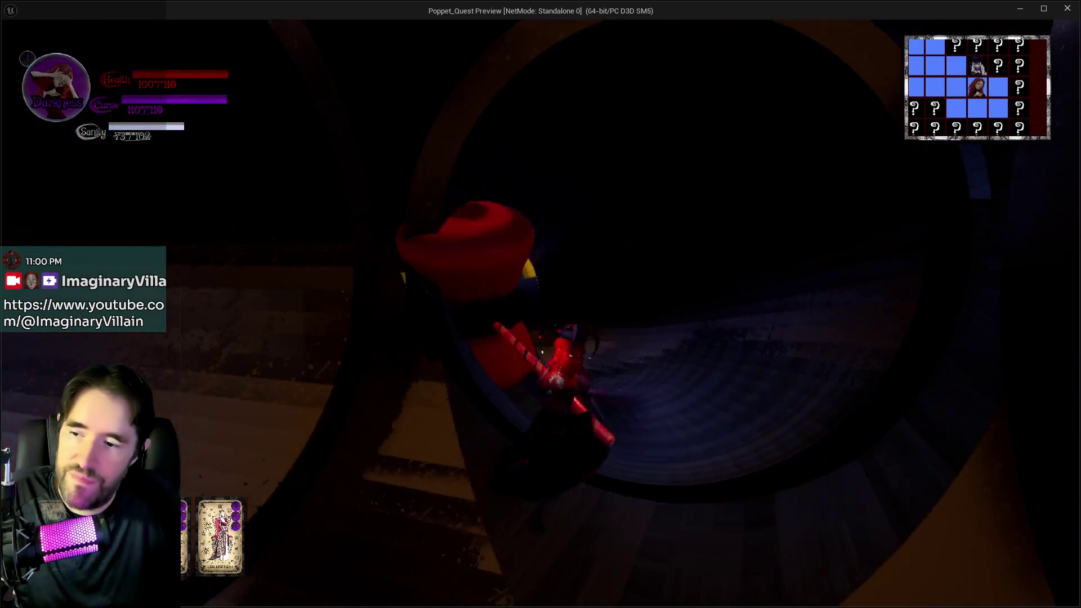
key("w")
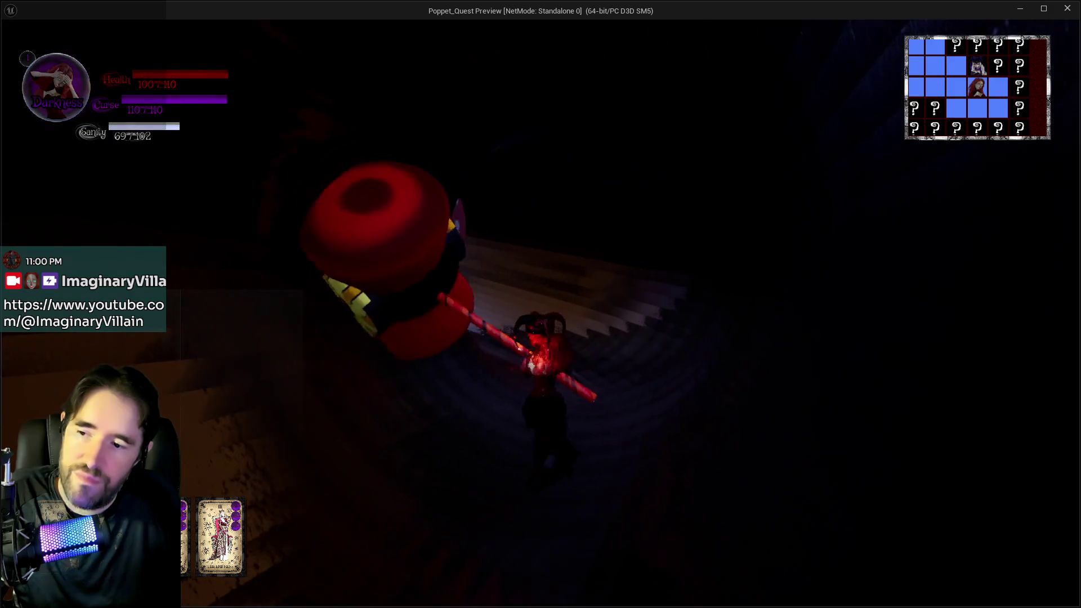
Hit the doll shrine again and step onto the chest to unlock the Toy Maze painting
key("w")
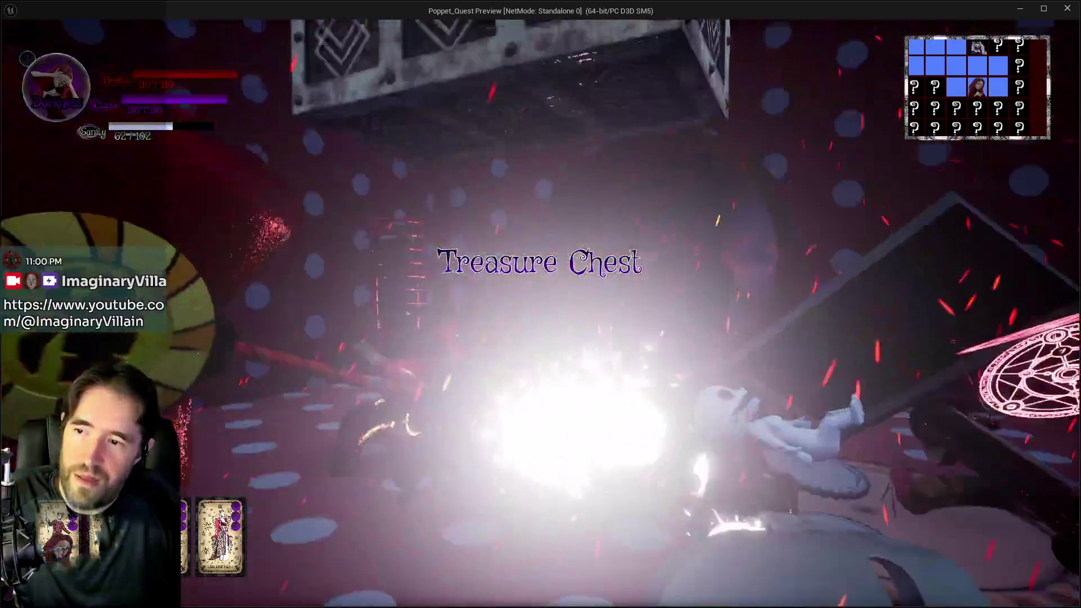
key("w")
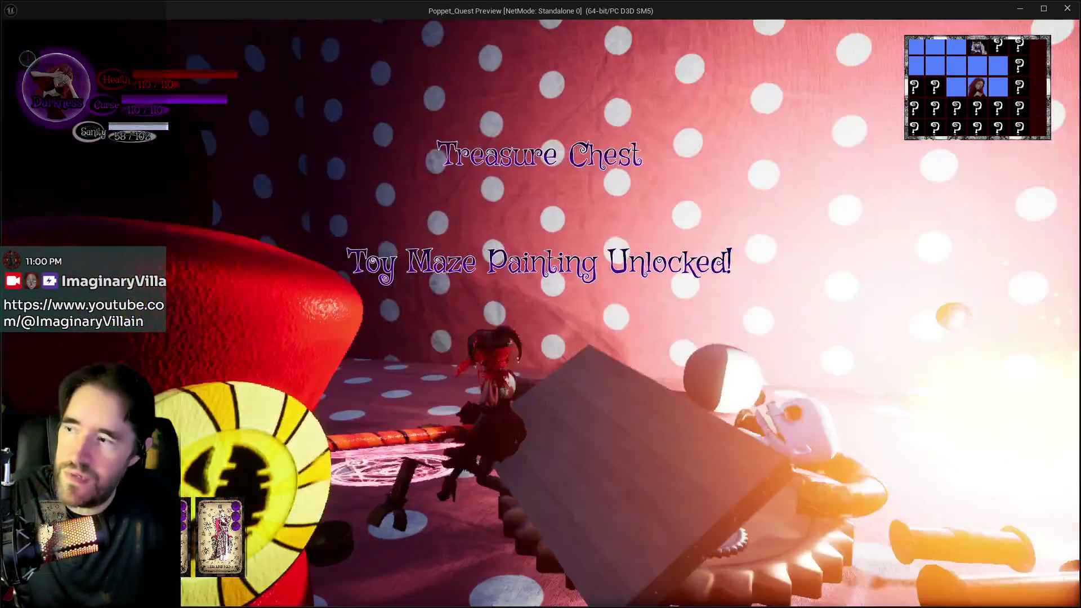
key("w")
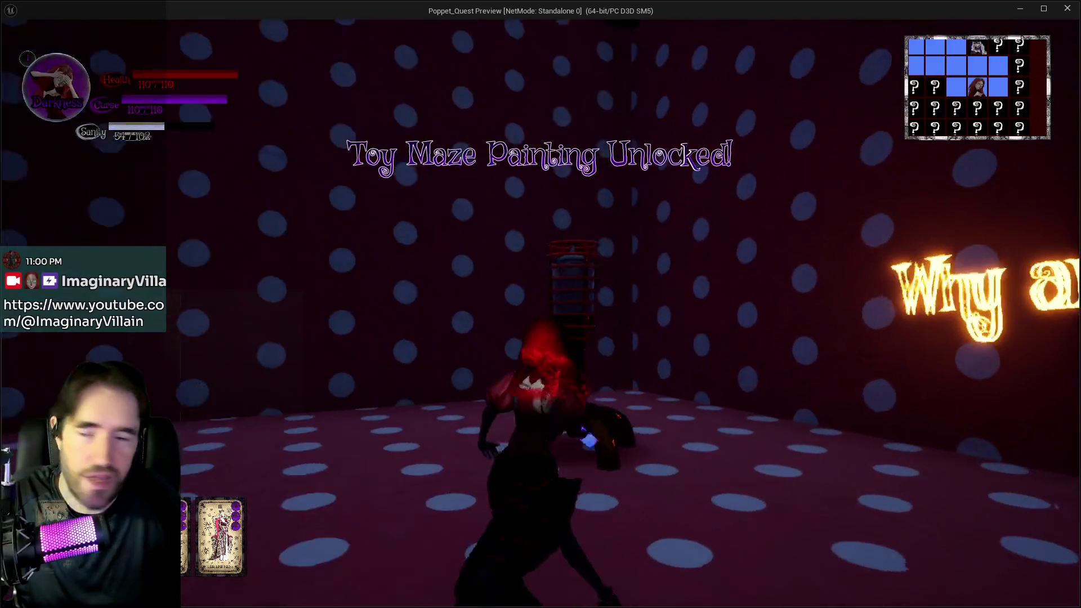
key("w")
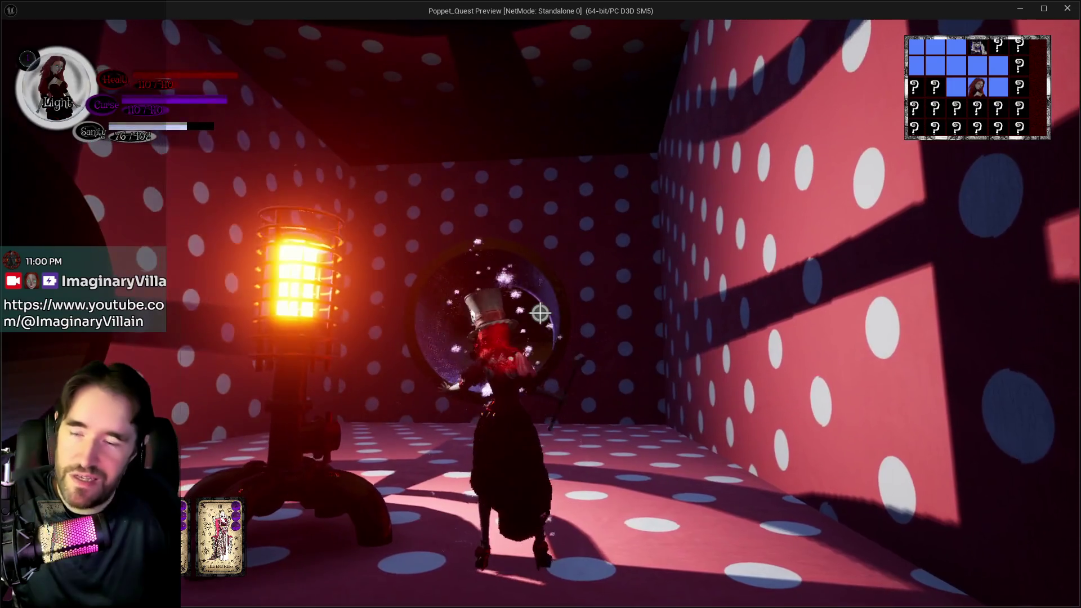
Walk past the lit lamp into the round wall hole and run through the pipe tunnel
key("a")
key("w")
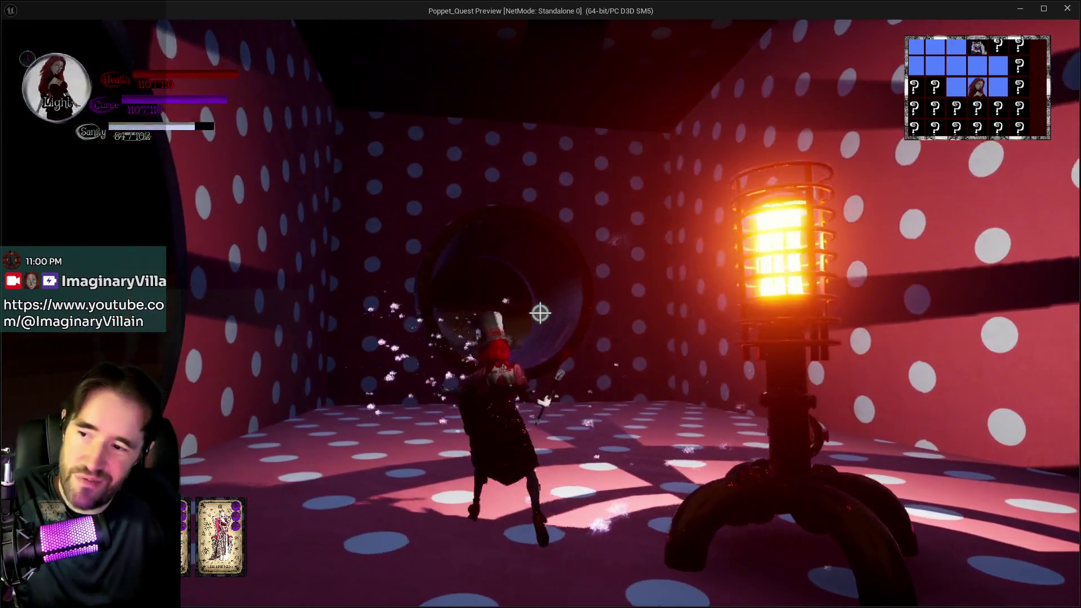
key("w")
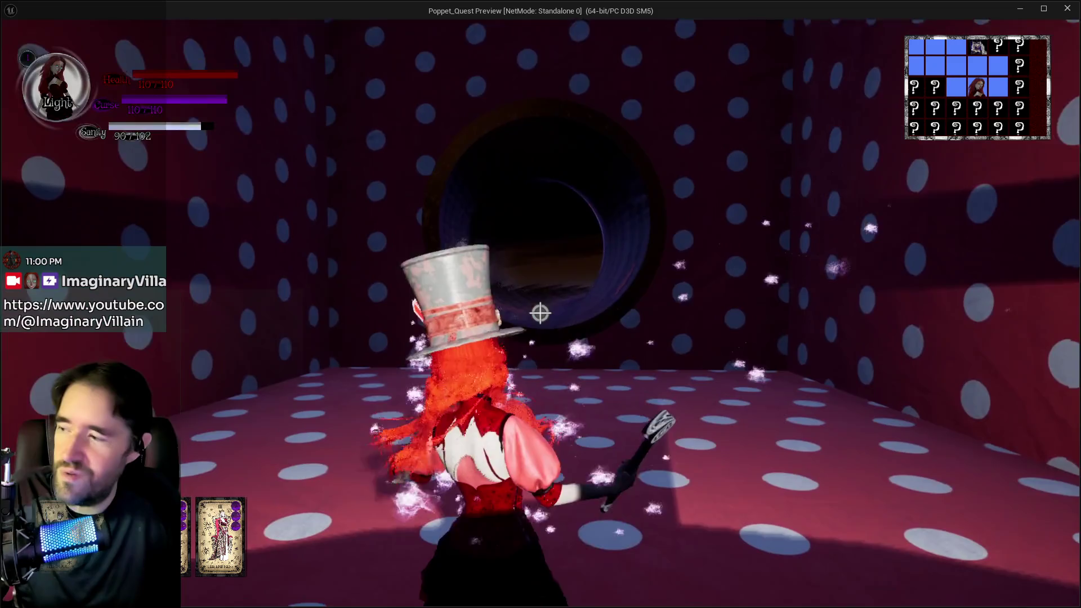
key("w")
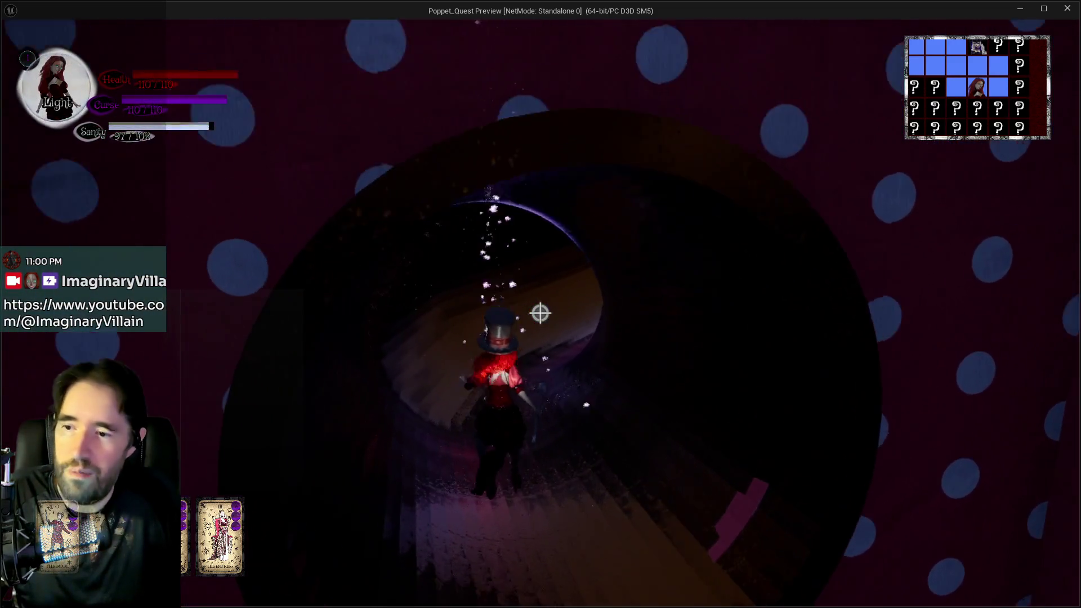
key("w")
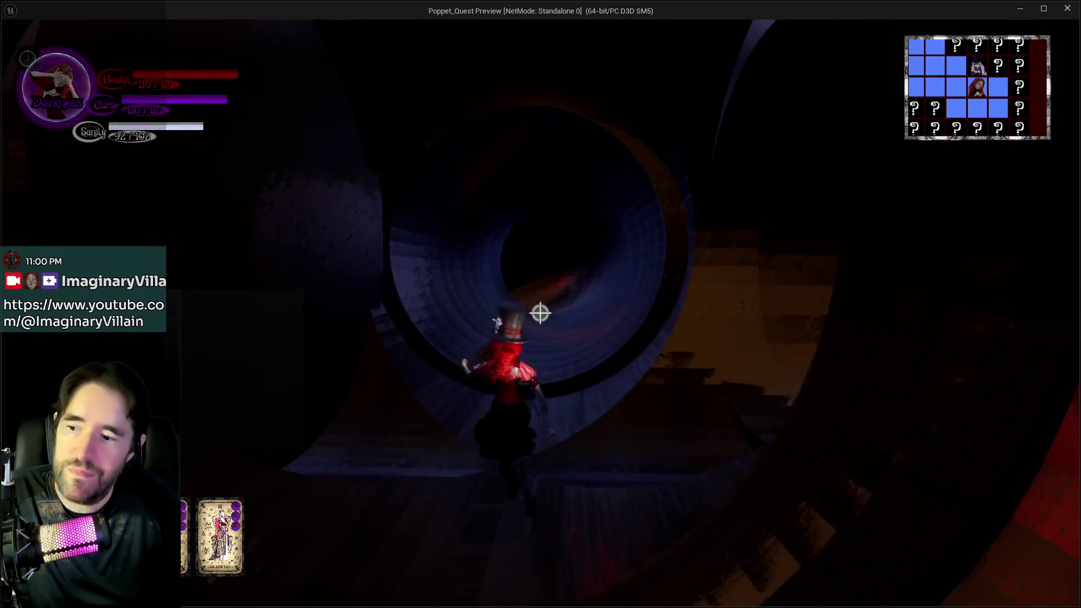
key("w")
key("w")
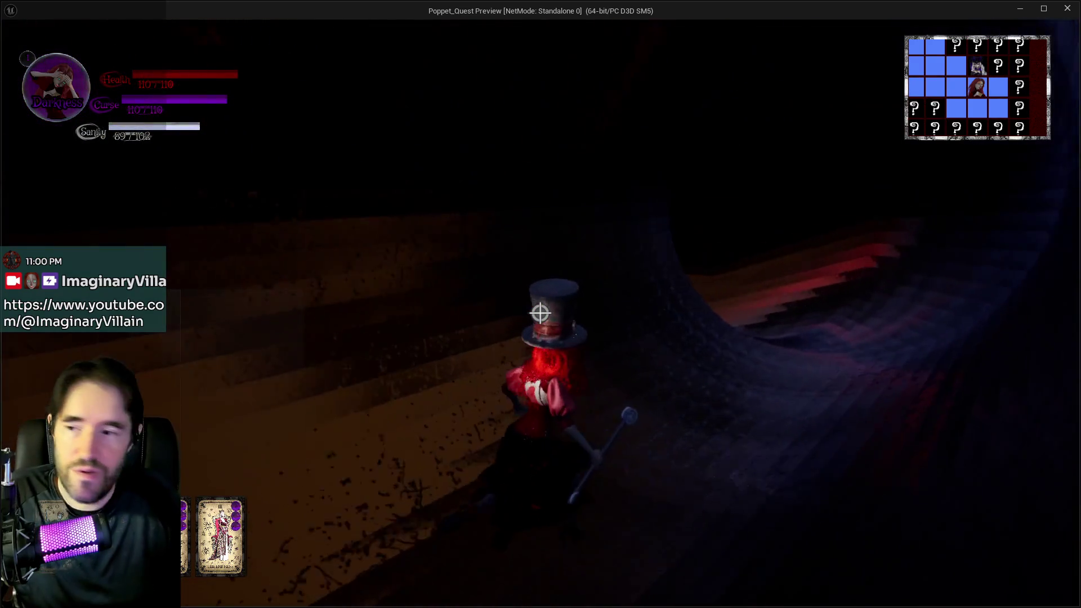
key("w")
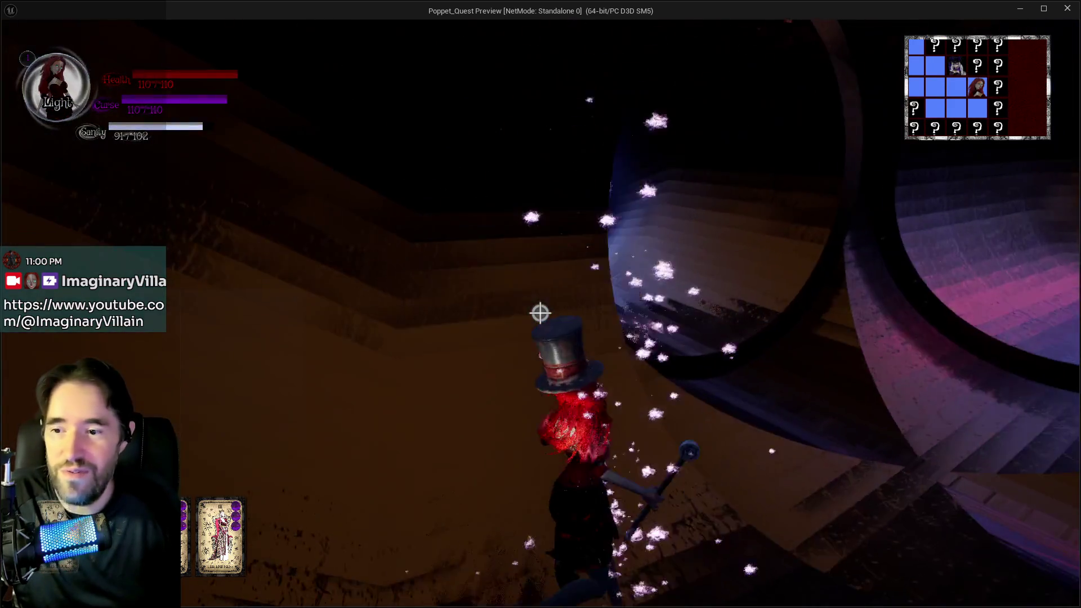
key("w")
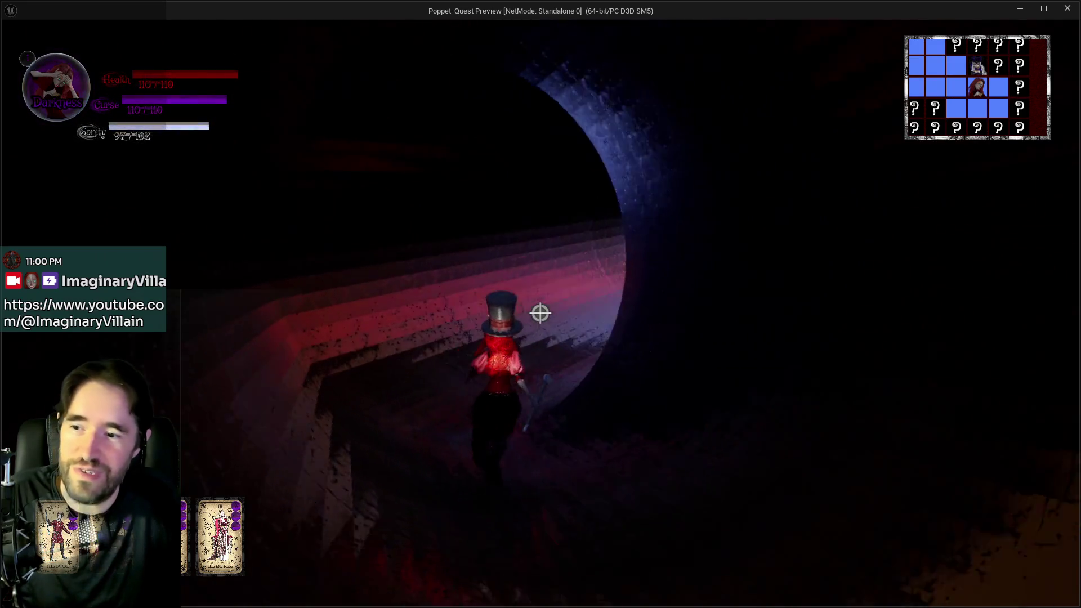
Exit the tunnel, smash the boarded barricade and collect the Waiting Room Key
key("w")
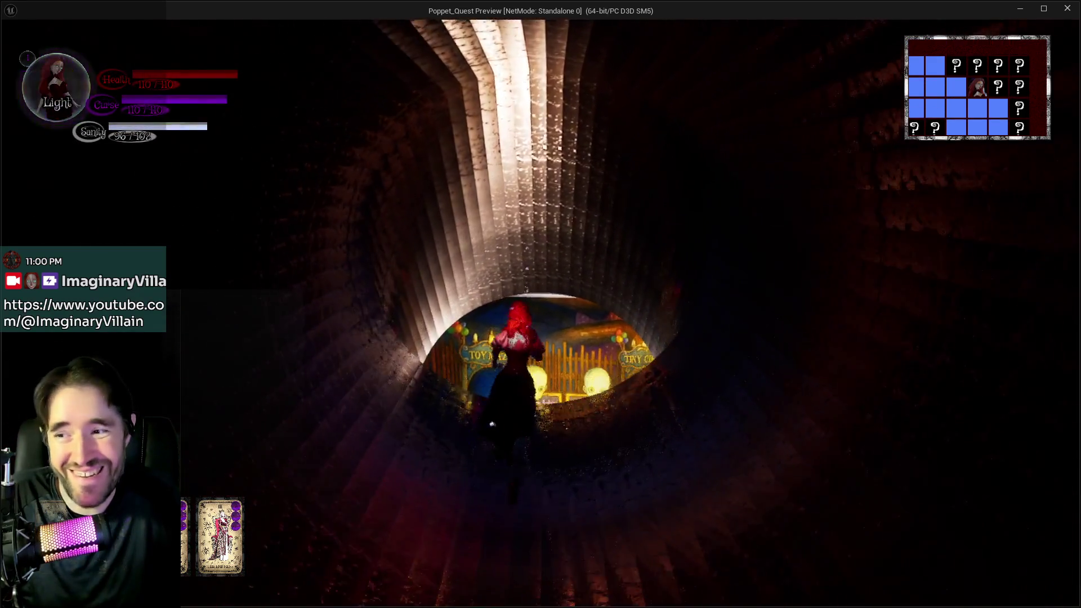
key("w")
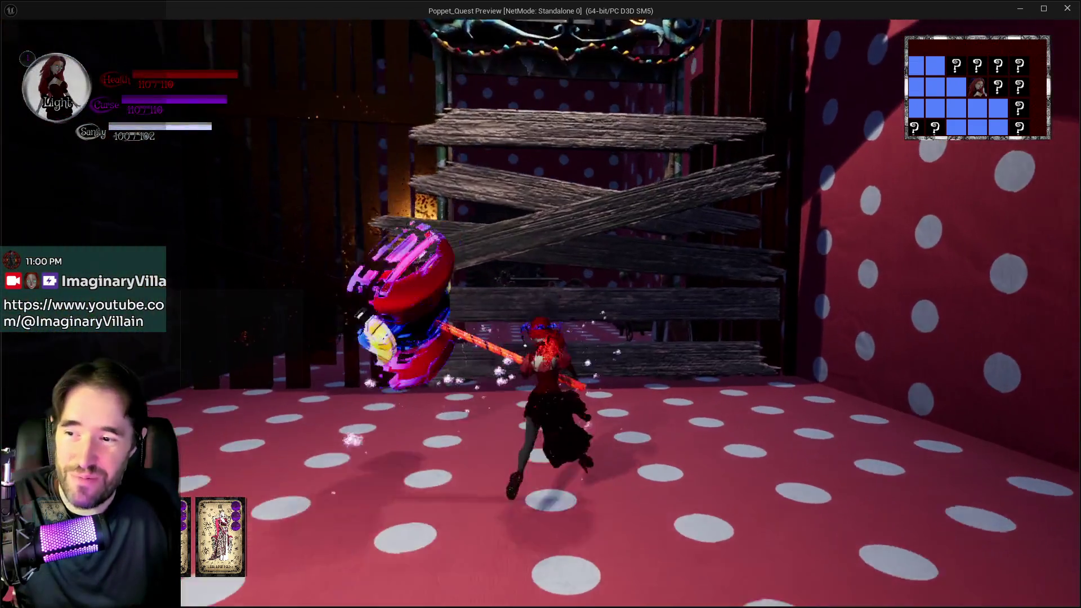
key("w")
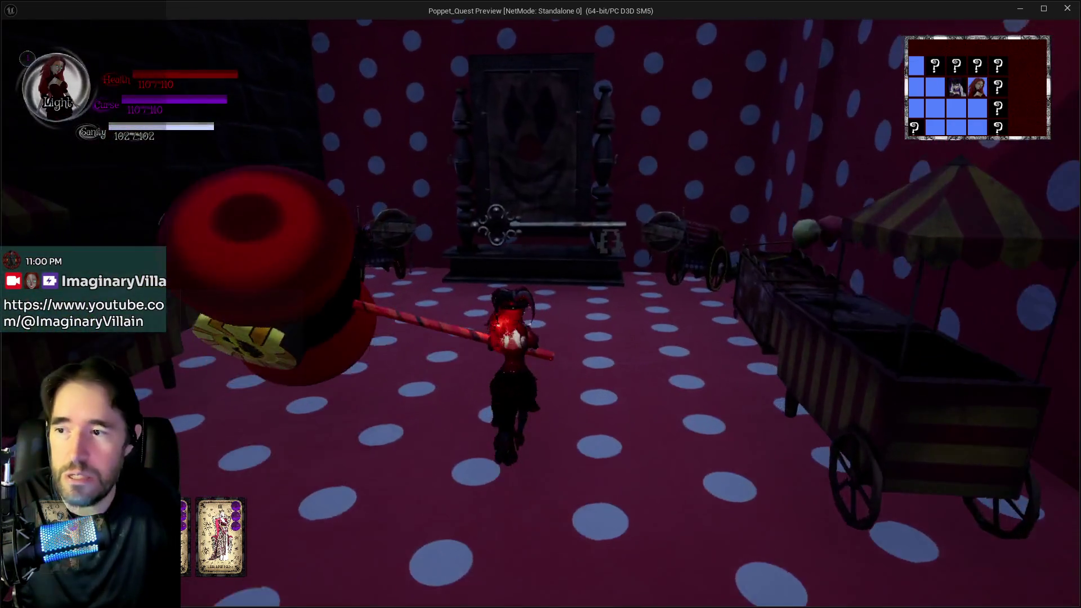
key("w")
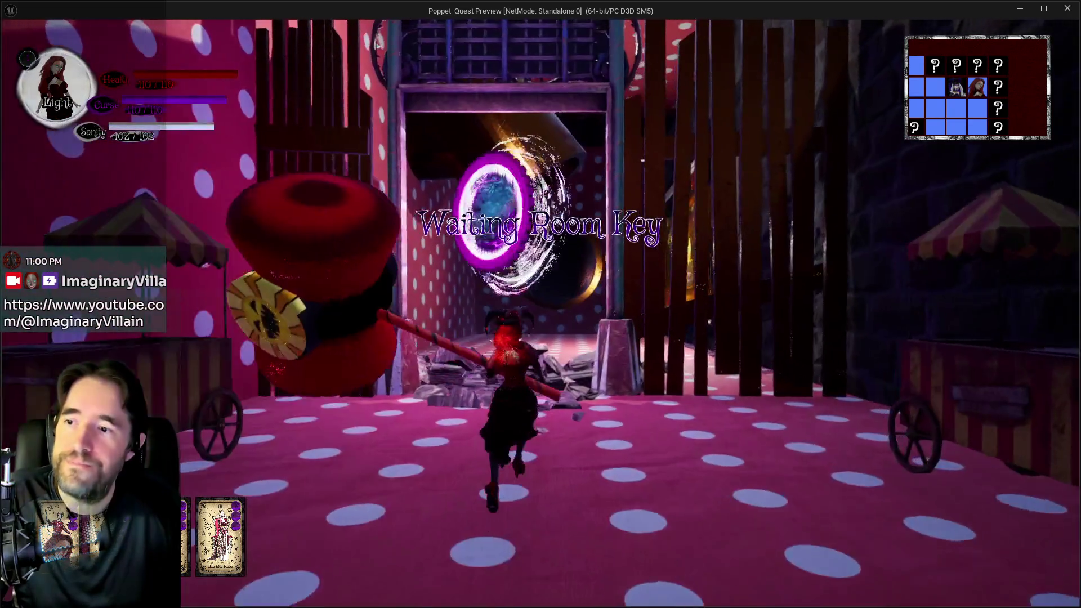
Go through the purple portal and circus painting, then walk into the Toy Maze painting
key("w")
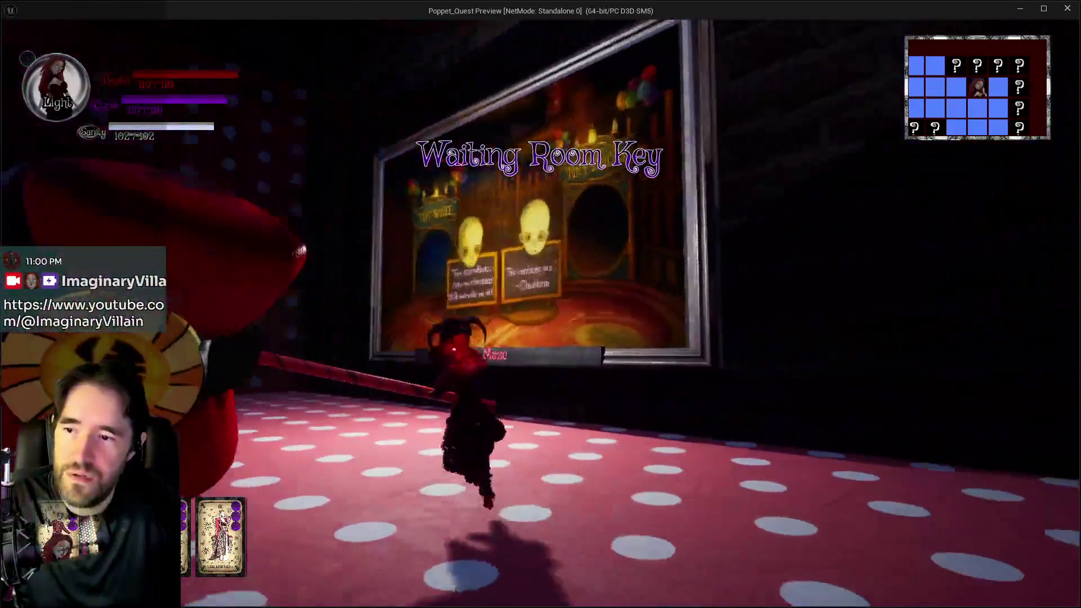
key("w")
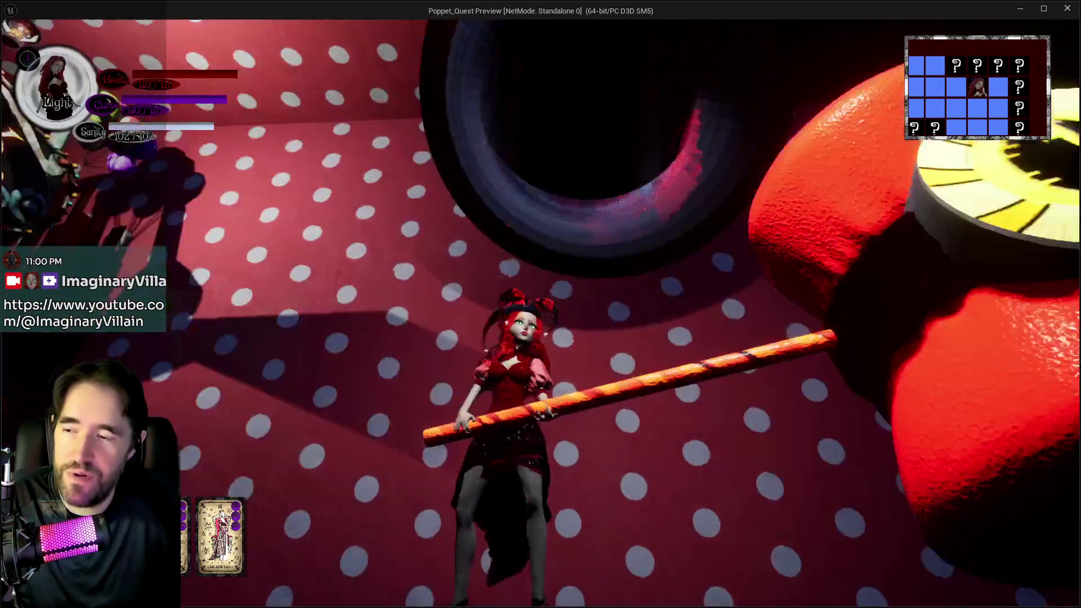
key("w")
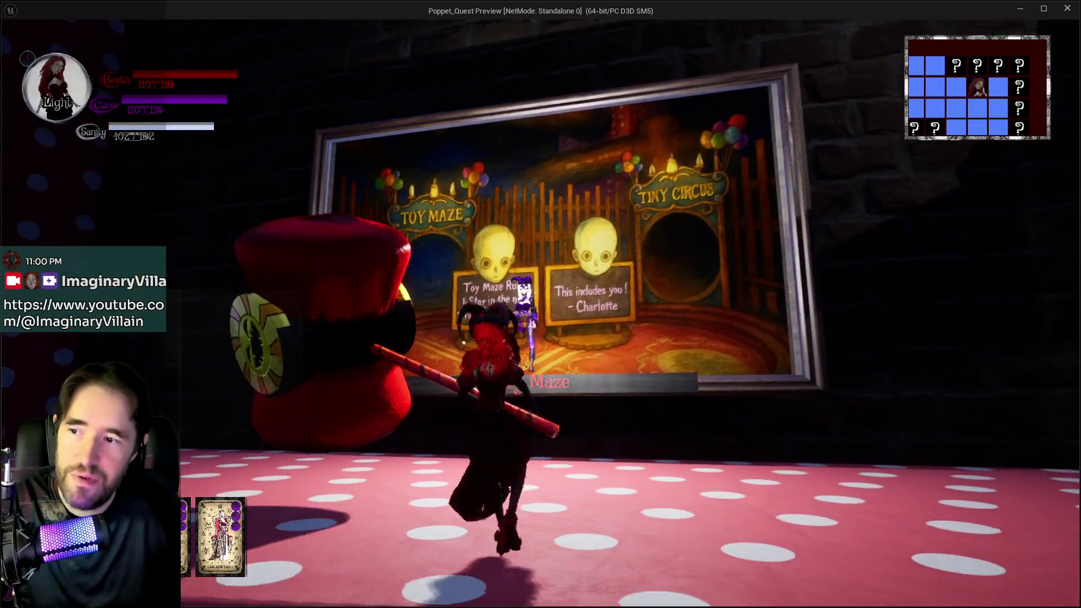
key("w")
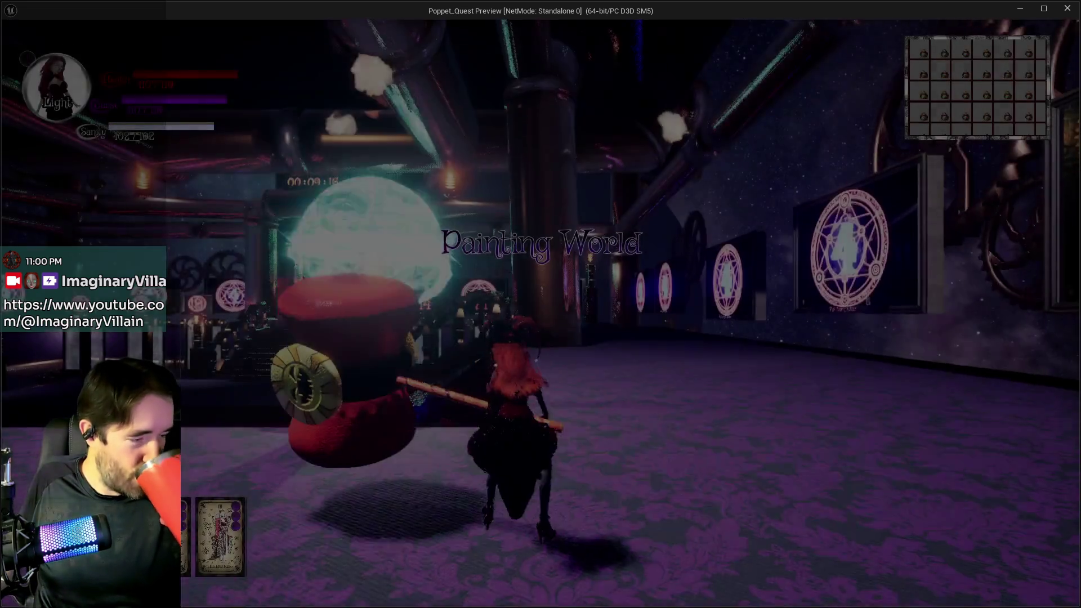
Run through the Painting World hall into the machinery rooms, swinging and bursting the hammer
key("w")
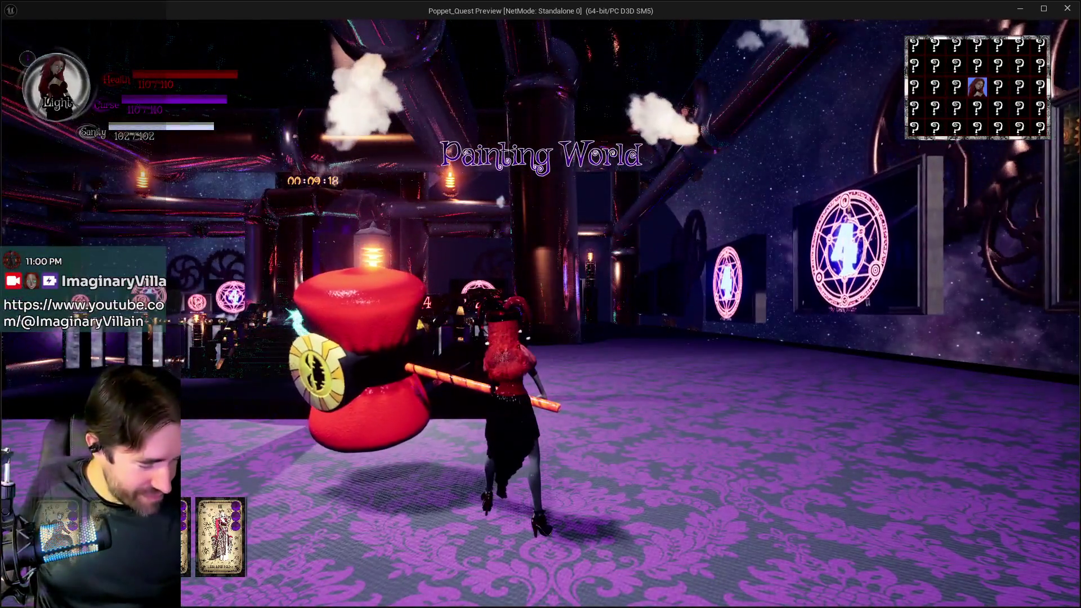
key("w")
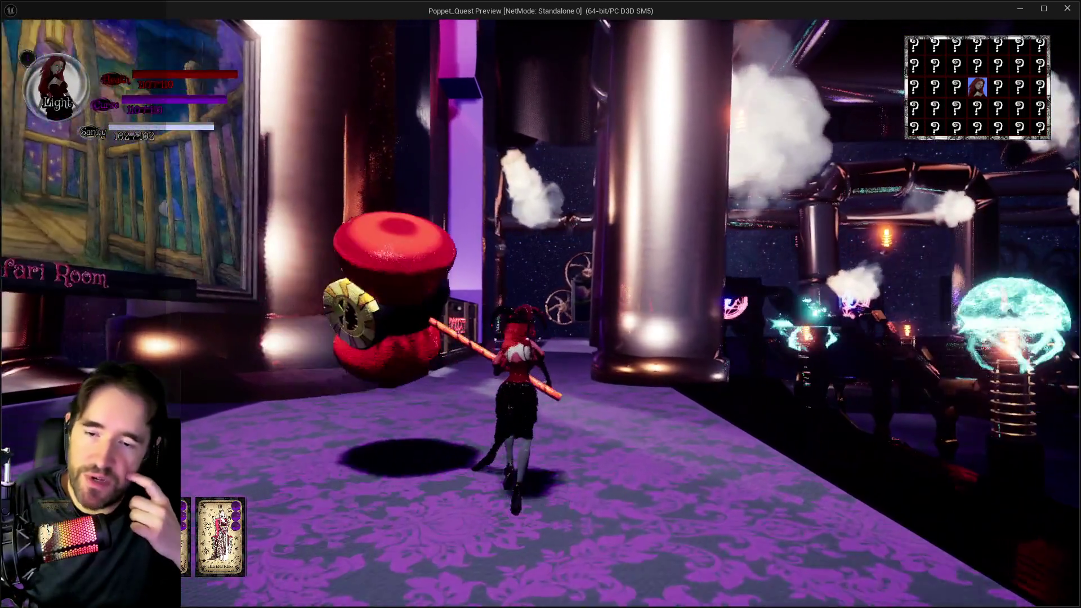
key("w")
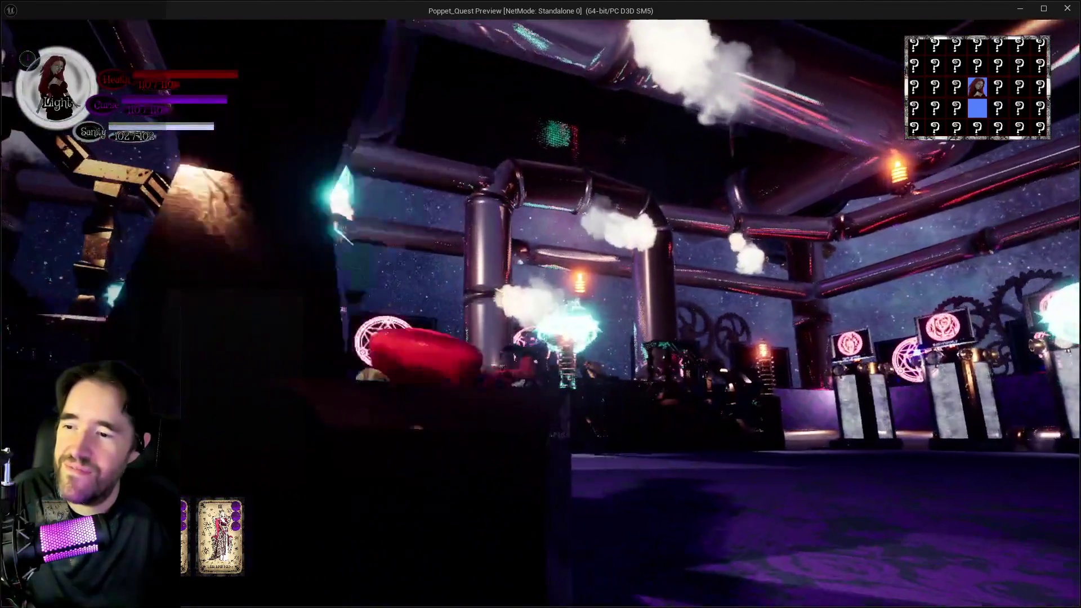
key("w")
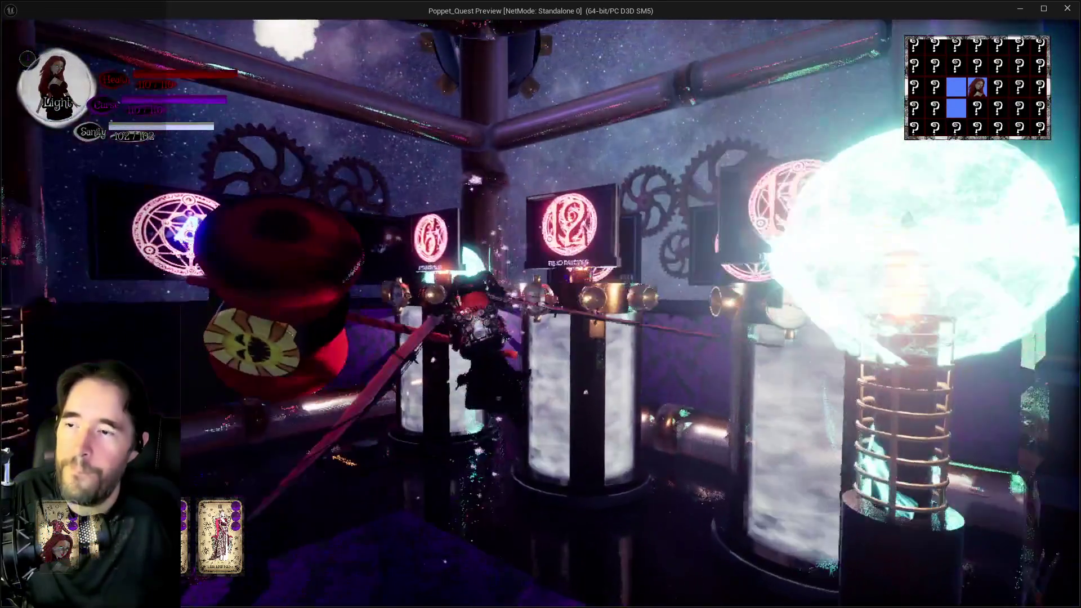
key("w")
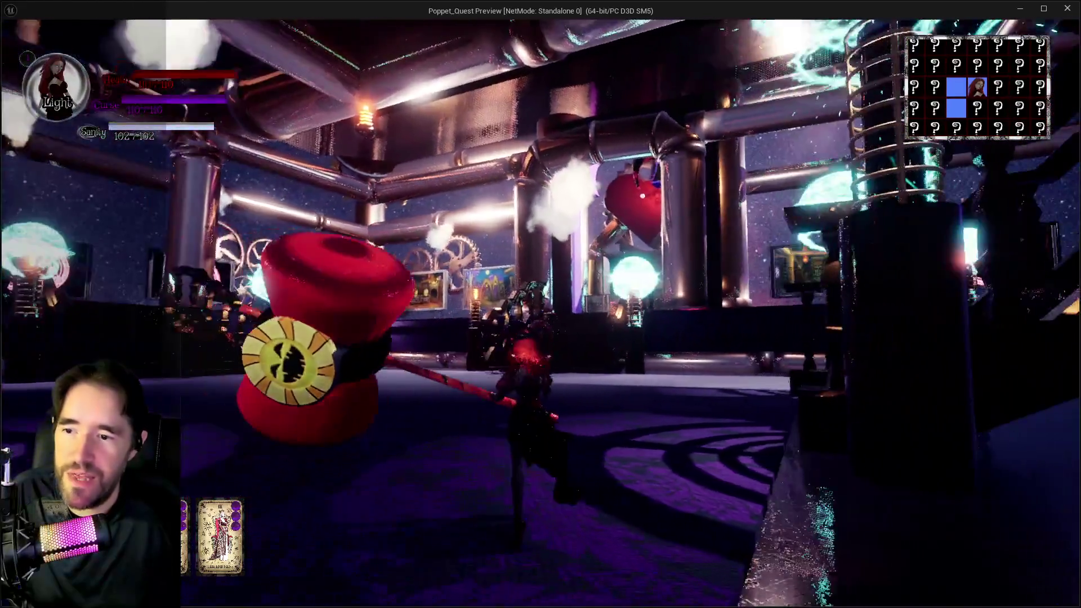
key("w")
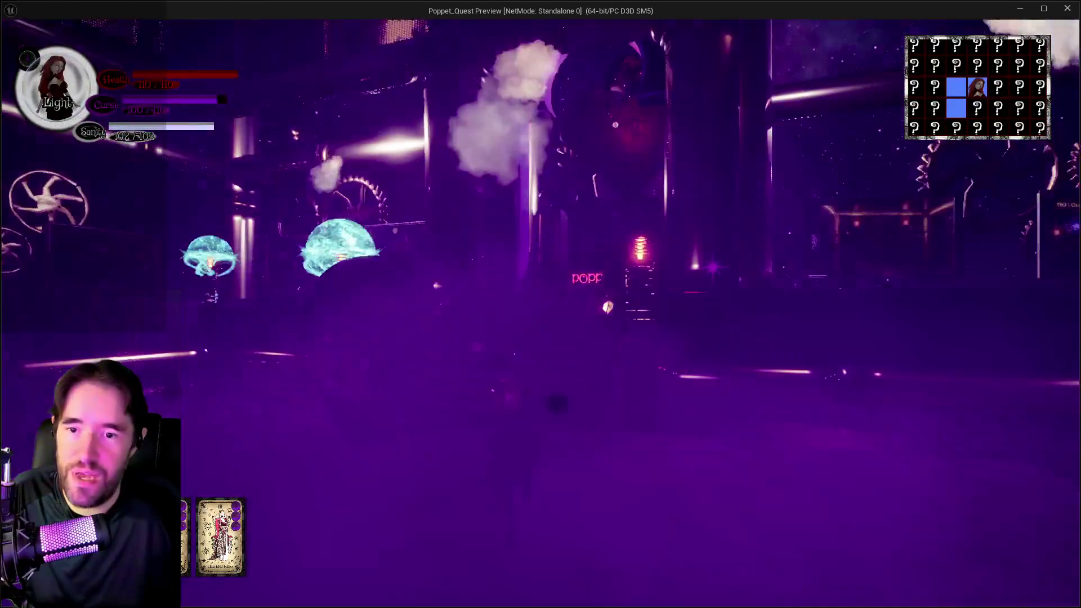
Climb the stairs under the POPPET sign into the chest to rest, then pause
key("w")
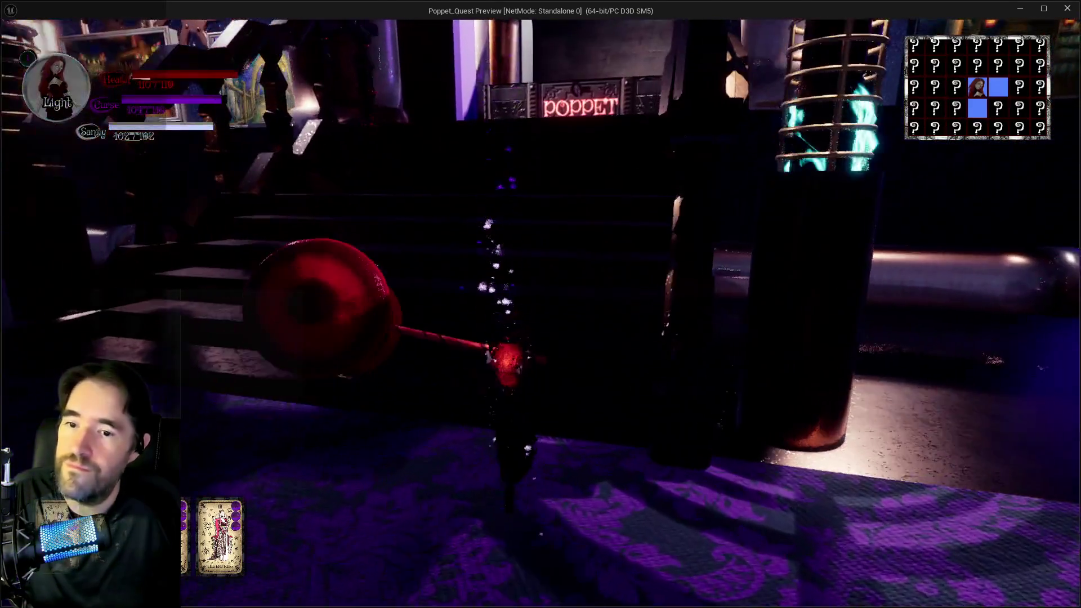
key("w")
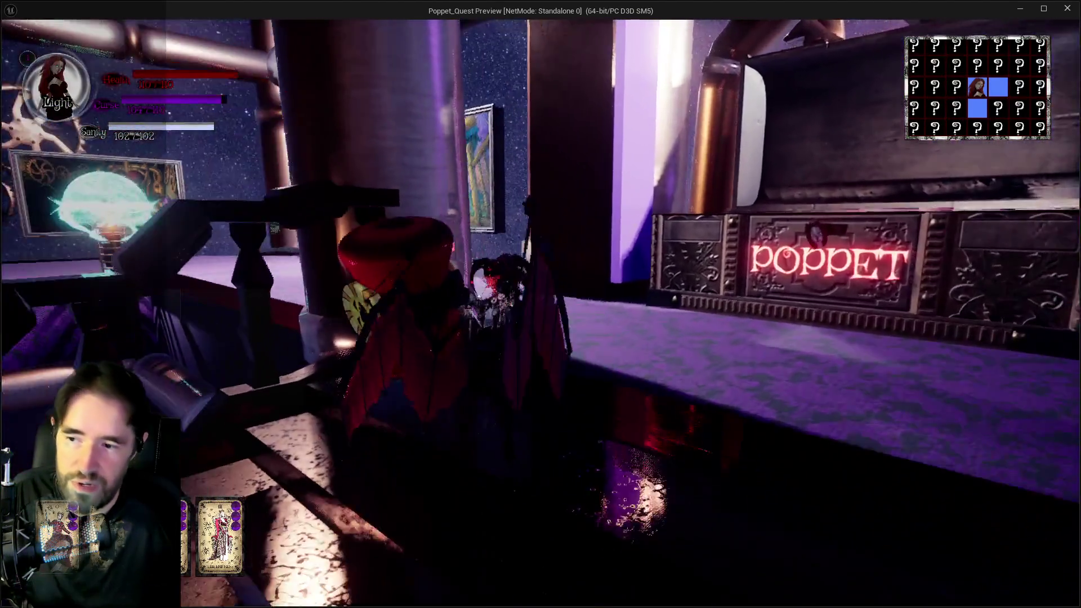
key("w")
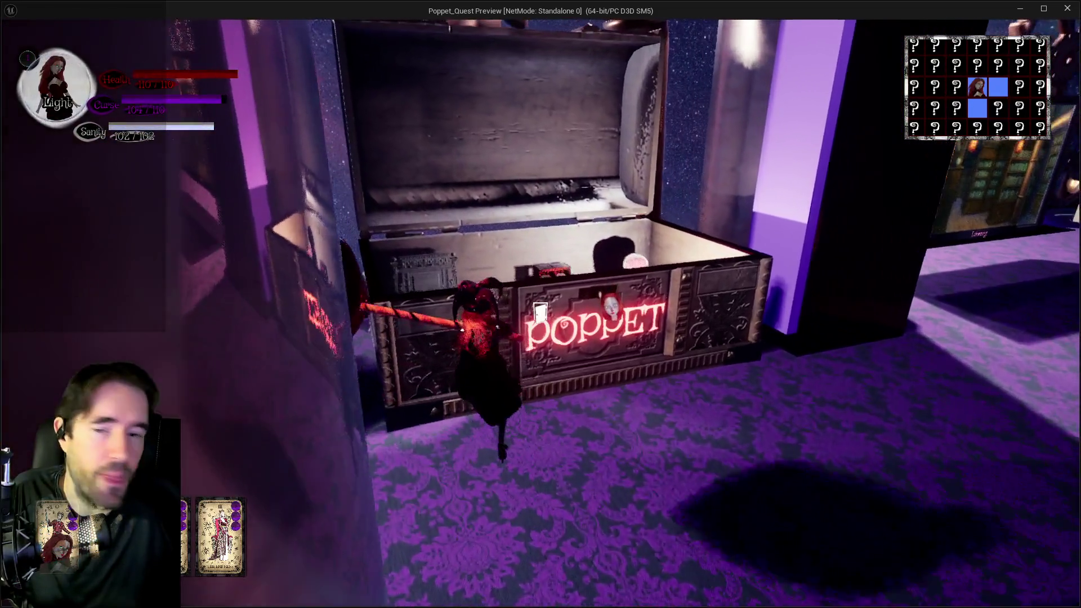
key("w")
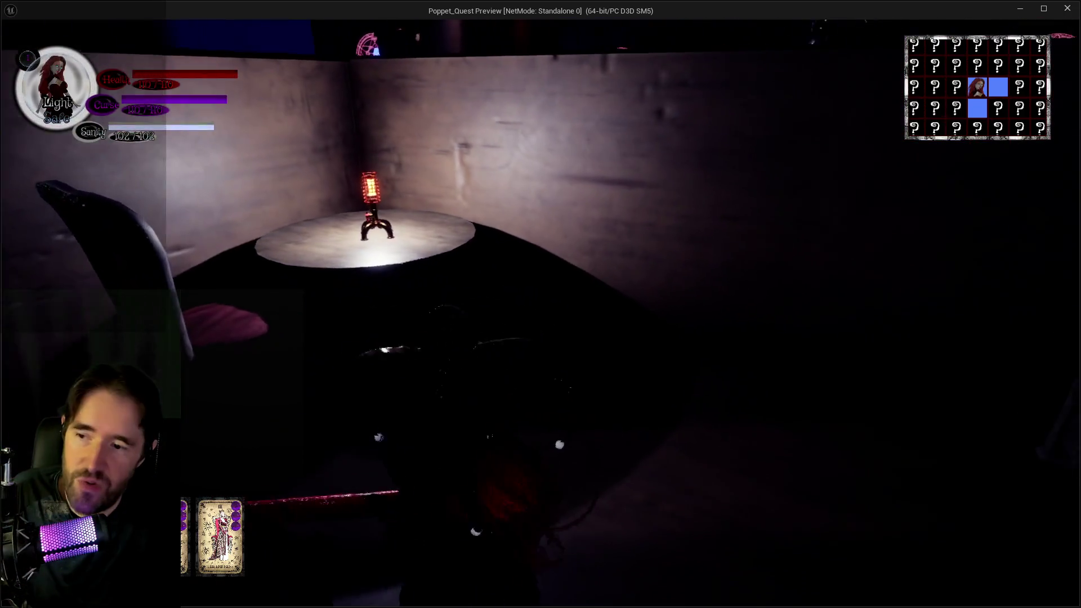
key("Escape")
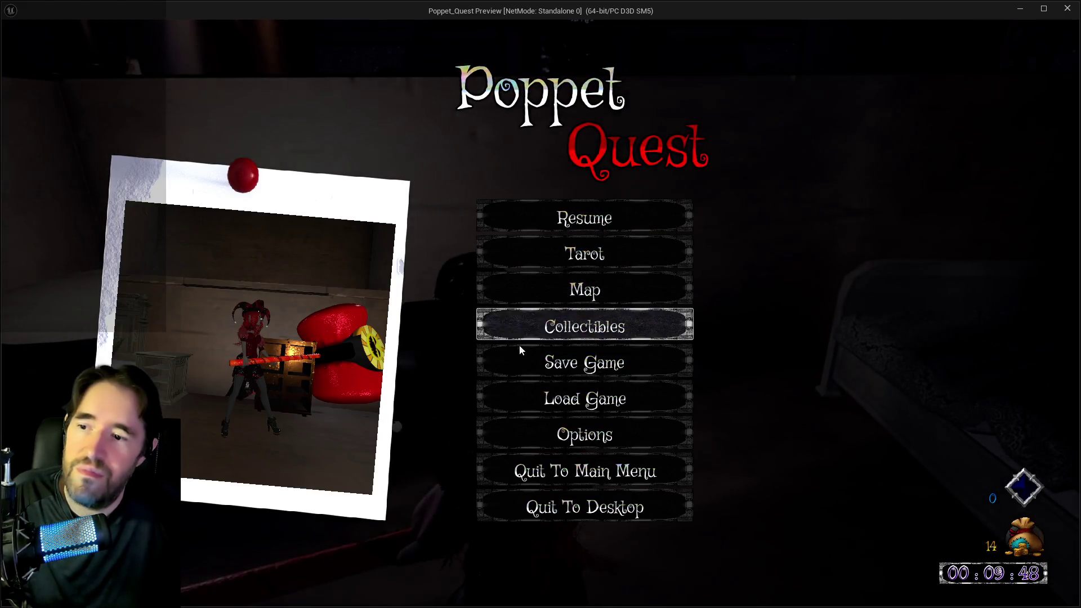
Check the save-game slots but decline overwriting the existing save
left_click(524, 349)
left_click(520, 222)
left_click(635, 377)
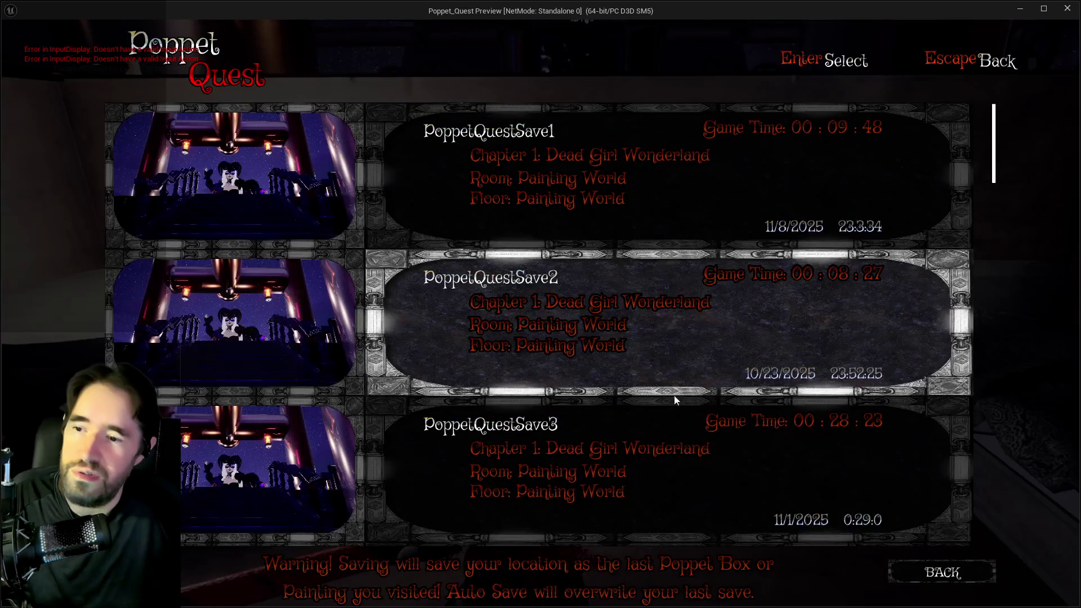
left_click(946, 573)
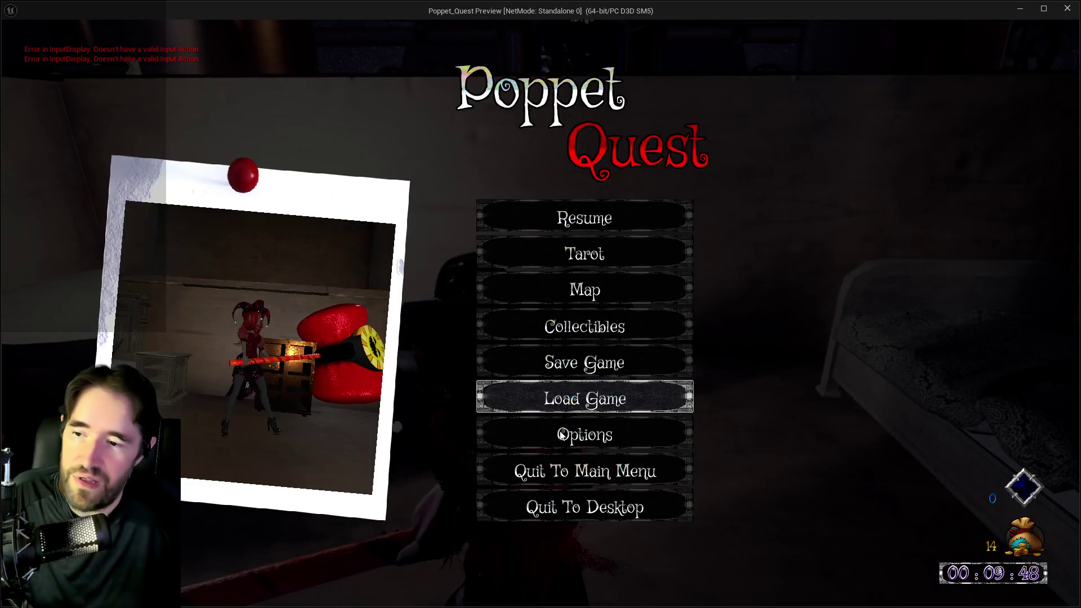
Look over the video, audio and input key binding options
left_click(630, 431)
left_click(316, 124)
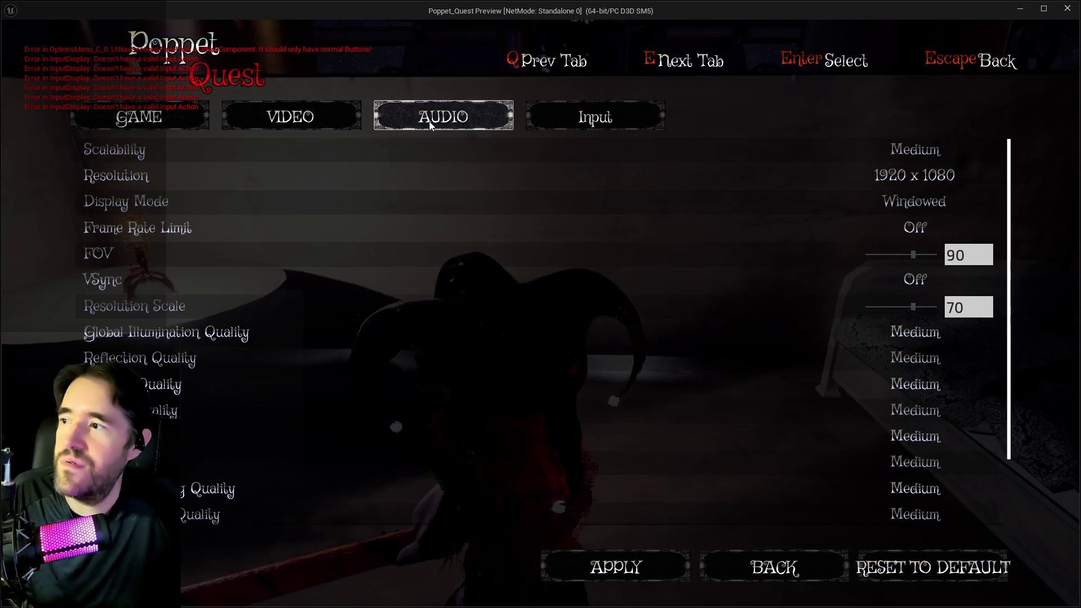
left_click(423, 116)
left_click(611, 117)
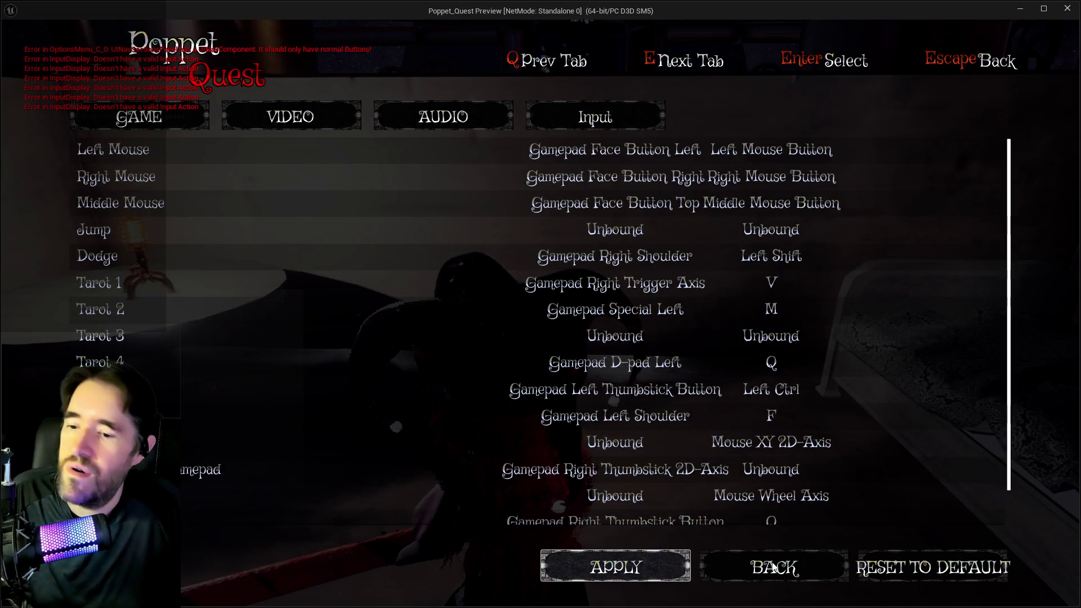
left_click(775, 567)
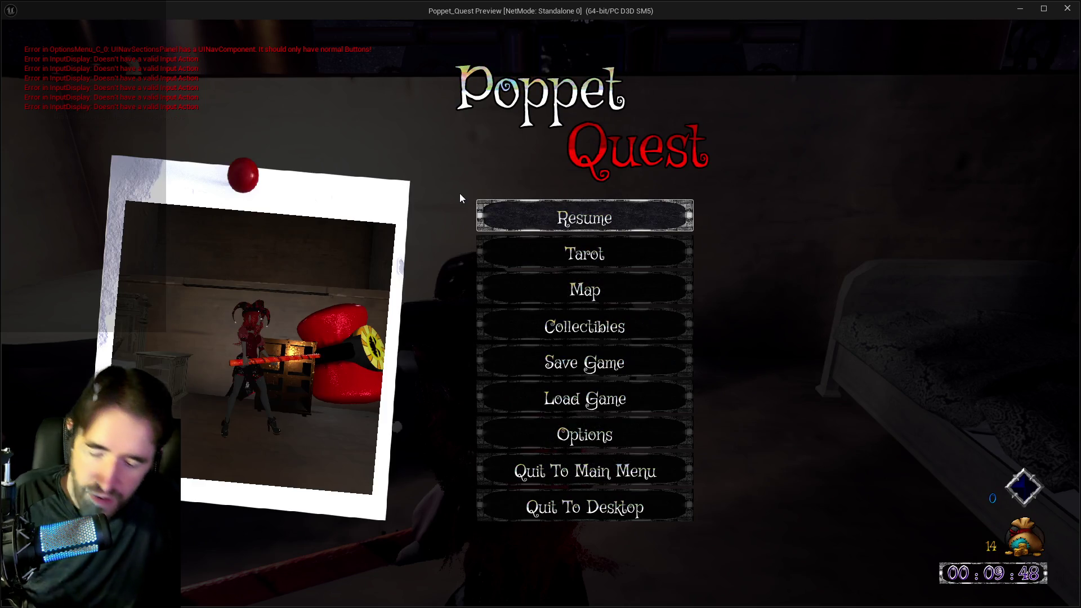
Enter 'Dis' in the engine command console
key("grave")
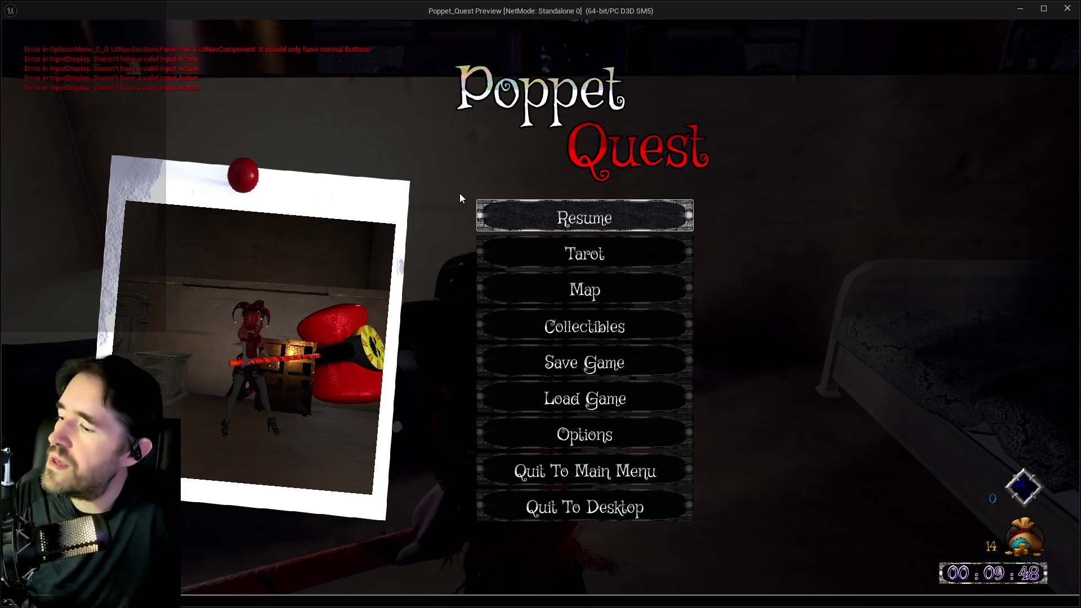
type("Dis")
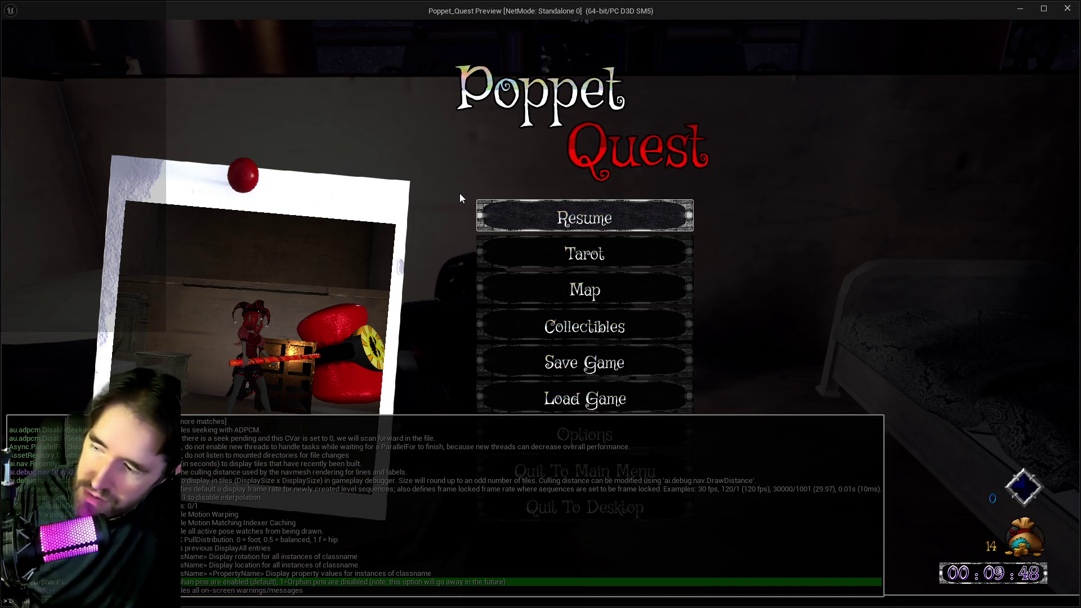
key("Return")
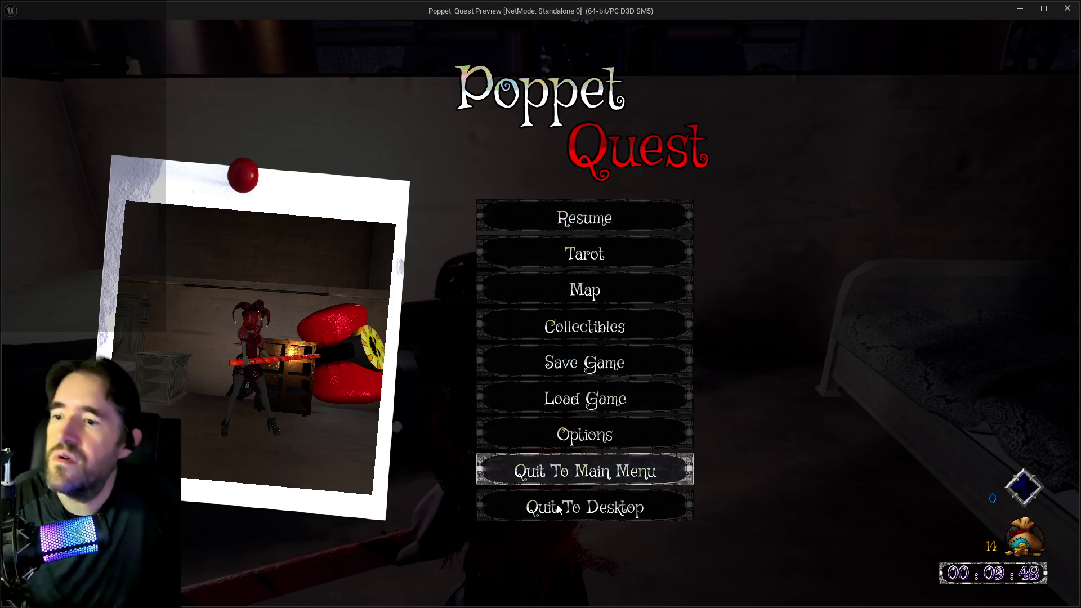
Browse the Door Keys, Paintings and Tutorials collectibles
left_click(494, 327)
left_click(186, 201)
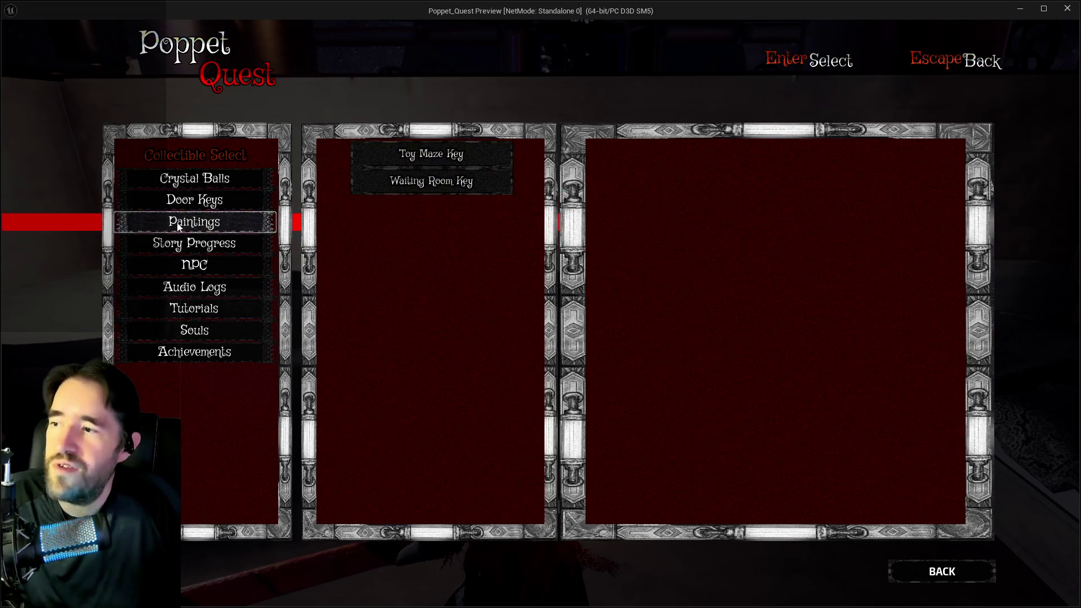
left_click(178, 226)
left_click(428, 206)
left_click(231, 312)
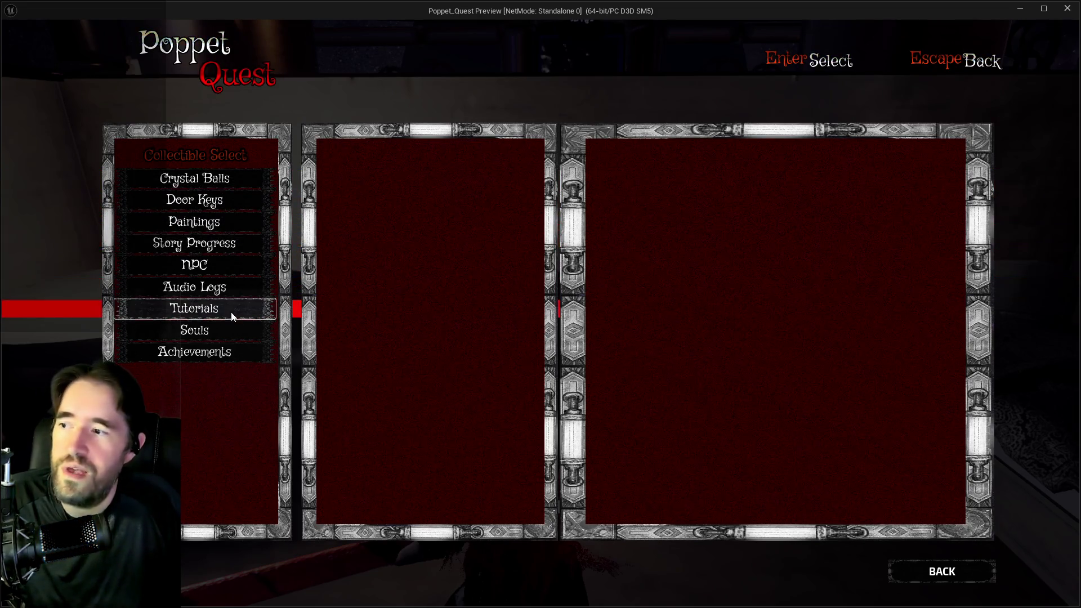
left_click(907, 572)
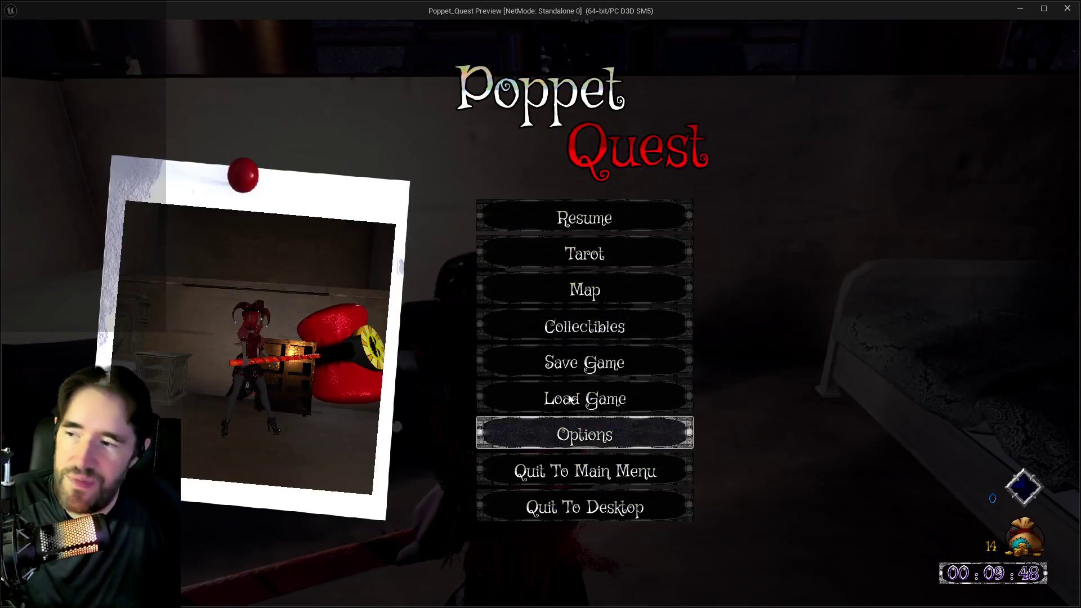
View the 5th Floor map and the tarot card collection, then resume play
left_click(548, 282)
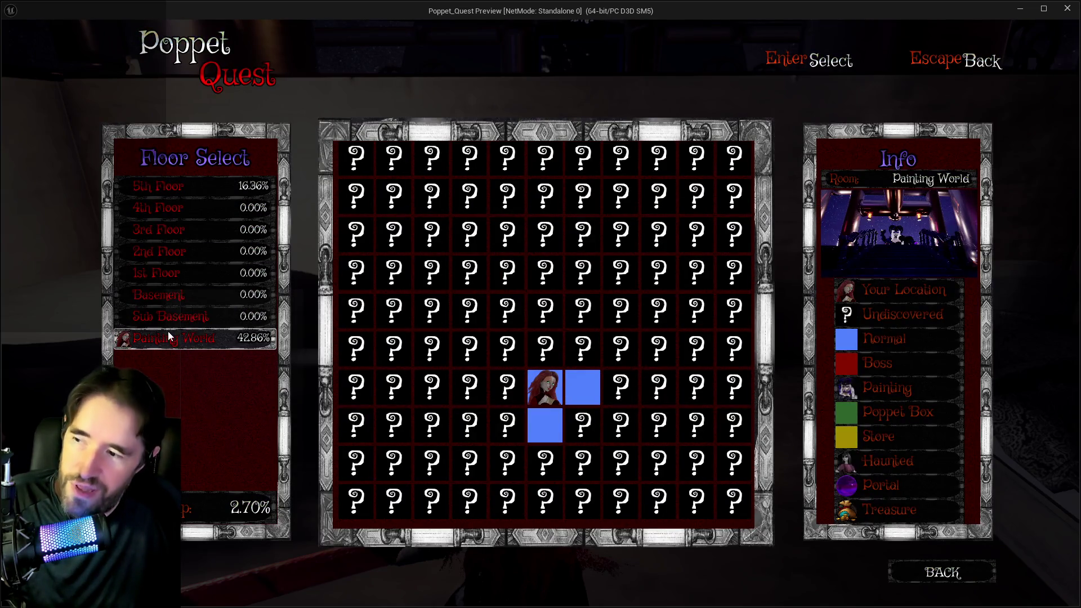
left_click(213, 185)
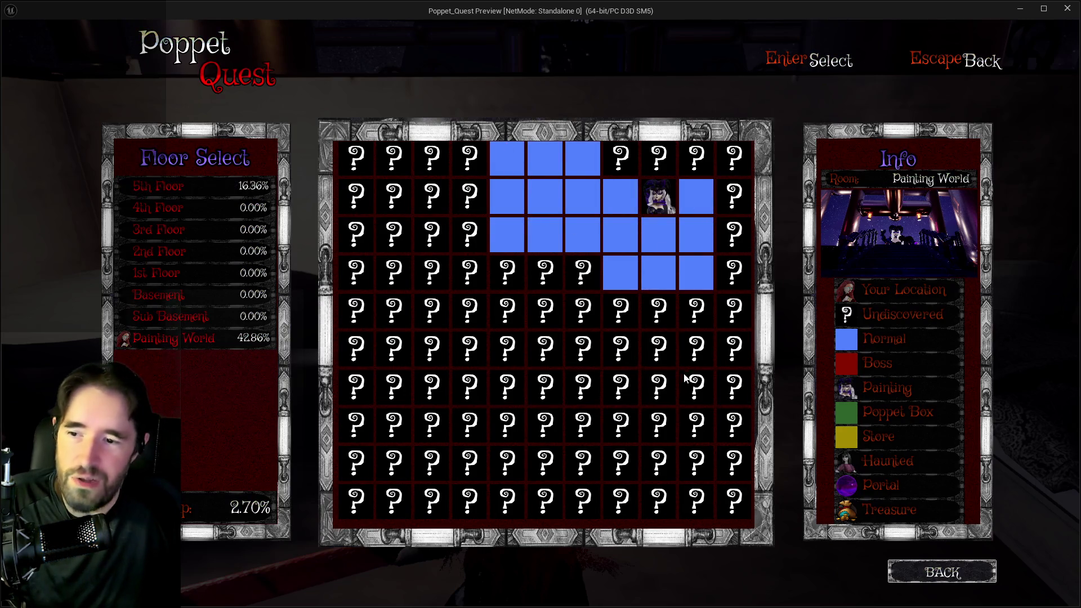
left_click(930, 572)
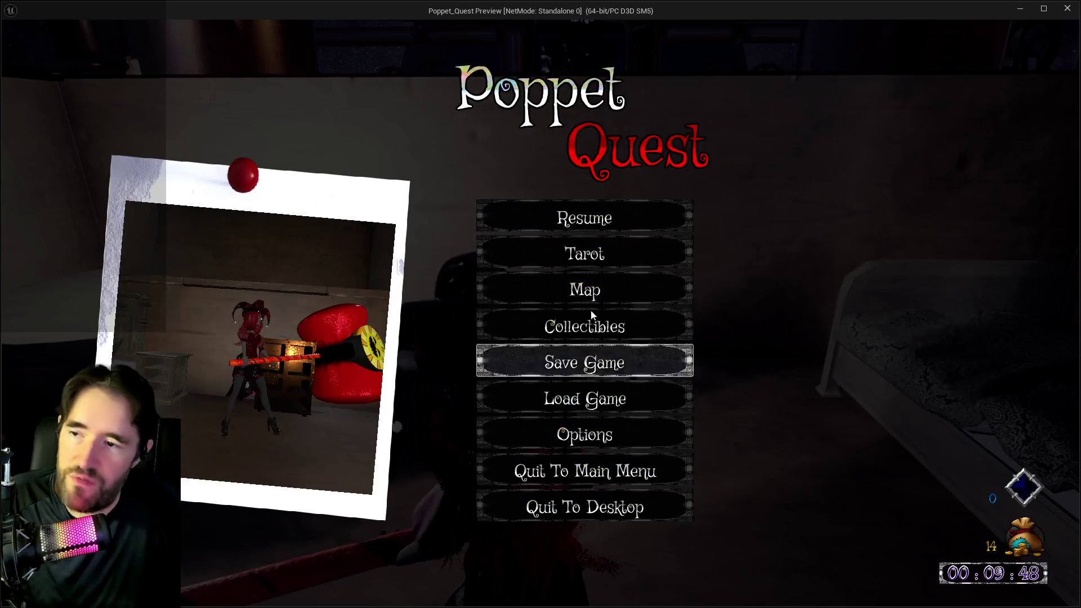
left_click(579, 254)
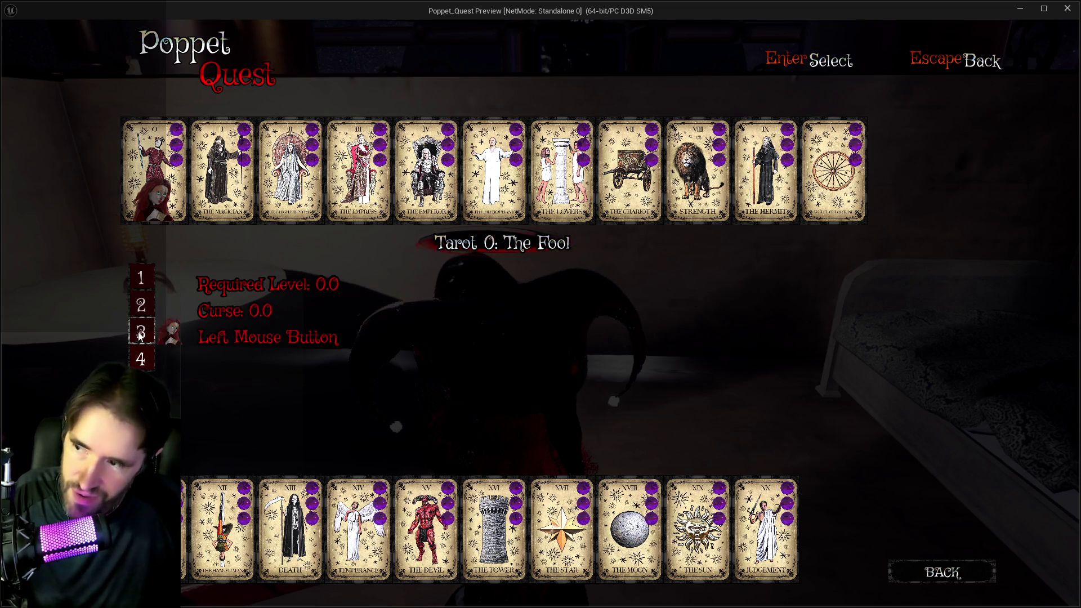
left_click(935, 581)
left_click(645, 224)
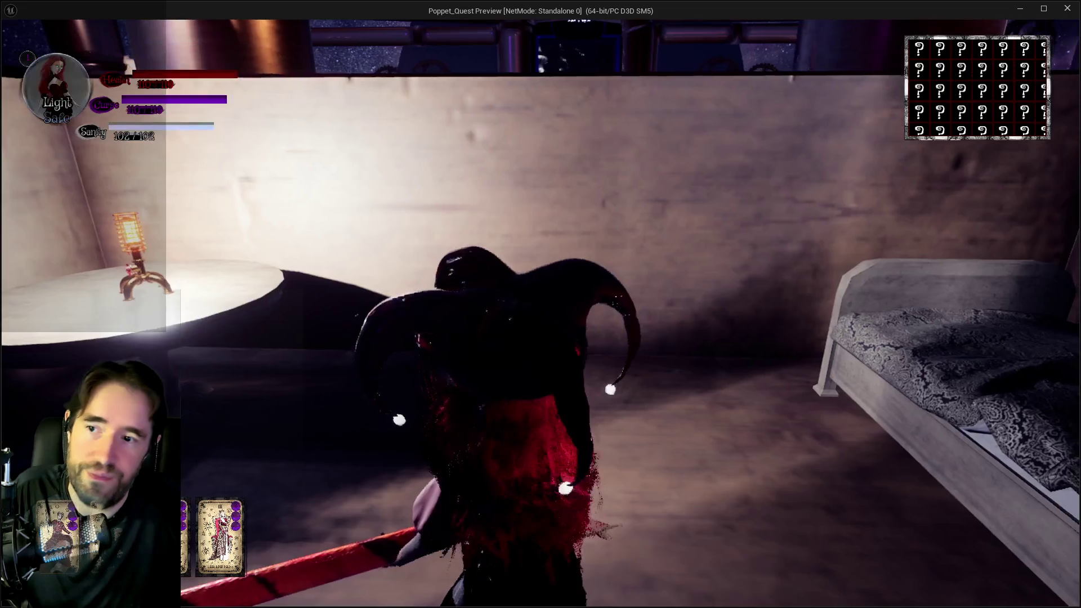
Jump and glide into the hallway, swap to Darkness form with Q, and enter the Safari Room painting
key("space")
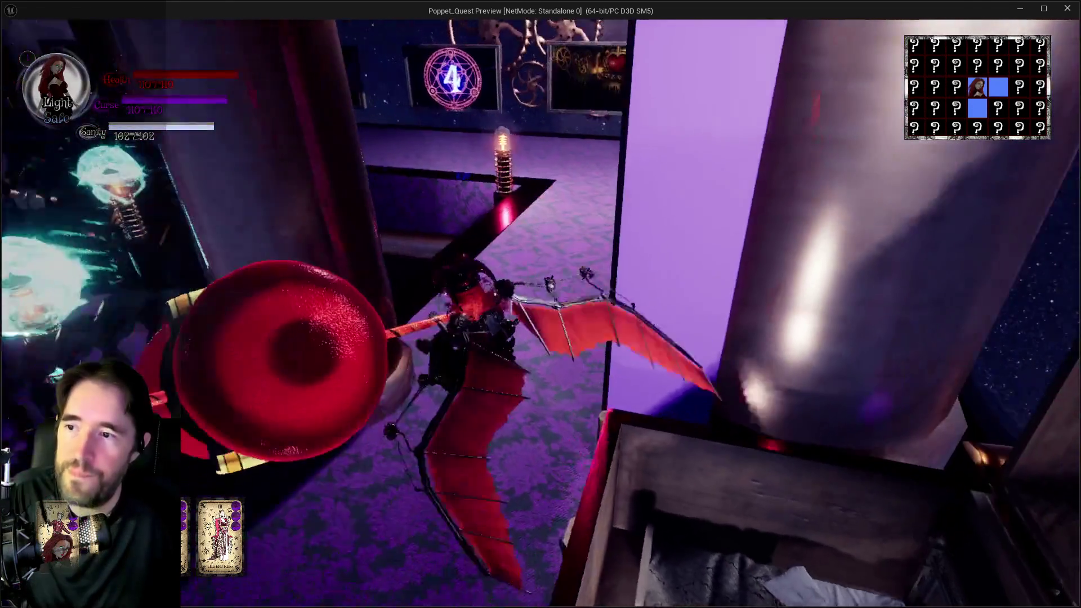
key("q")
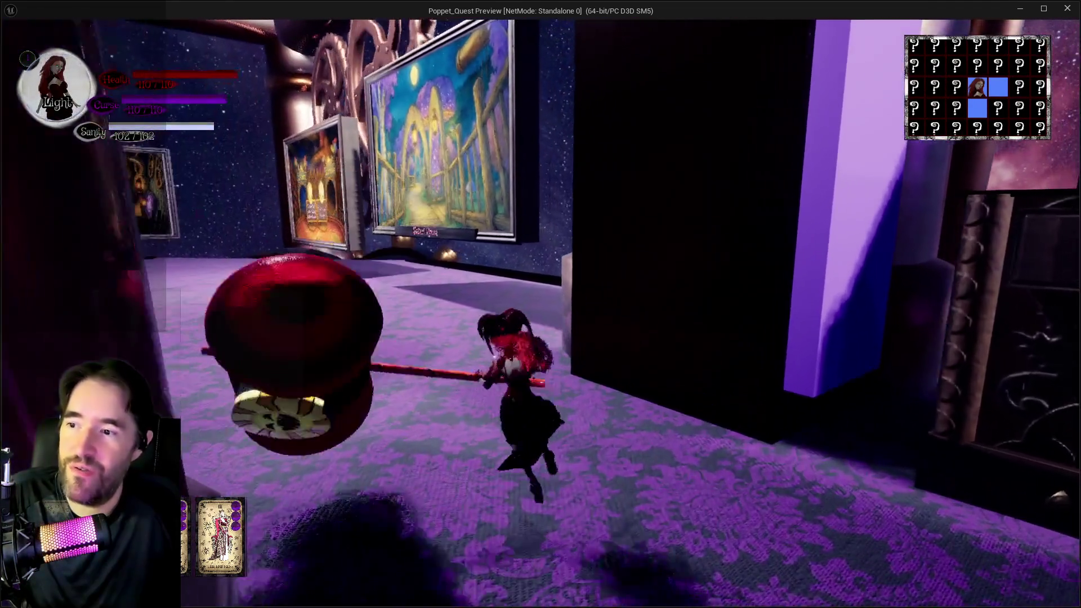
key("w")
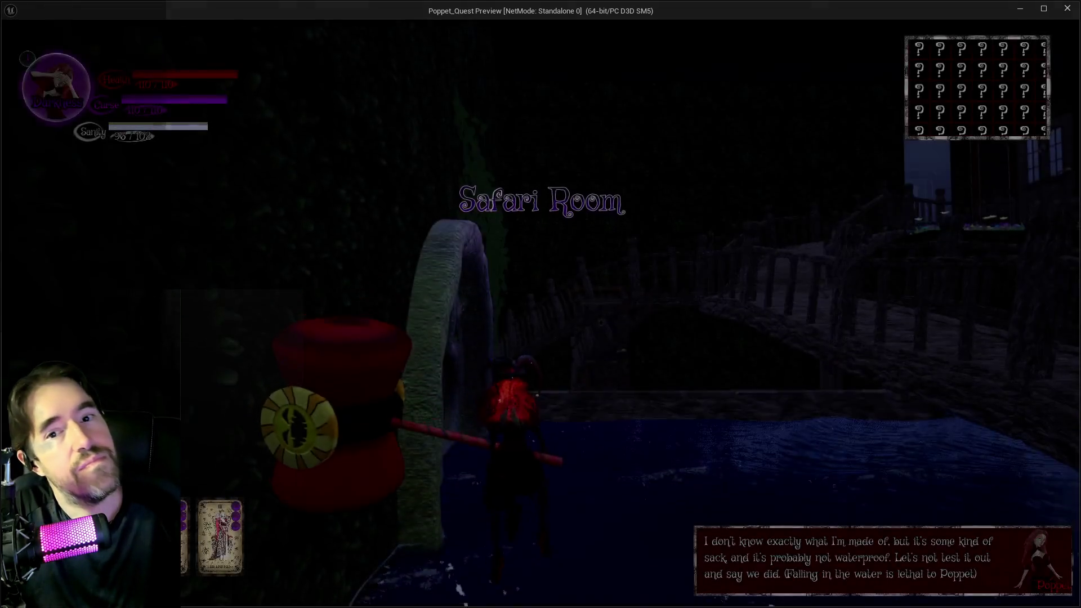
Cross the pier and garden onto the wooden bridge, swinging the hammer at enemies
key("w")
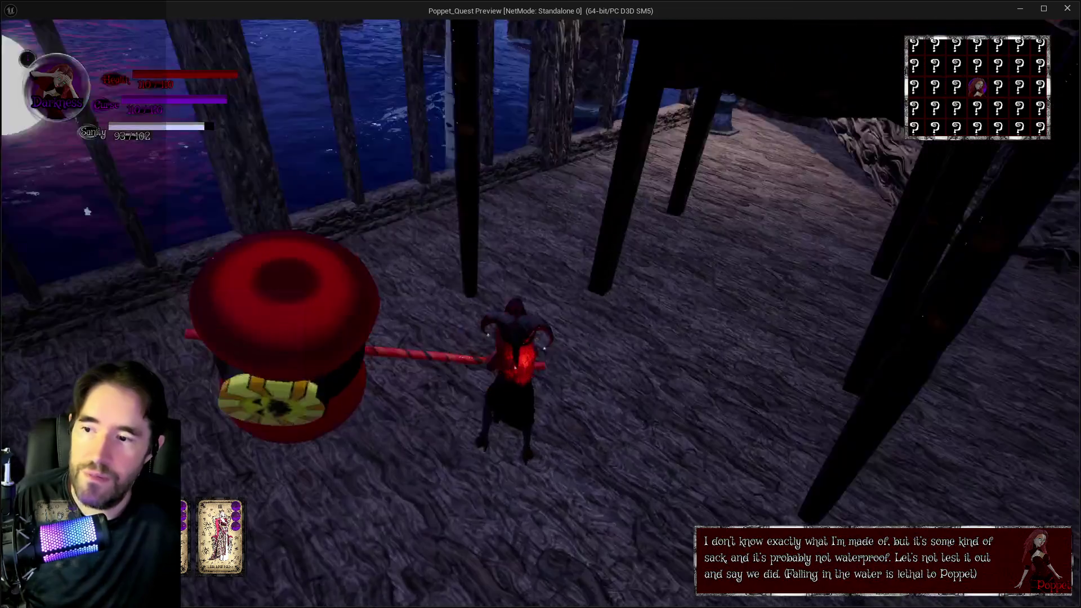
key("w")
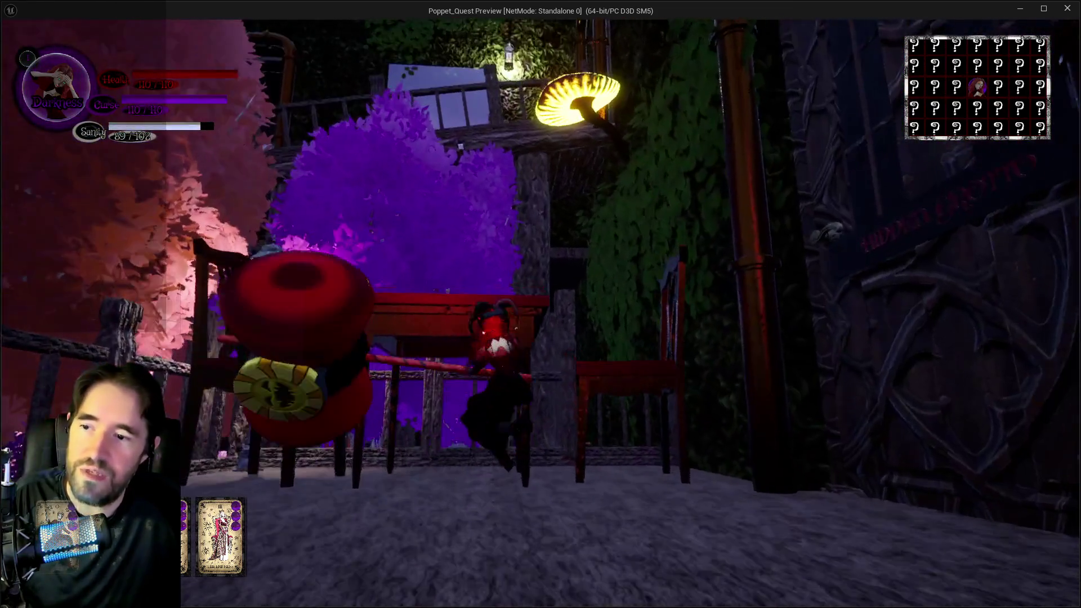
key("w")
key("w")
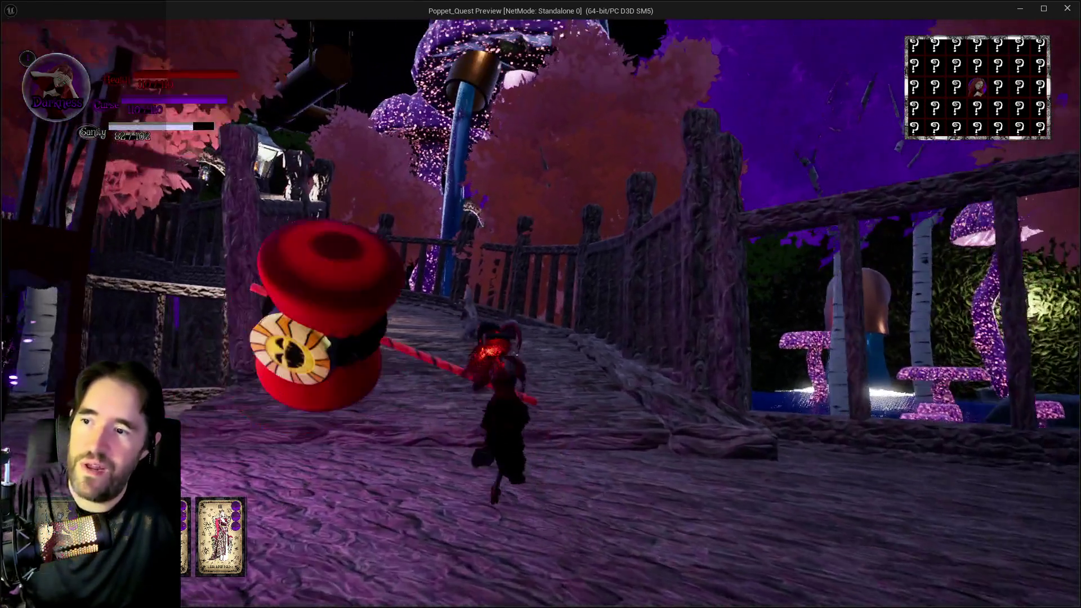
key("w")
left_click(541, 304)
key("w")
Hammer the enemies gathered near the bridge
left_click(541, 304)
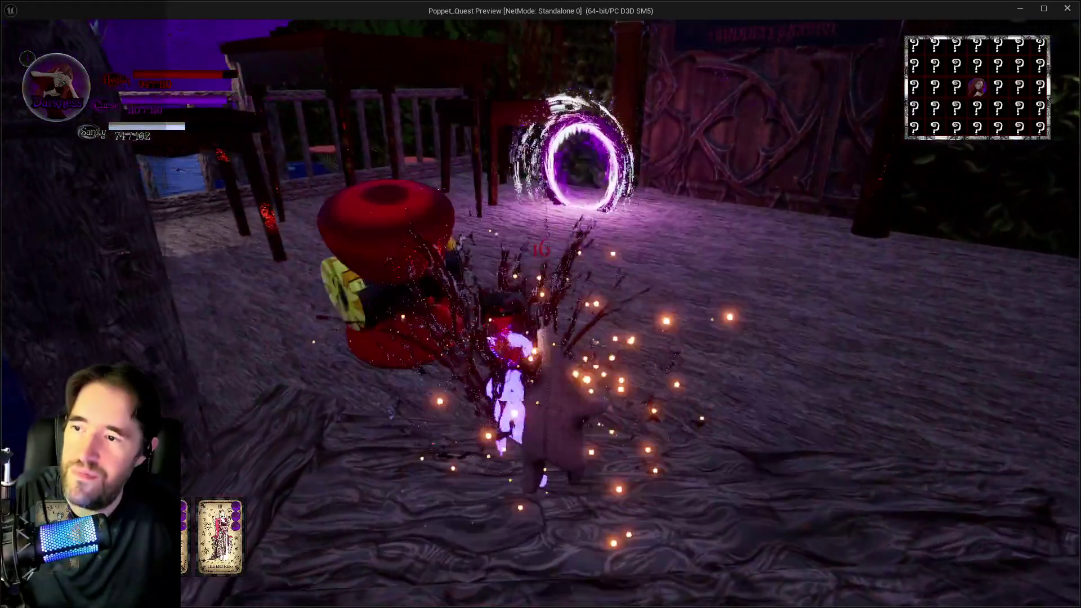
left_click(541, 304)
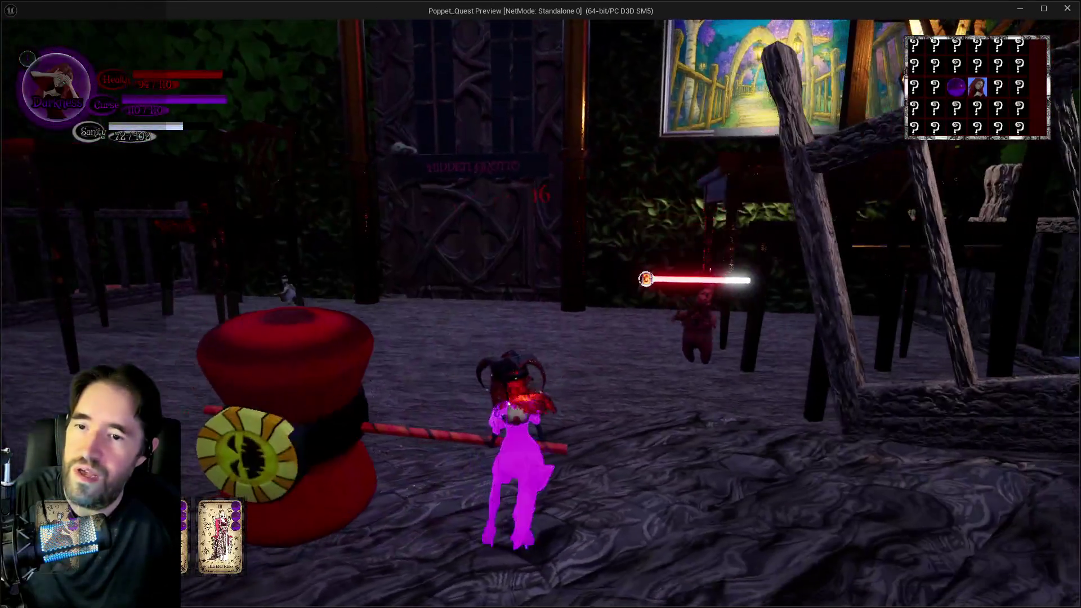
key("w")
left_click(540, 305)
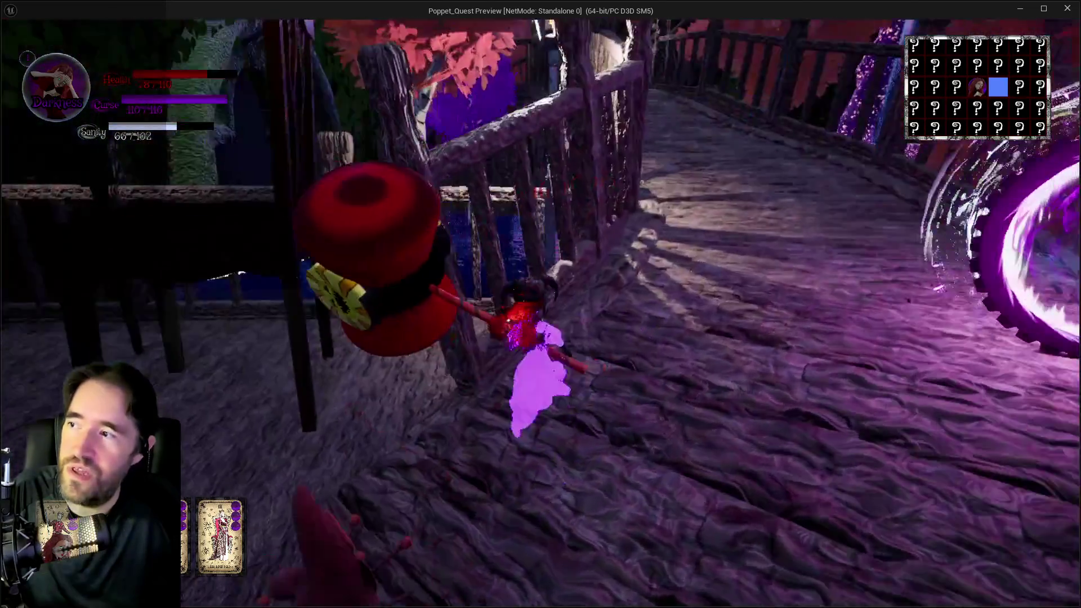
left_click(541, 304)
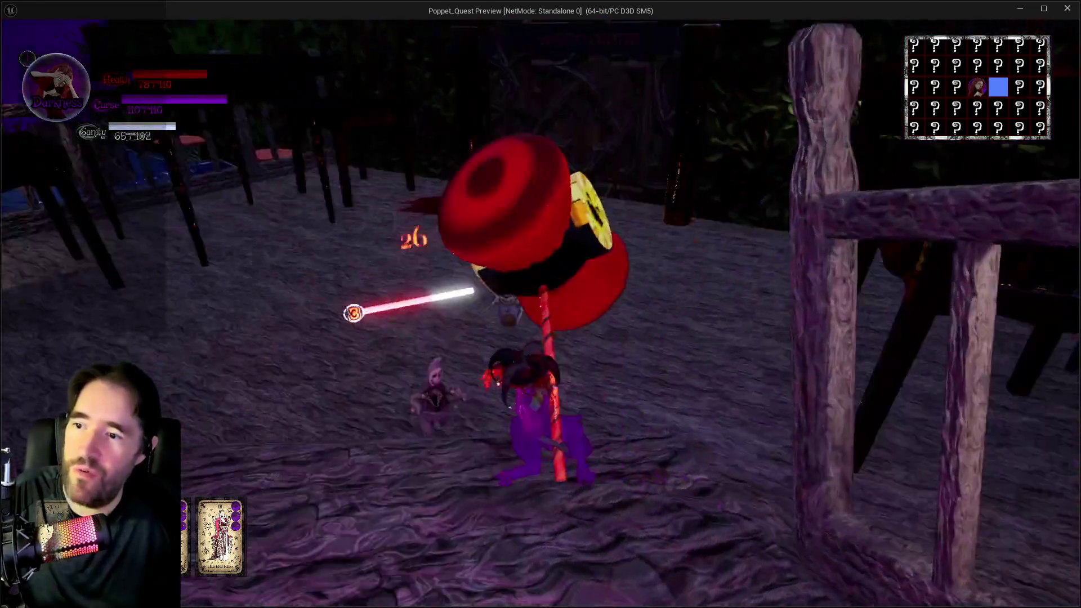
left_click(541, 304)
left_click(541, 304)
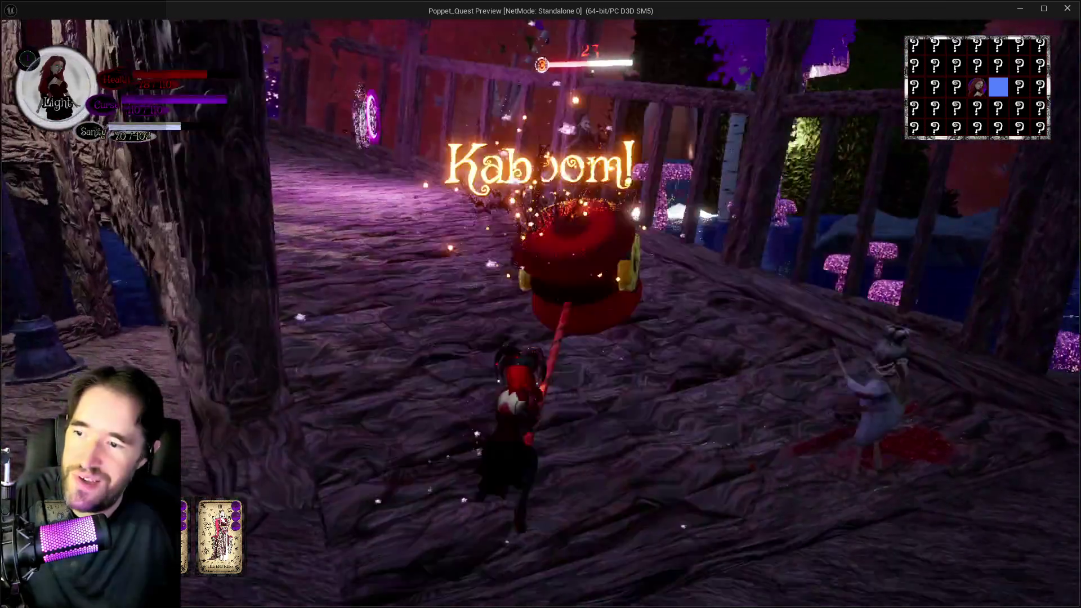
left_click(541, 305)
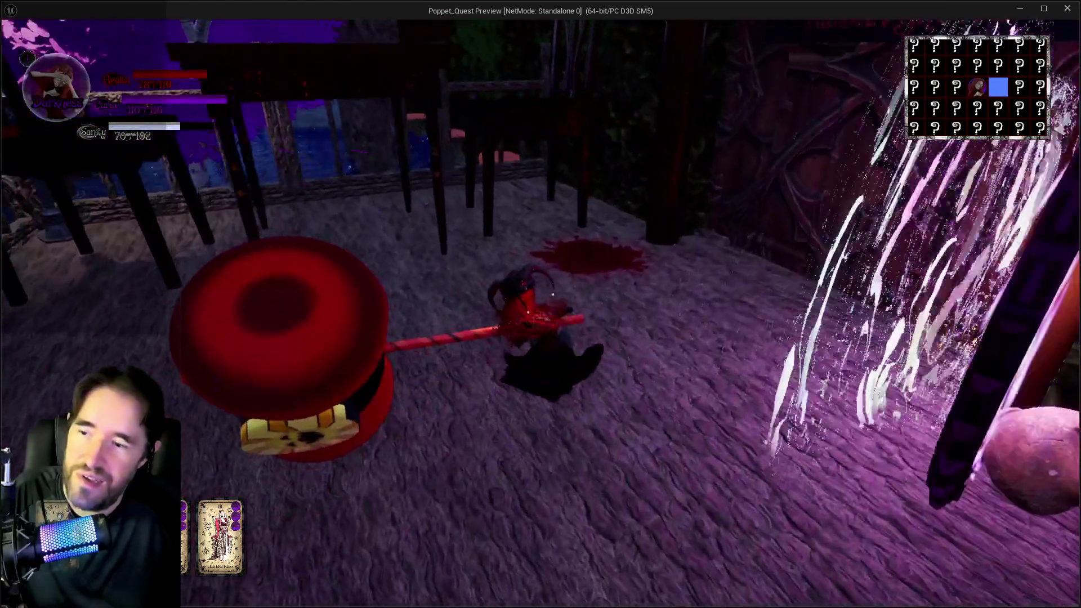
Move onto the outdoor deck and finish the enemies there with hammer attacks
key("w")
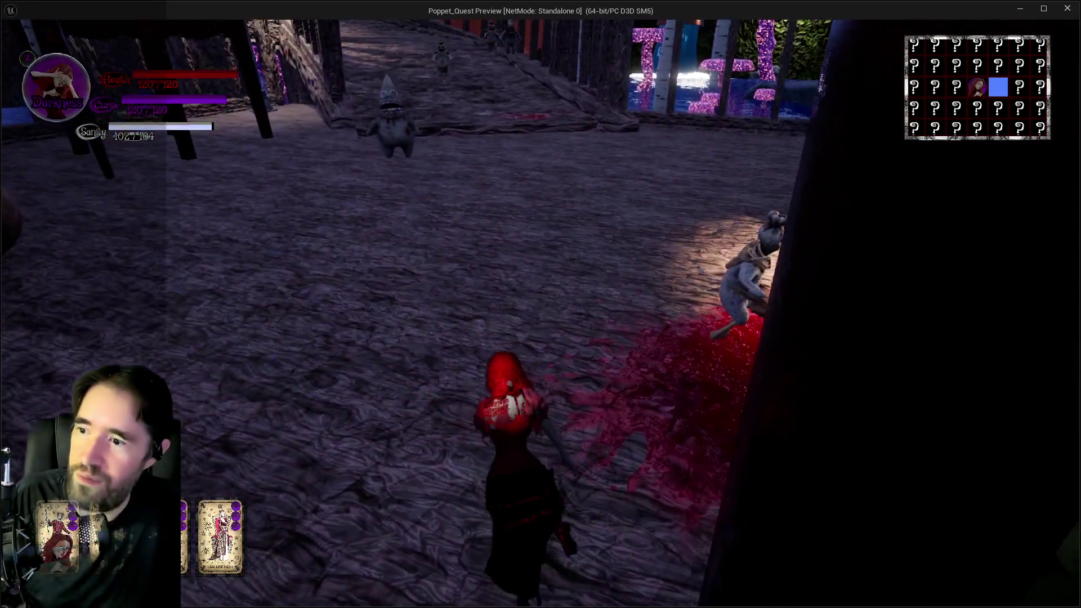
left_click(541, 304)
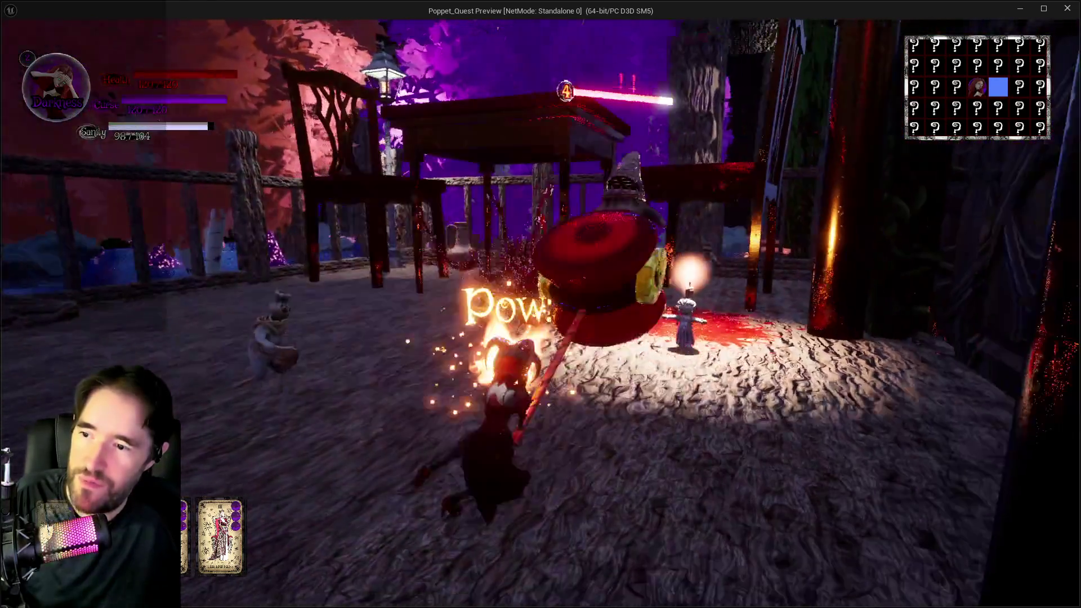
left_click(541, 304)
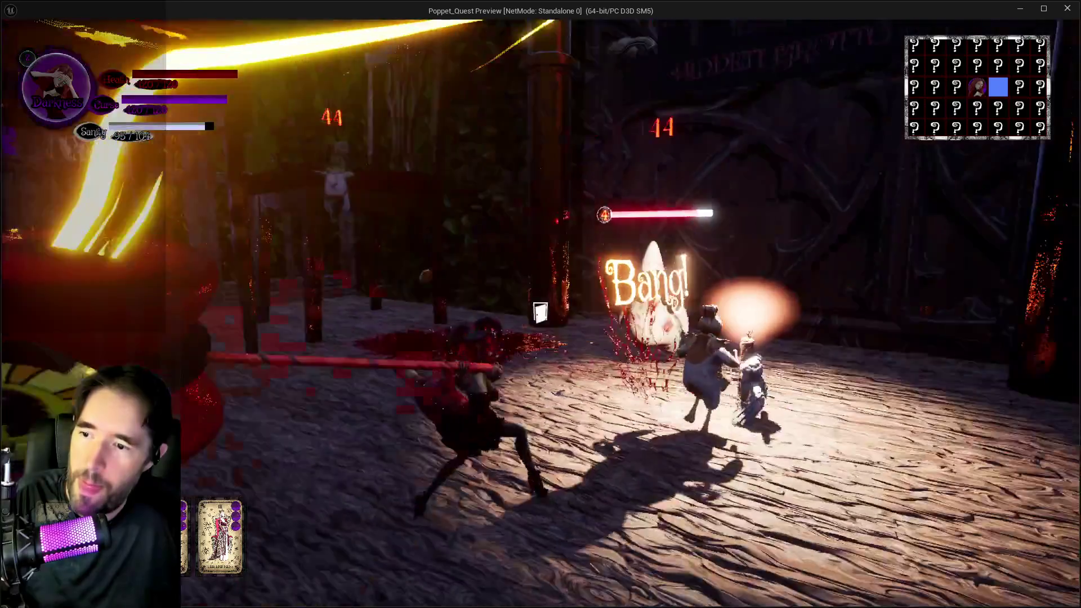
left_click(541, 312)
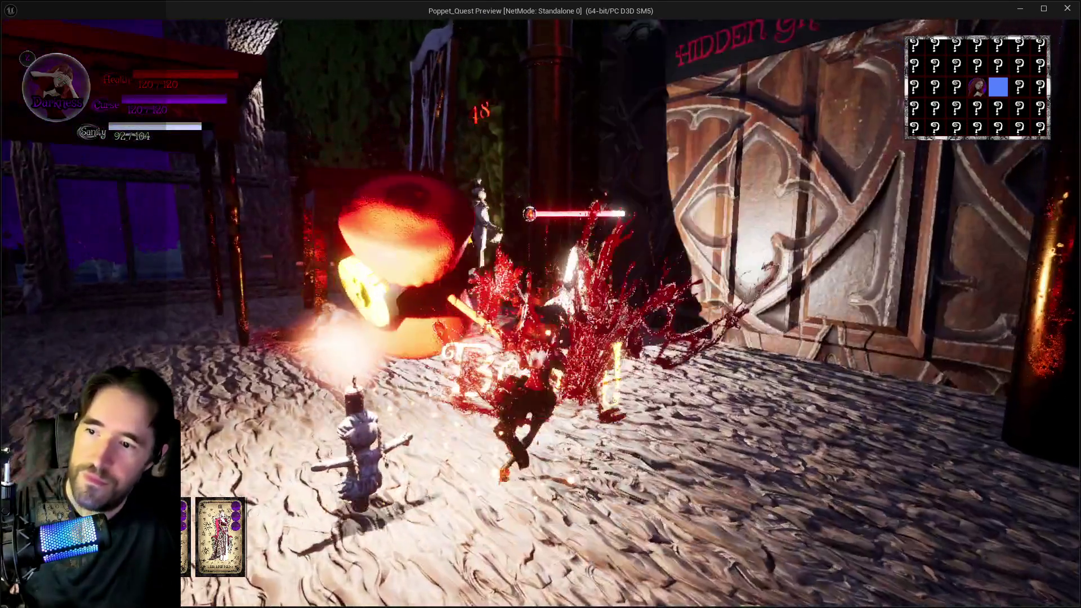
left_click(540, 304)
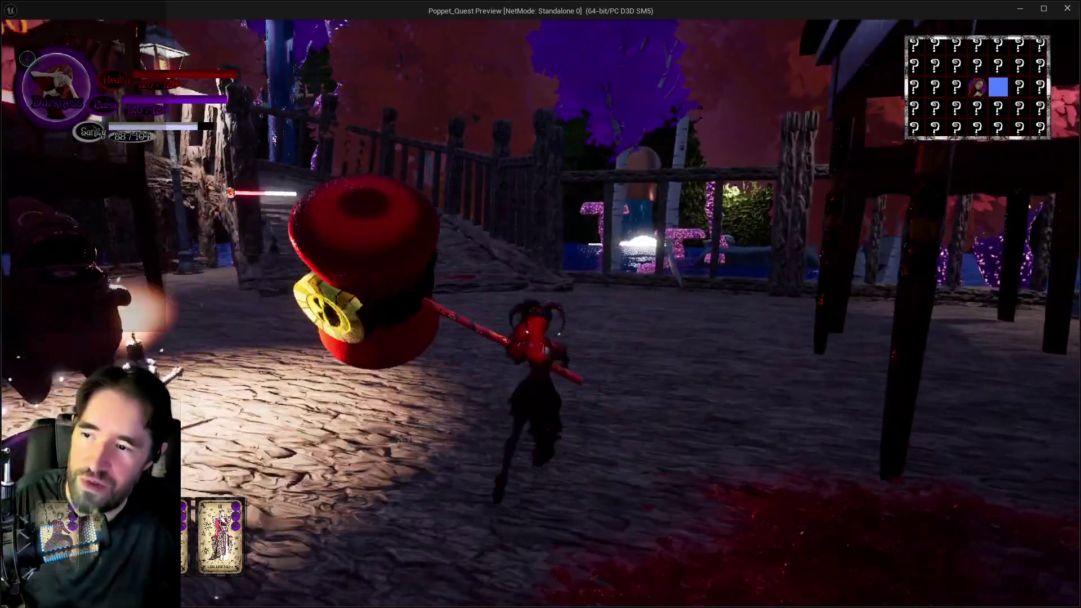
Equip the Death tarot card and fight the sack creatures by the portal with its scythe
key("Tab")
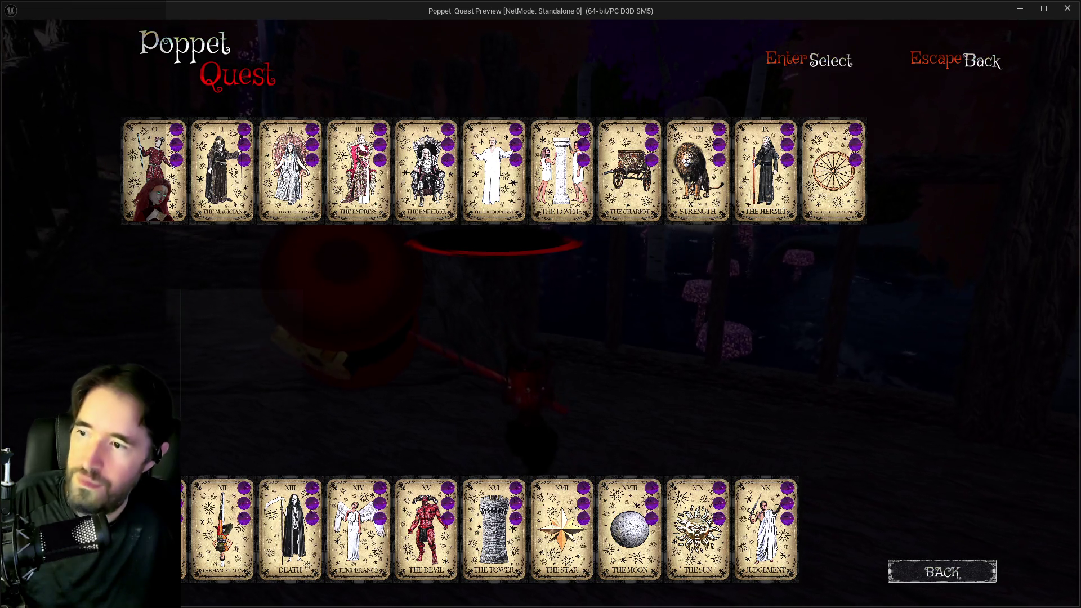
left_click(287, 507)
left_click(541, 305)
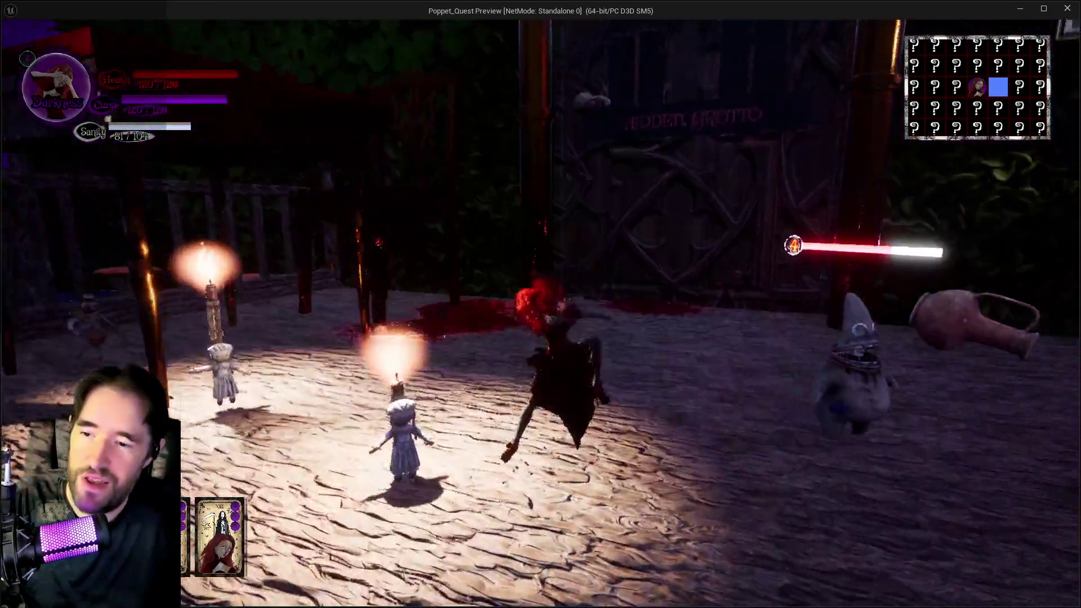
key("w")
key("w")
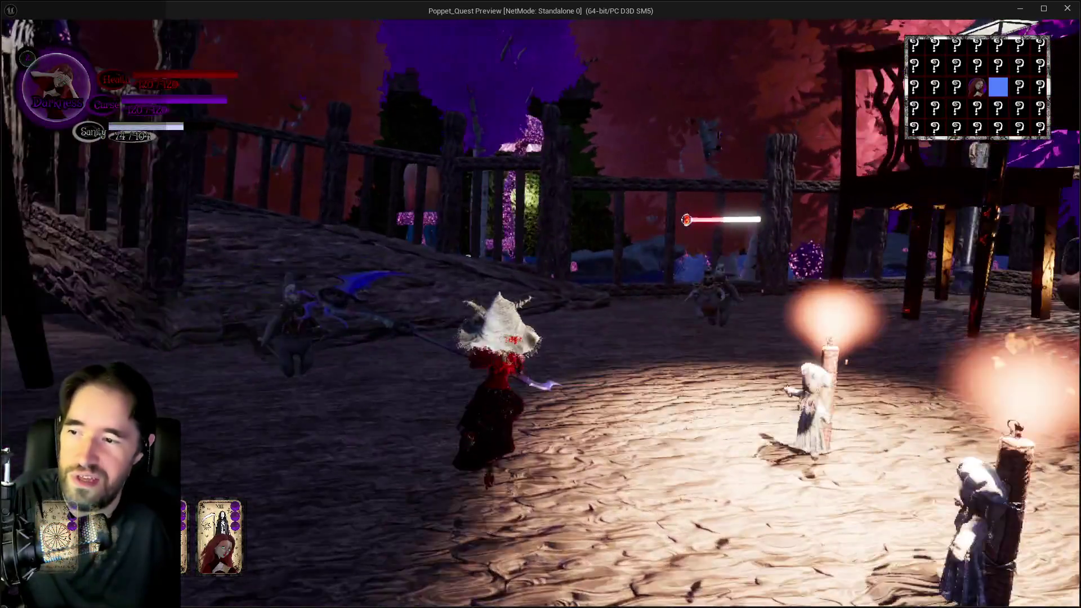
key("w")
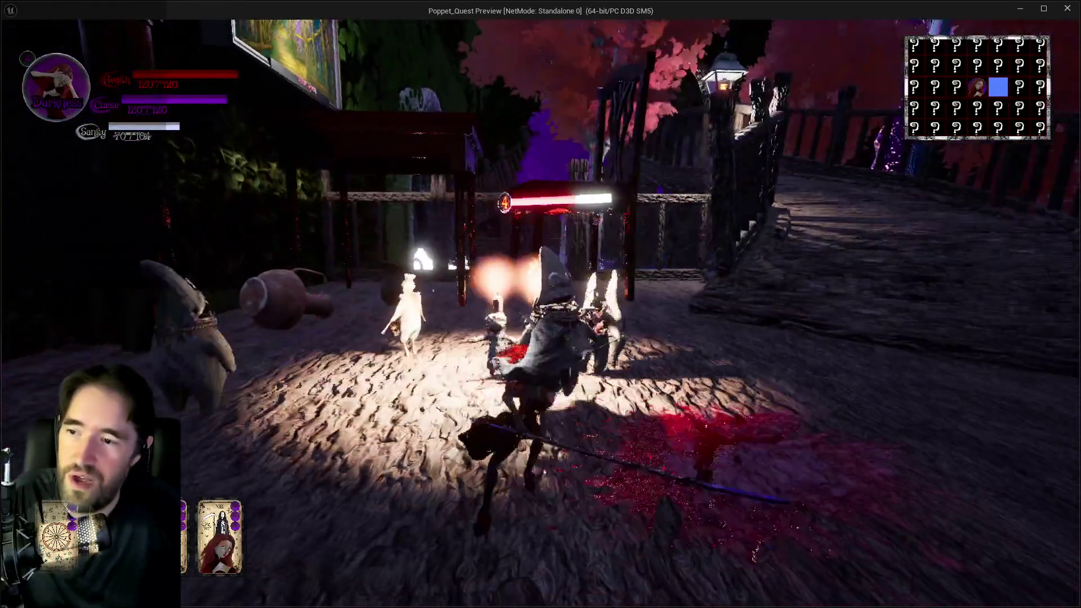
key("w")
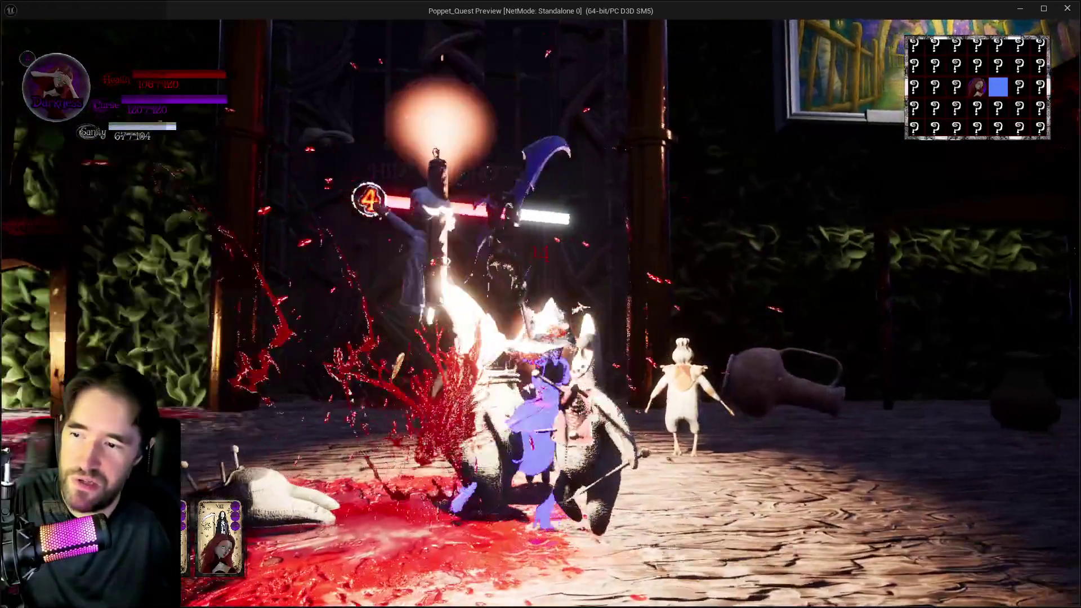
key("w")
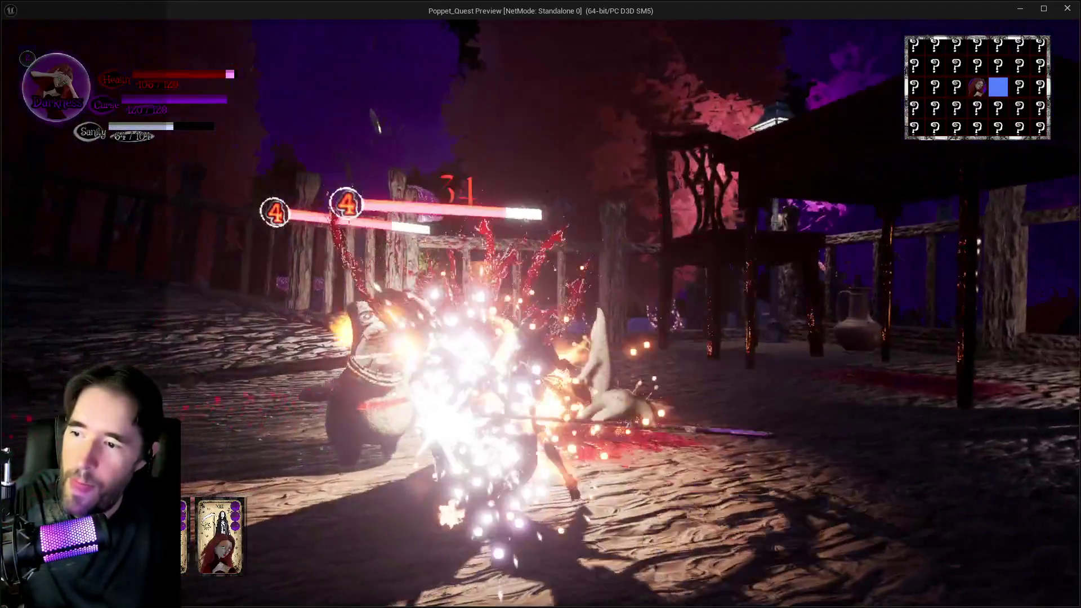
key("w")
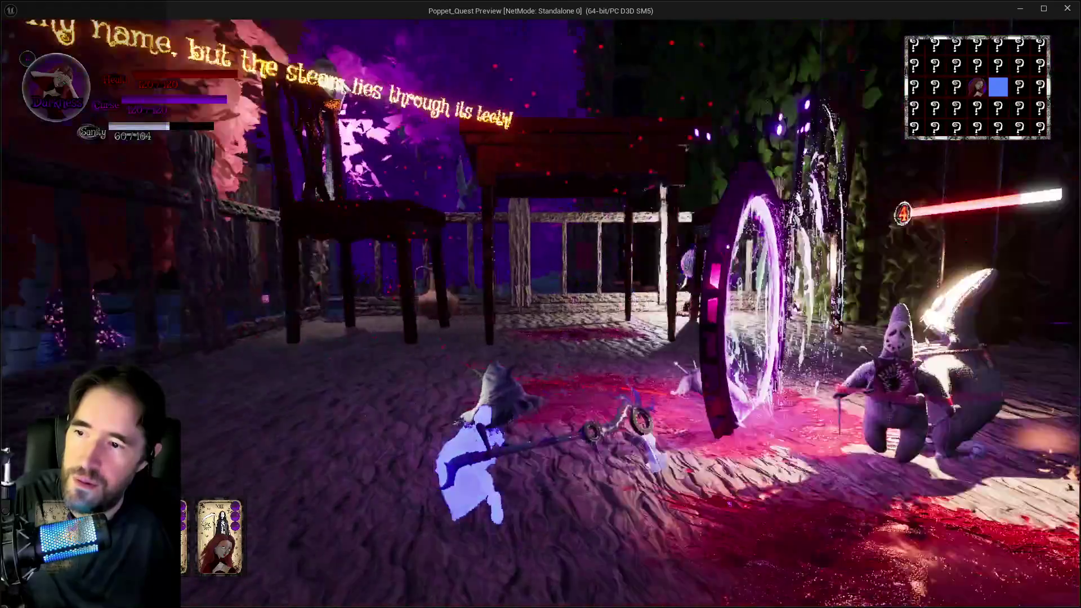
key("w")
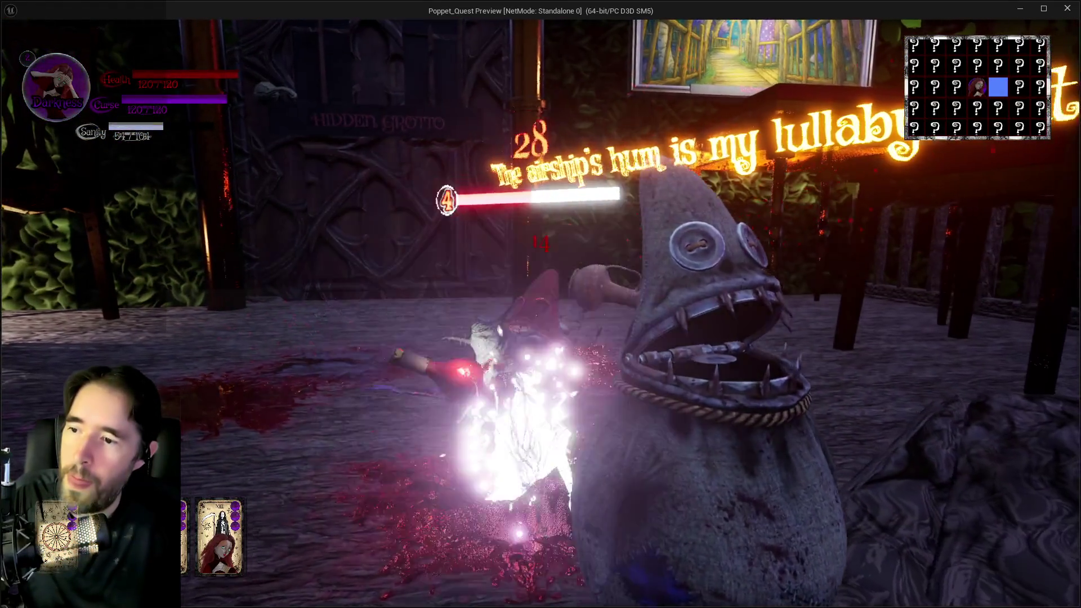
Keep fighting around the table, run past it, and bring up the tarot card menu
key("w")
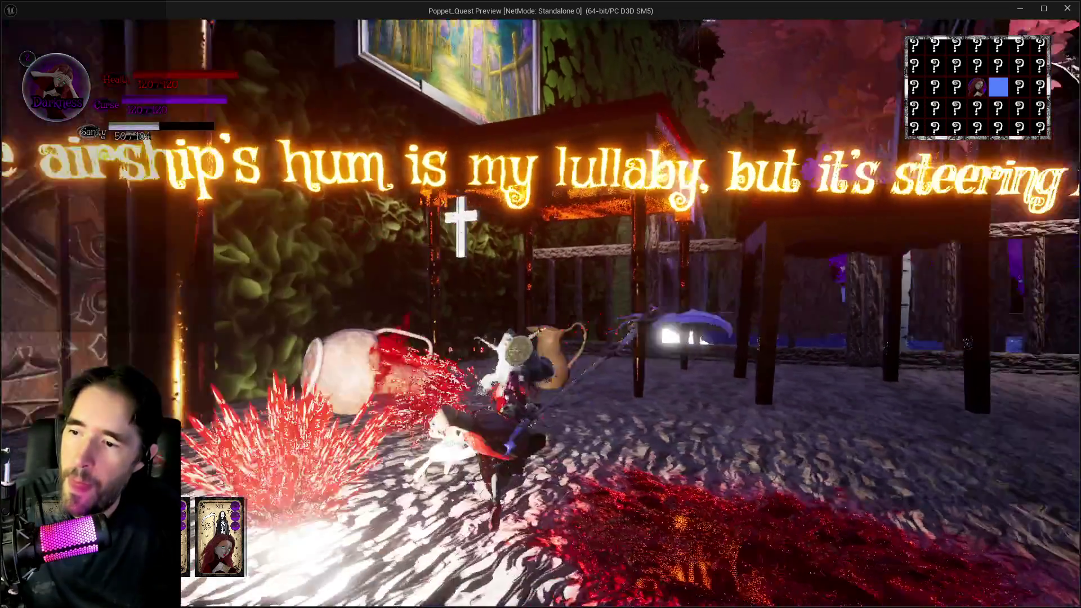
key("w")
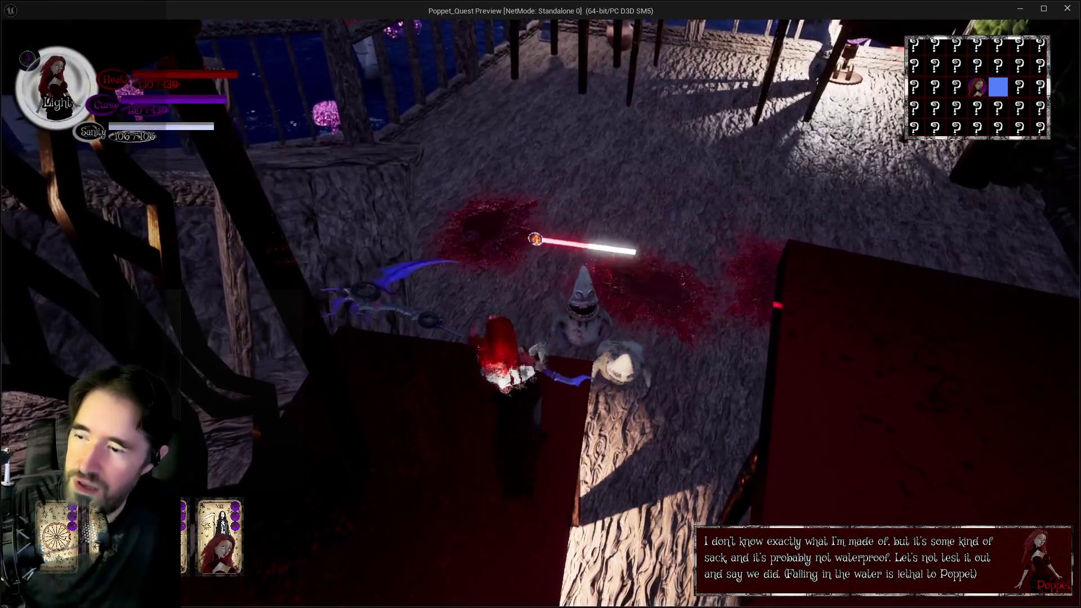
key("w")
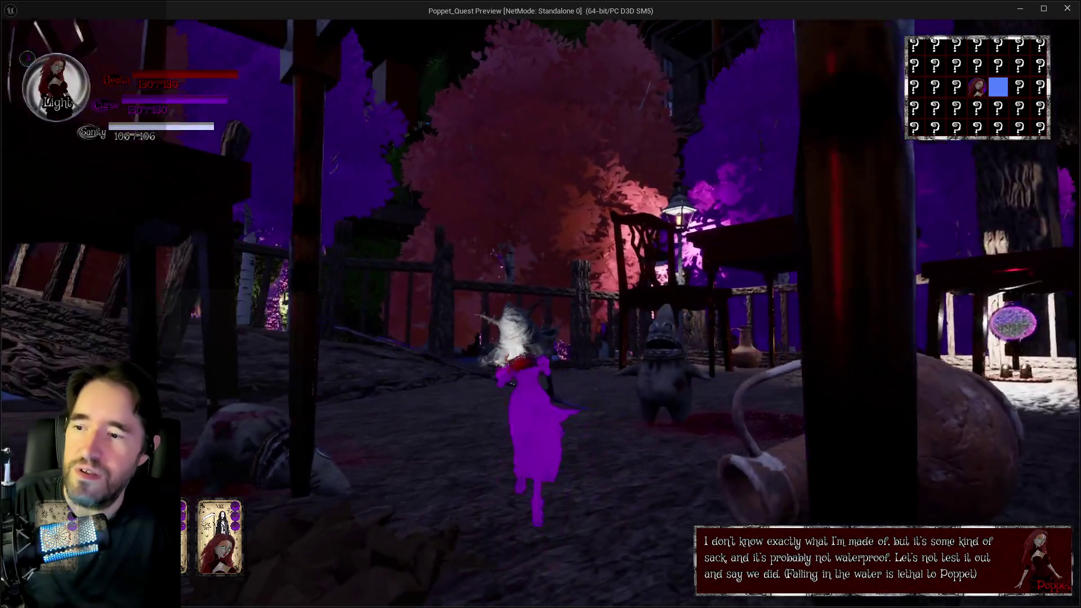
key("w")
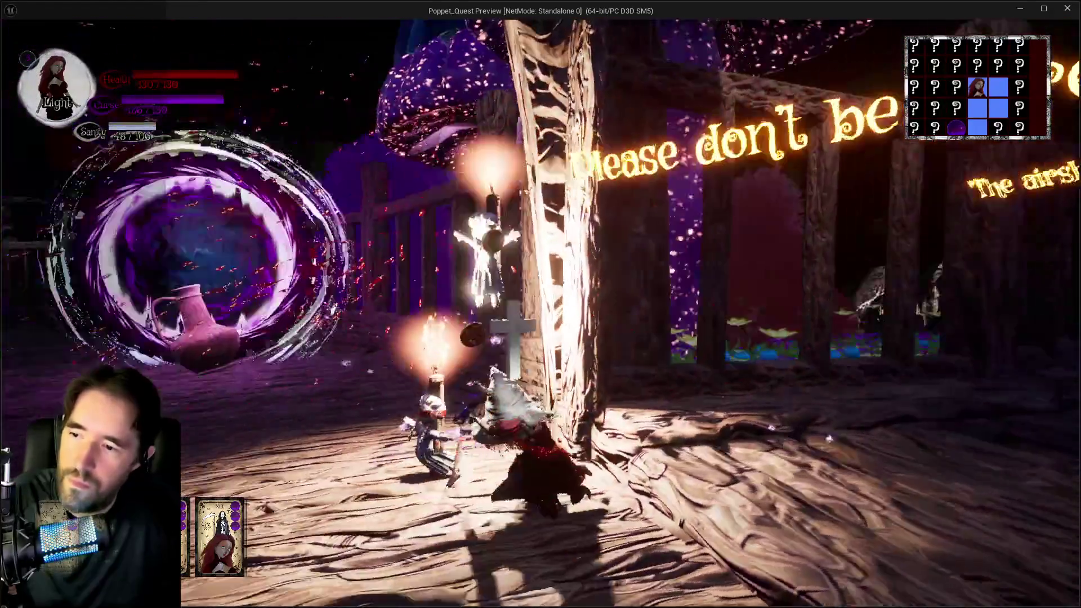
key("Tab")
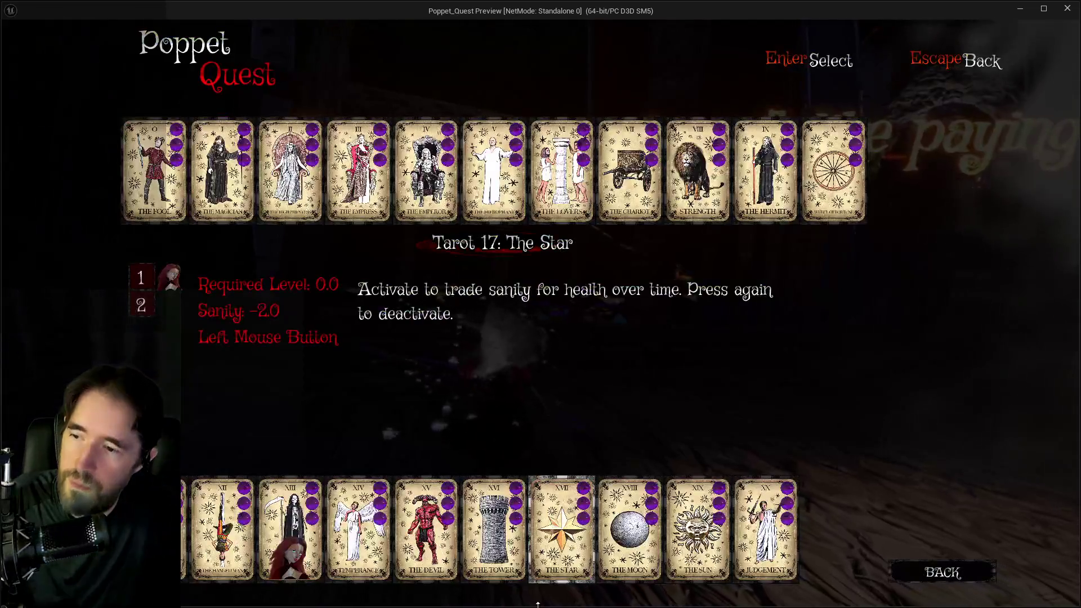
Equip The Moon tarot card and run onto the wooden bridge
key("Left")
key("Left")
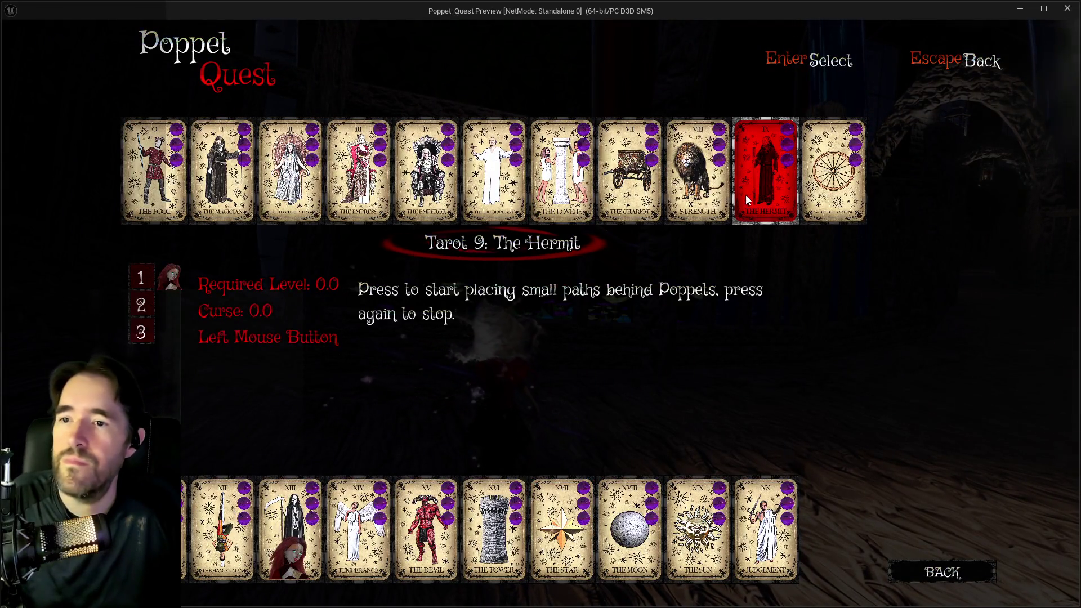
left_click(601, 541)
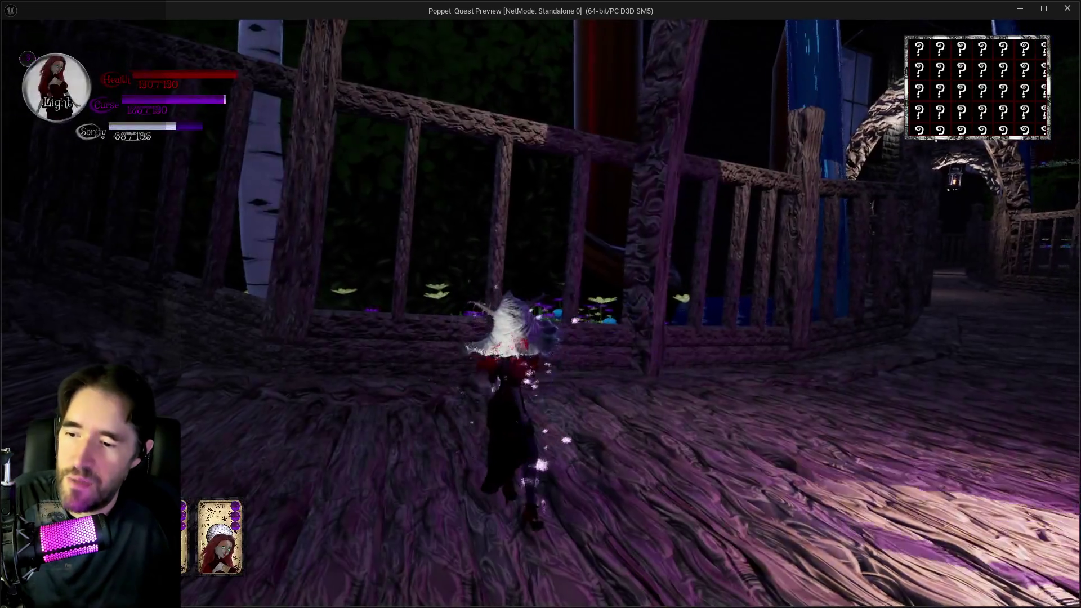
key("w")
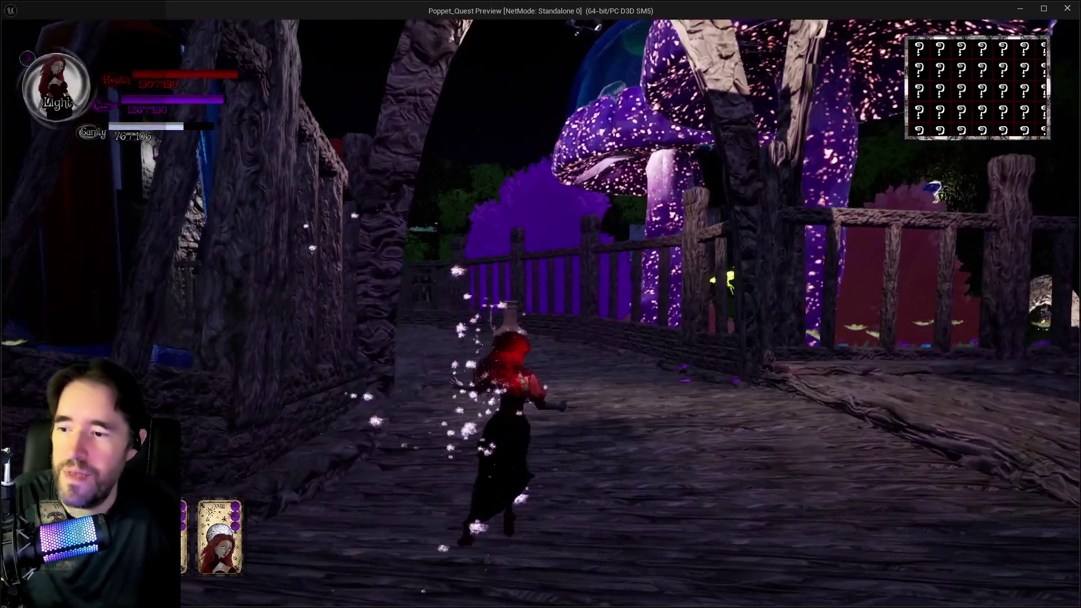
key("w")
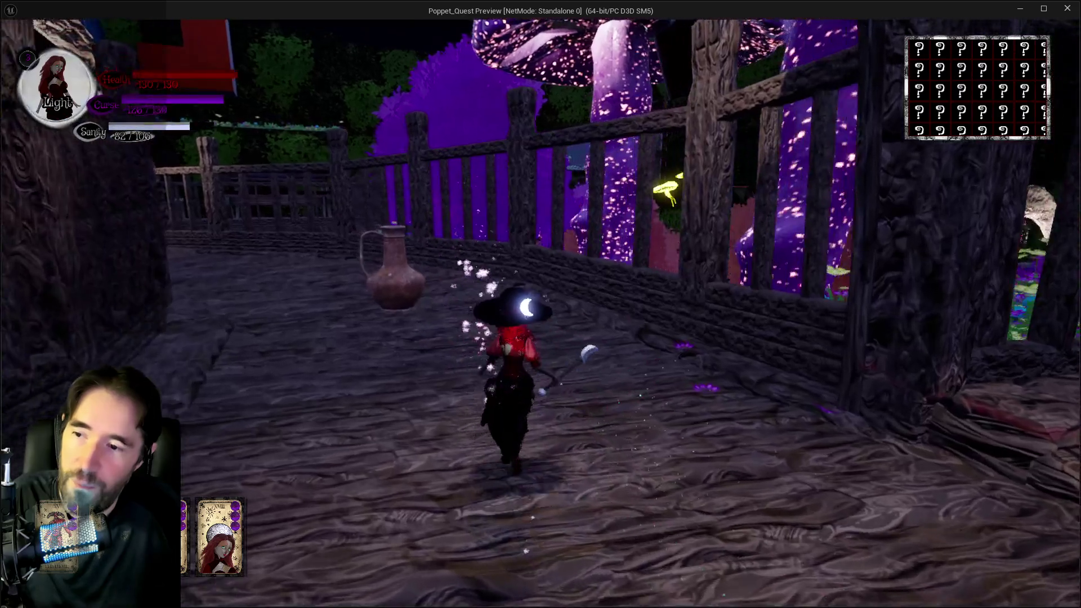
Run up to the purple portal and teleport into the Control Room
key("w")
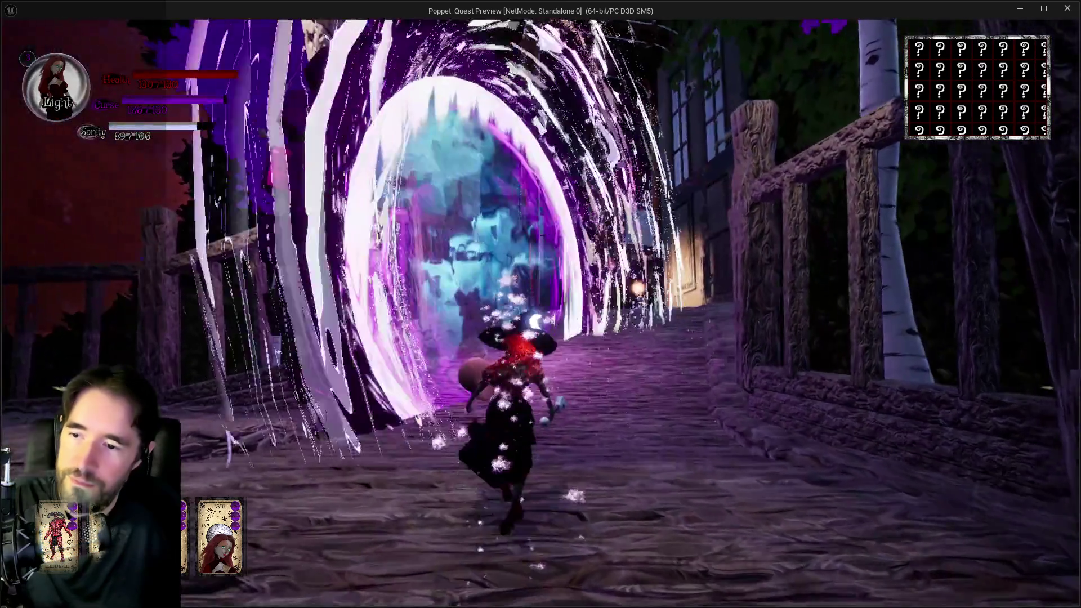
key("w")
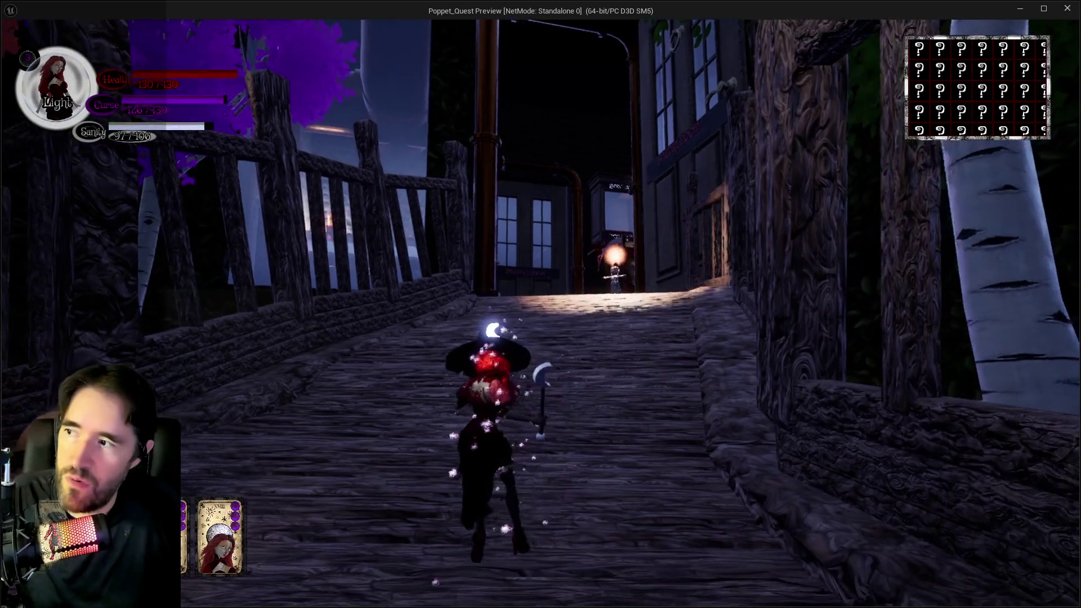
key("w")
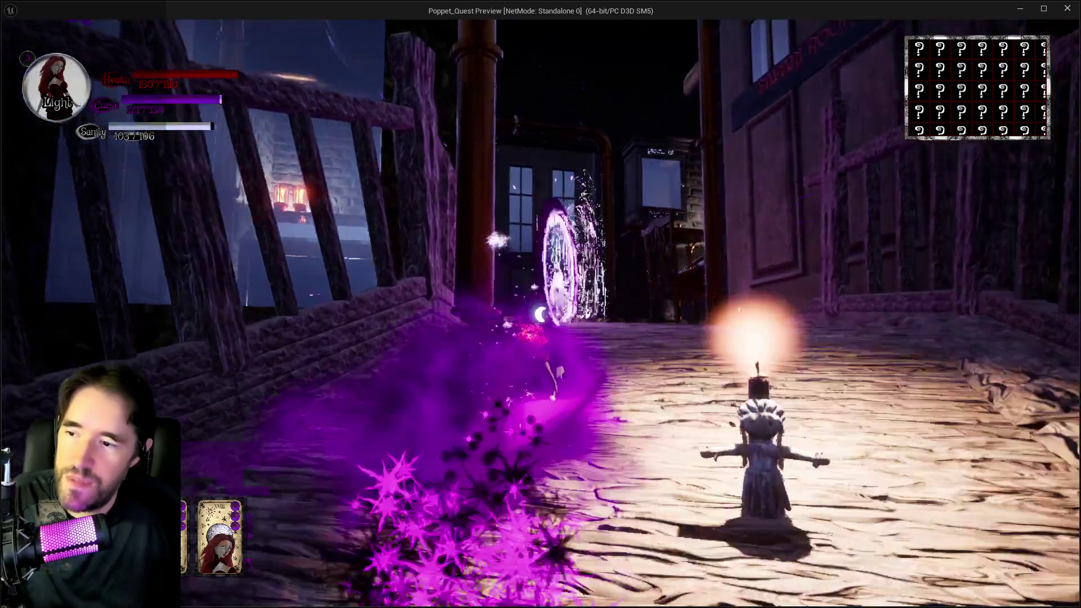
key("w")
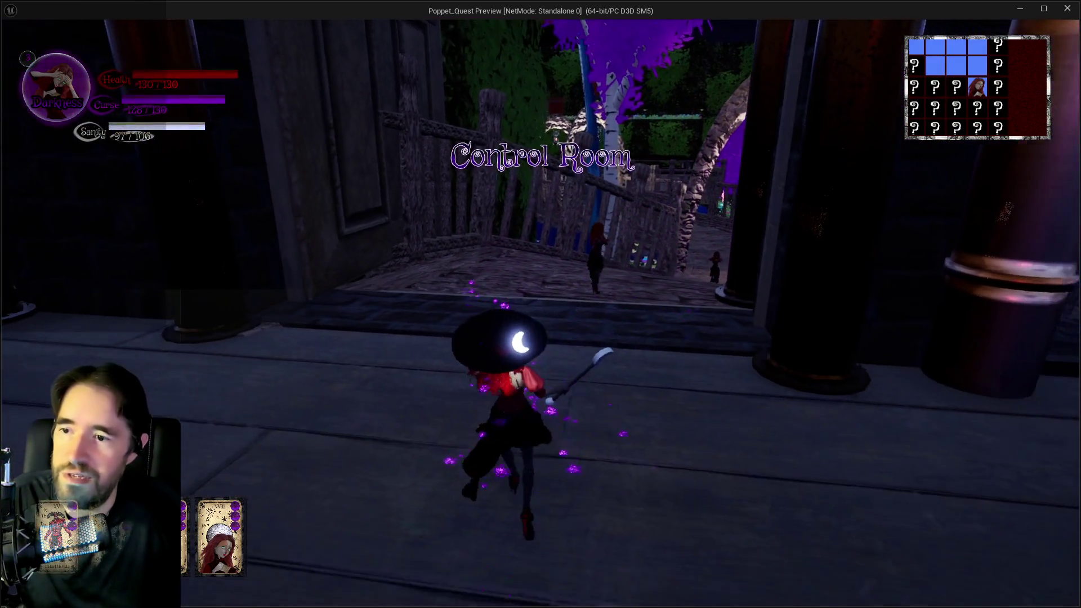
Run along the walkway casting a spell, equip The Magician tarot card, and head for the cube
key("w")
key("w")
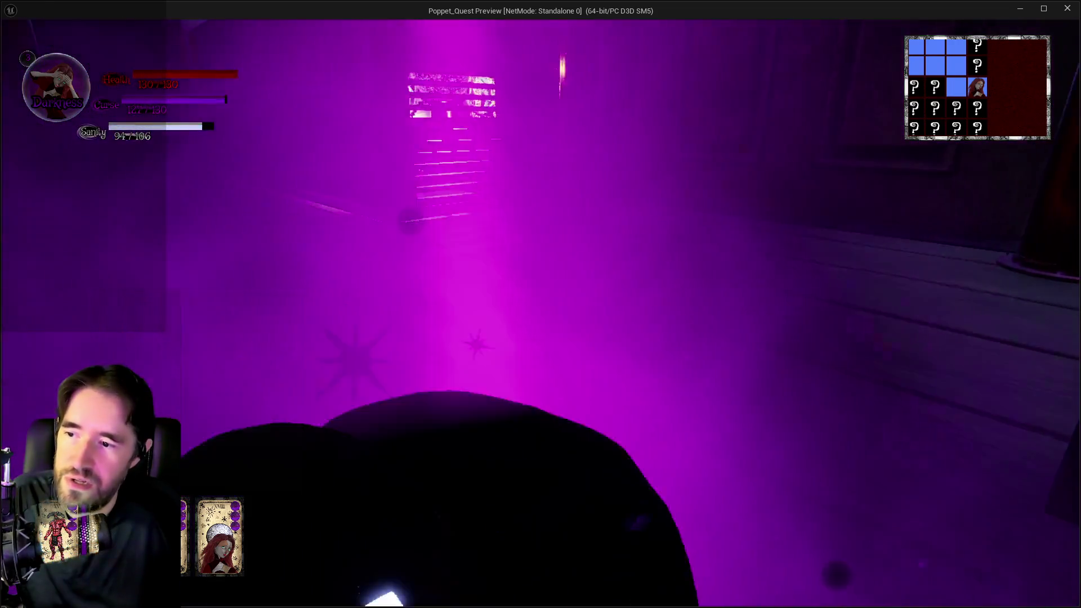
key("w")
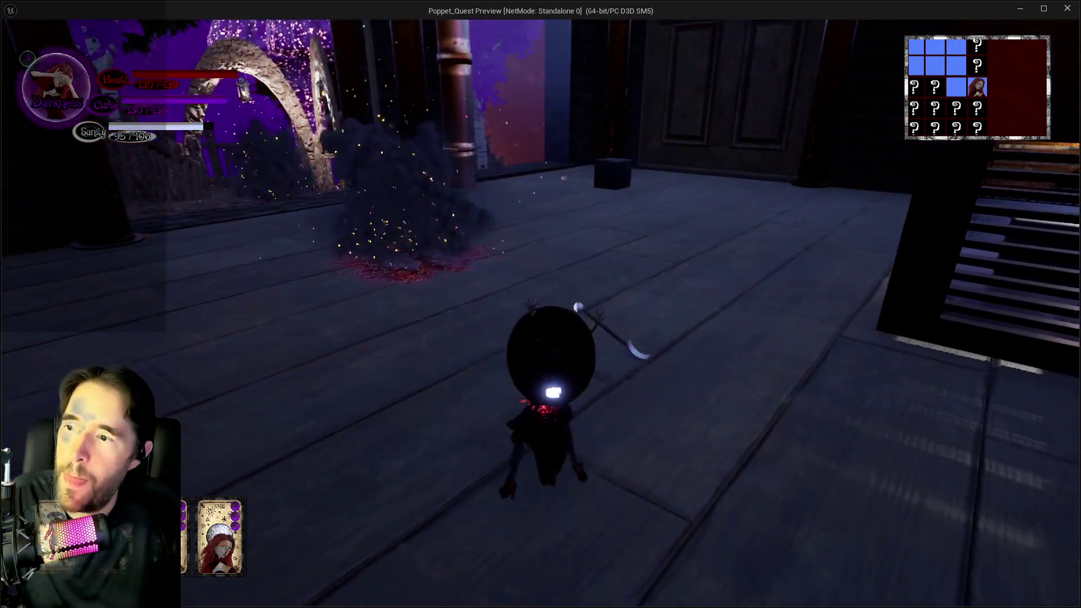
key("shift")
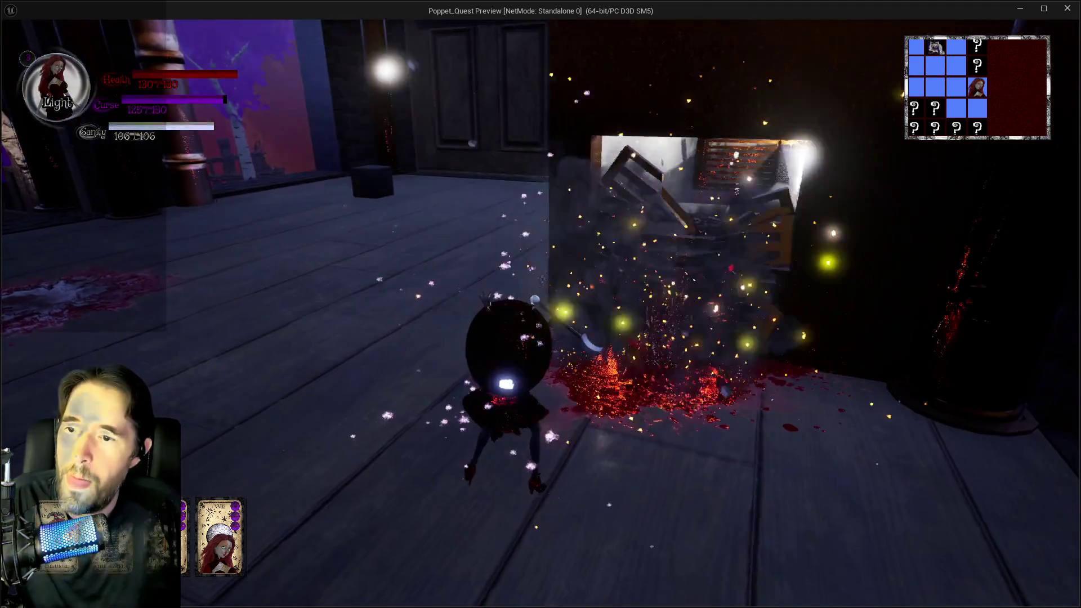
key("Tab")
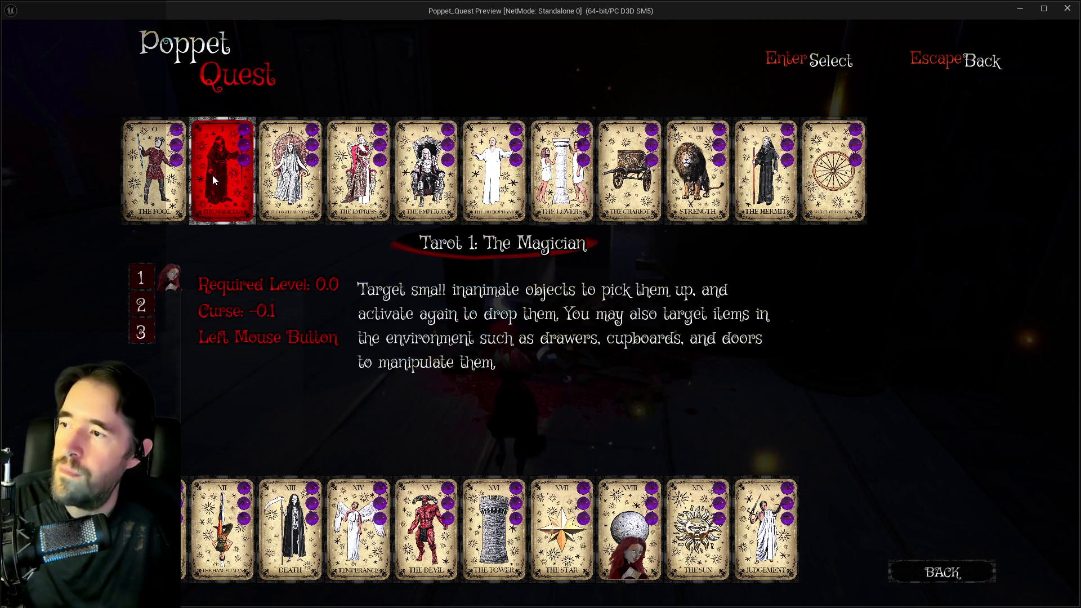
key("Tab")
key("w")
key("w")
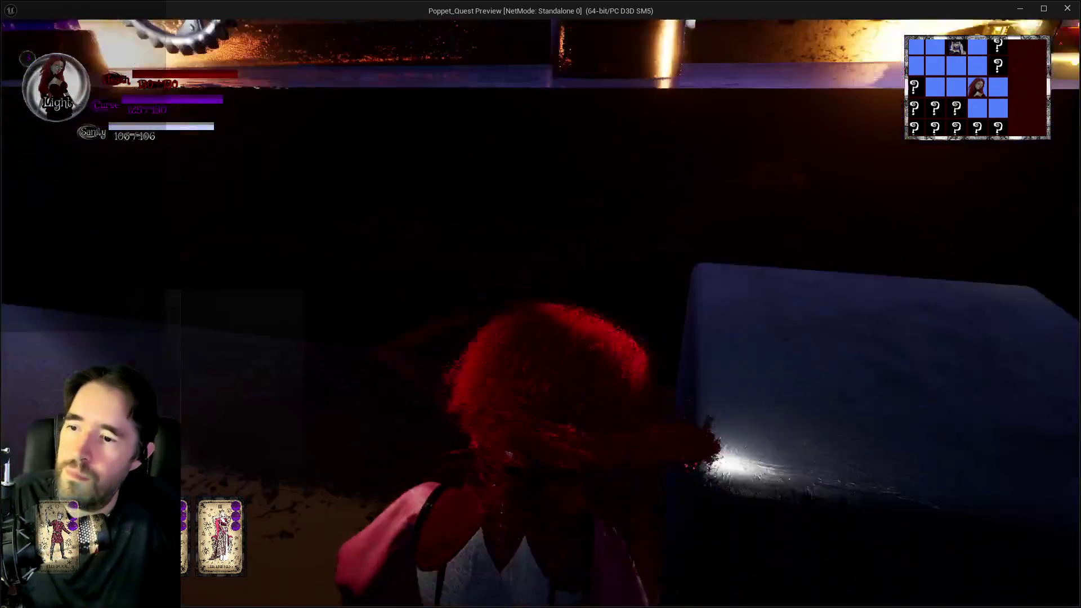
key("w")
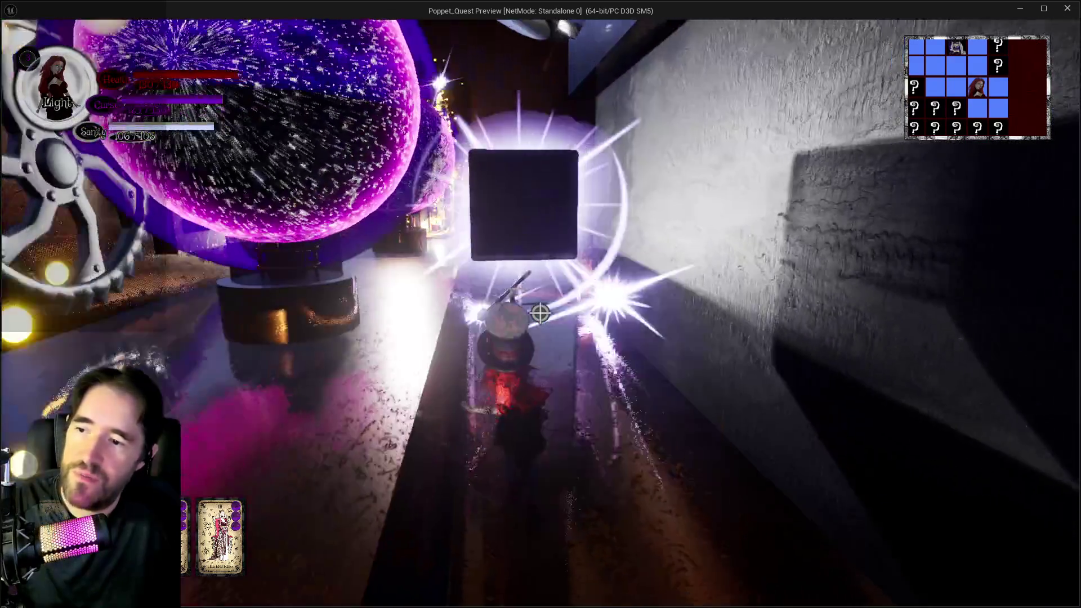
key("w")
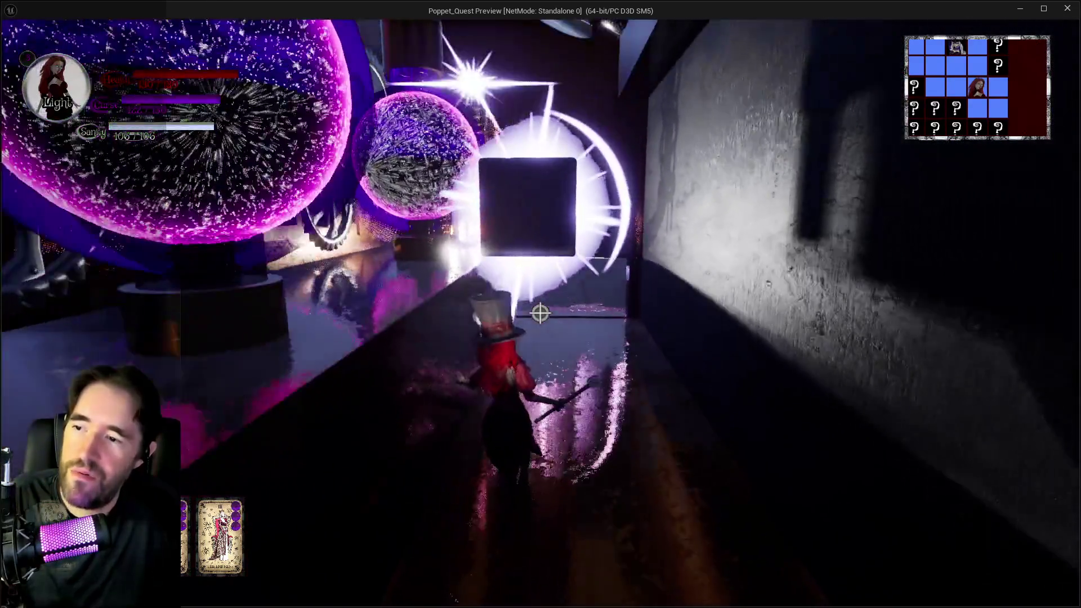
key("w")
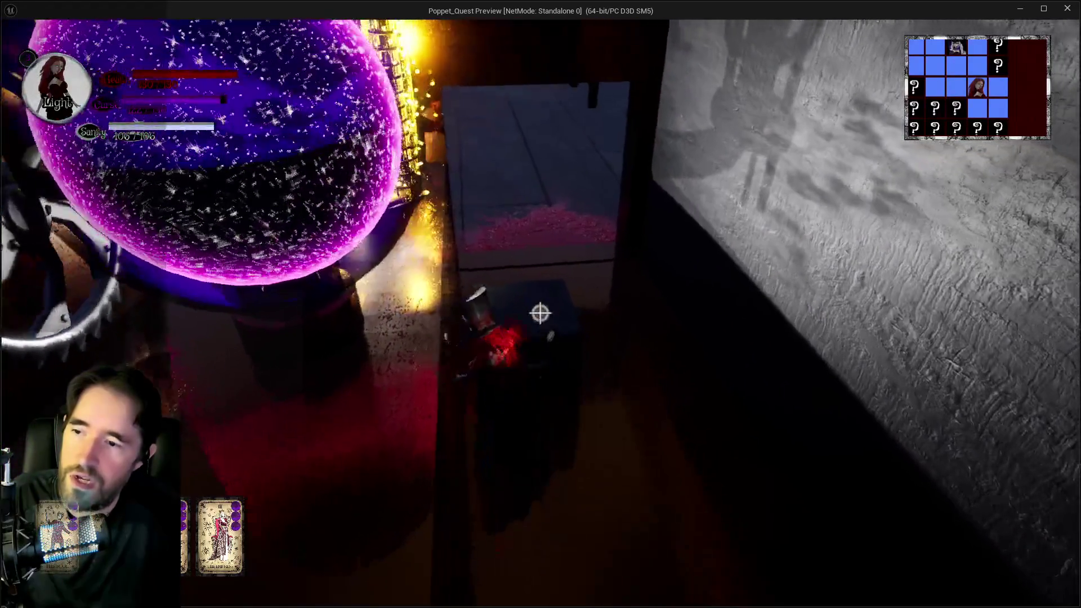
Smash the glowing grated vent with the red hammer and swing it at targets in the corridor
left_click_drag(540, 314, 540, 313)
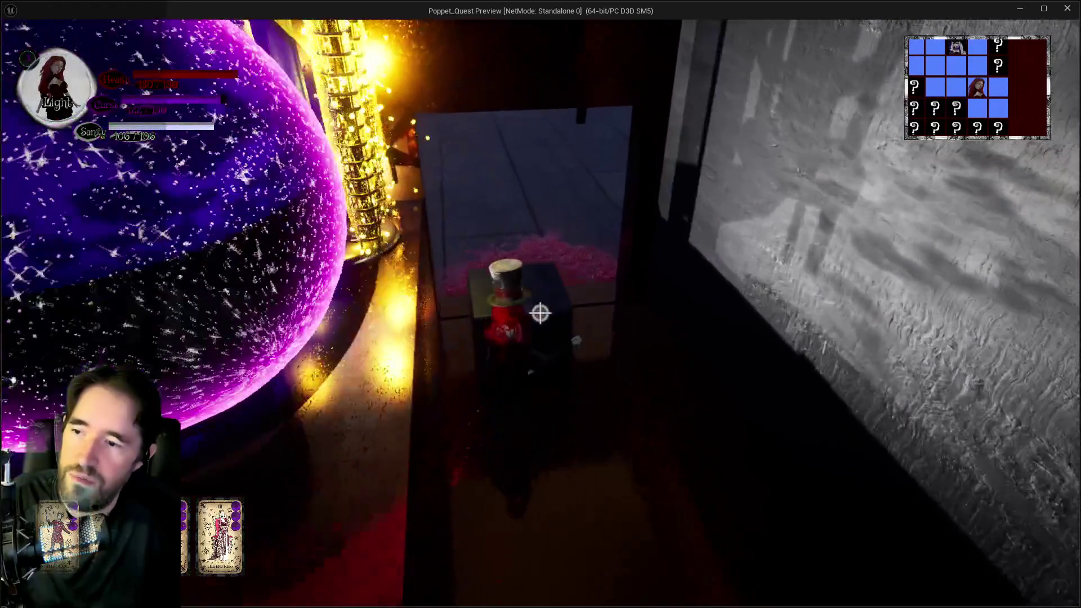
key("w")
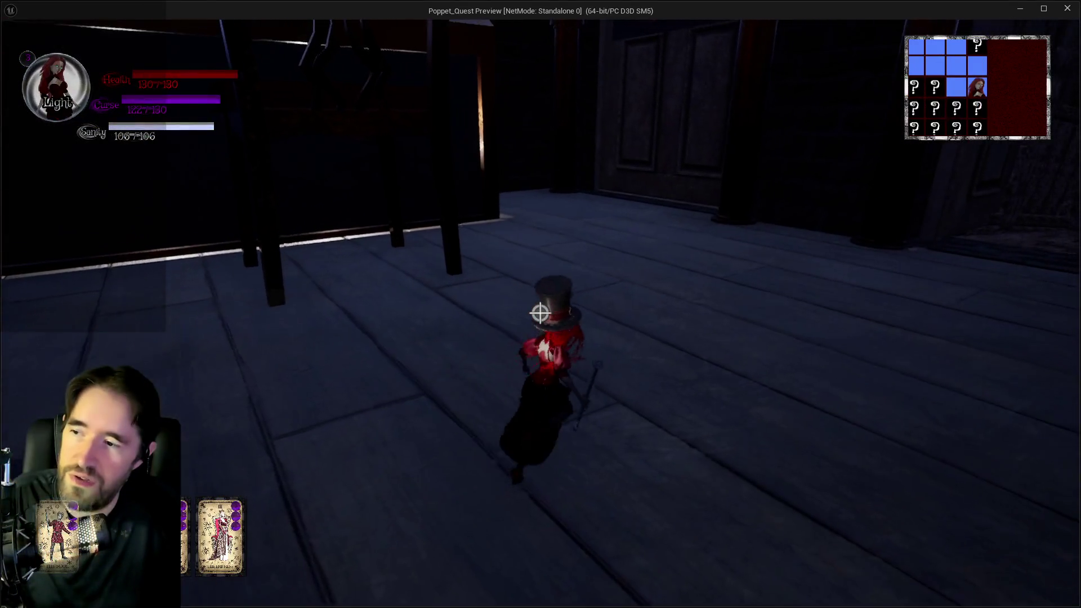
key("w")
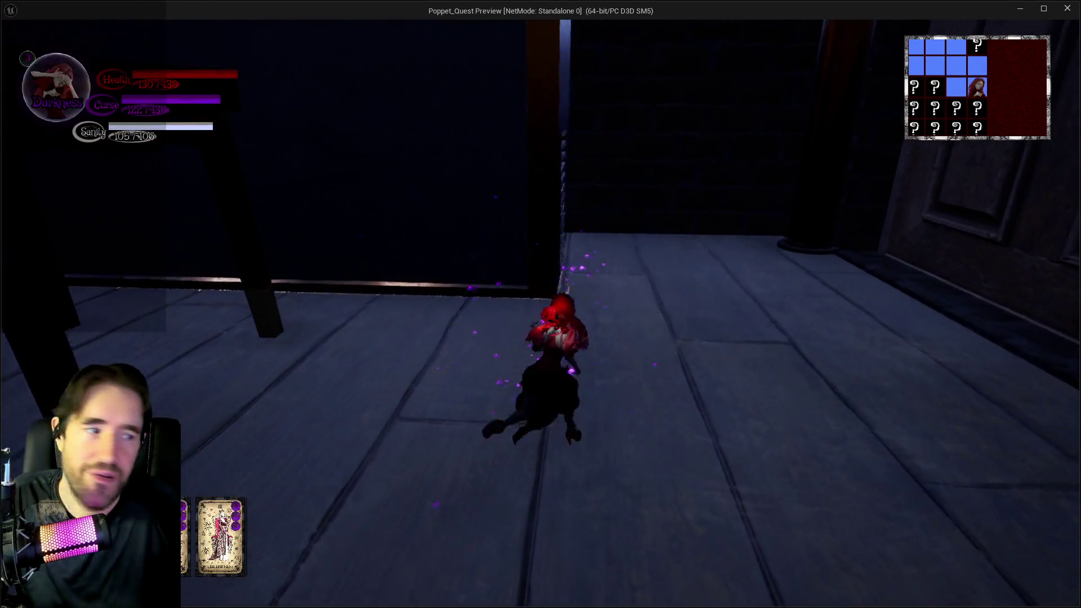
left_click(540, 314)
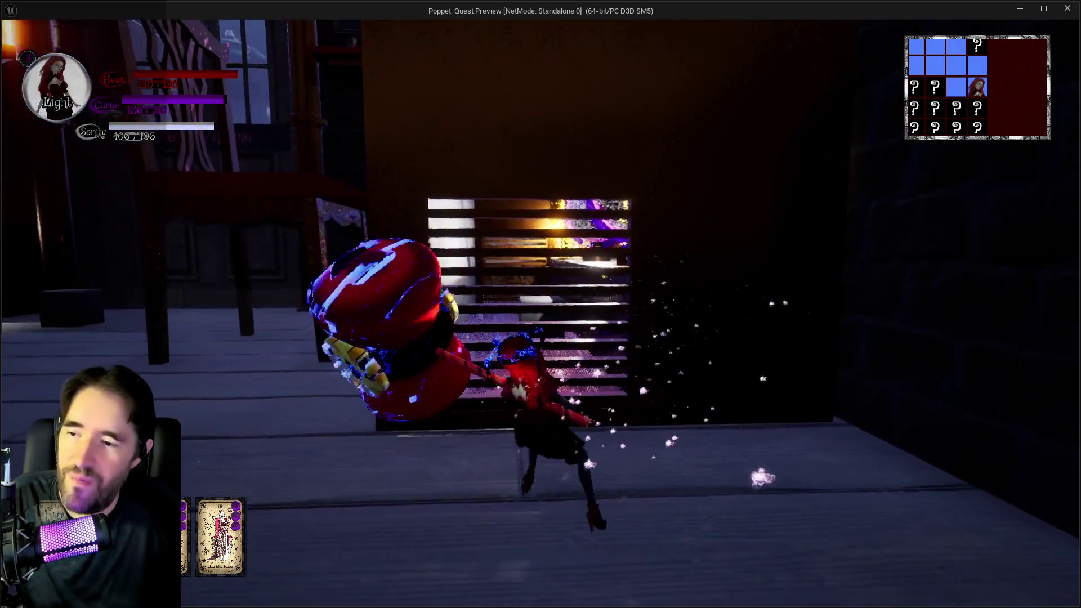
key("w")
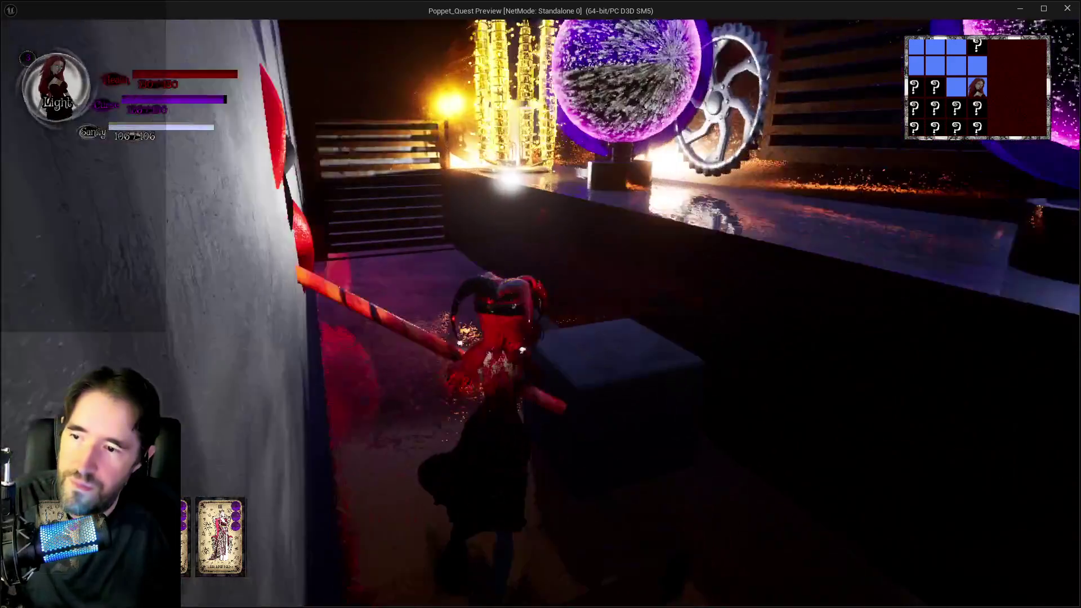
key("w")
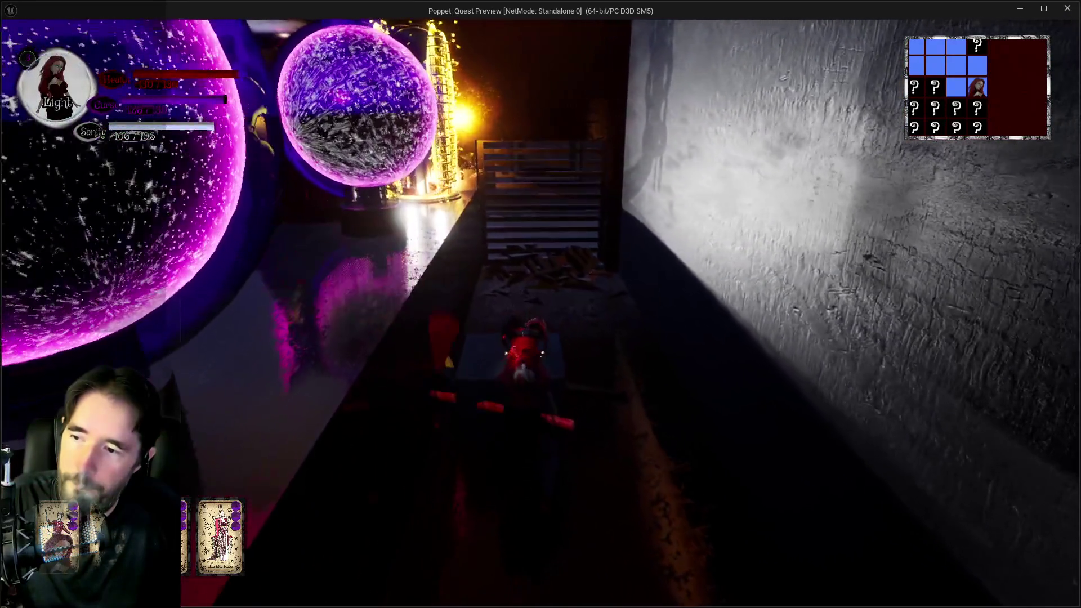
left_click(540, 314)
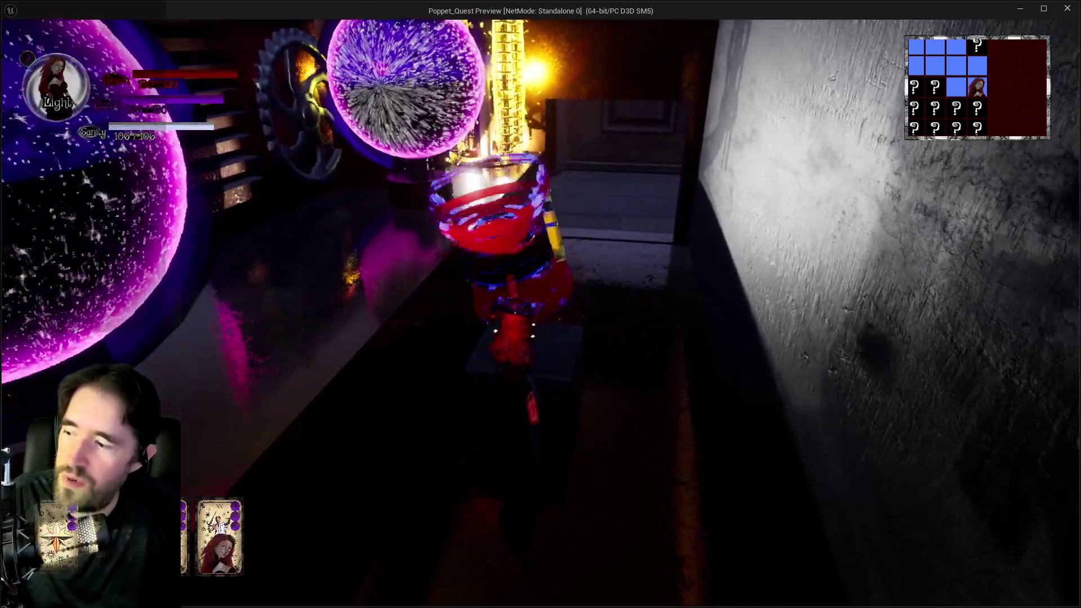
left_click(540, 314)
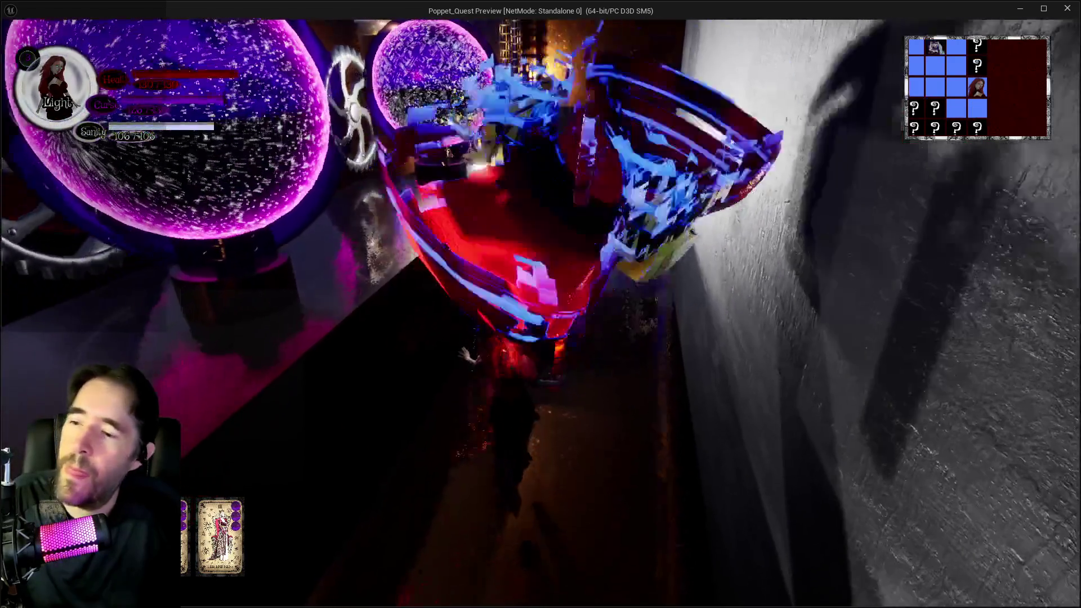
Run to the door needing the Pump Room key, then turn past the cube toward the Waiting Room doors
key("w")
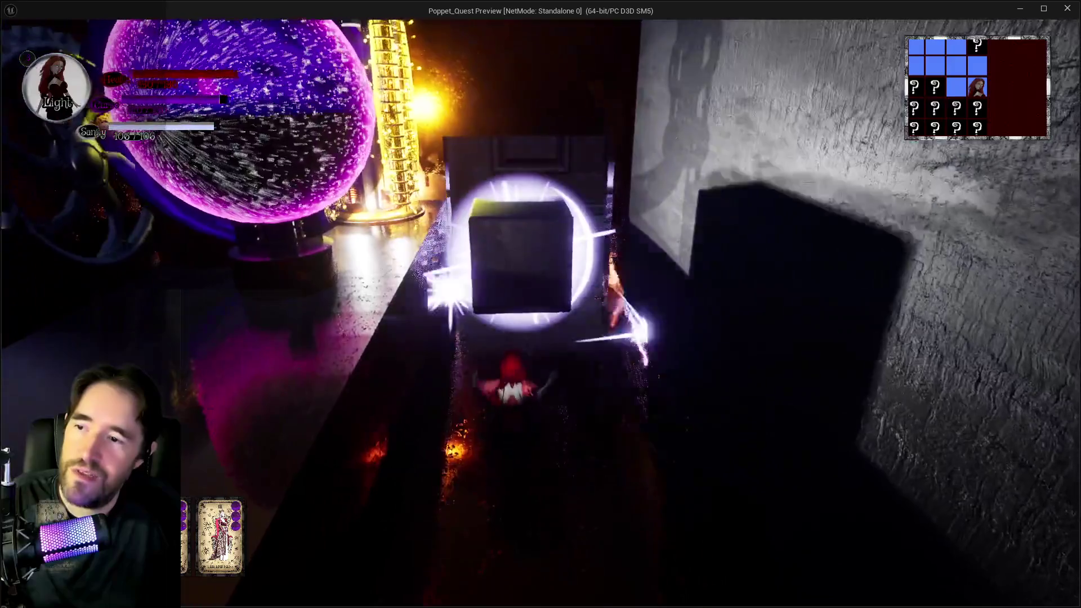
key("w")
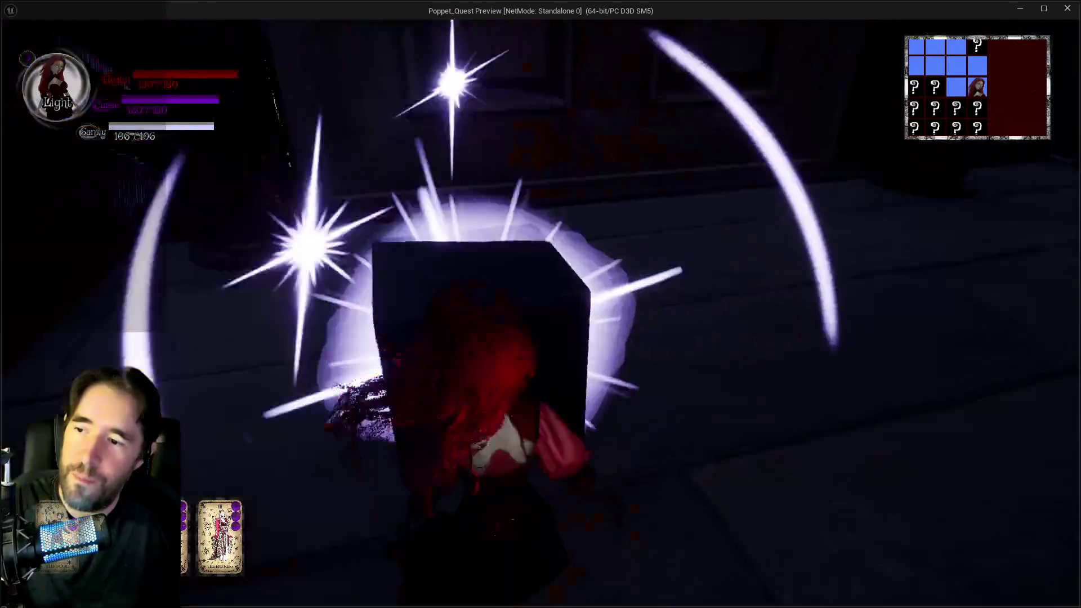
key("s")
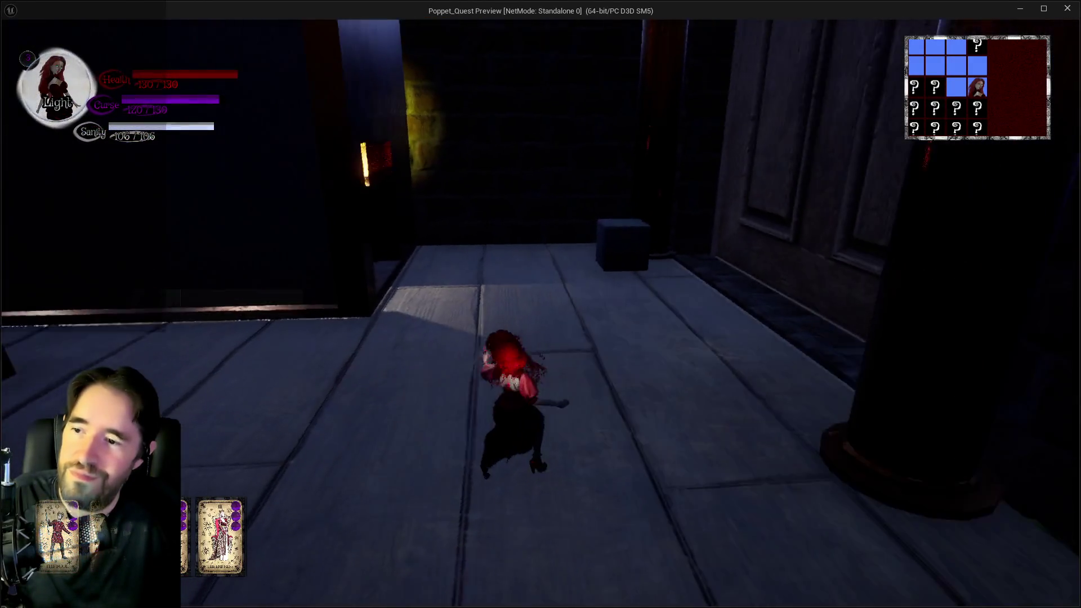
key("w")
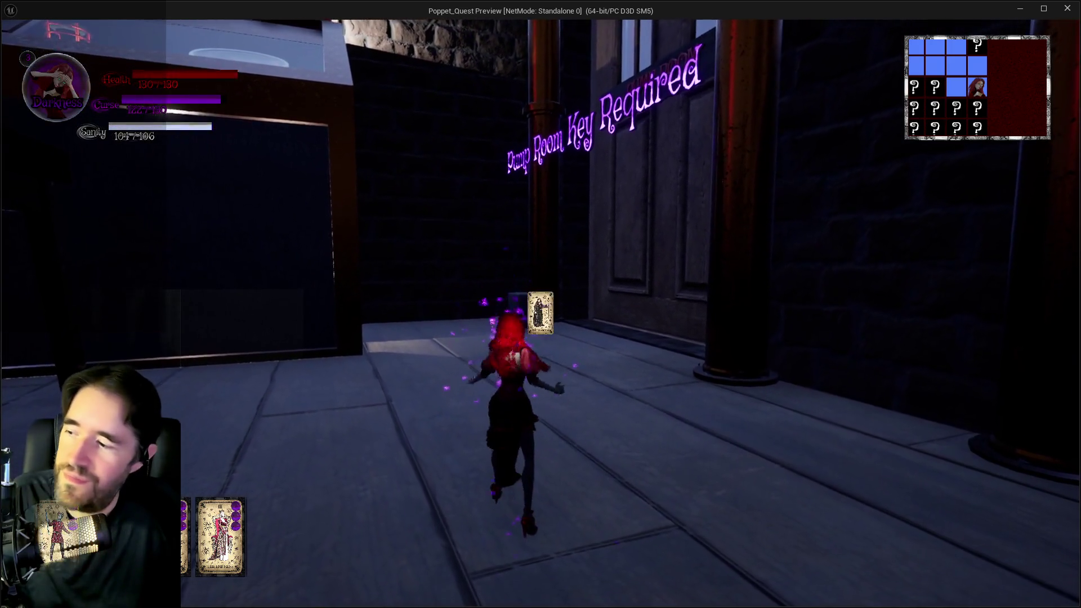
key("w")
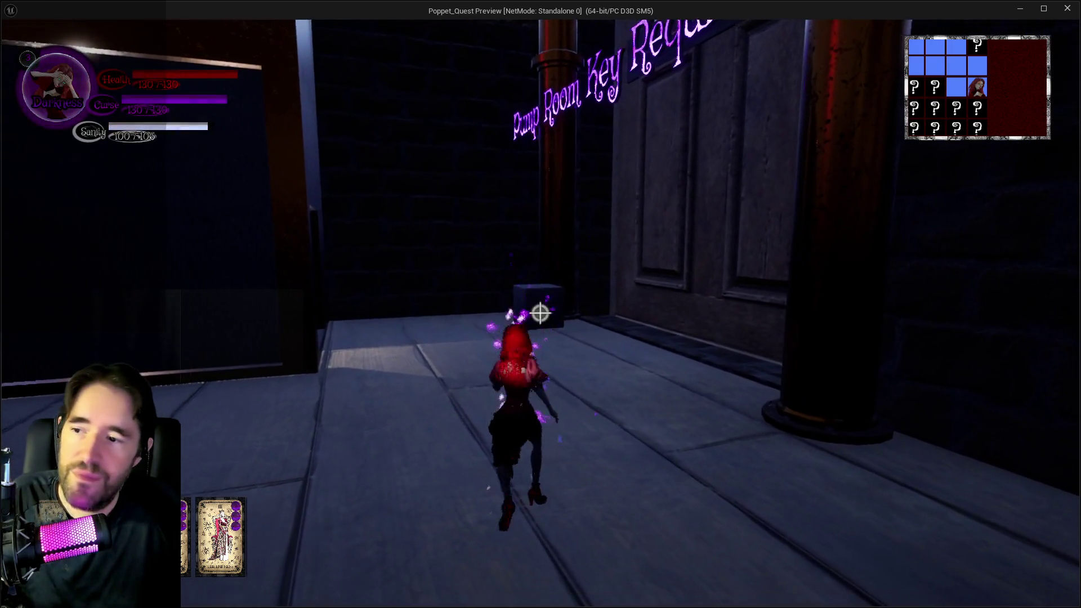
key("e")
key("a")
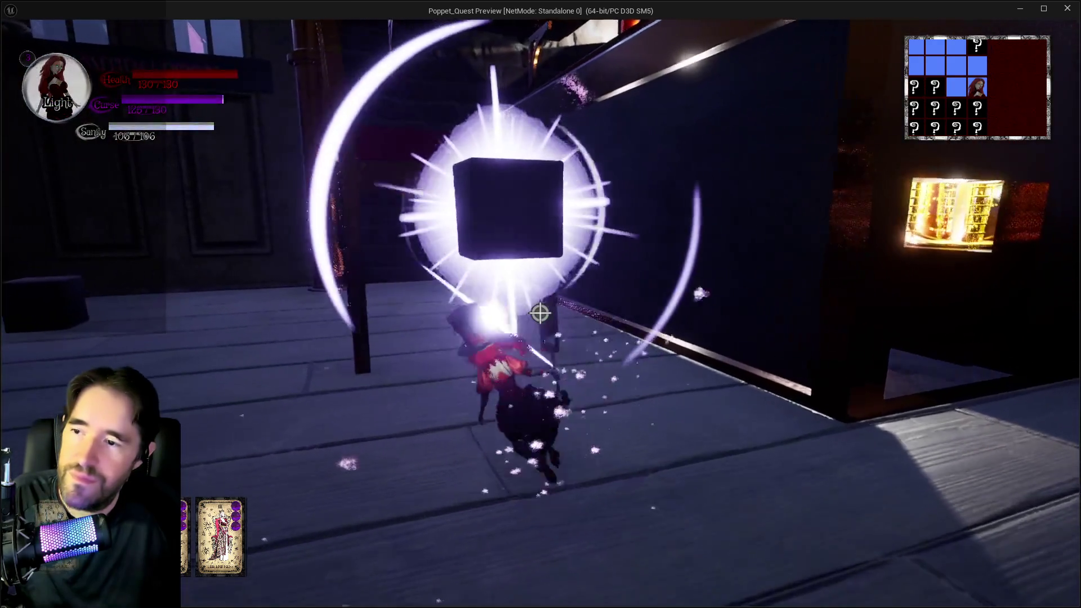
key("w")
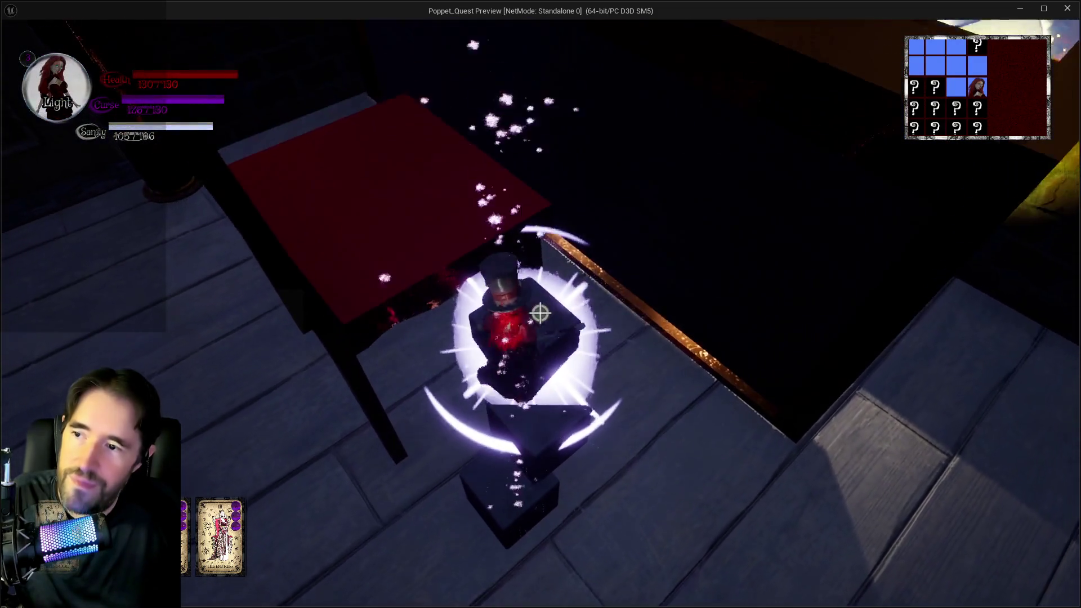
Move onto the Pool Control 1 console and walk along it past the chair and clock
key("w")
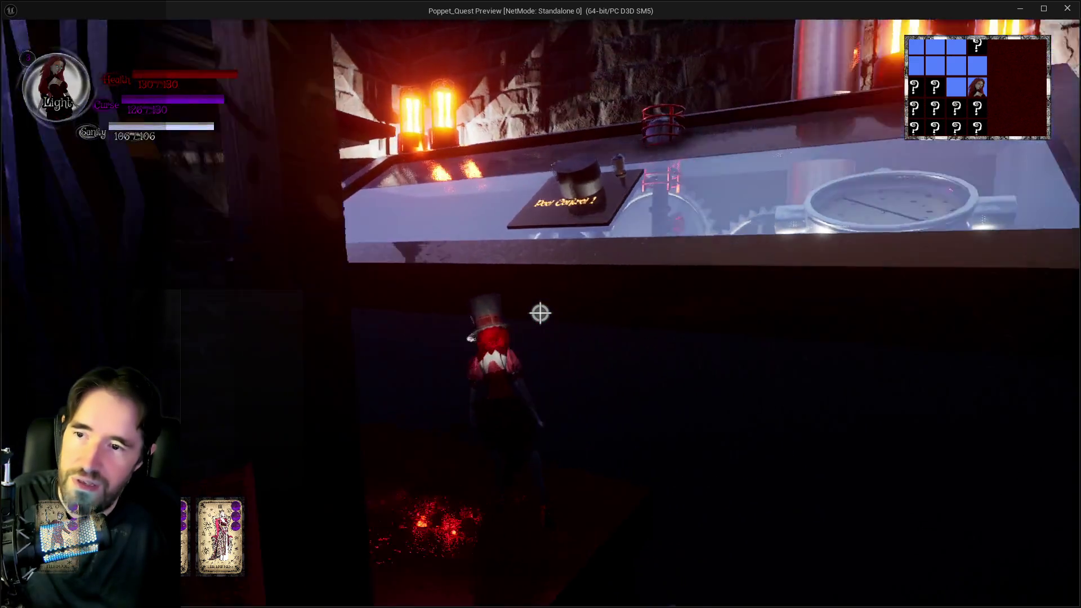
key("w")
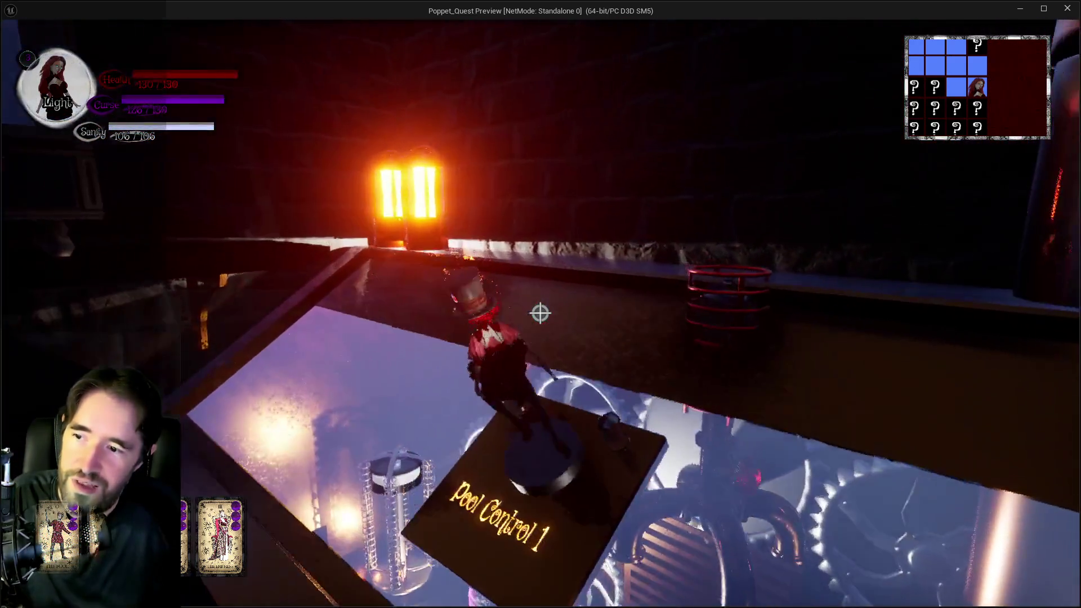
key("s")
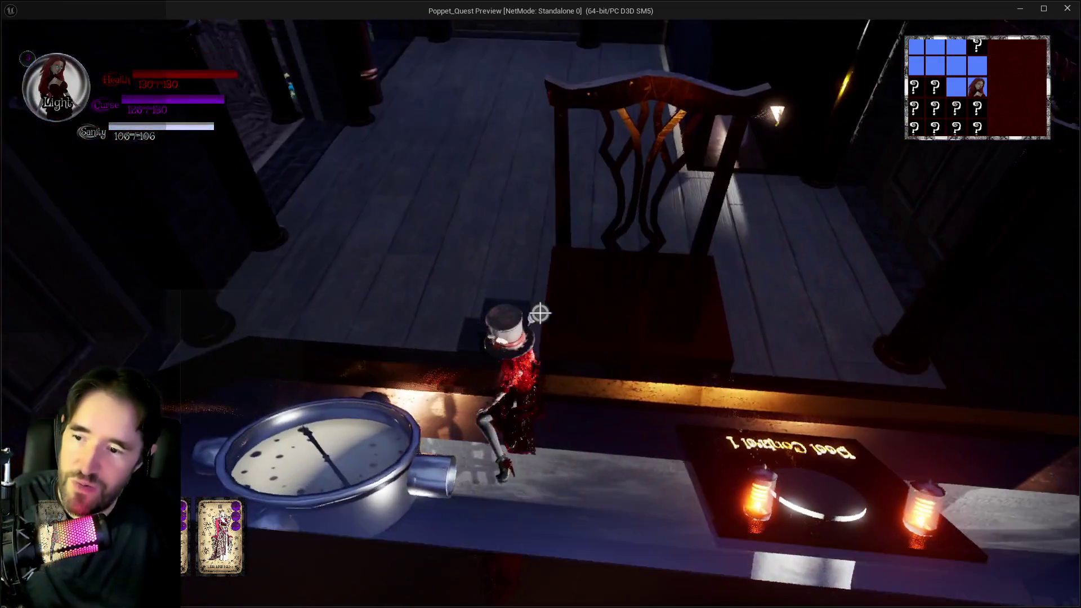
key("w")
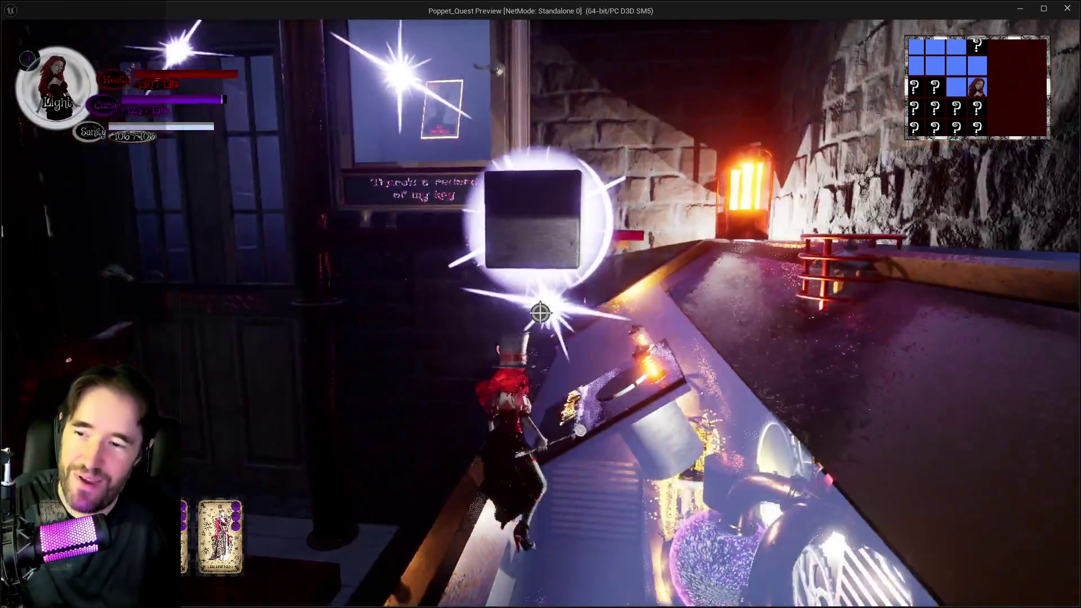
key("w")
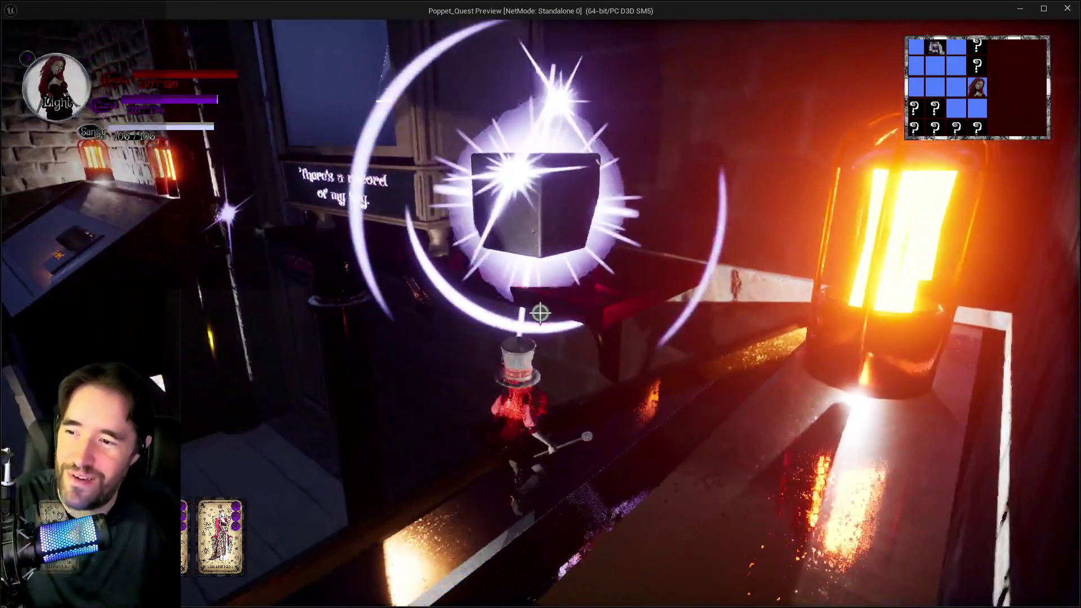
key("w")
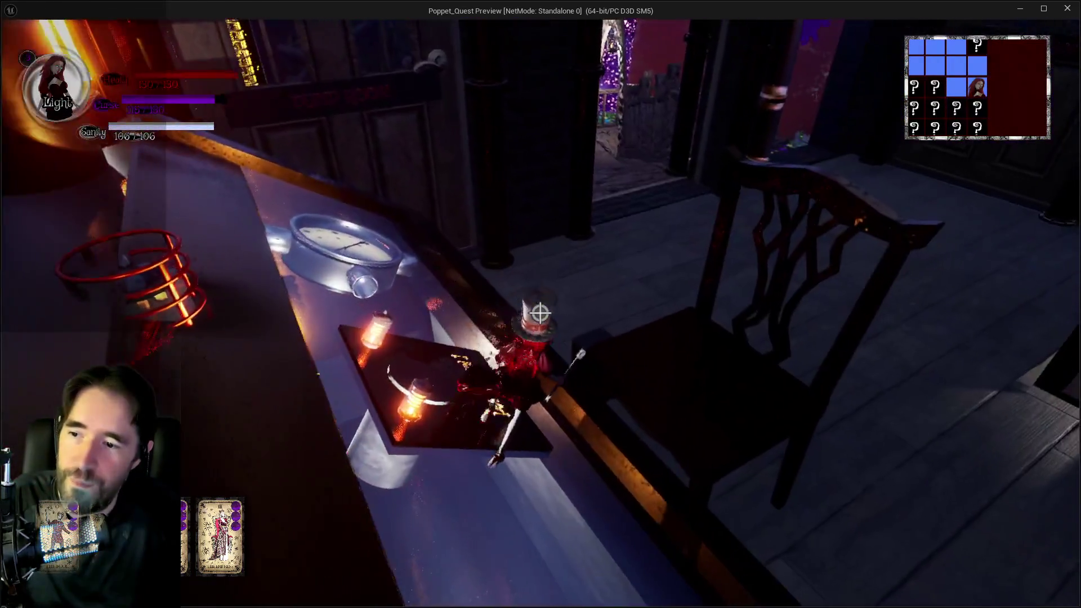
Circle the glowing cube along the console ledge, view the wardrobe, and jump up onto the cube
key("w")
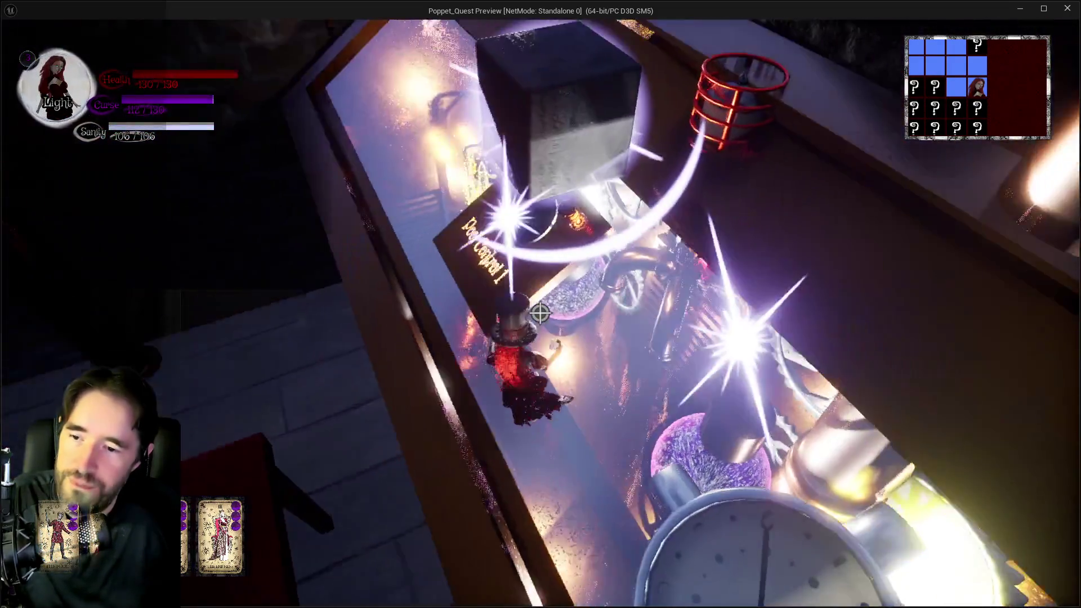
key("w")
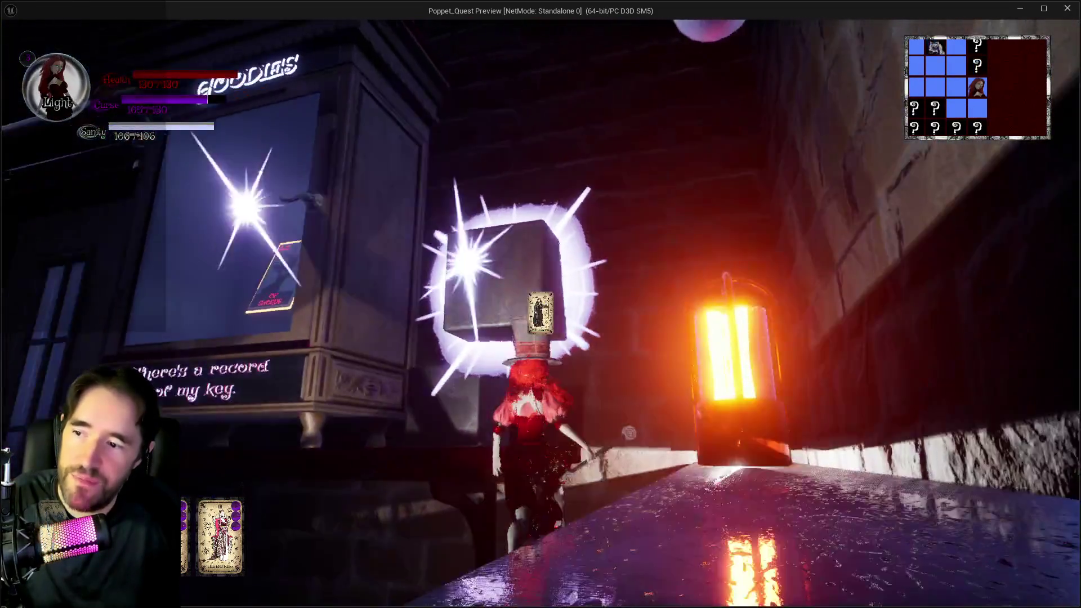
key("w")
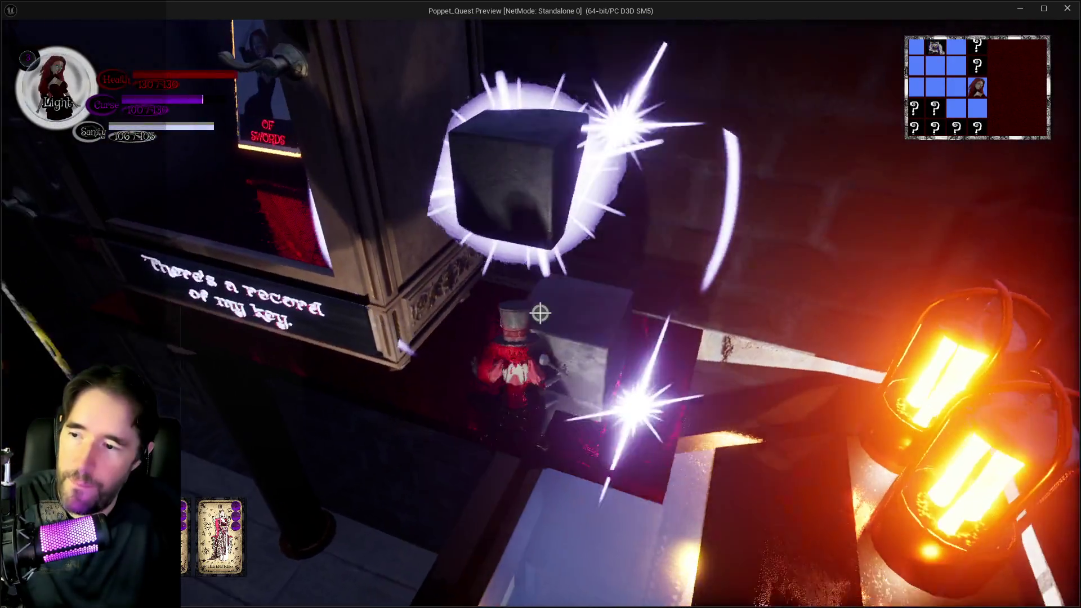
key("w")
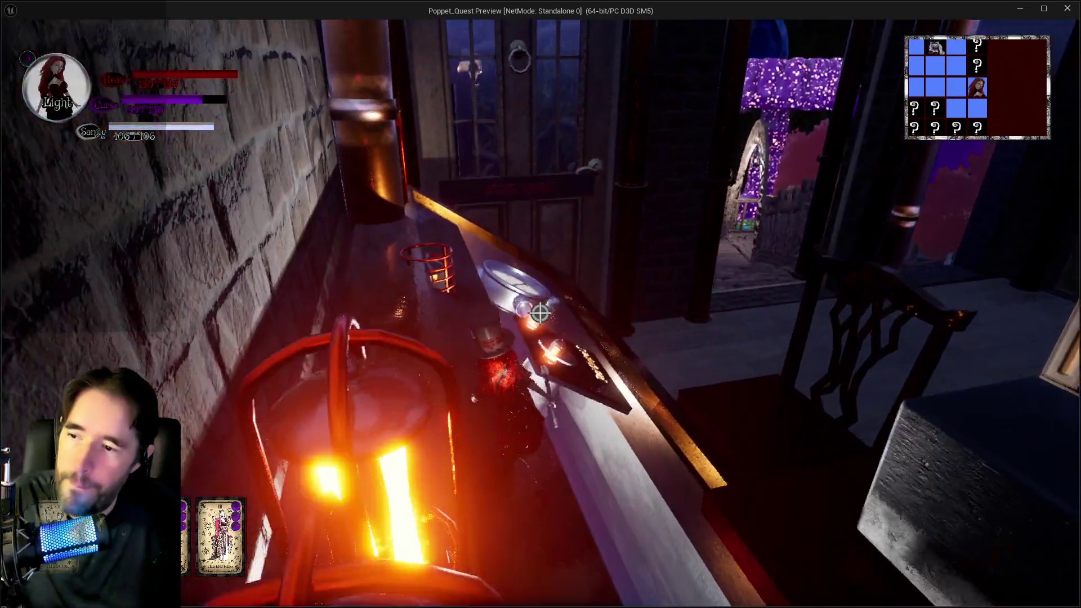
key("w")
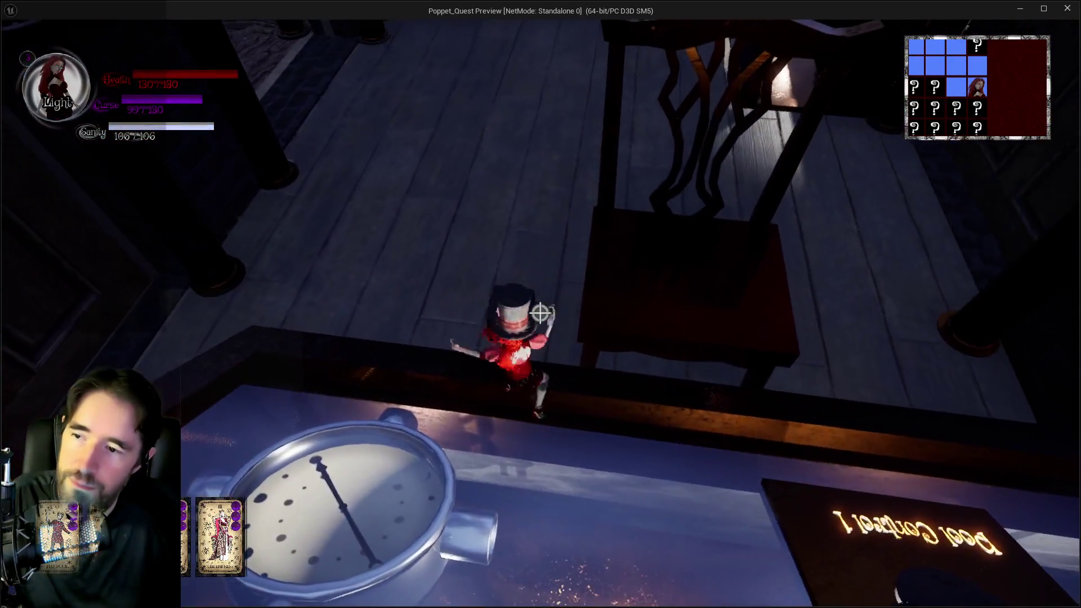
key("w")
key("w")
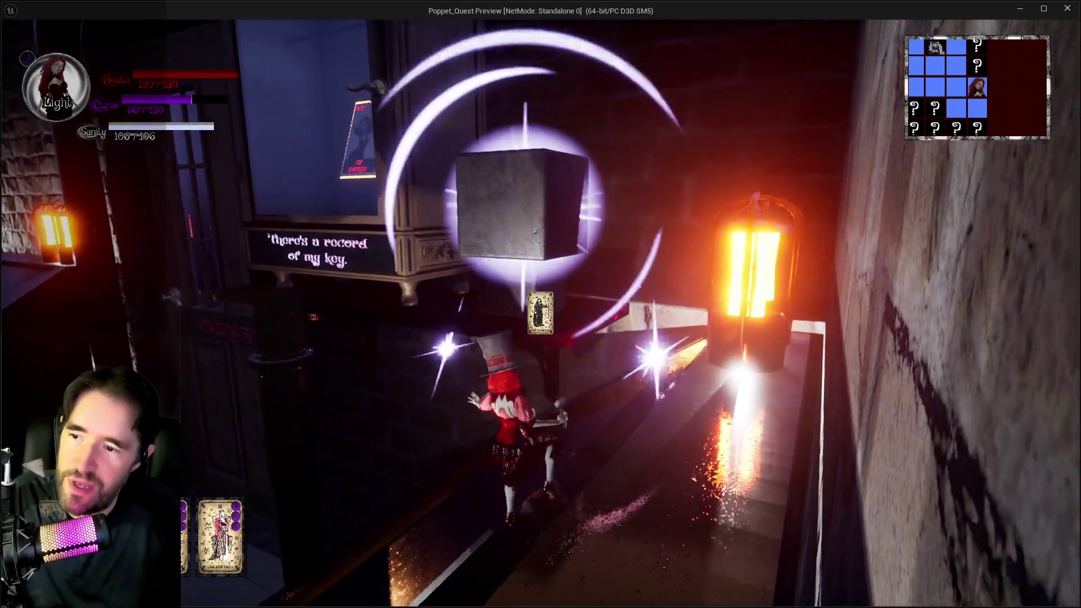
left_click_drag(541, 304, 597, 270)
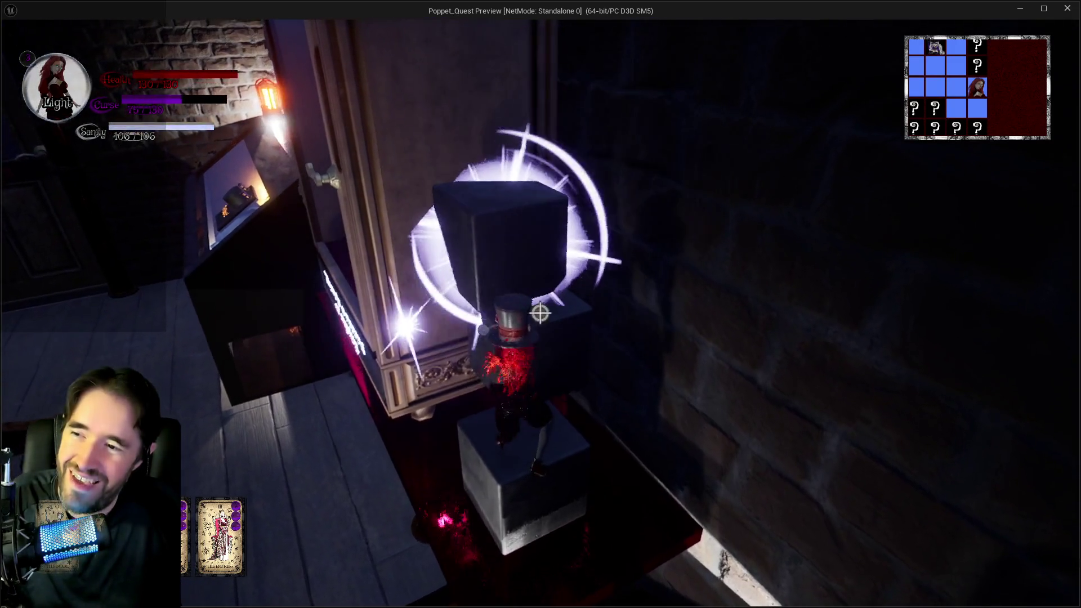
key("space")
Climb the wardrobe, cross its top onto the copper pipe by the door, then jump and glide to the purple pad
key("w")
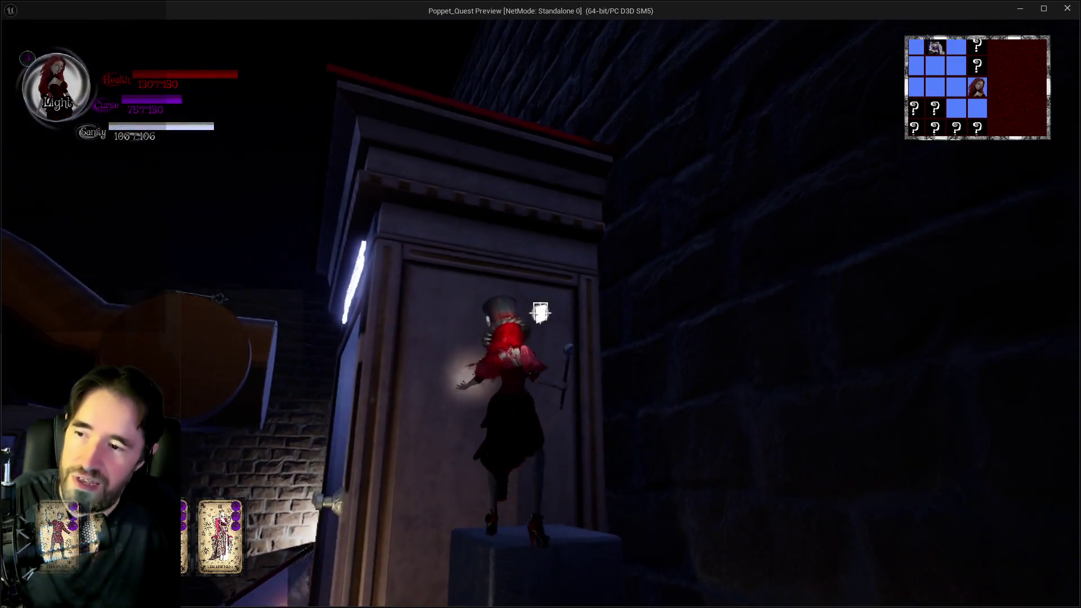
key("w")
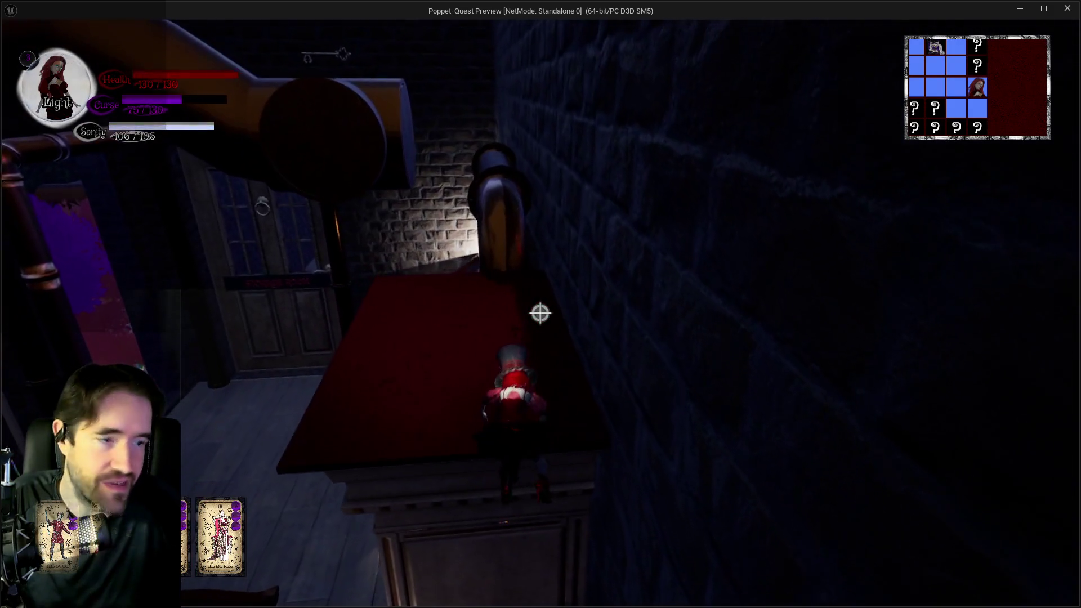
key("w")
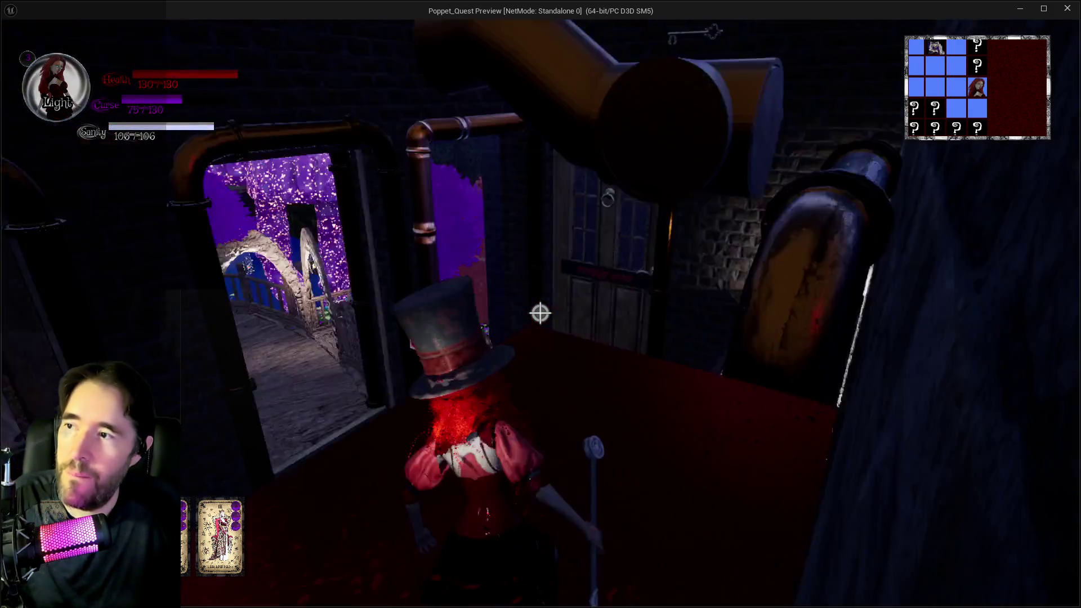
key("w")
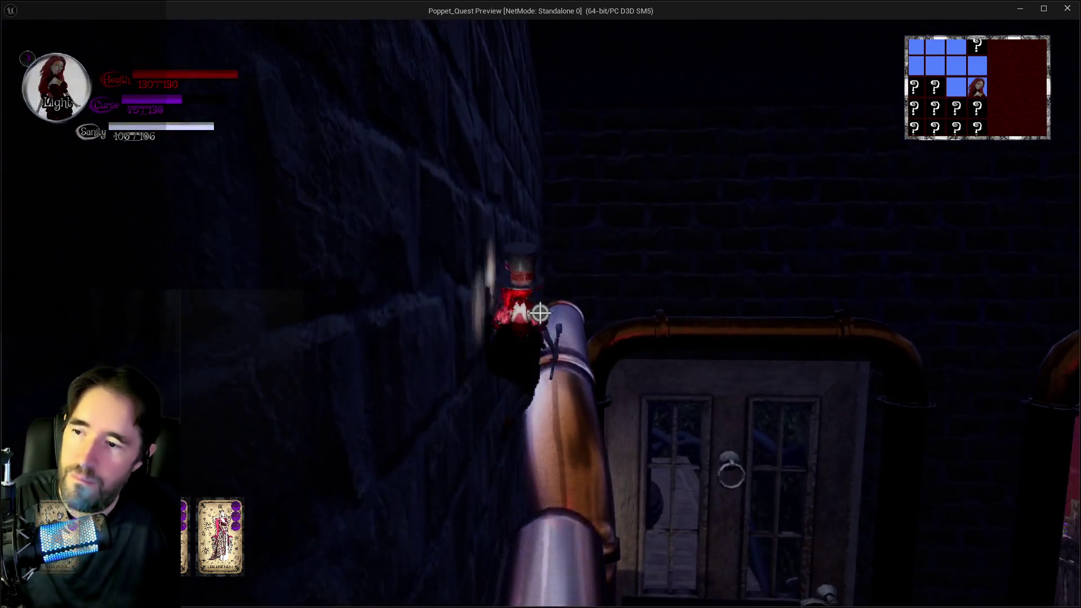
key("w")
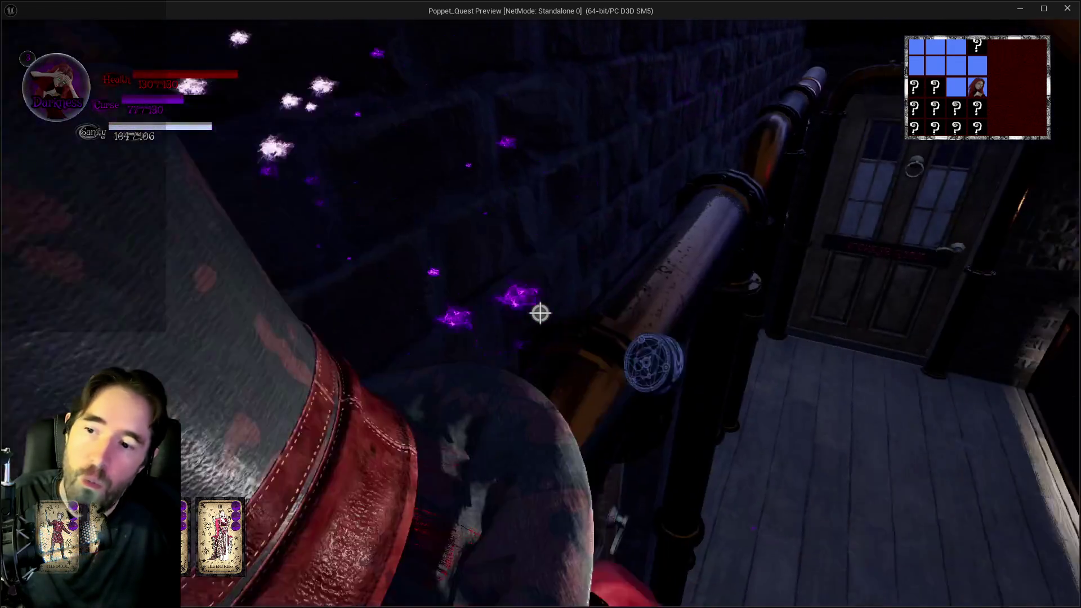
key("w")
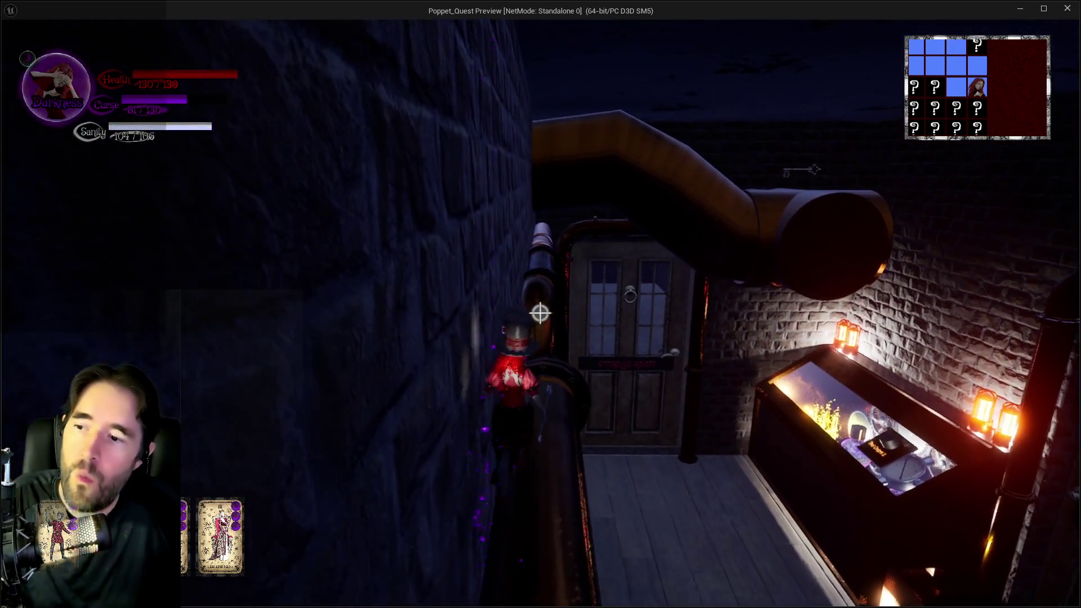
key("w")
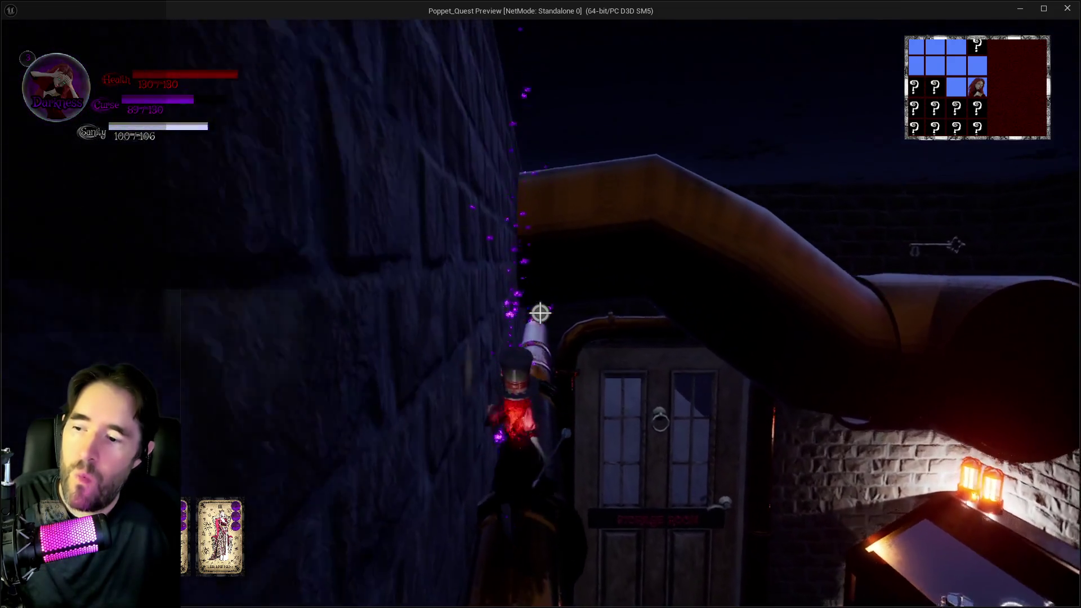
key("space")
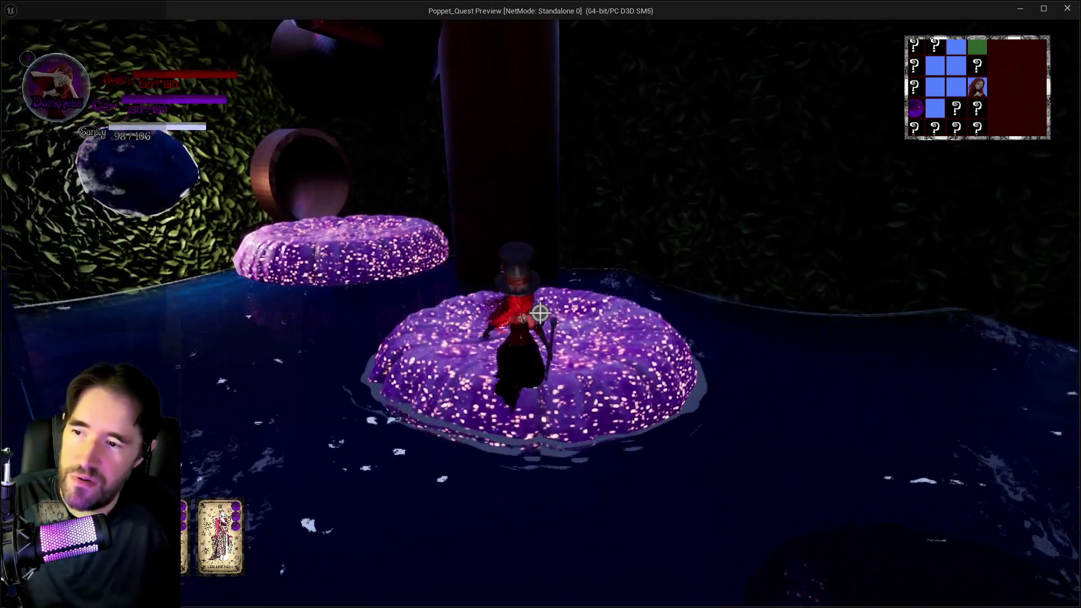
Jump to the upper platform, climb the machinery by the chest, and drop onto the wooden planks
key("space")
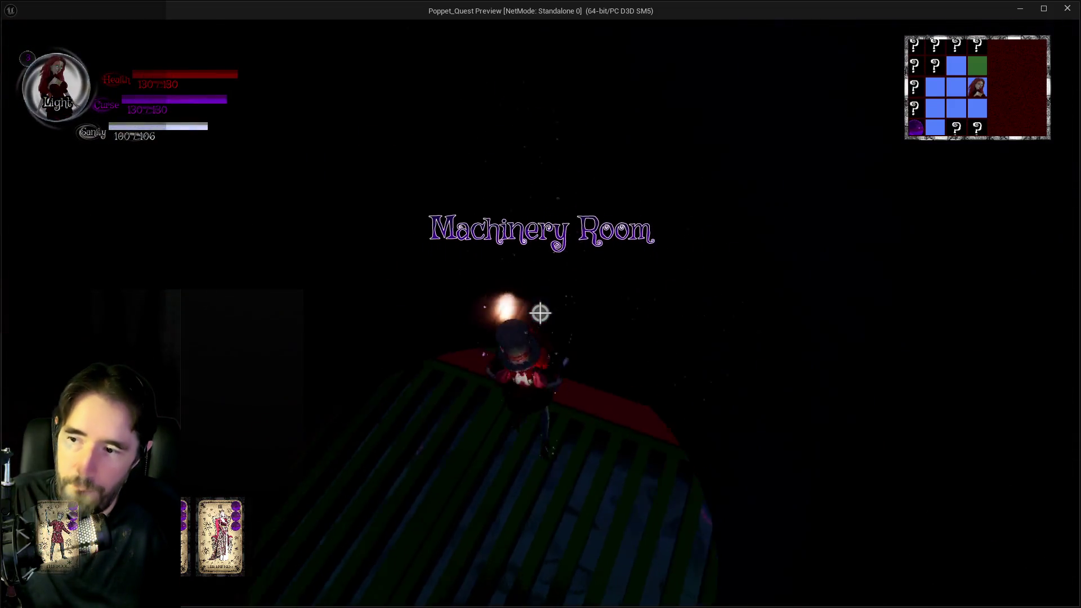
key("space")
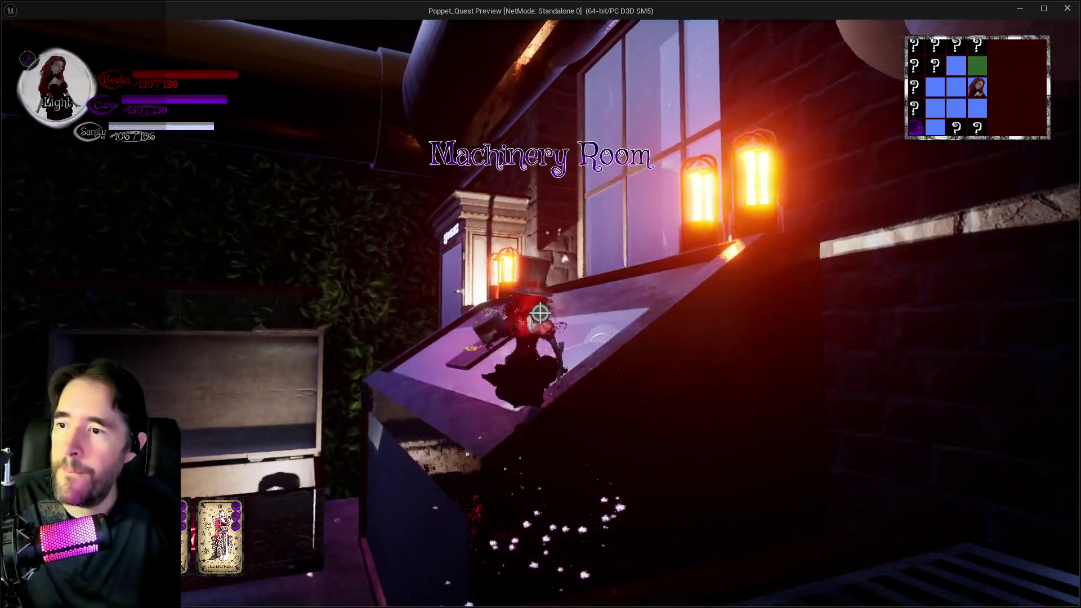
key("w")
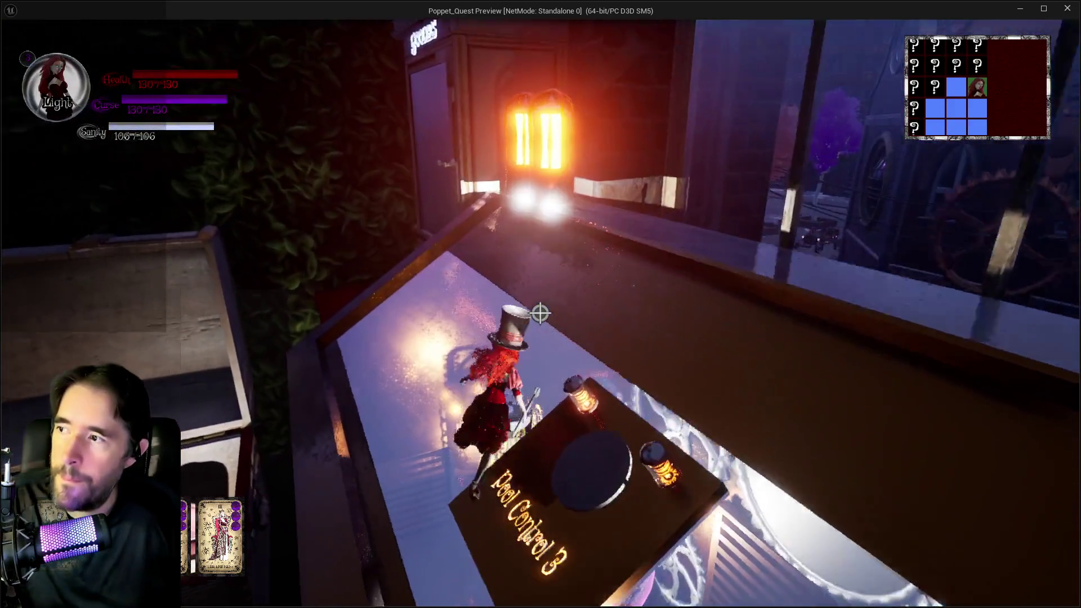
key("a")
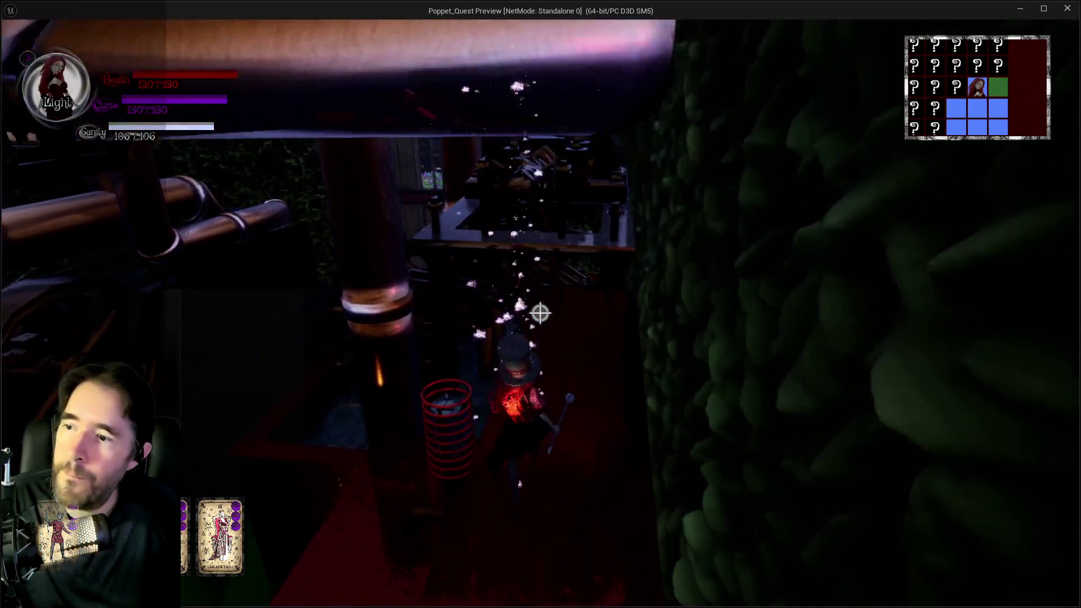
key("w")
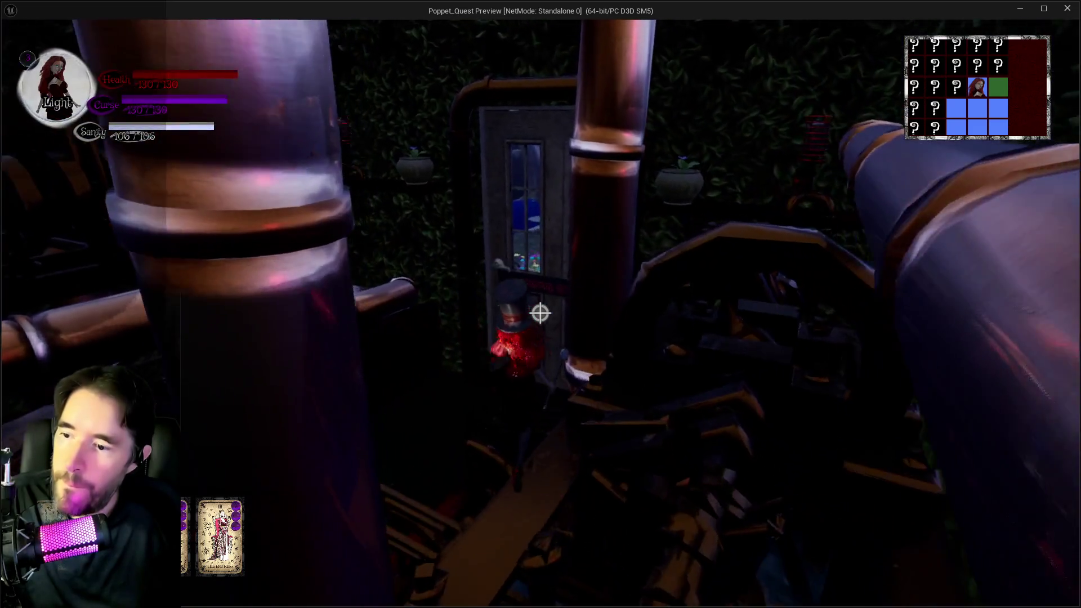
key("w")
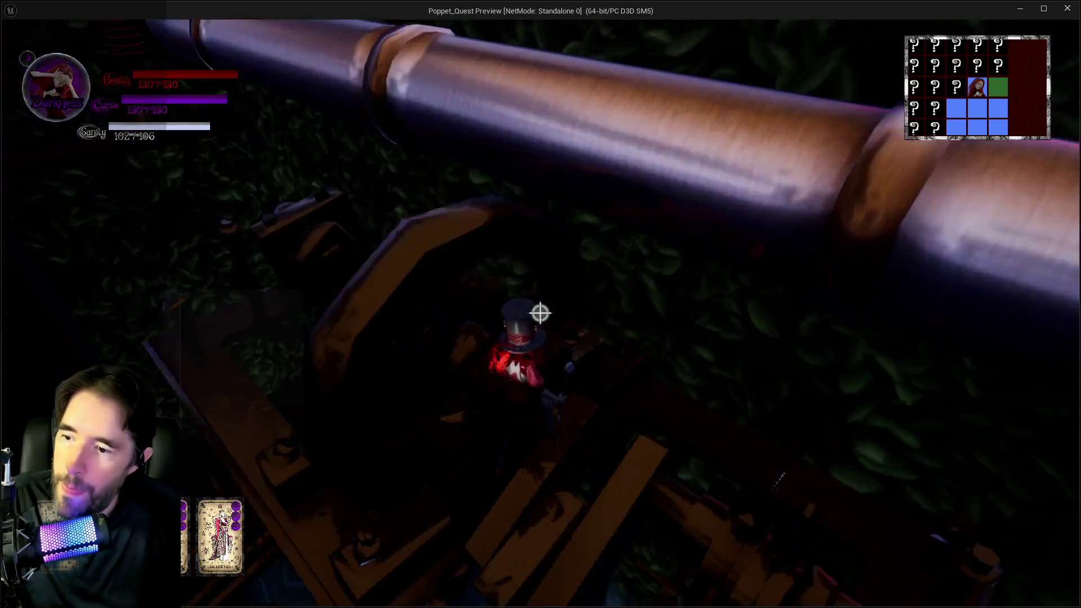
Walk the pipe by the hedge, smash through the vent grate, and pick up the Machinery Room Key
key("w")
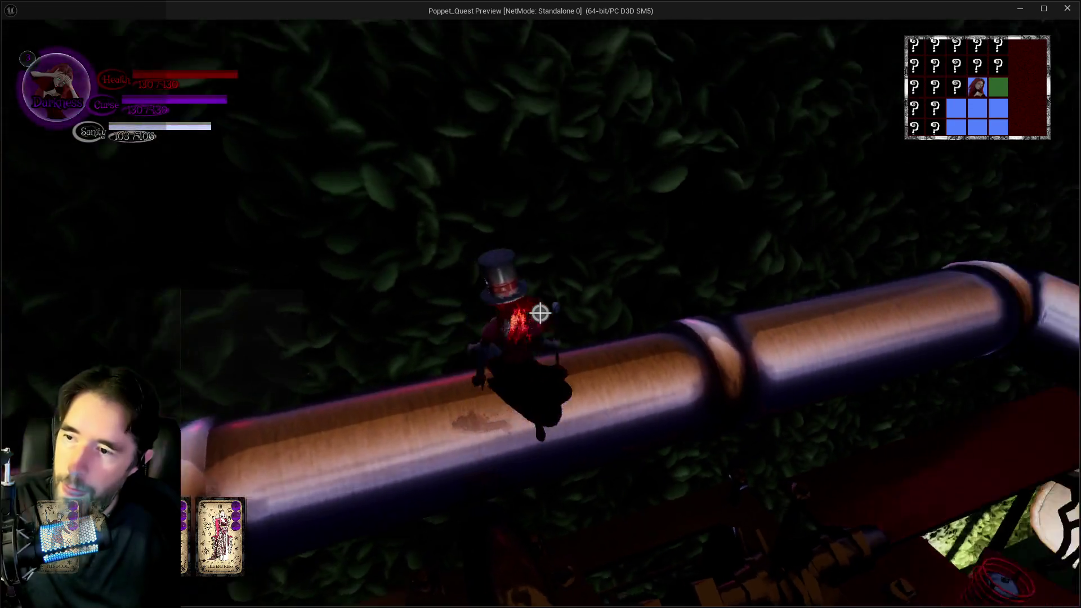
key("w")
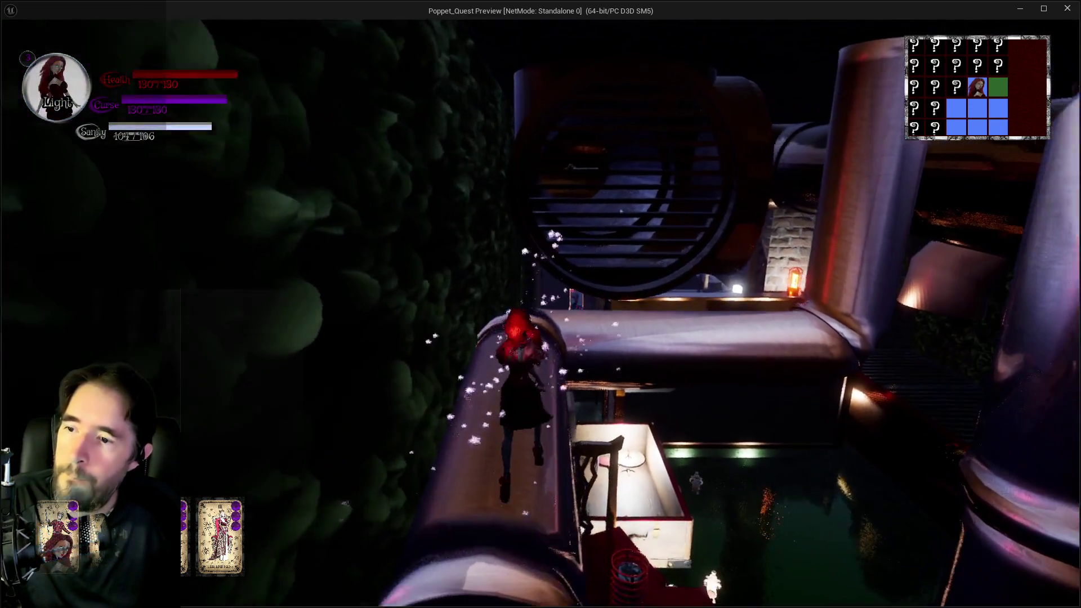
key("w")
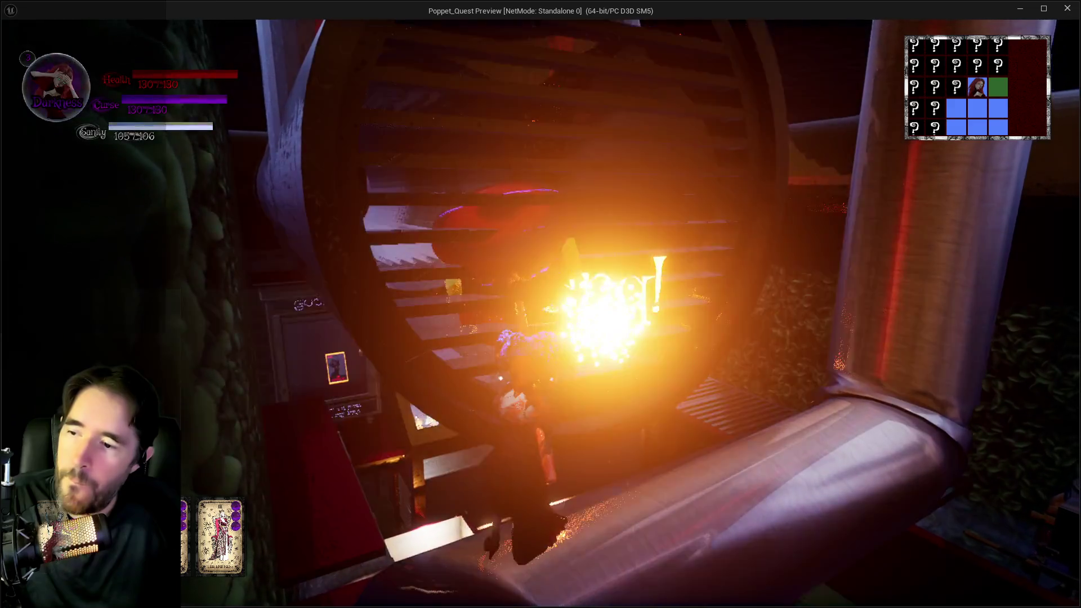
key("w")
key("w")
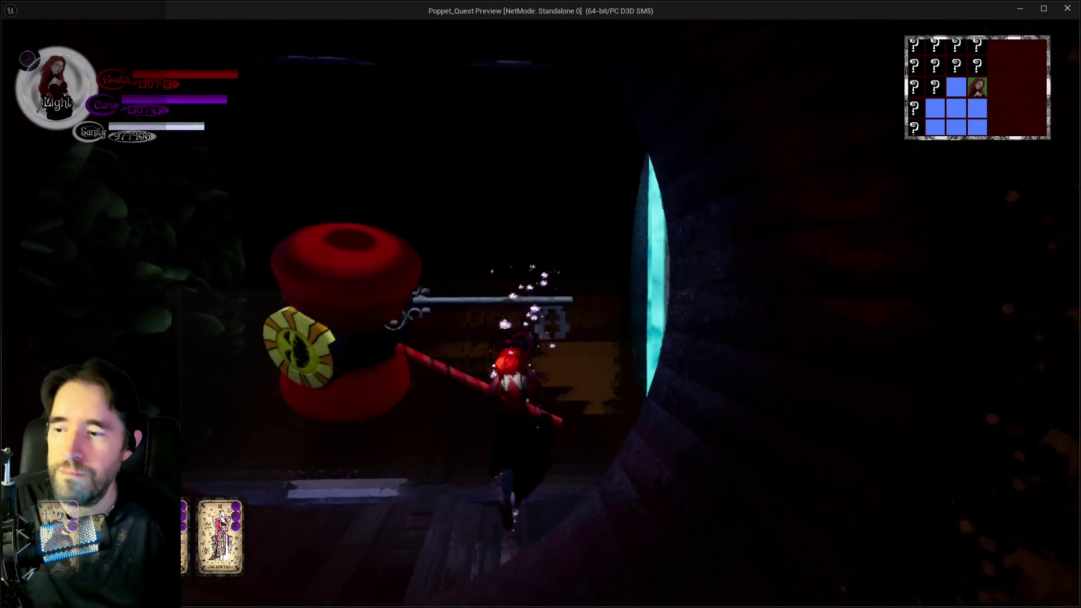
key("w")
key("w")
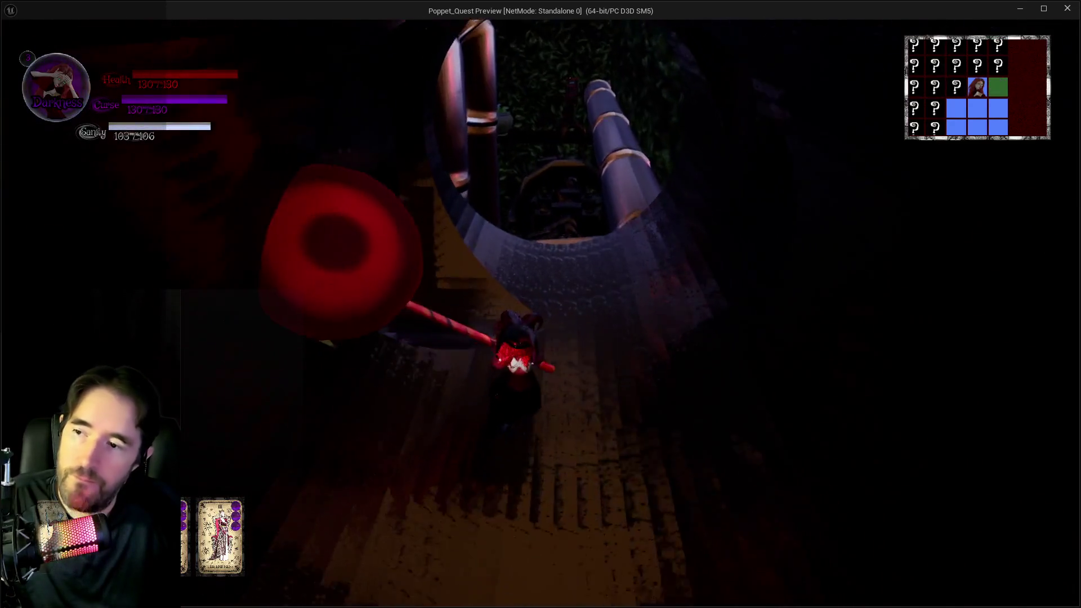
Return along the pipe past the flower pot onto the pipe structure and equip The Lovers card
key("w")
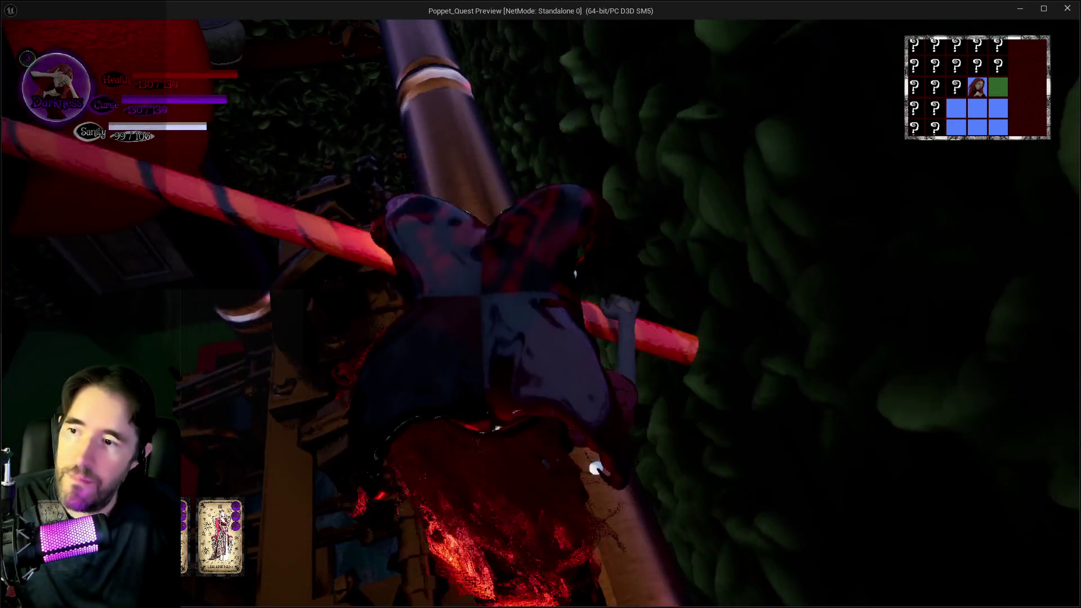
key("w")
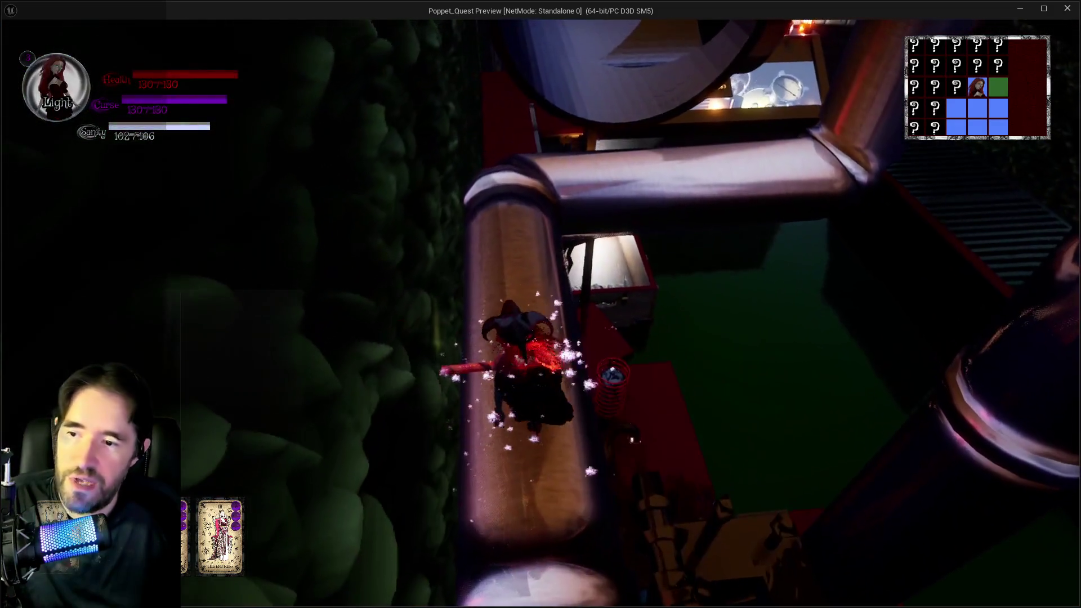
key("w")
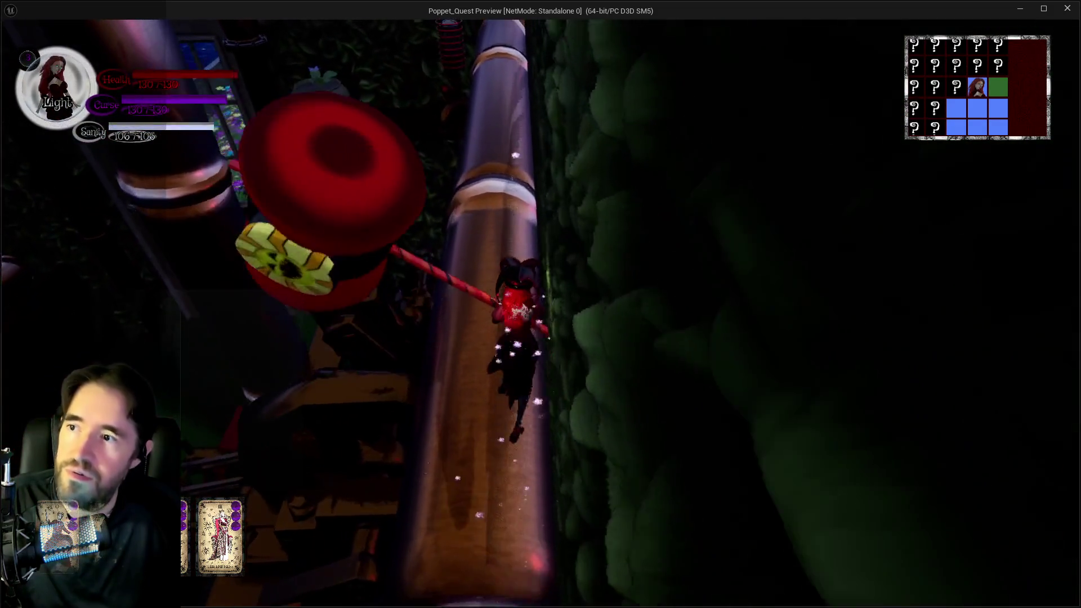
key("w")
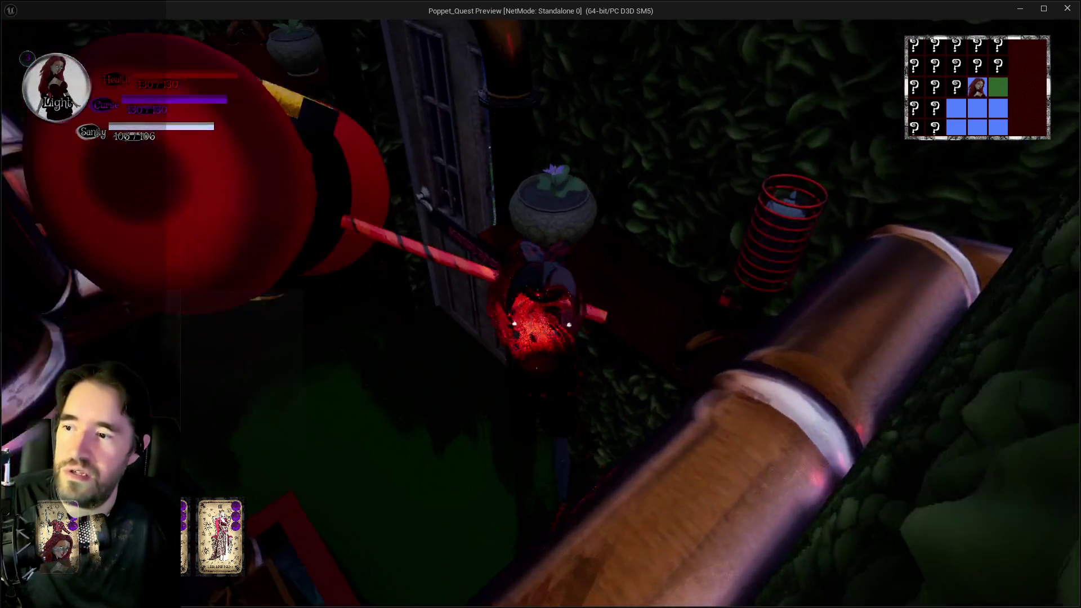
key("w")
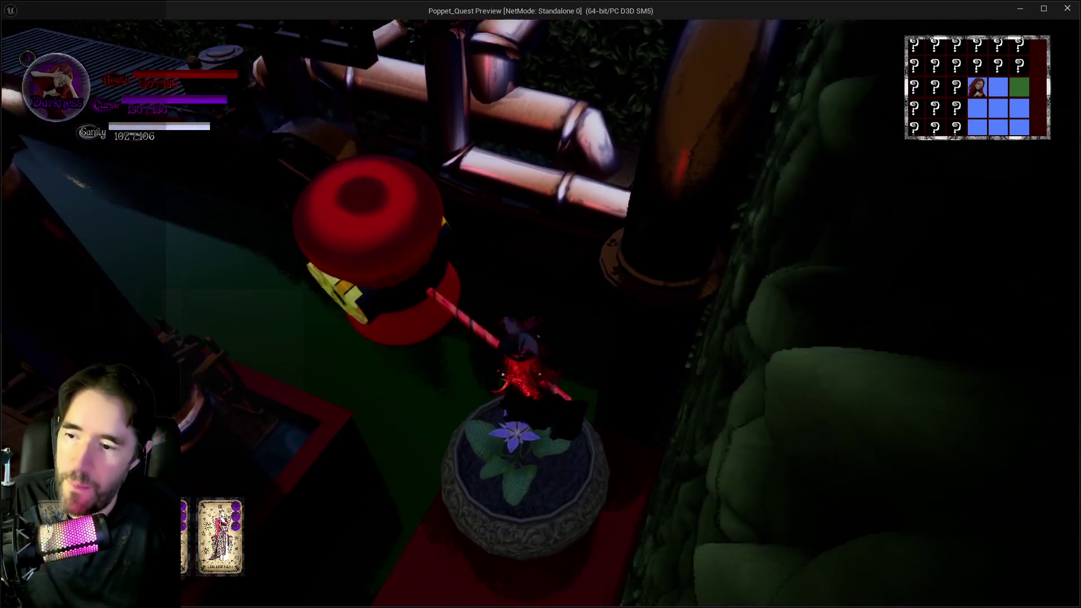
key("w")
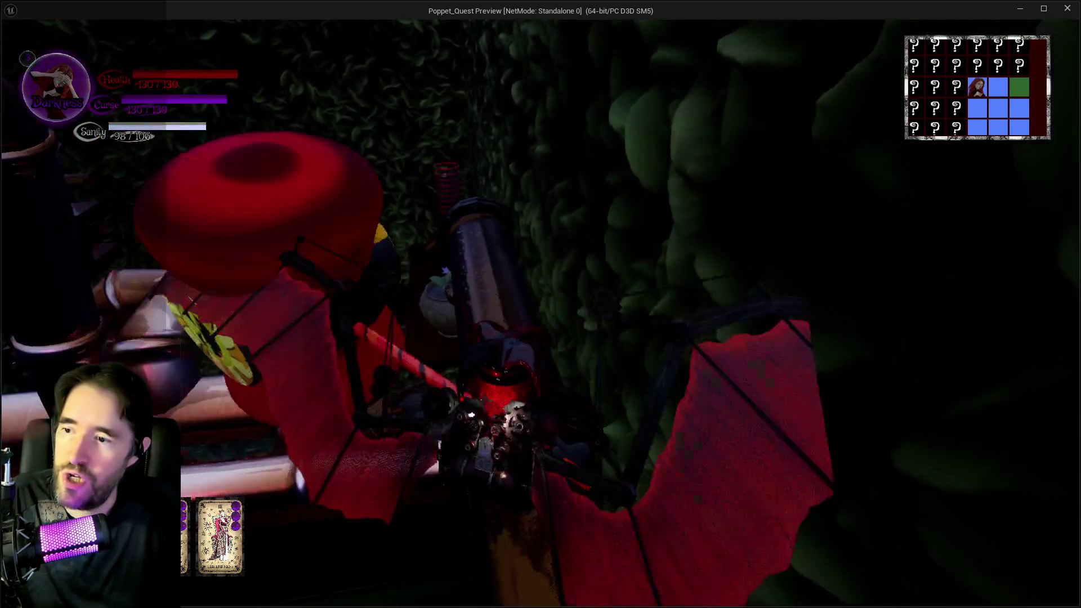
key("w")
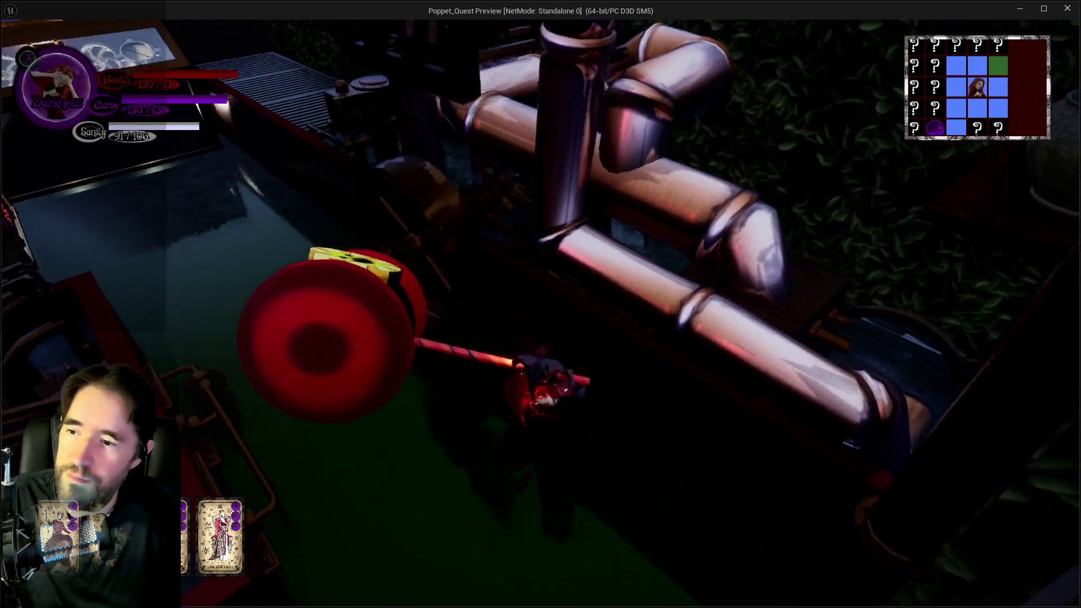
key("Tab")
left_click(584, 195)
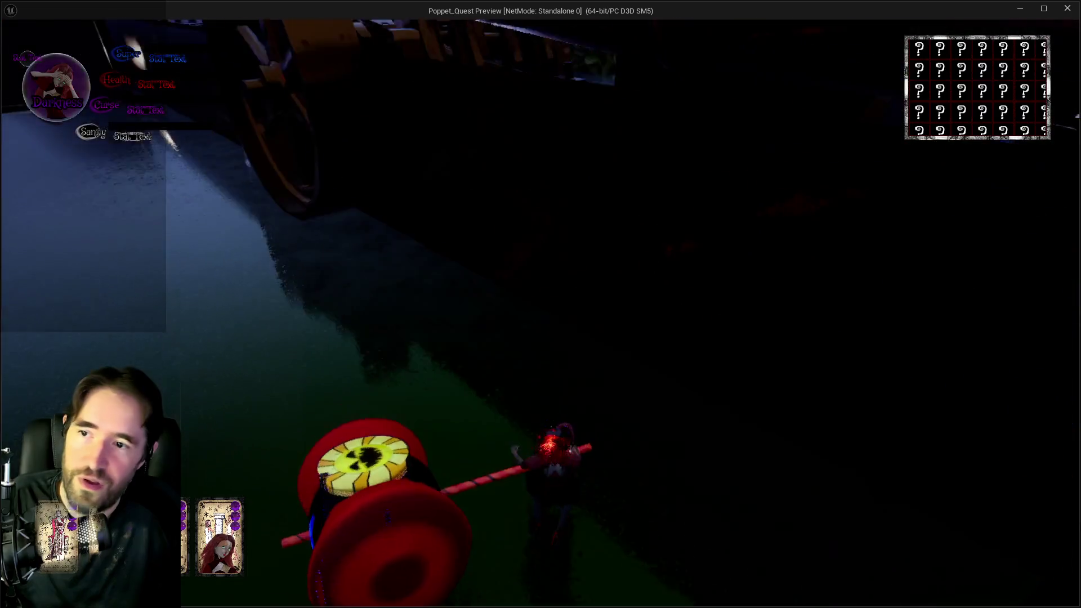
Switch to The Chariot card for the bat-winged form and fly up toward the fan
key("Tab")
left_click(637, 160)
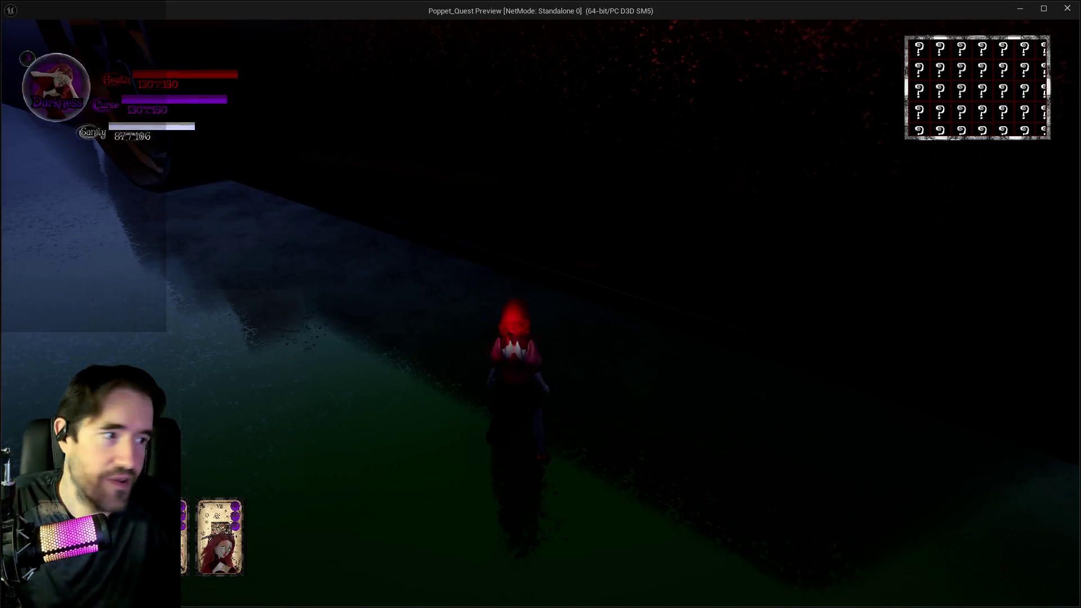
key("space")
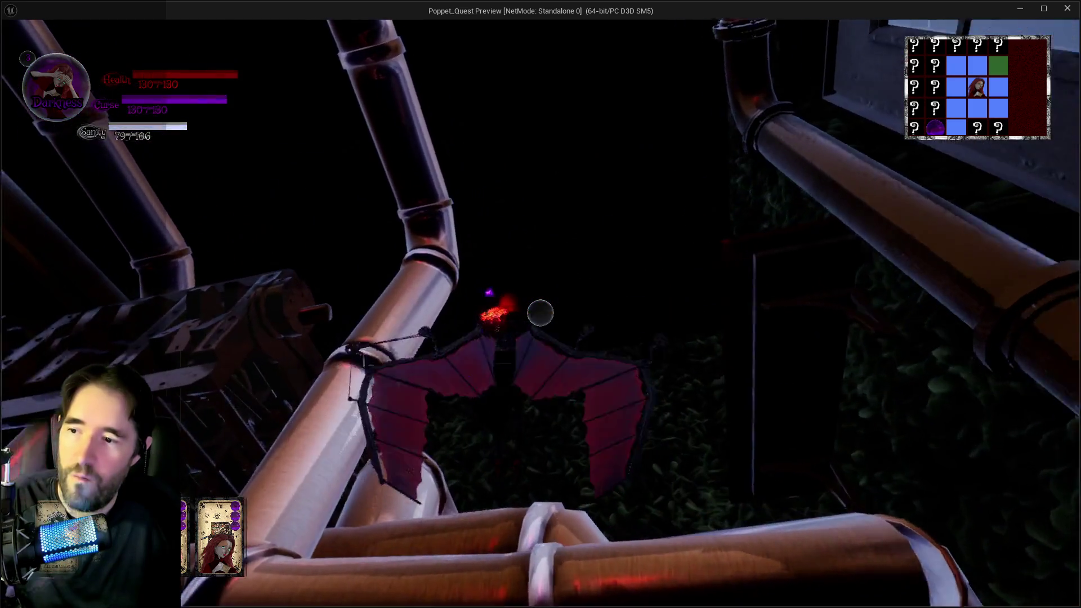
key("space")
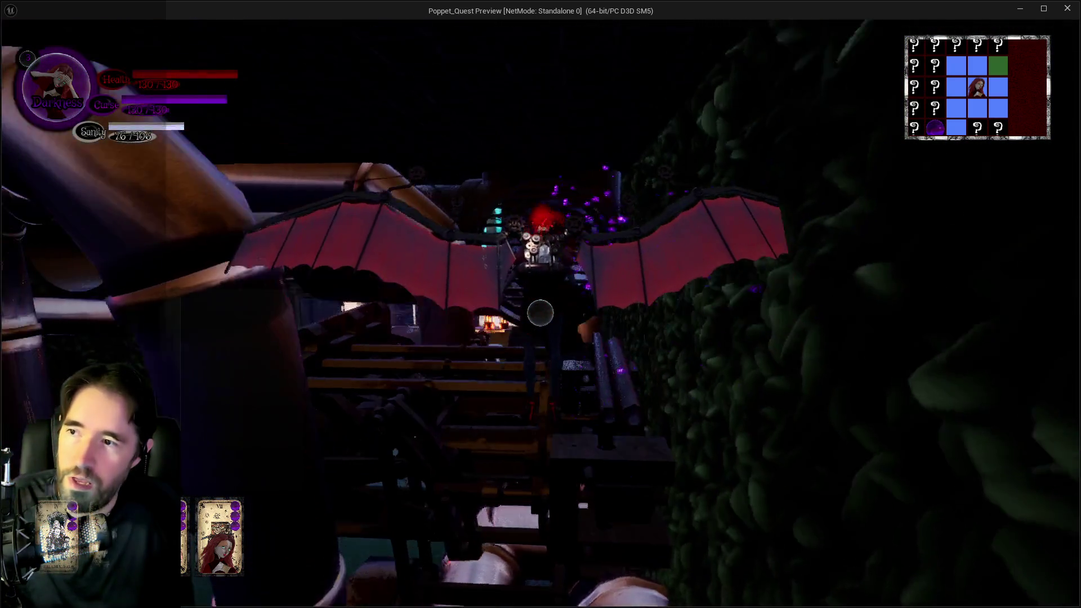
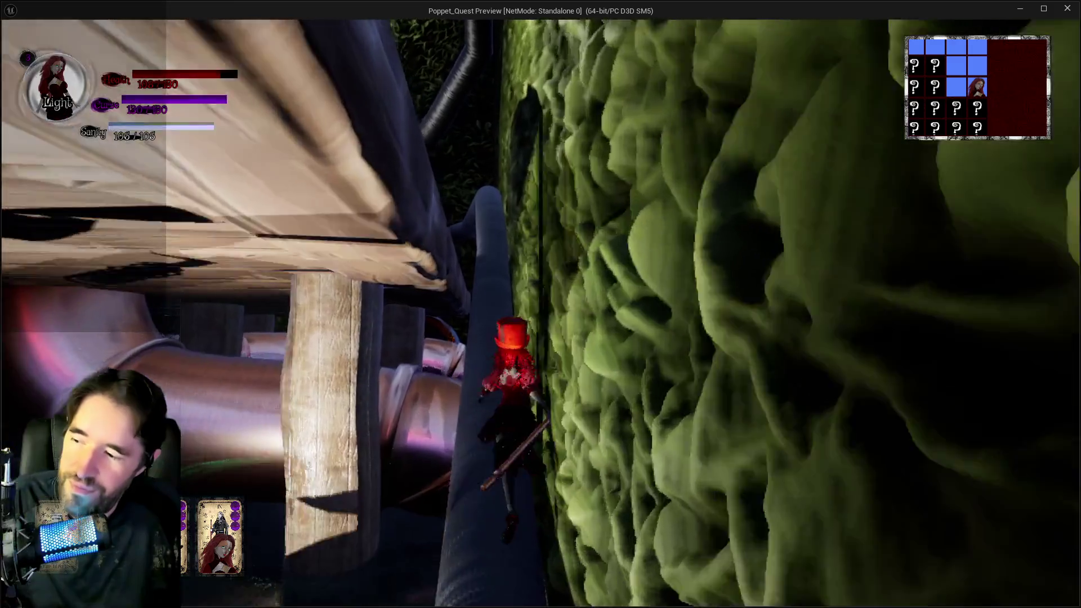
Equip a tarot card from the card menu and resume play on the walkway
key("Tab")
left_click(662, 152)
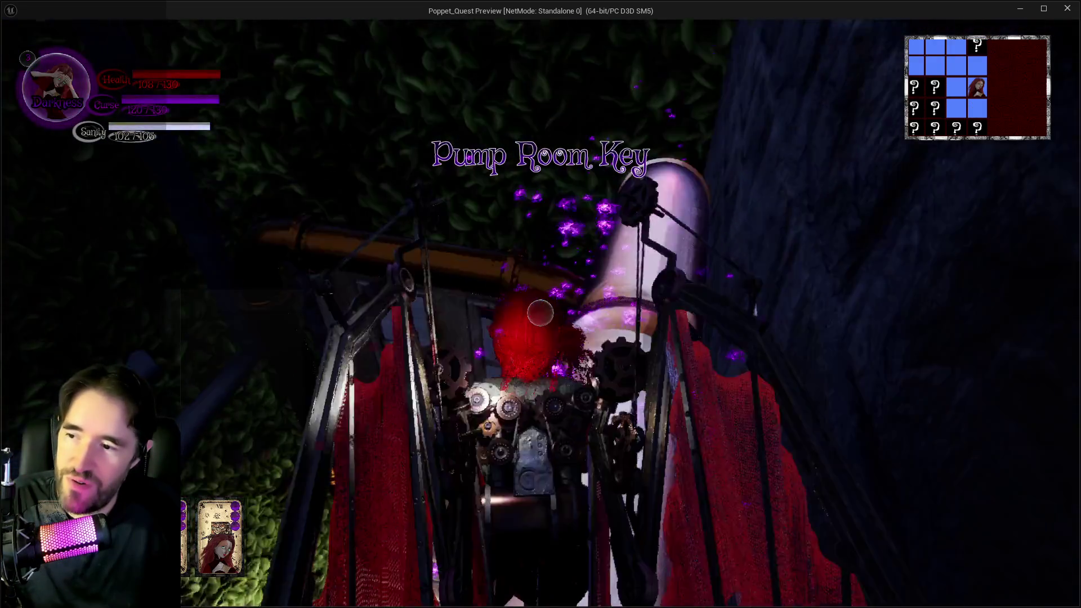
key("Tab")
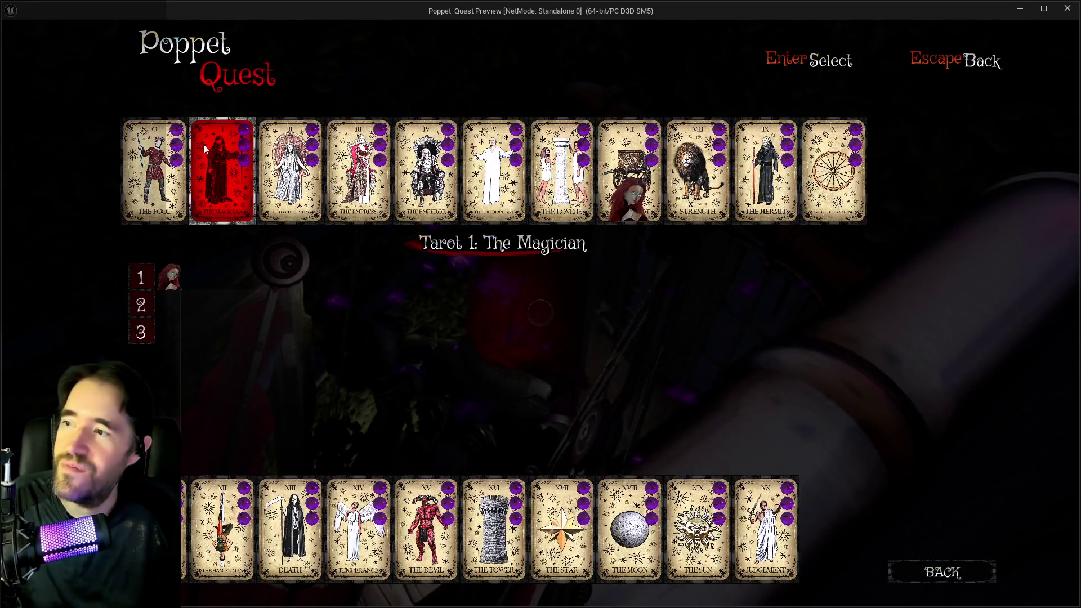
key("Escape")
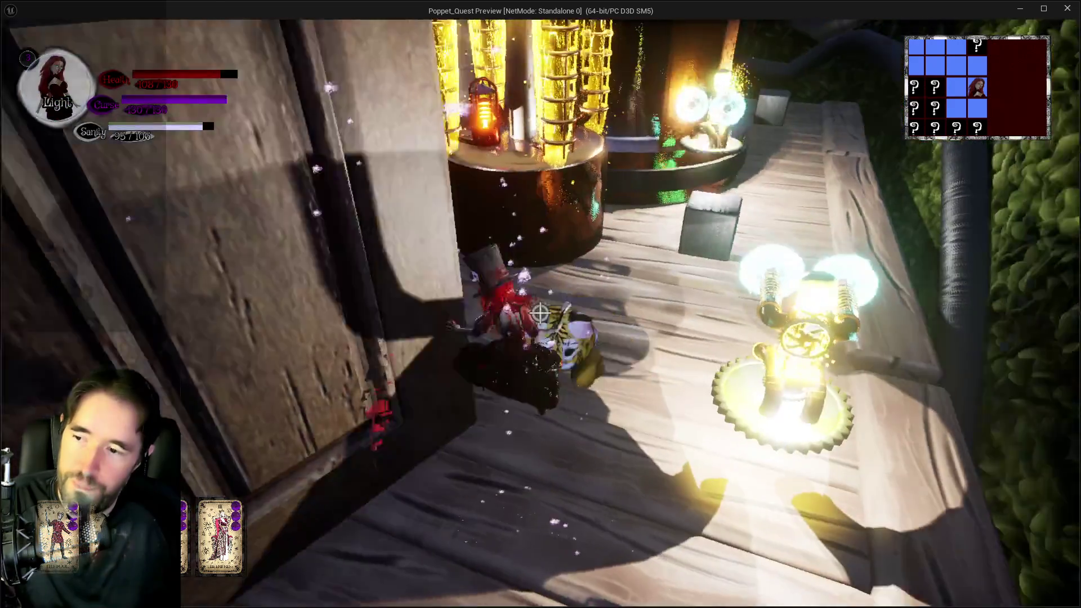
Run along the bridge slashing the tiger plush, switching between Light and Darkness forms
key("w")
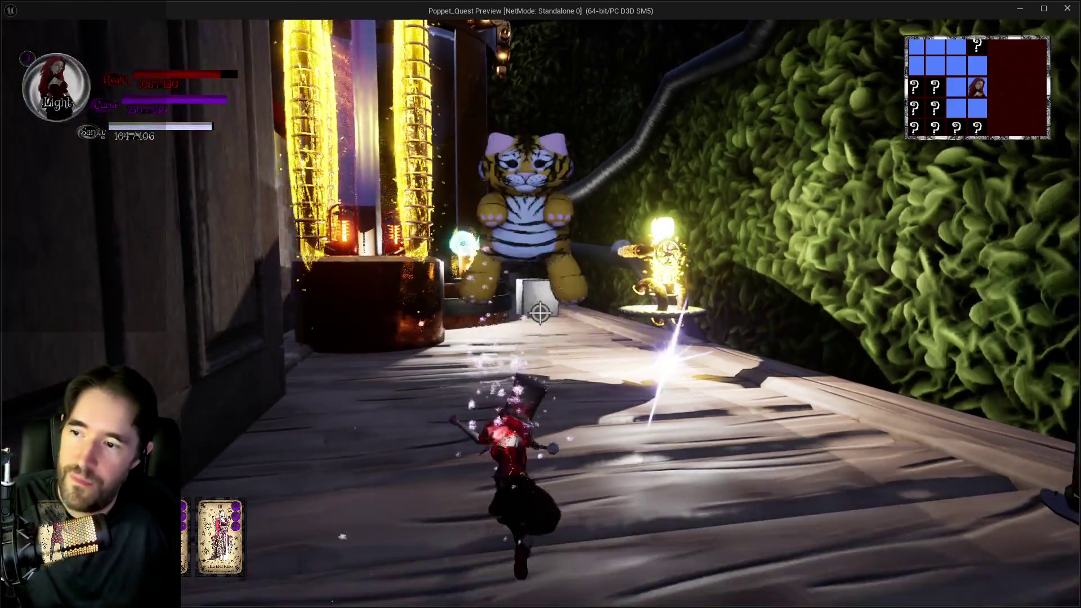
left_click(540, 313)
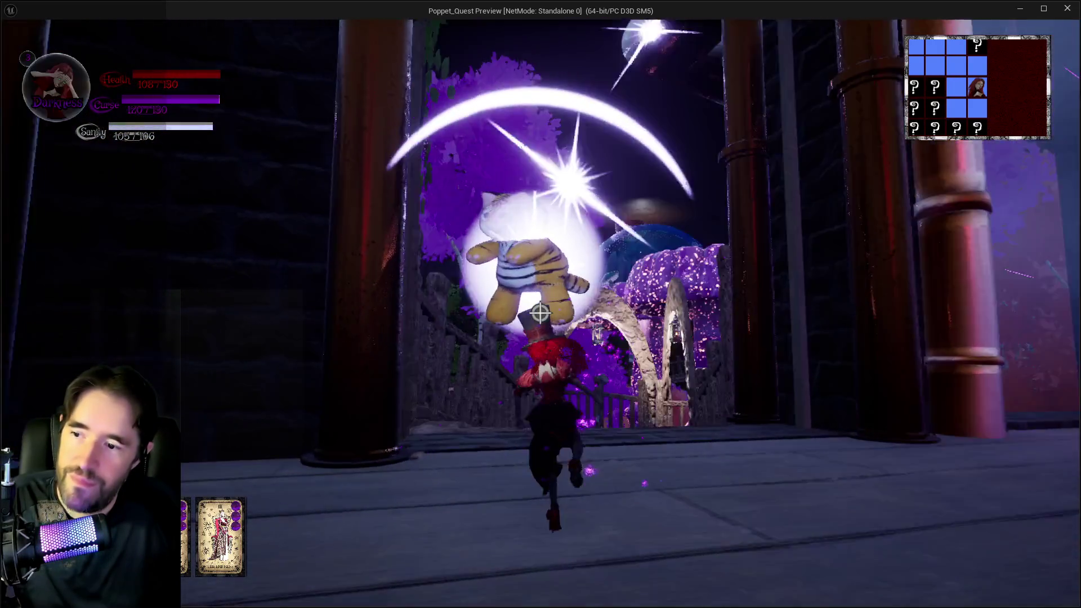
key("w")
left_click(540, 313)
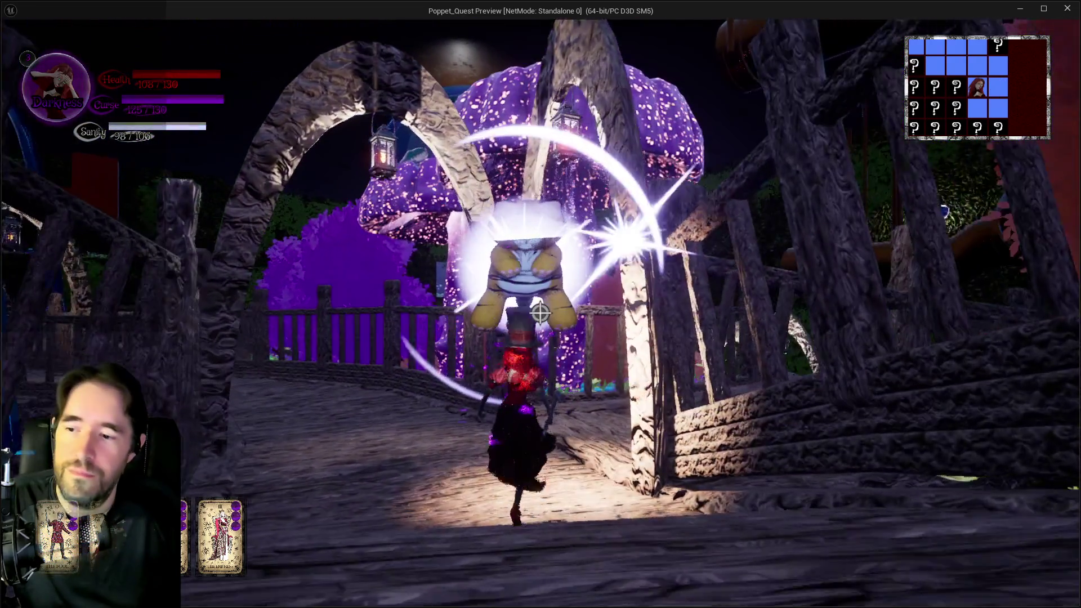
key("q")
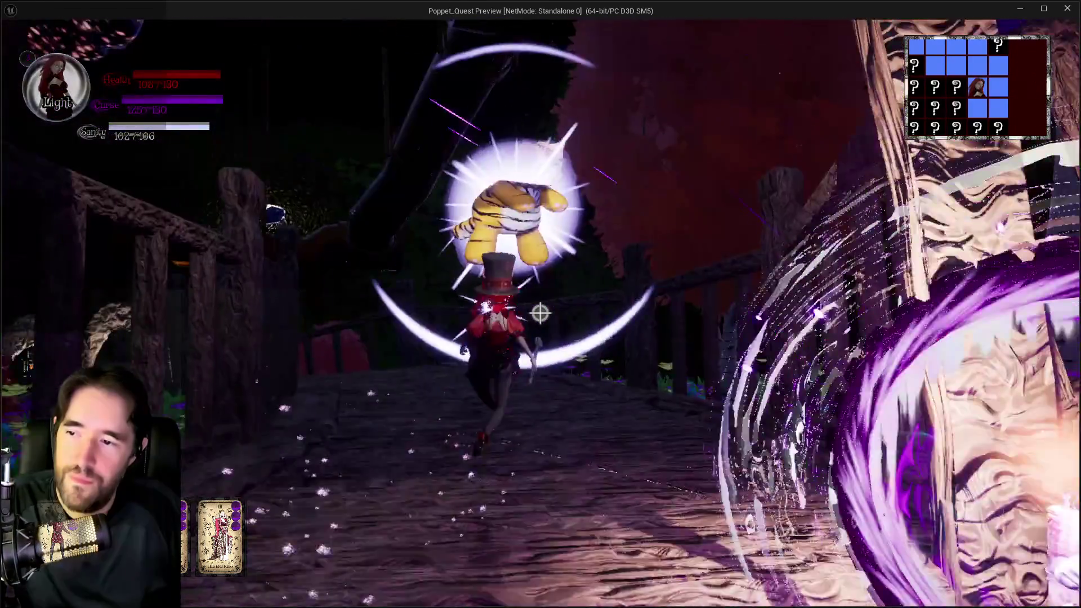
left_click(540, 313)
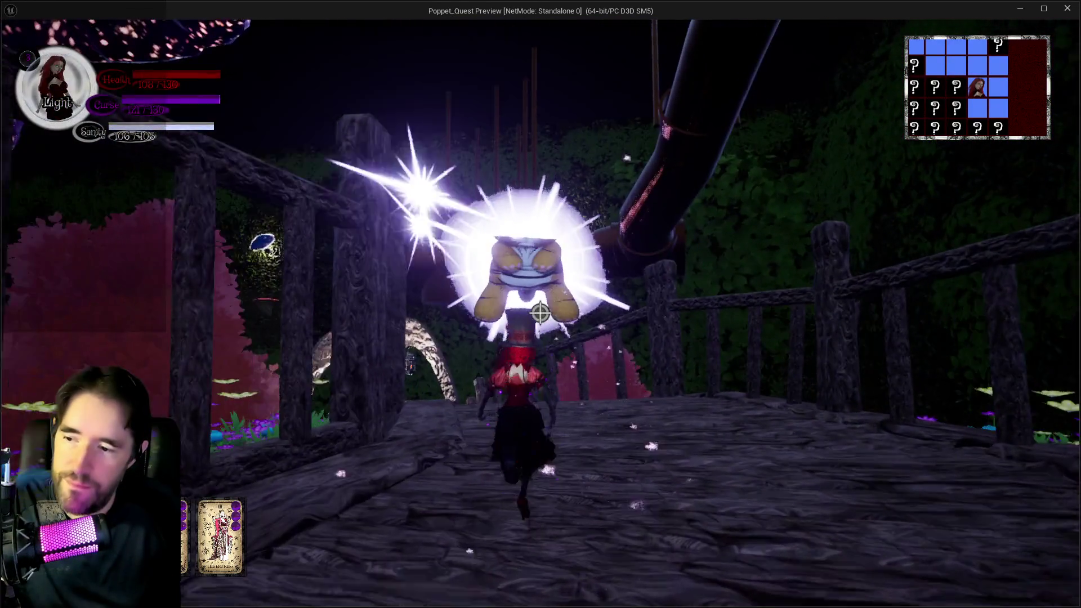
key("q")
left_click(540, 313)
left_click(540, 313)
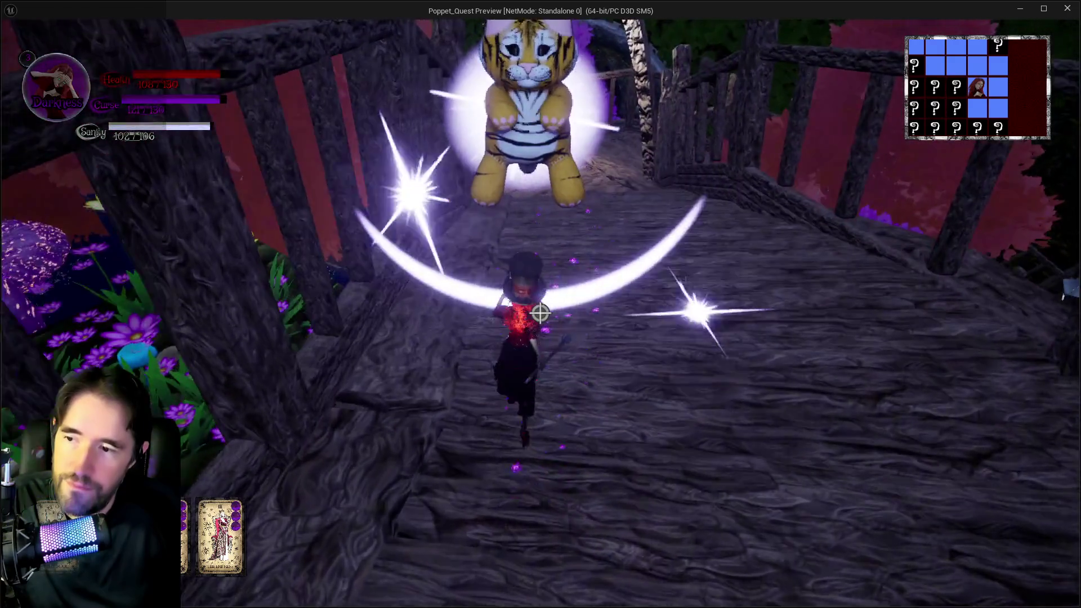
left_click(541, 313)
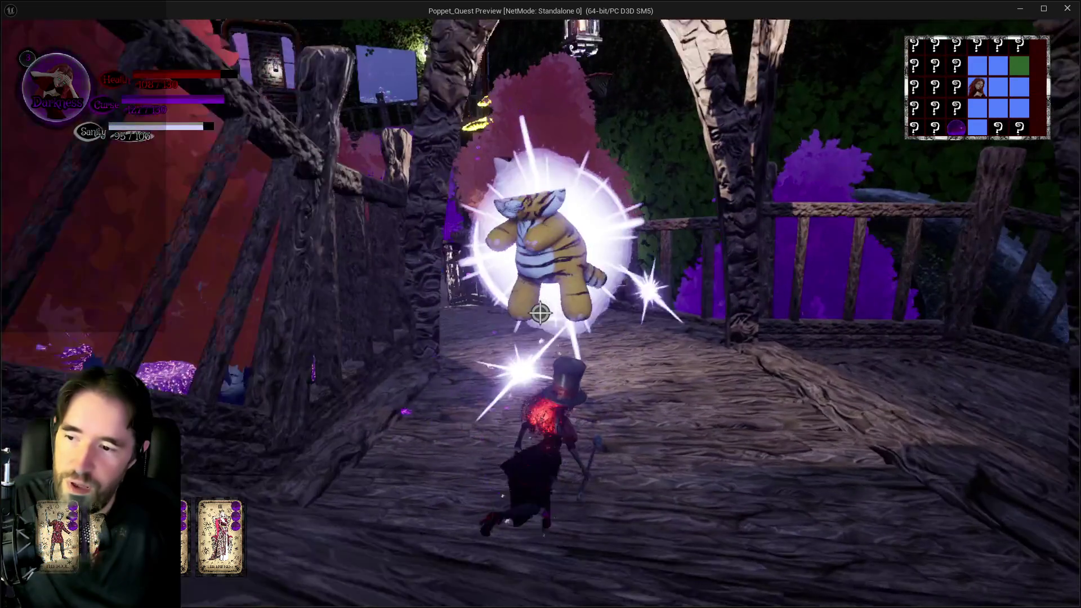
Switch to Light form and keep slashing the tiger plush past the bridge to the painting
key("q")
left_click(540, 313)
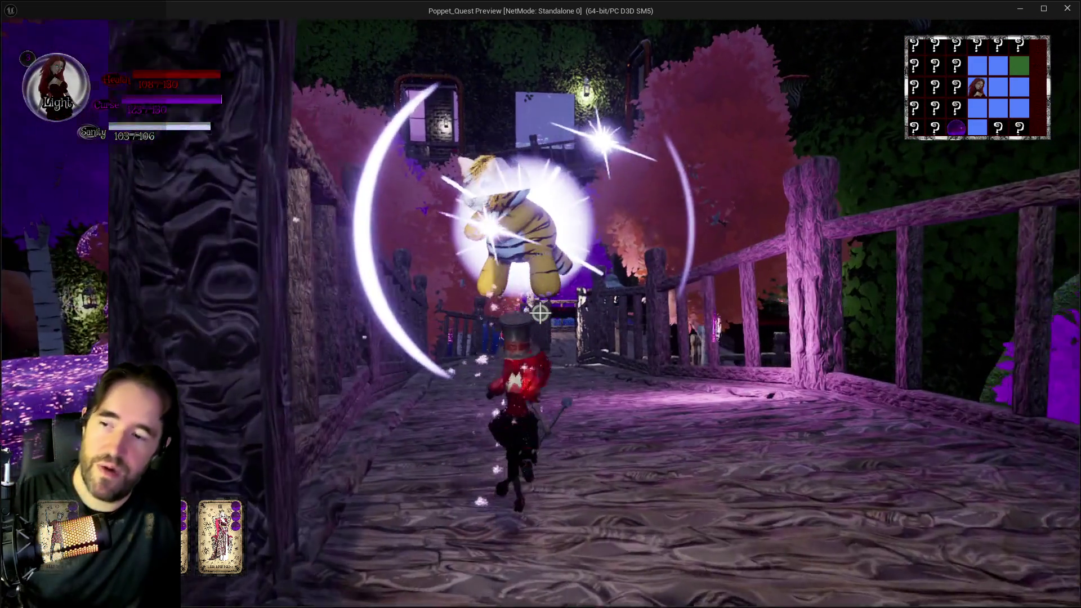
left_click(541, 313)
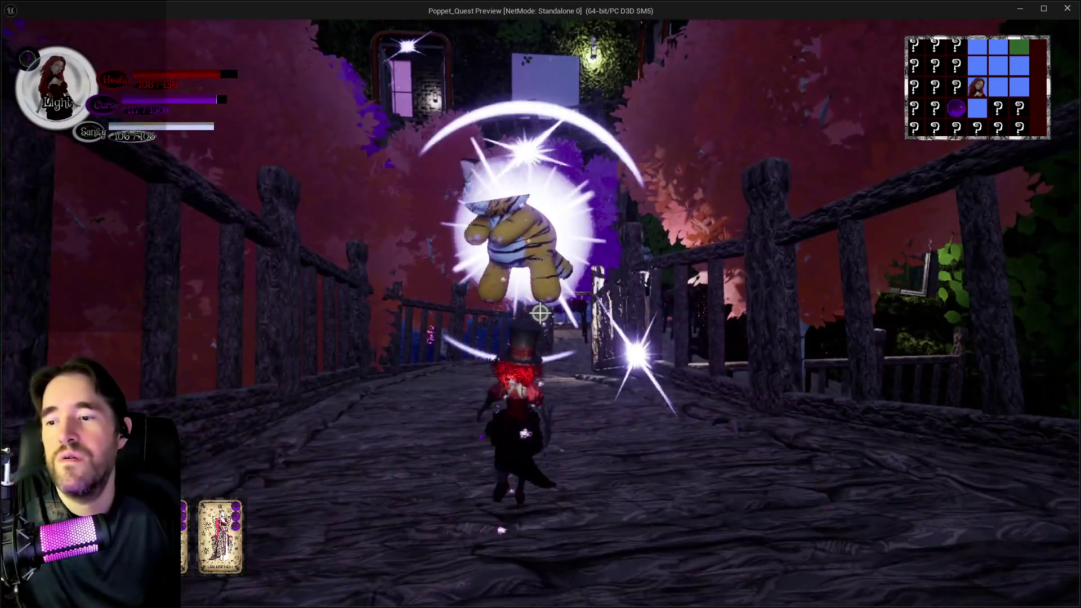
left_click(540, 313)
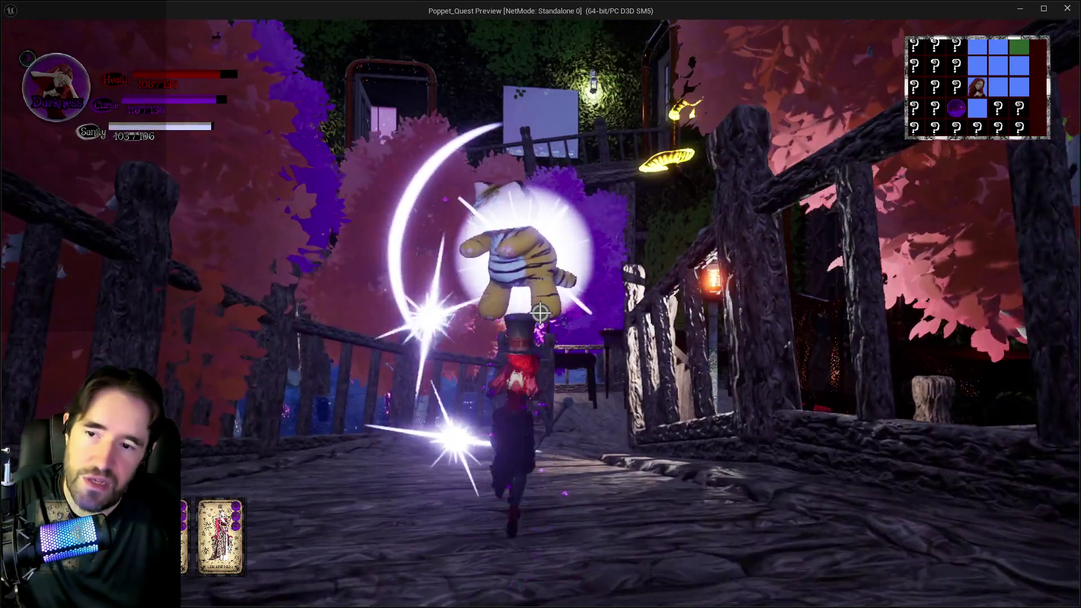
left_click(540, 314)
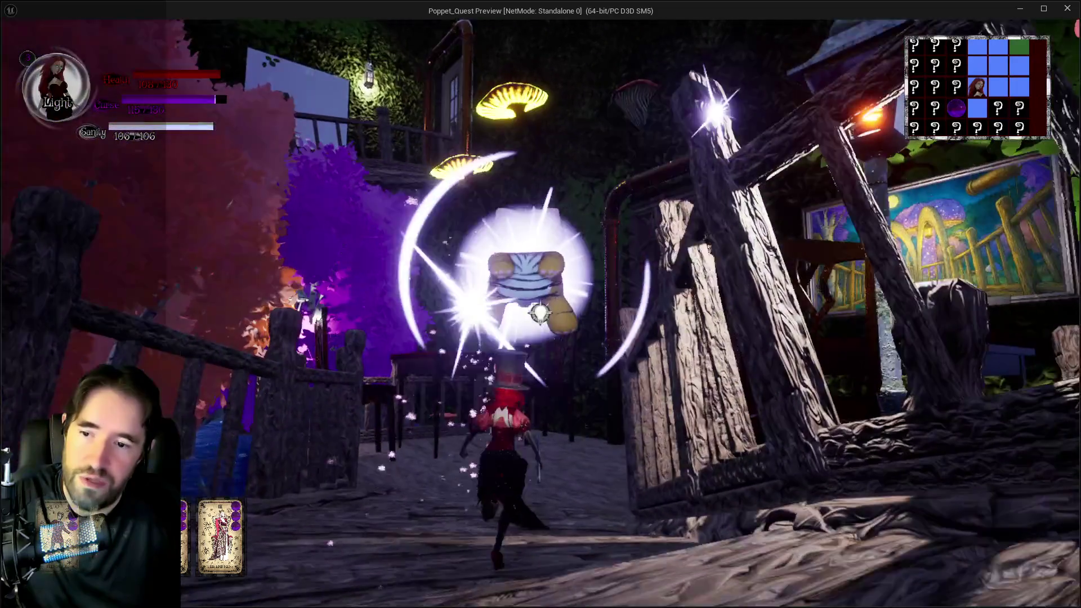
left_click(540, 314)
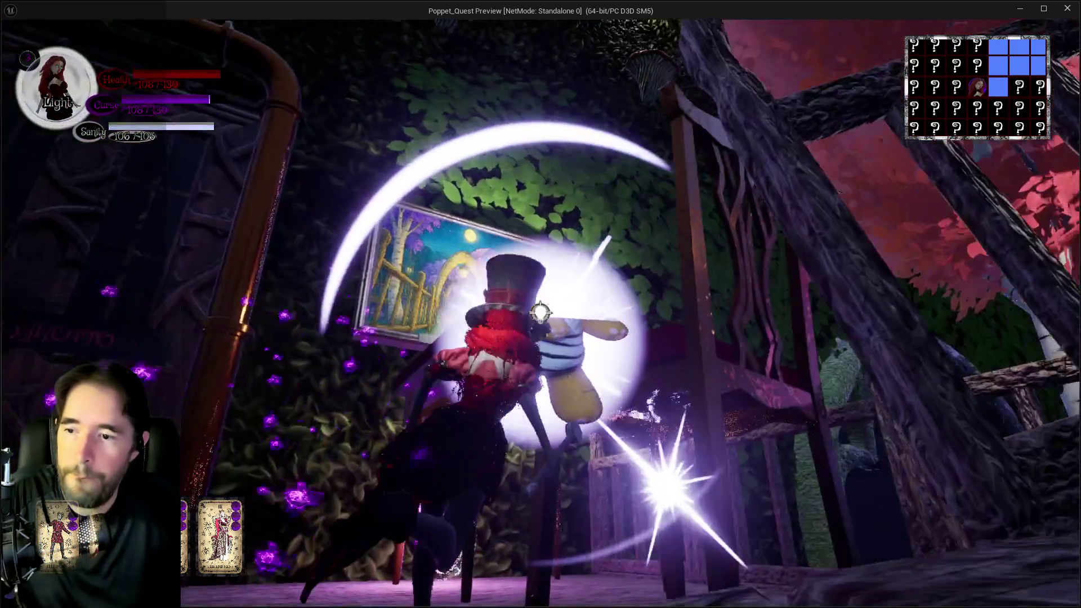
left_click(540, 313)
left_click(540, 313)
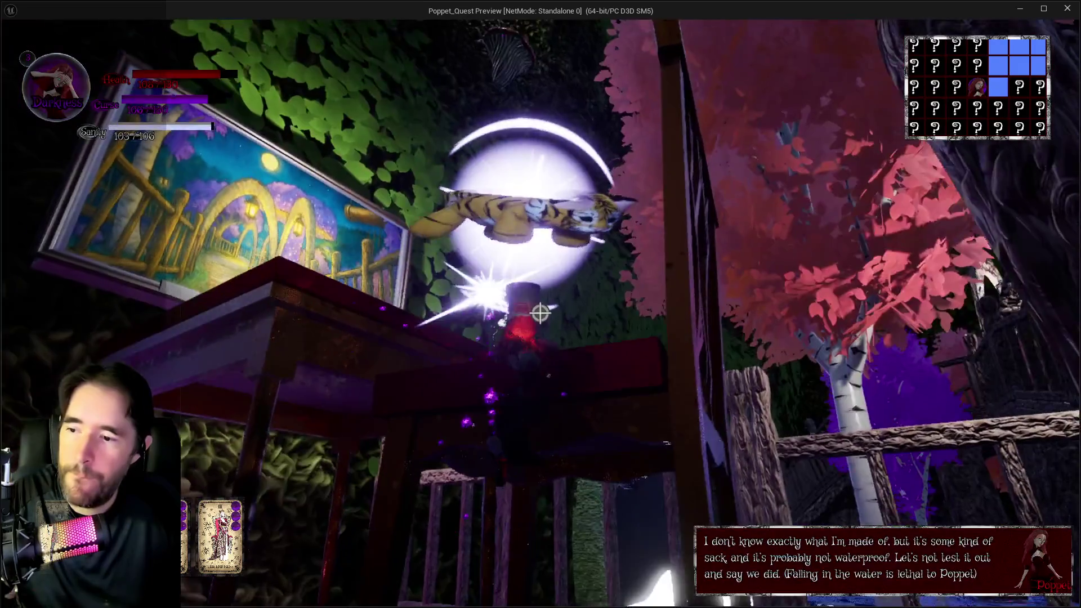
left_click(540, 313)
left_click(540, 313)
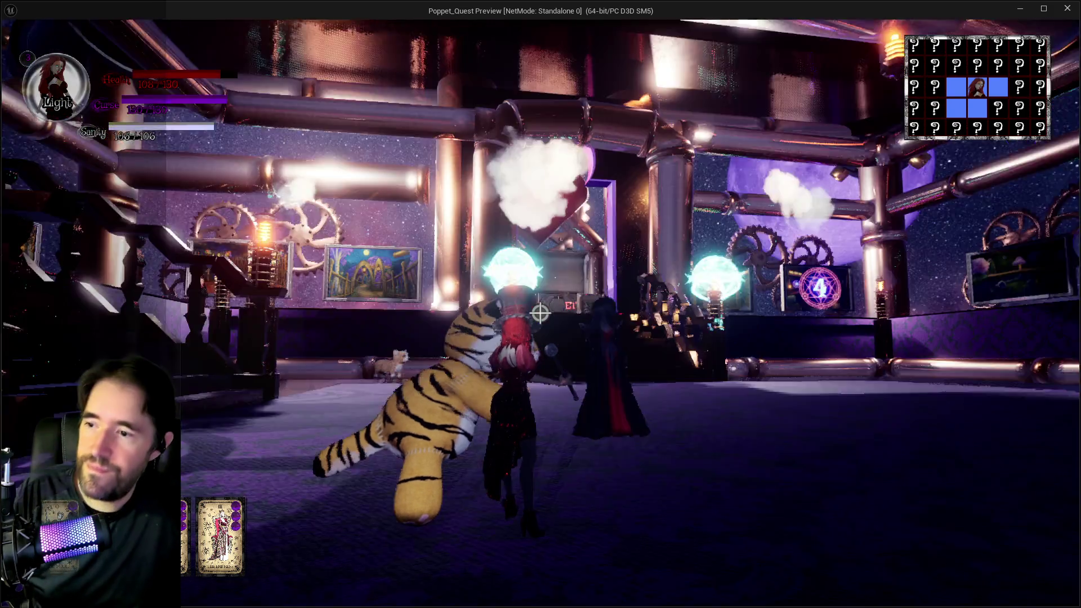
Run up the staircase, through the corridor past the teleporter pillar, and into the wall painting
key("w")
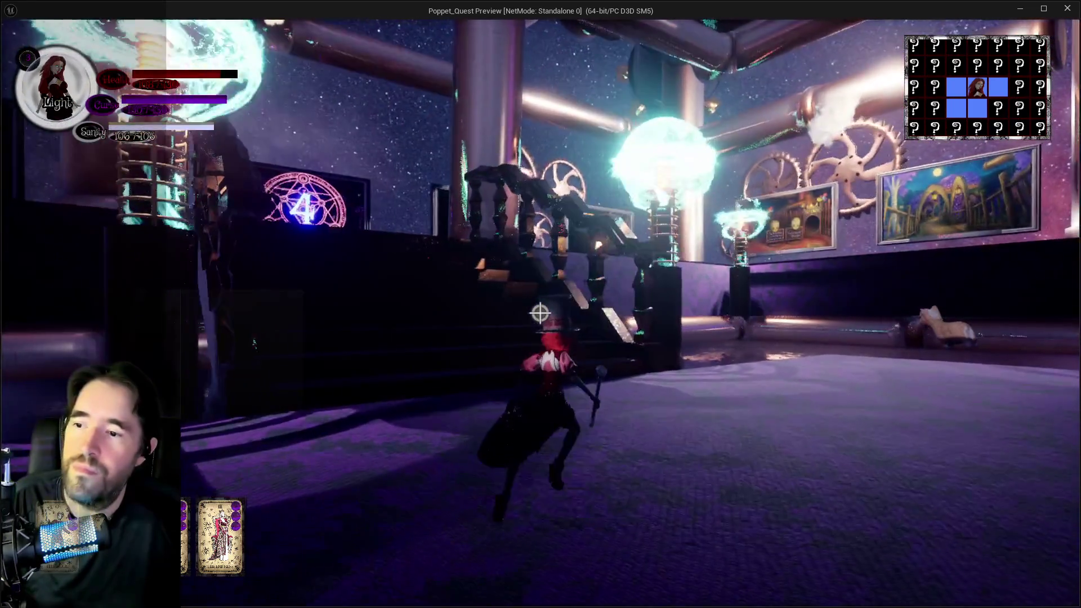
key("w")
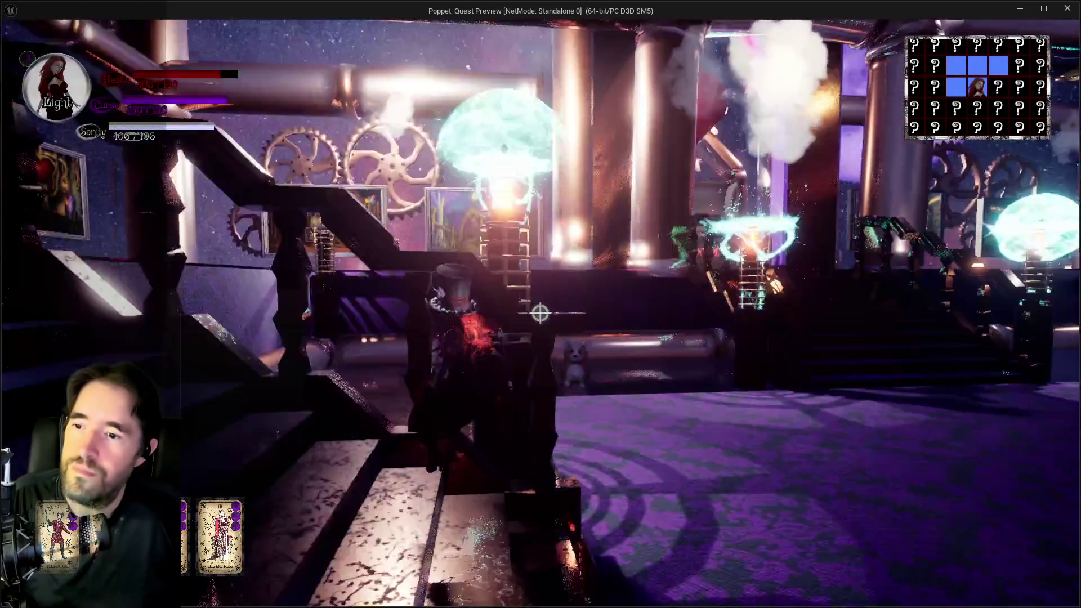
key("w")
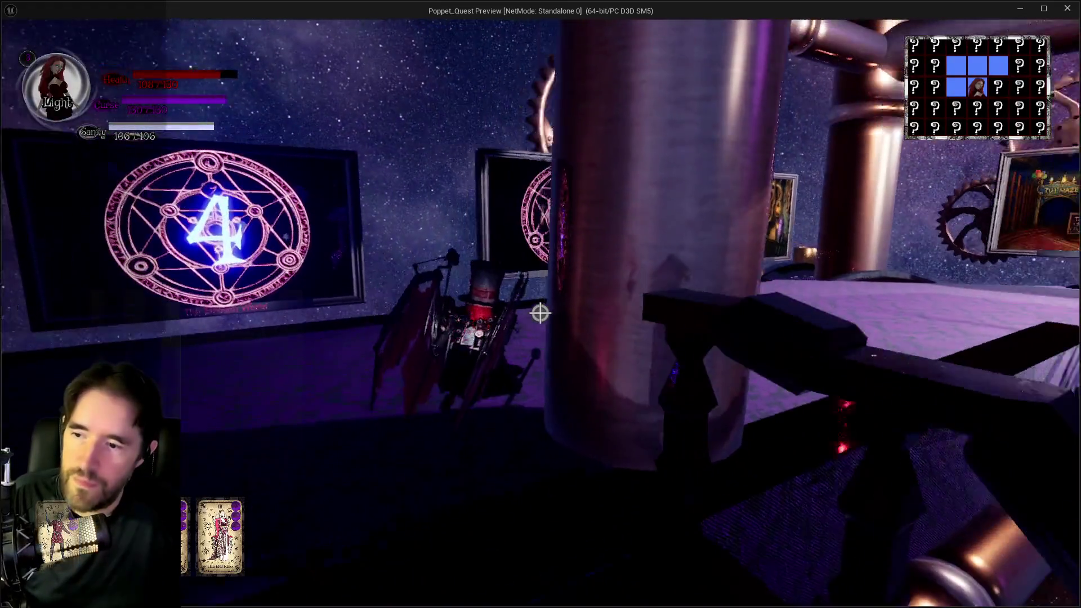
key("w")
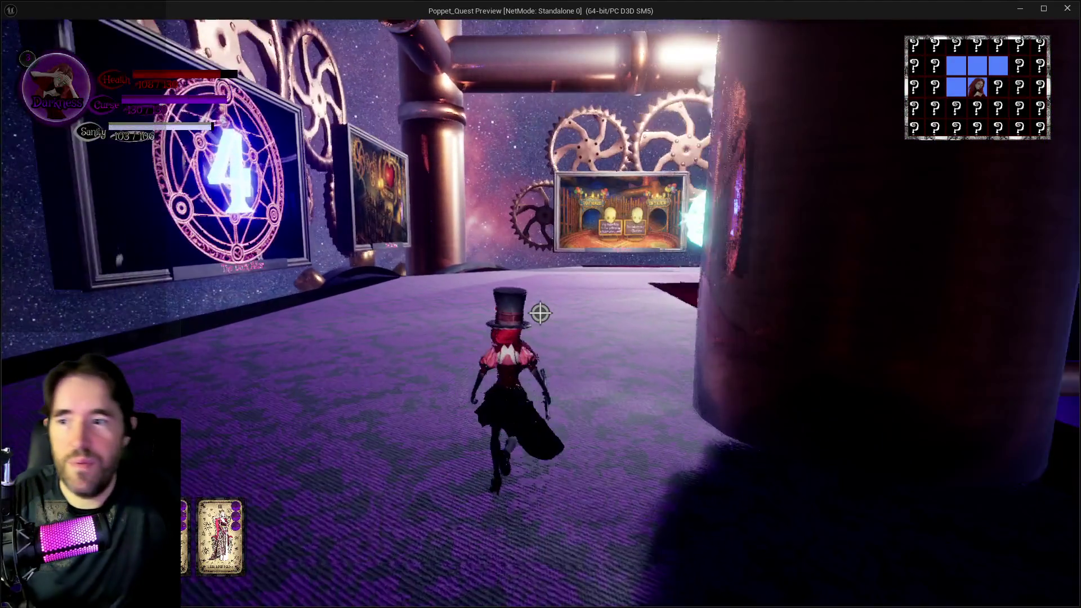
key("w")
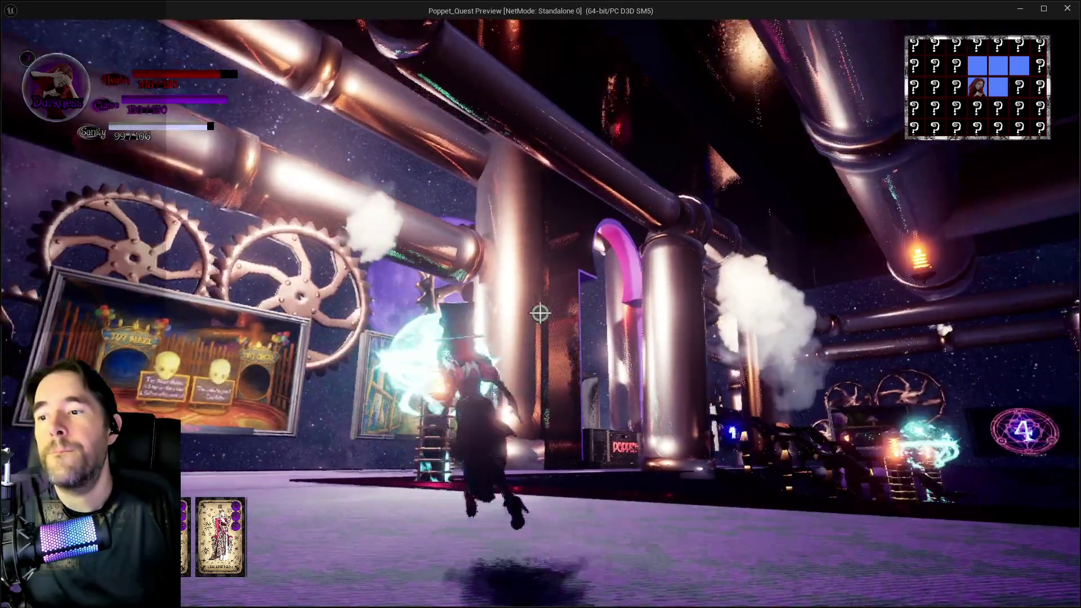
key("w")
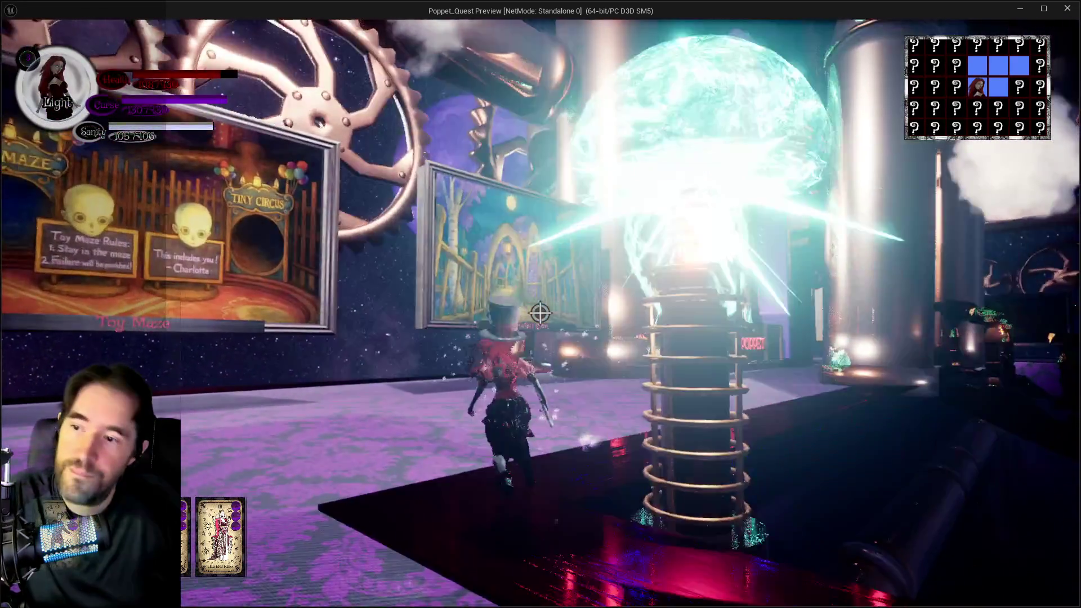
key("w")
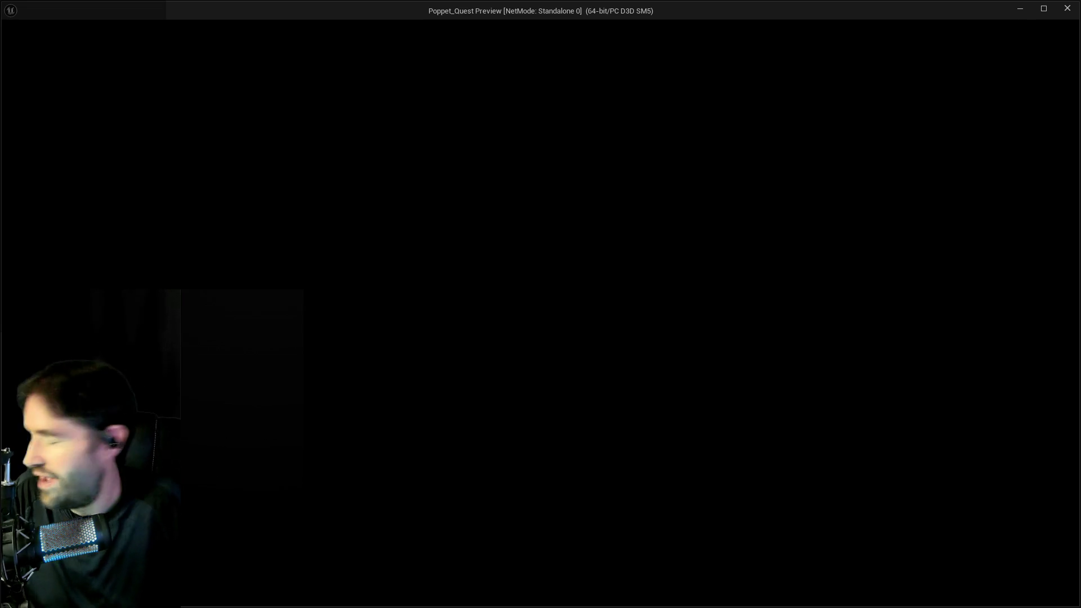
Run out of the corridor past the tables, over the wooden bridge and through the arch
key("w")
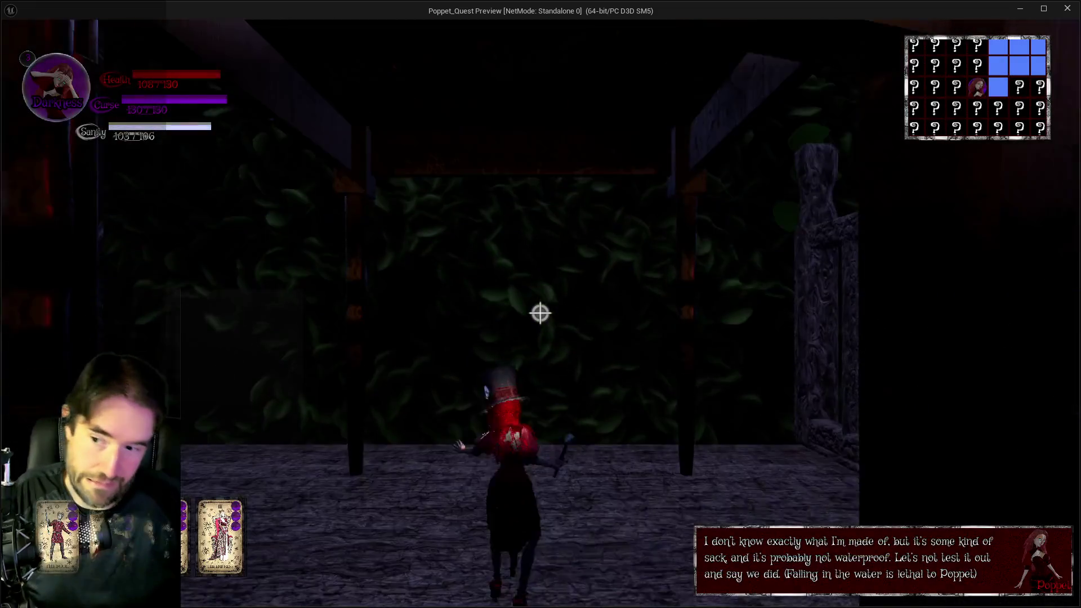
key("w")
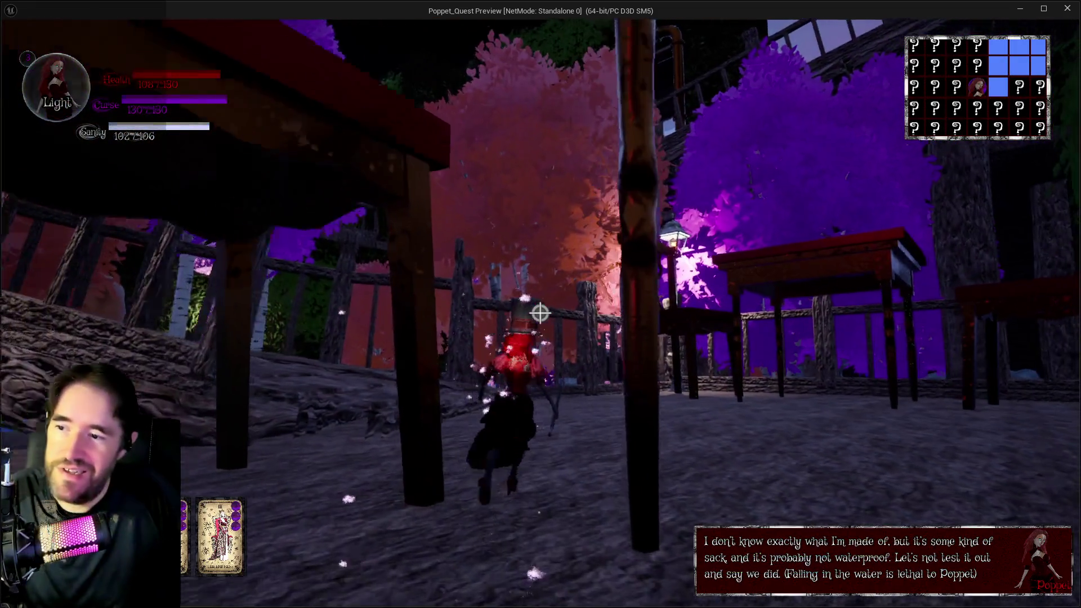
key("w")
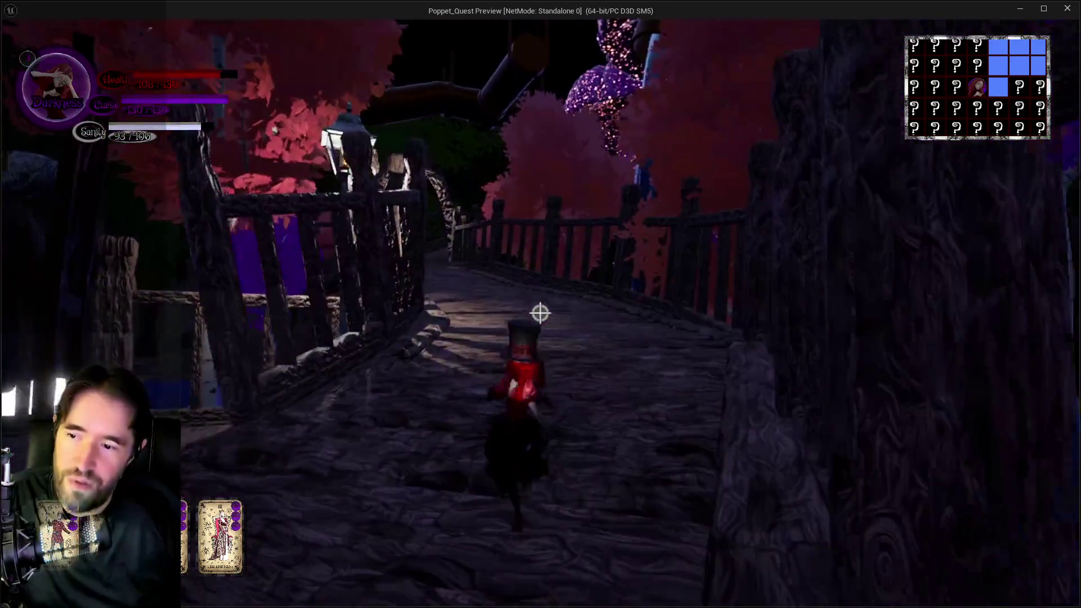
key("w")
key("w")
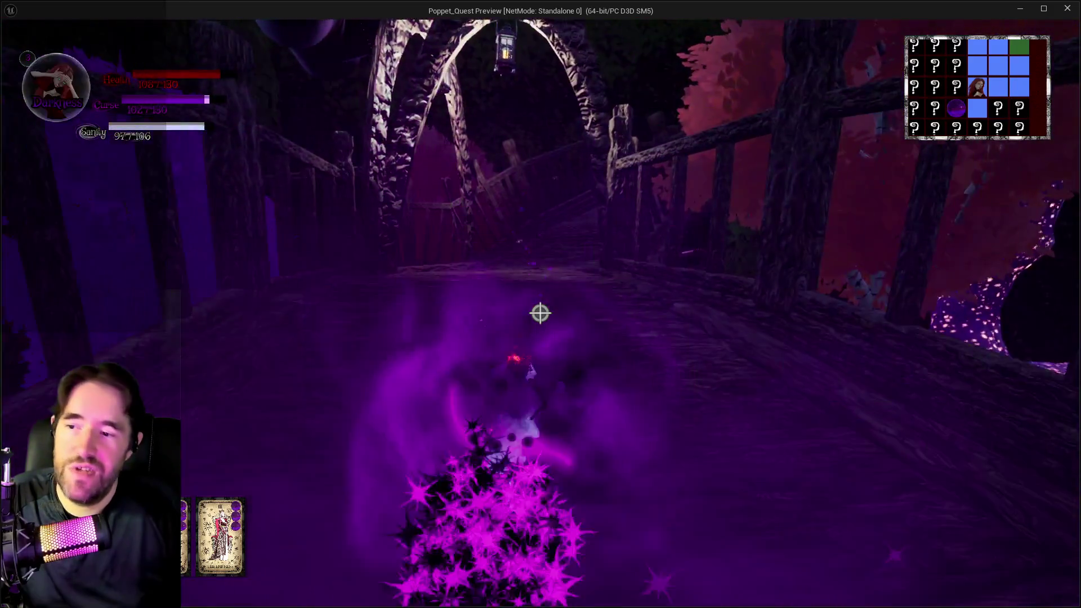
key("w")
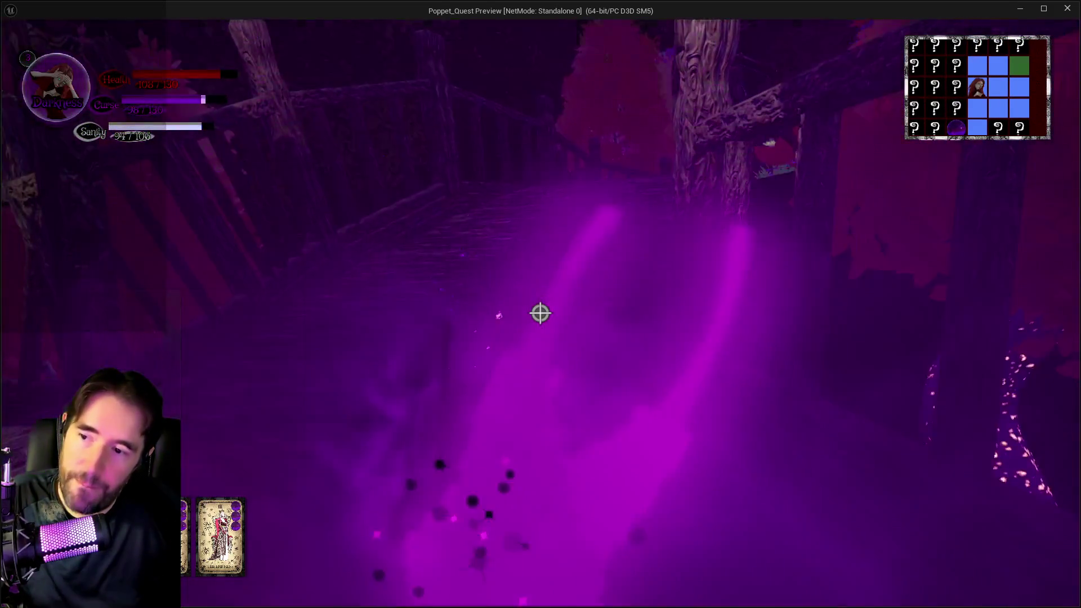
key("w")
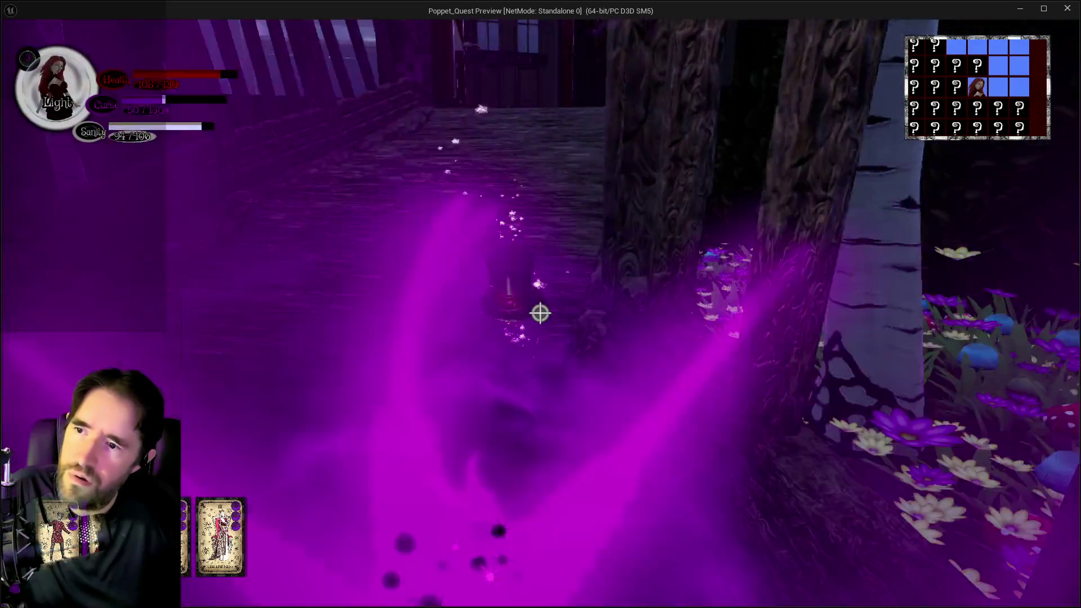
Walk through the doorway, then dash and glide with spread wings across the bridge
key("w")
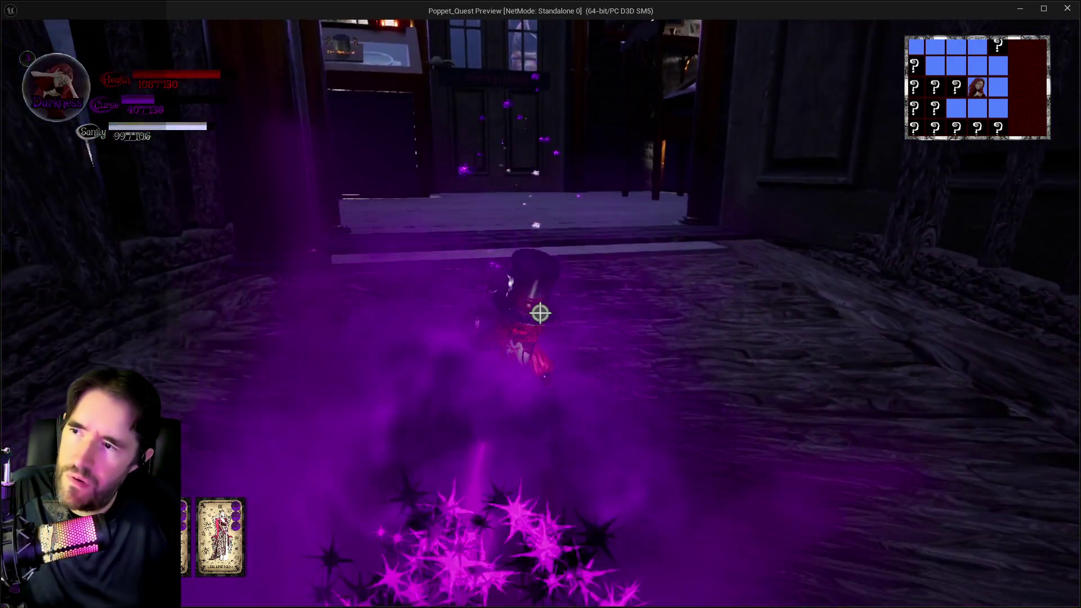
key("w")
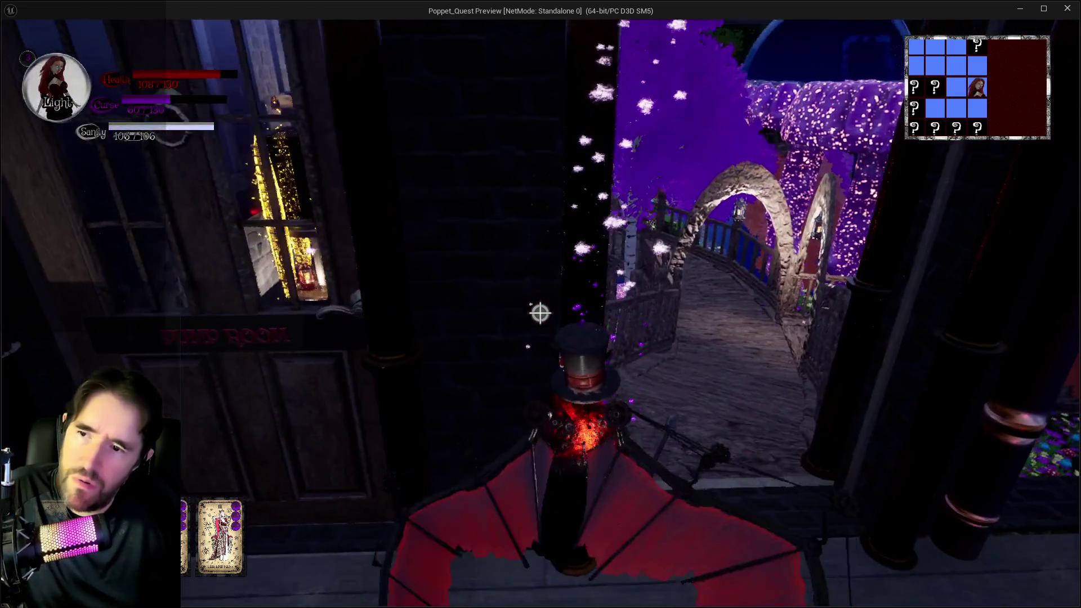
key("shift")
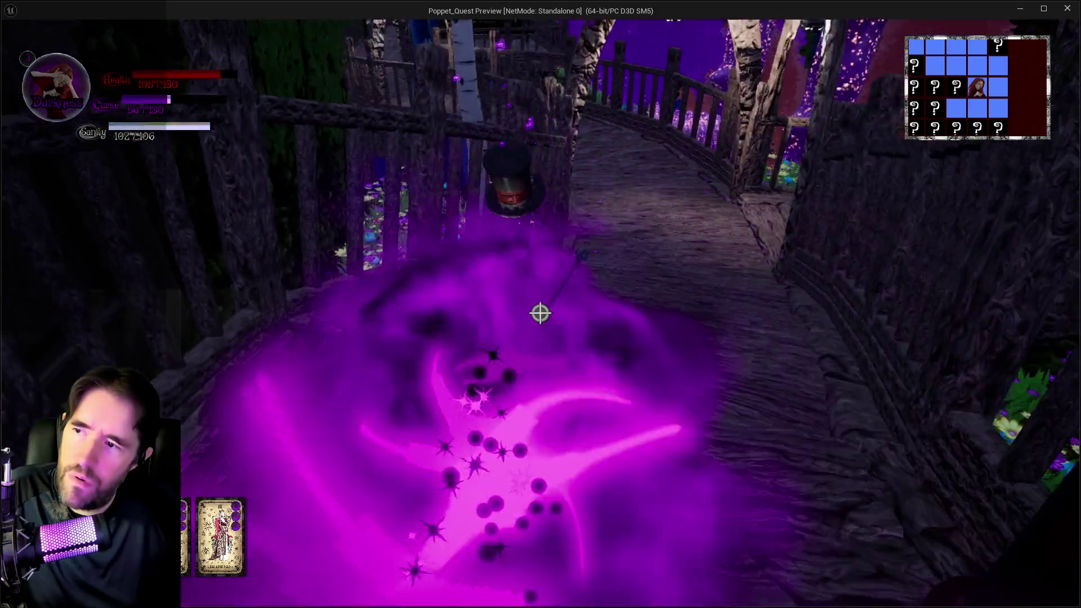
key("space")
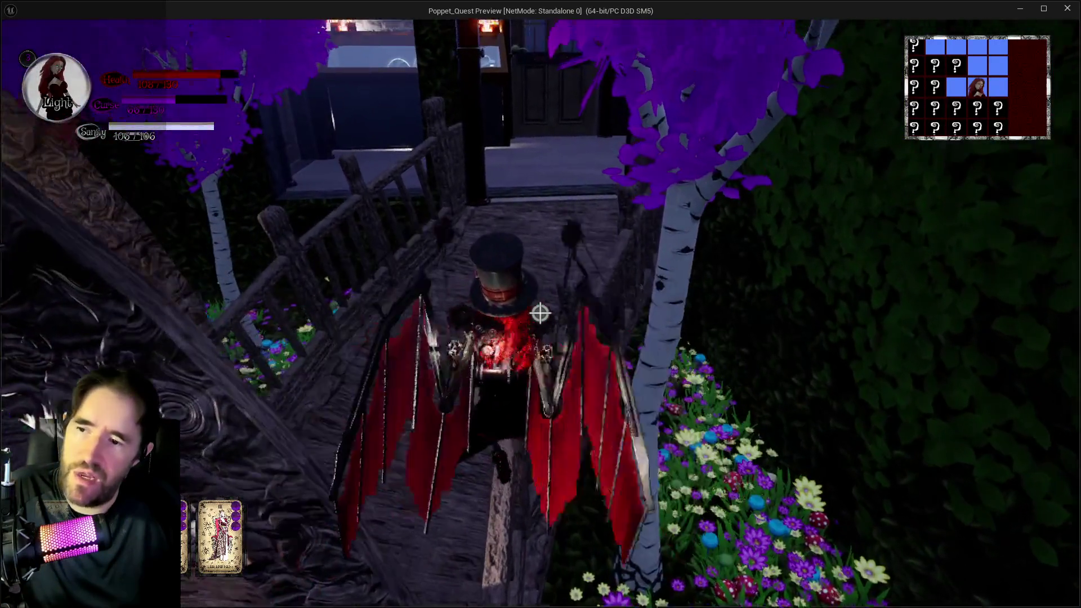
Enter the house and glide on opened wings onto the Pool Control platform
key("w")
key("q")
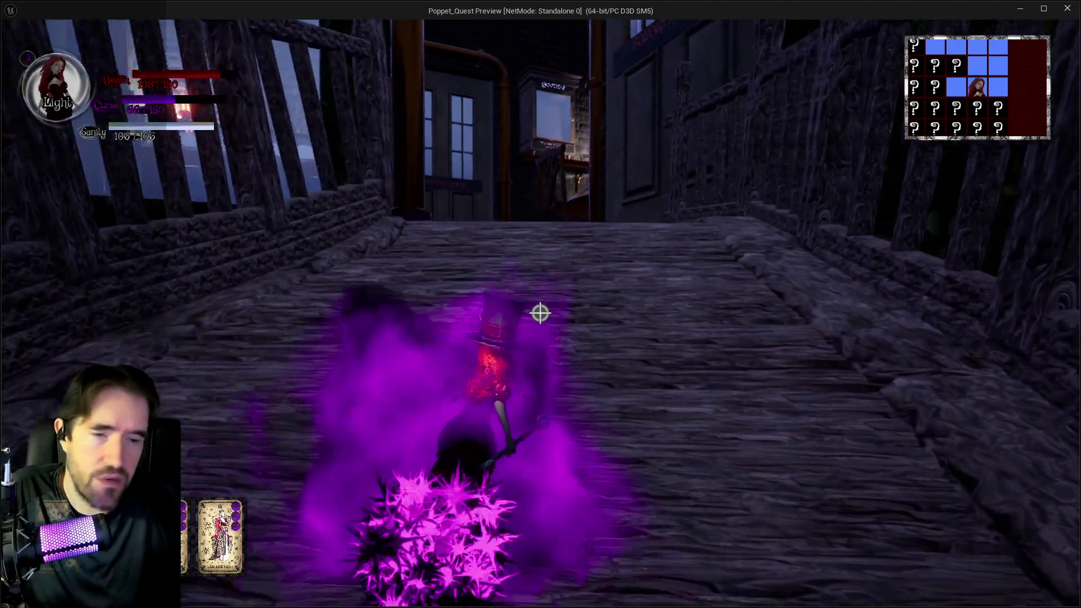
key("w")
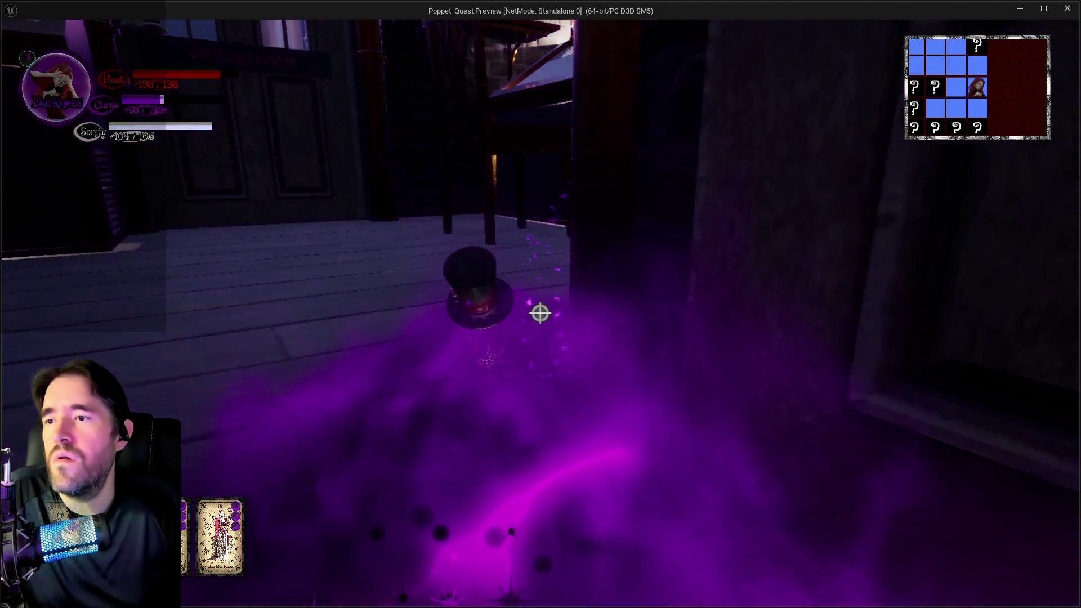
key("w")
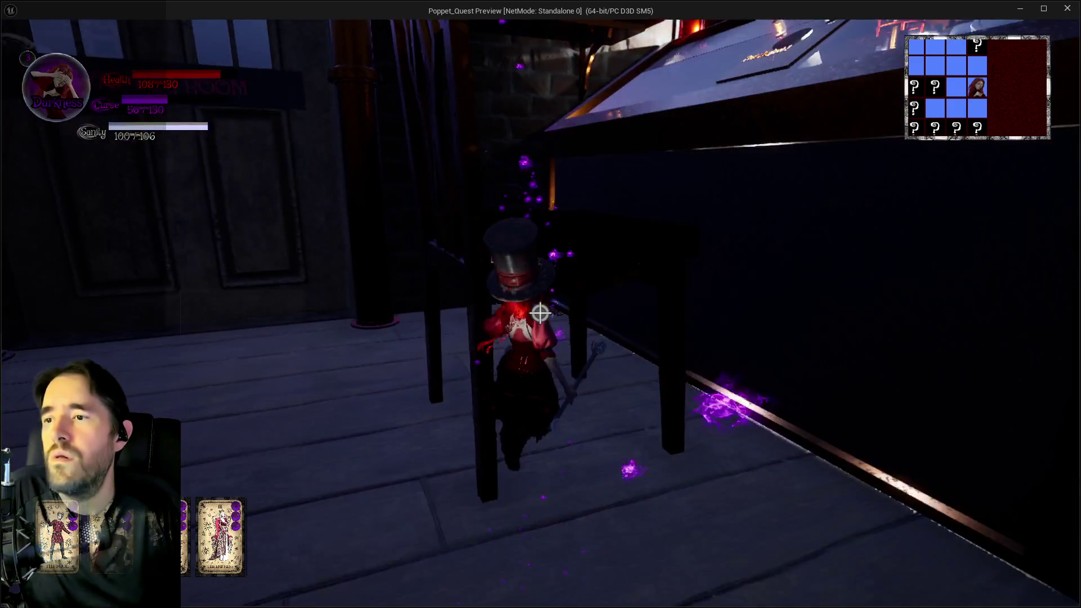
key("q")
key("w")
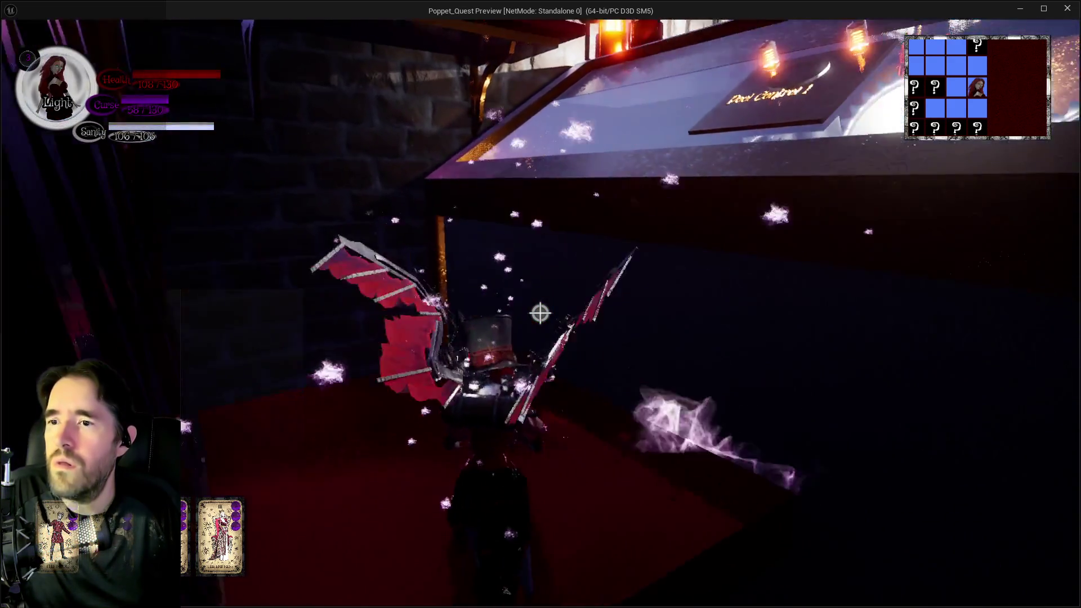
Move around the table past the caged lantern and pot, then pause the game
key("w")
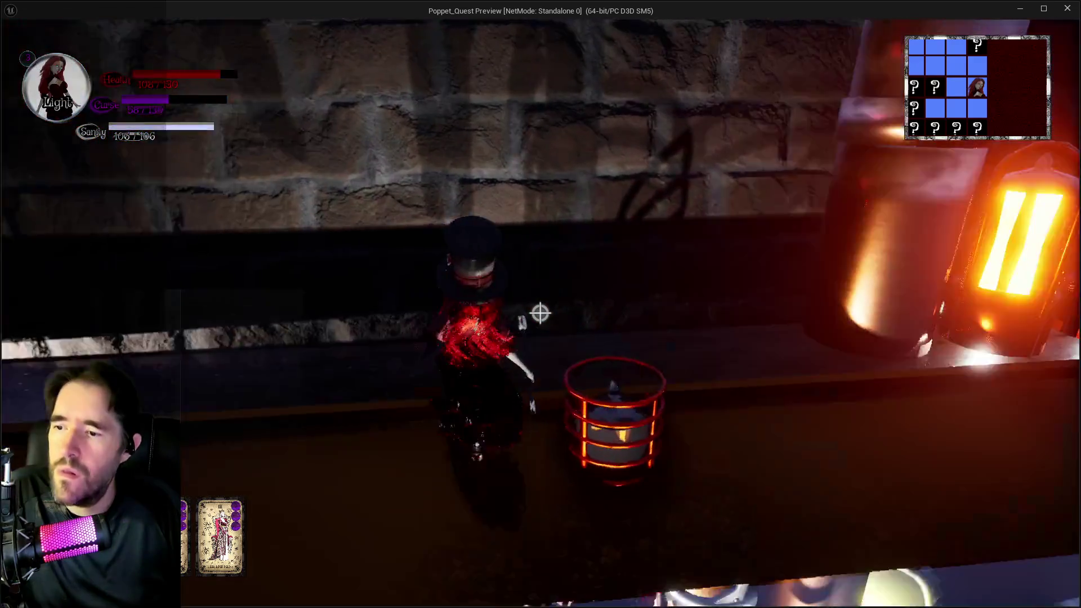
key("w")
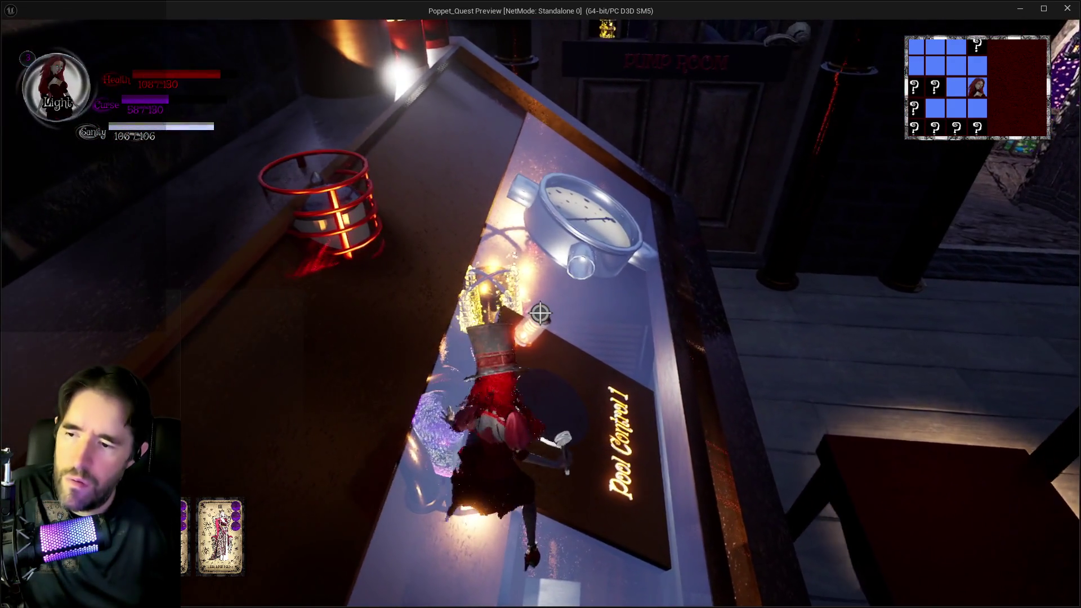
key("w")
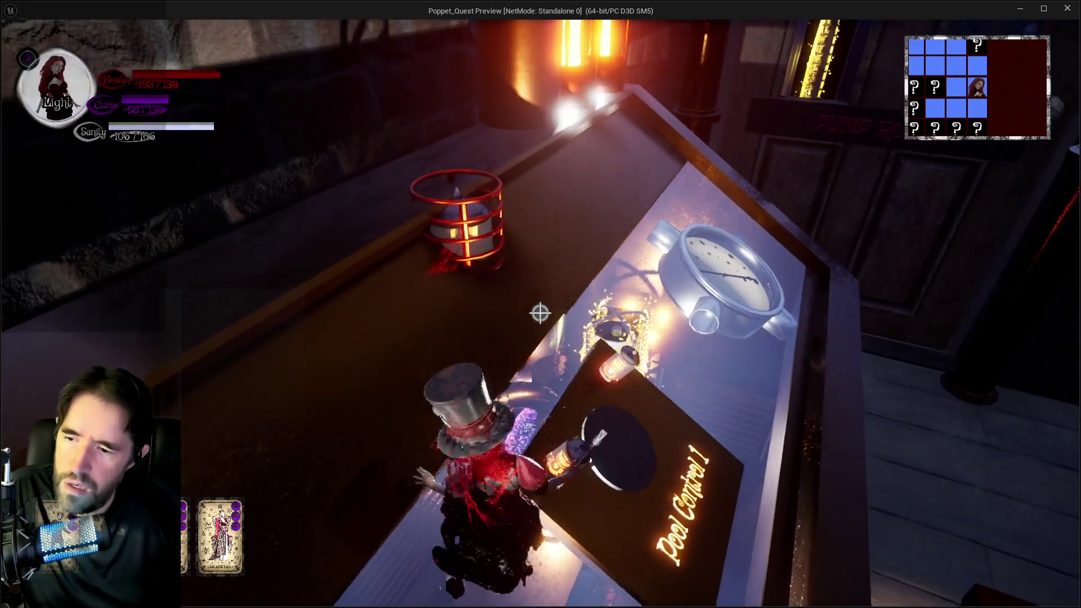
key("w")
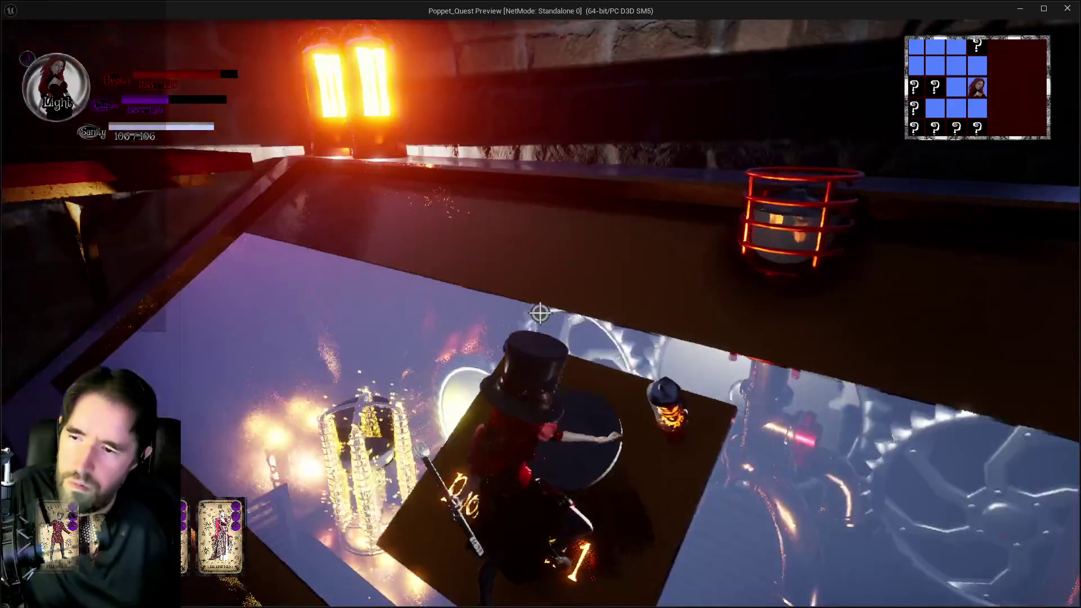
key("Escape")
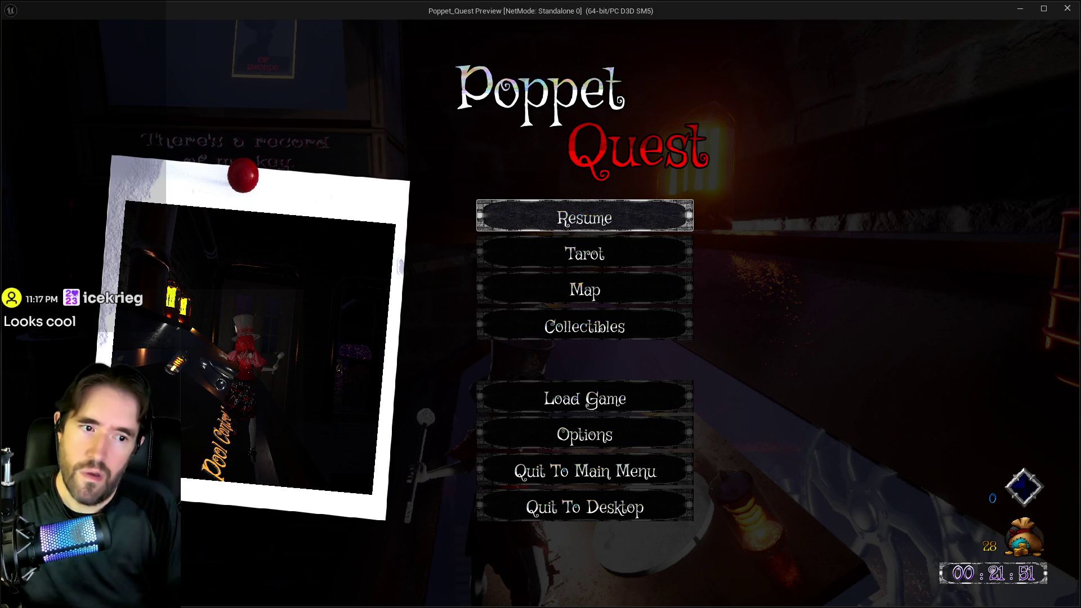
key("alt+Tab")
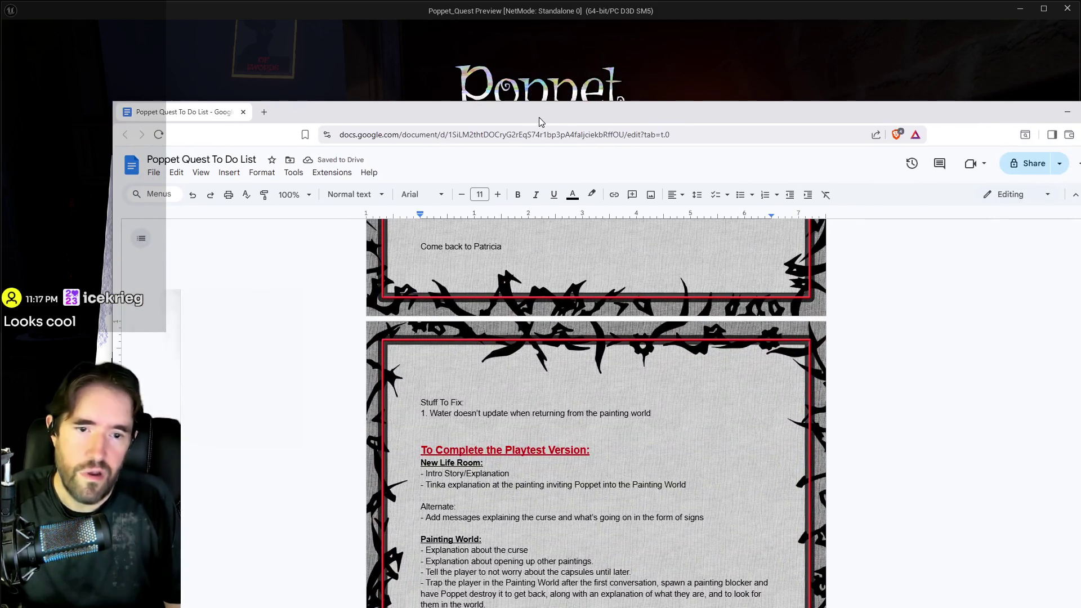
Add item 2: 'Lamp sticking out of the control panel in the control room.'
scroll(557, 396, "down", 15)
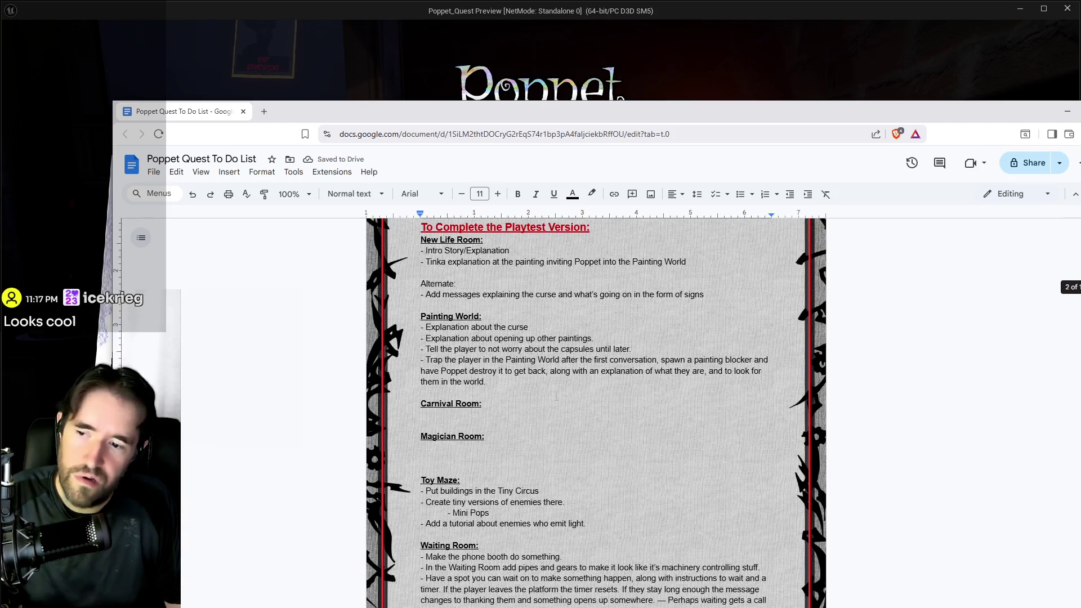
scroll(596, 411, "up", 1)
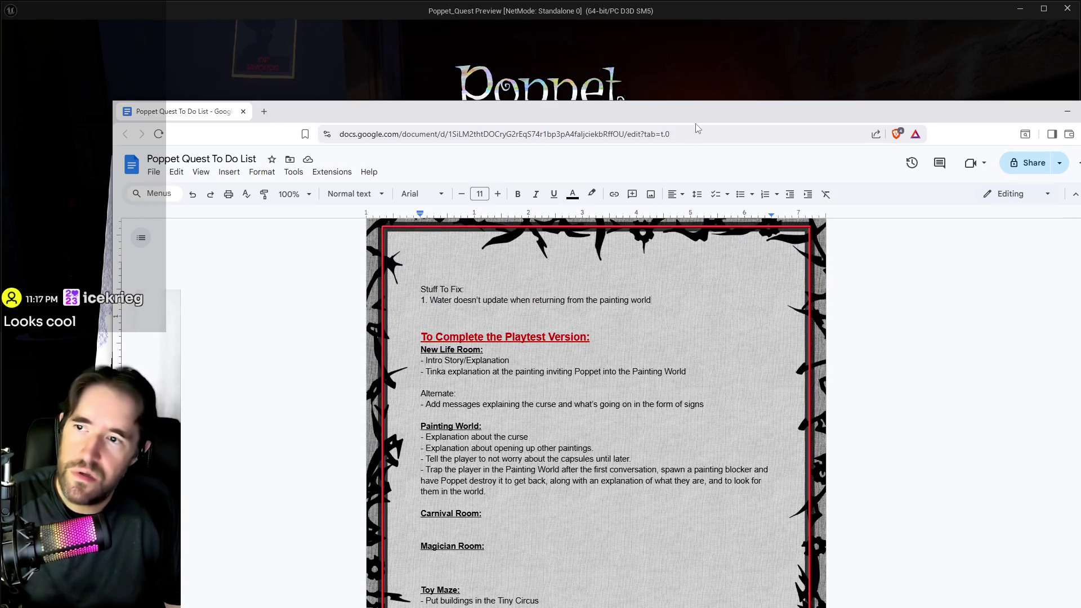
left_click_drag(697, 125, 859, 98)
key("Return")
type("2.")
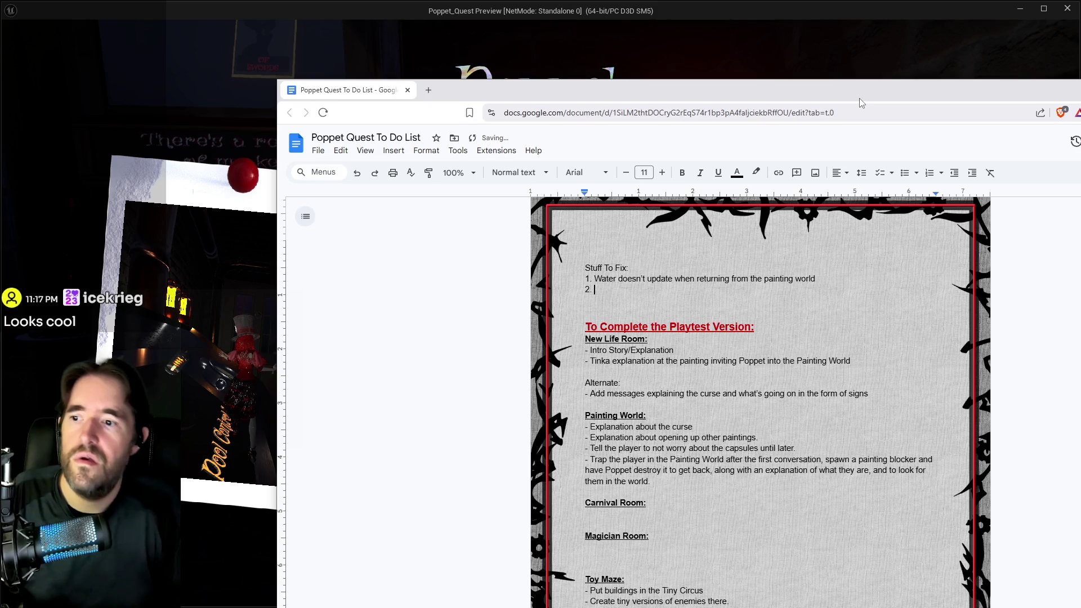
type("Lamp sti")
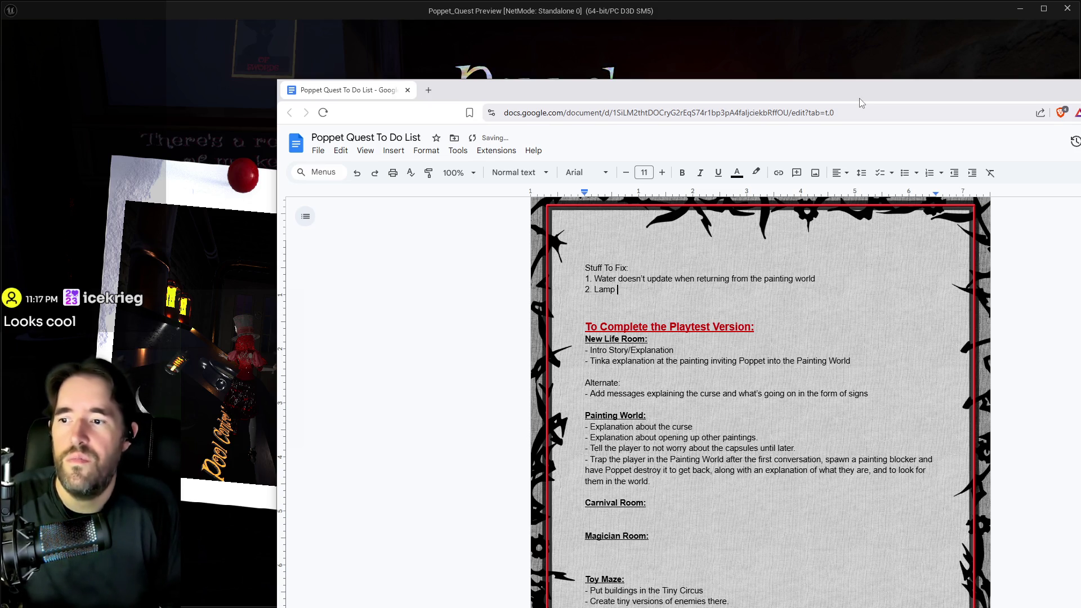
type("cking out of ")
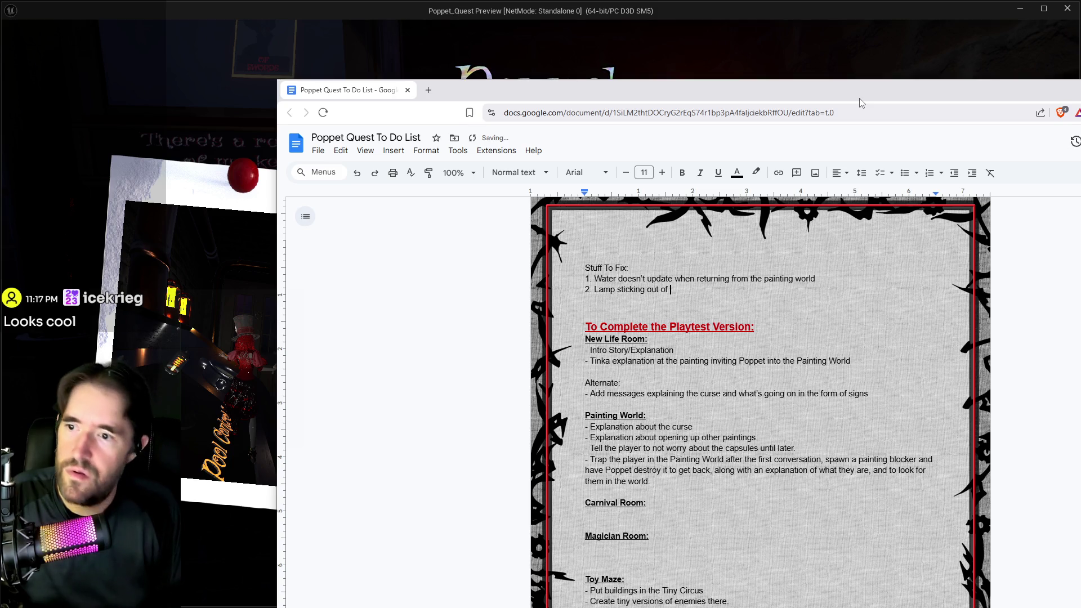
type("the control pa")
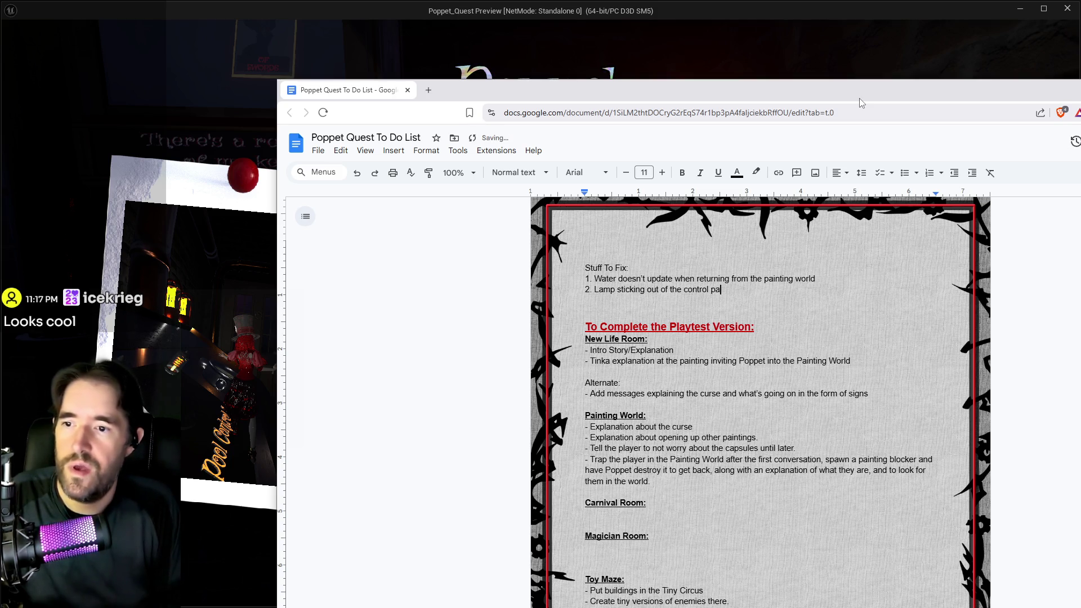
type("nel in the control room.")
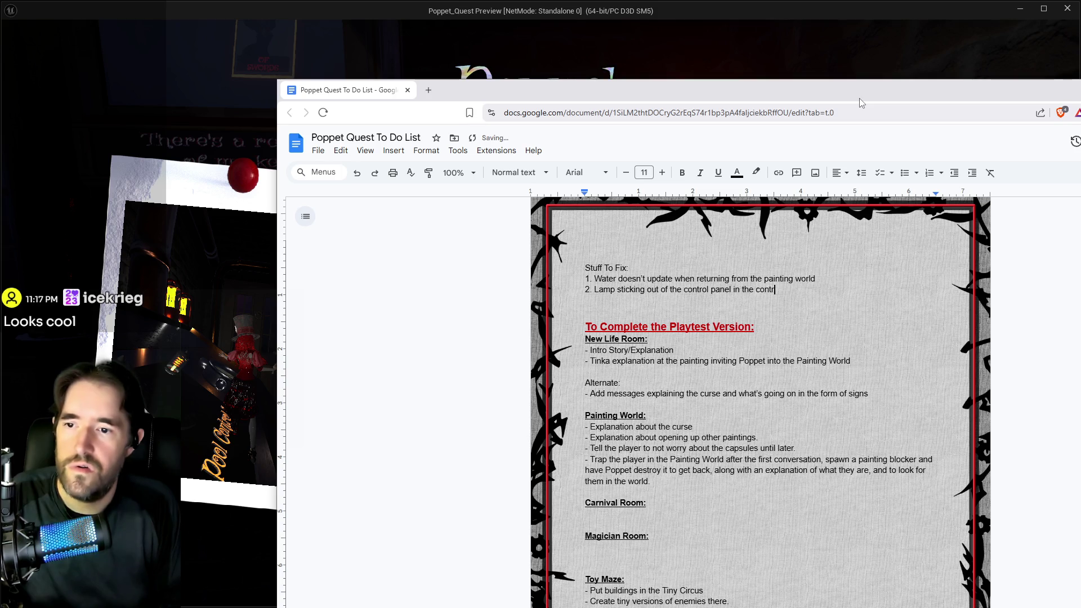
Add item 3: the control-room button doesn't return to active after leaving the map and reactivating
key("Return")
type("3. ")
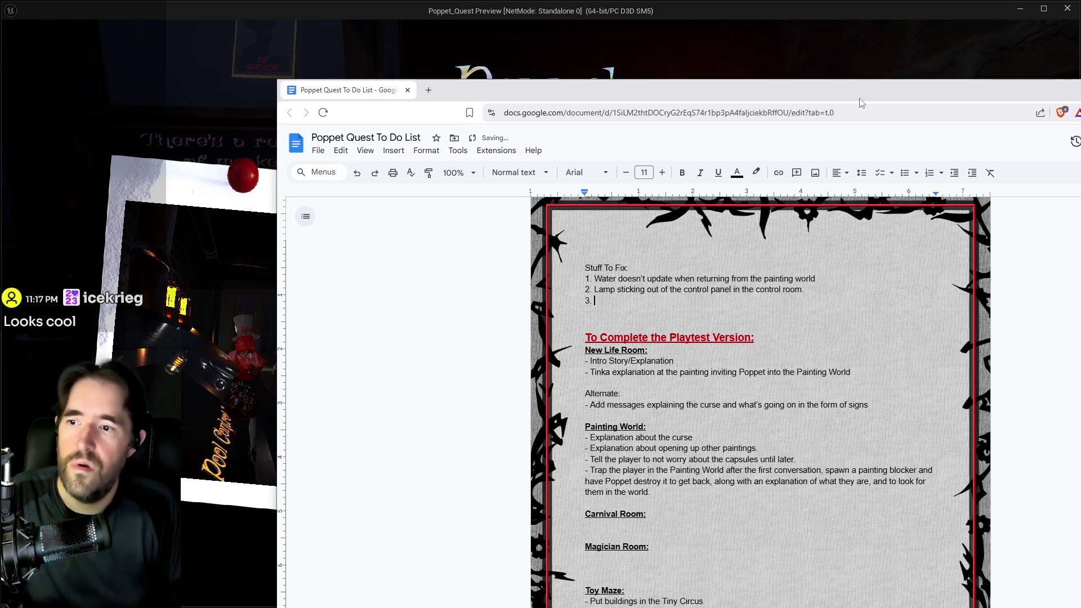
type("Button in the con")
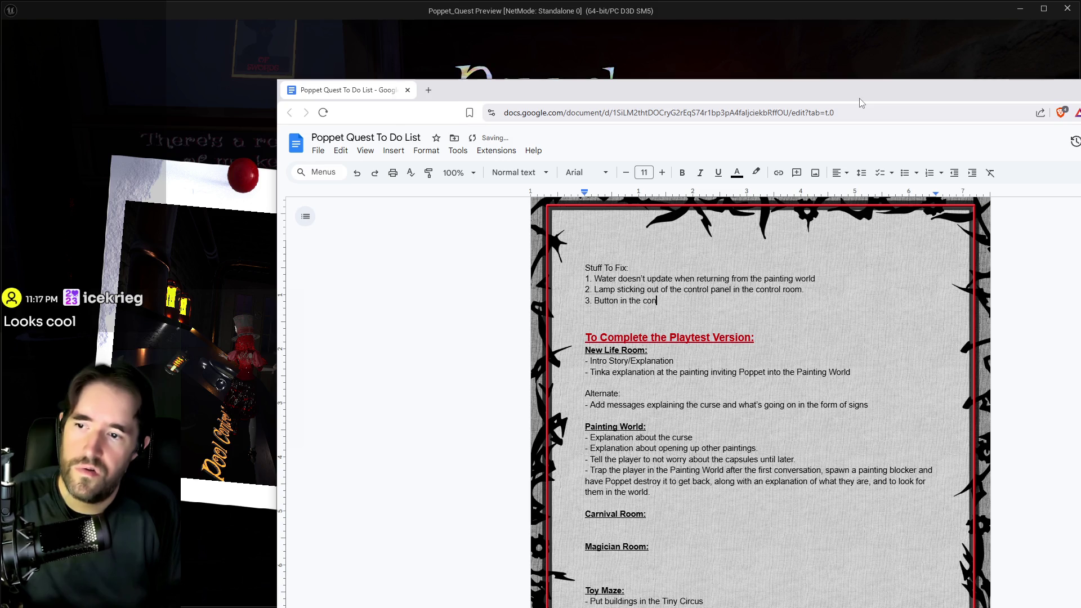
type("trol room doesn't ")
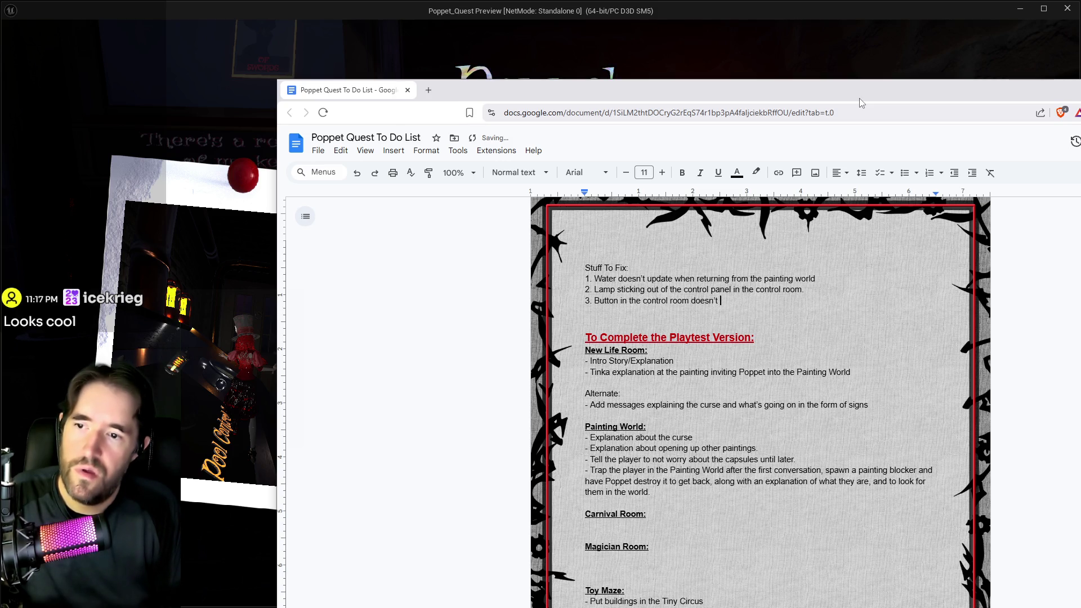
type("return to active ")
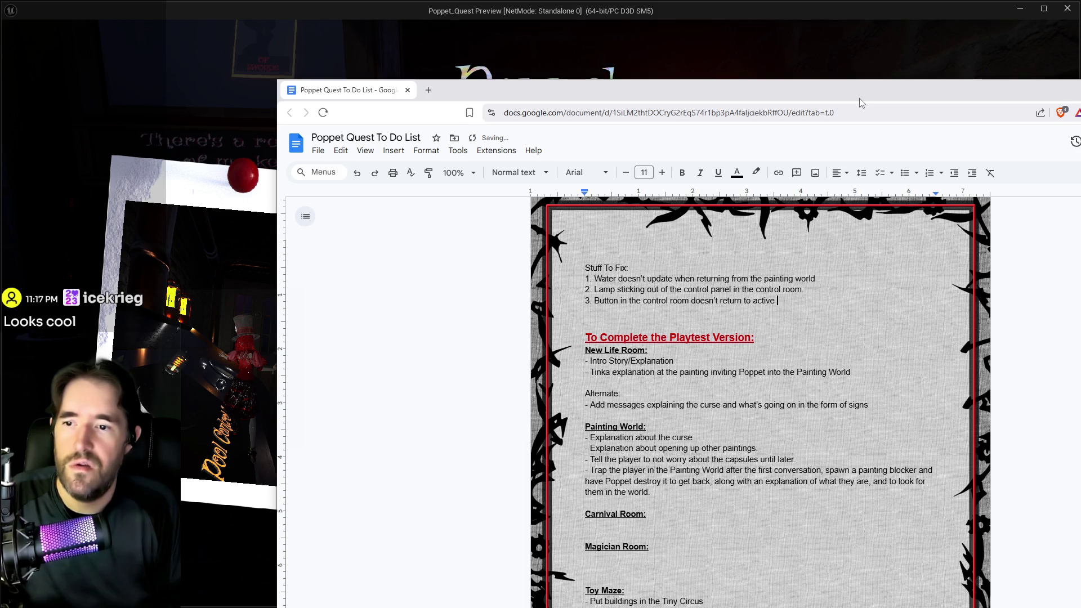
type("after leavi")
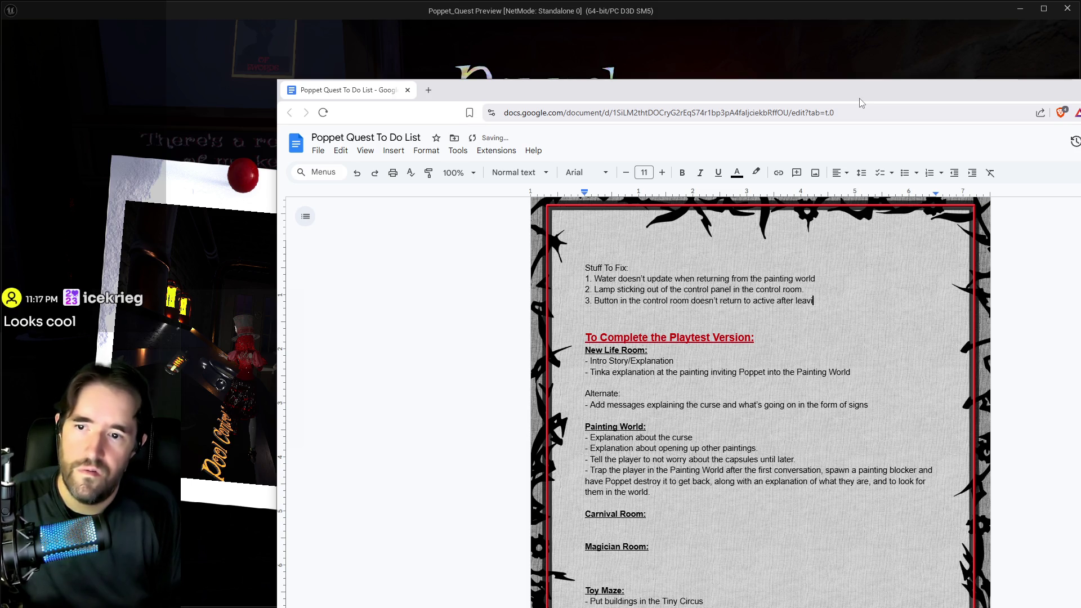
type("ng the map then ")
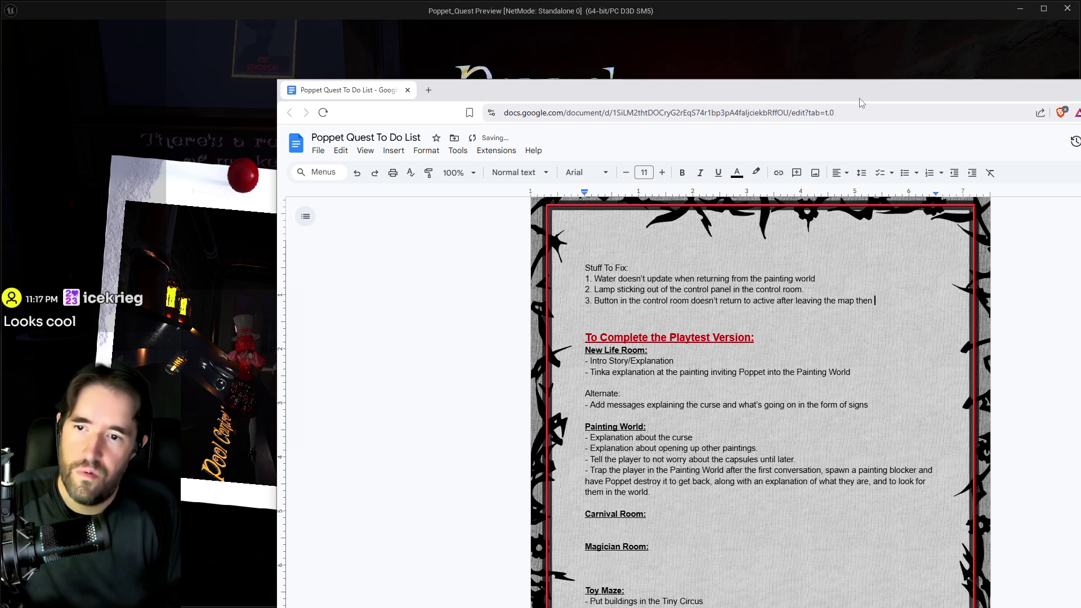
type("returning and activing")
key("BackSpace")
key("BackSpace")
key("BackSpace")
type("vating it again.")
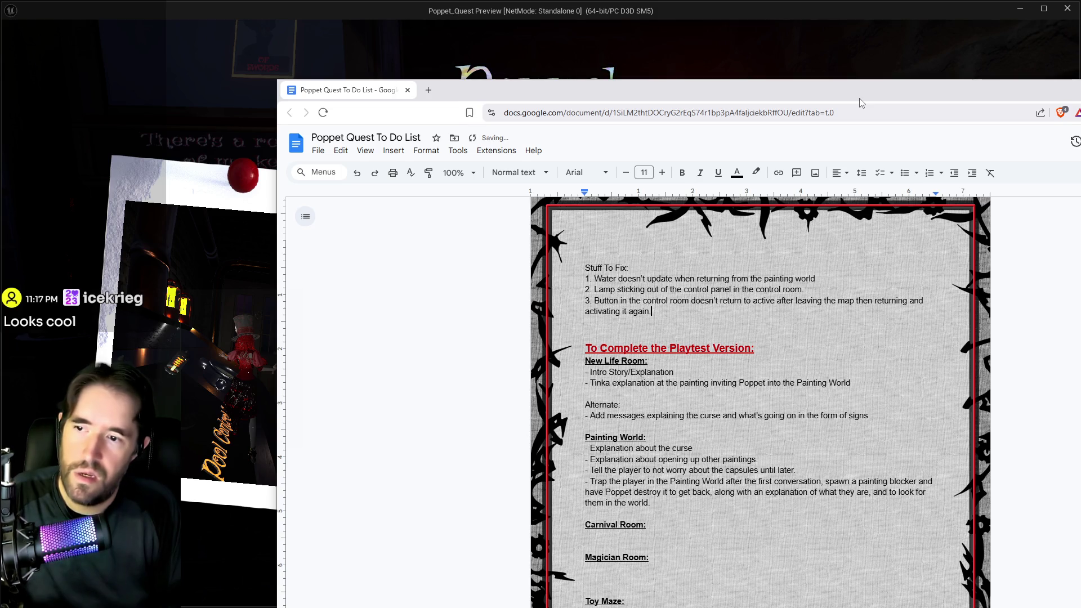
Add item 4: 'Throwing objects with the Magician doesn't work.'
key("Return")
type("4. Thr")
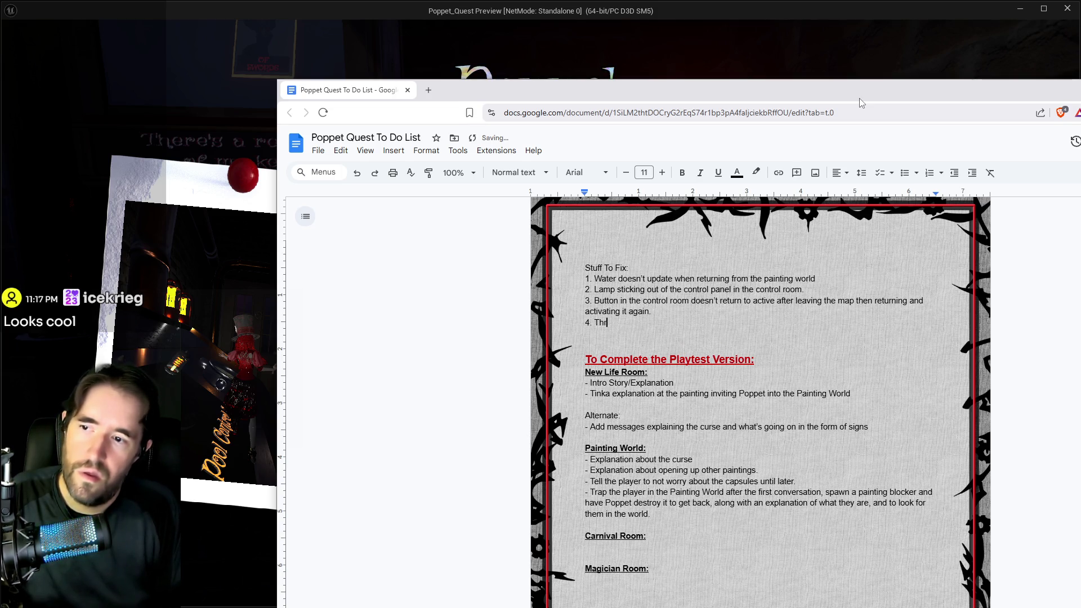
type("owing ")
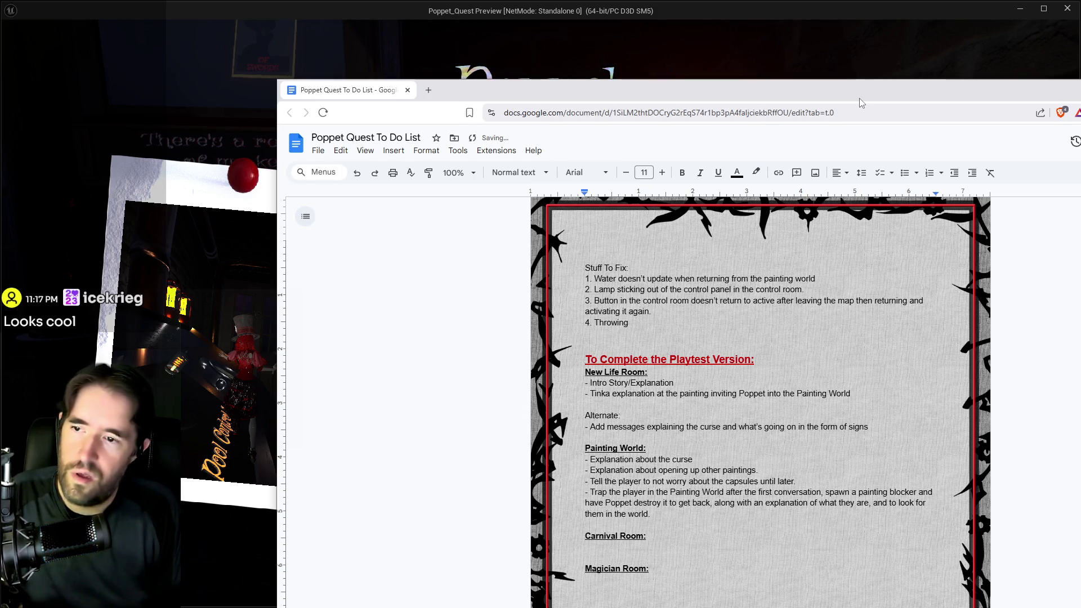
type("objects with theM")
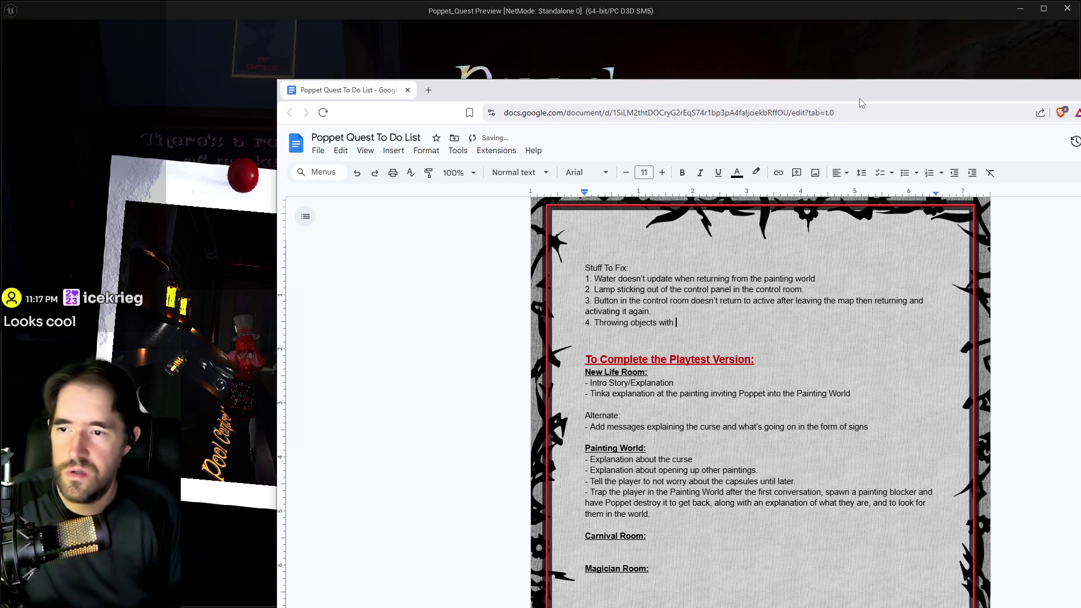
key("BackSpace")
type("Magician ")
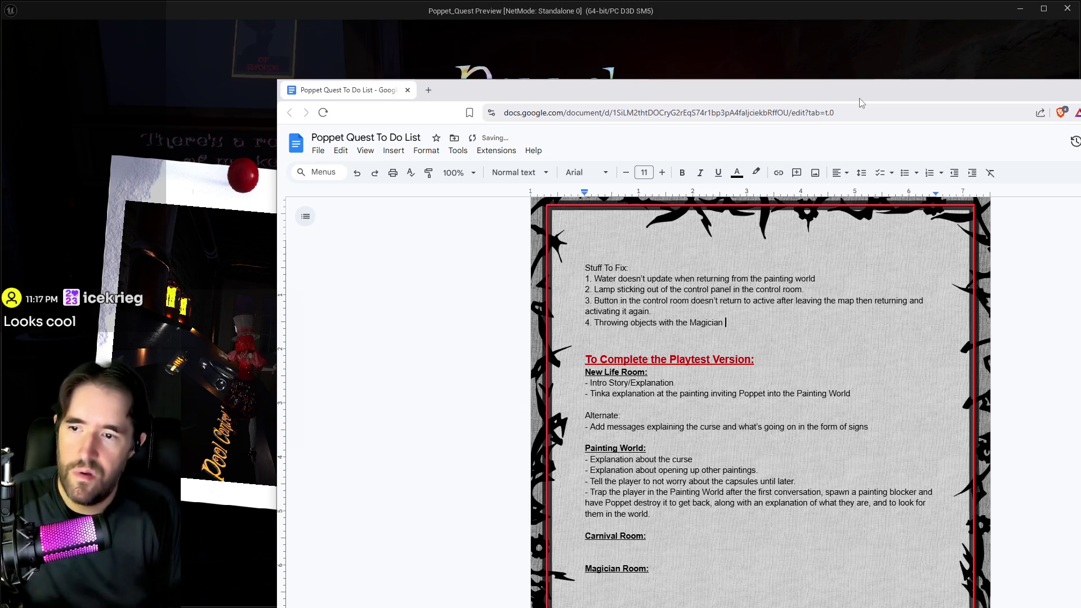
type("doesn't work.")
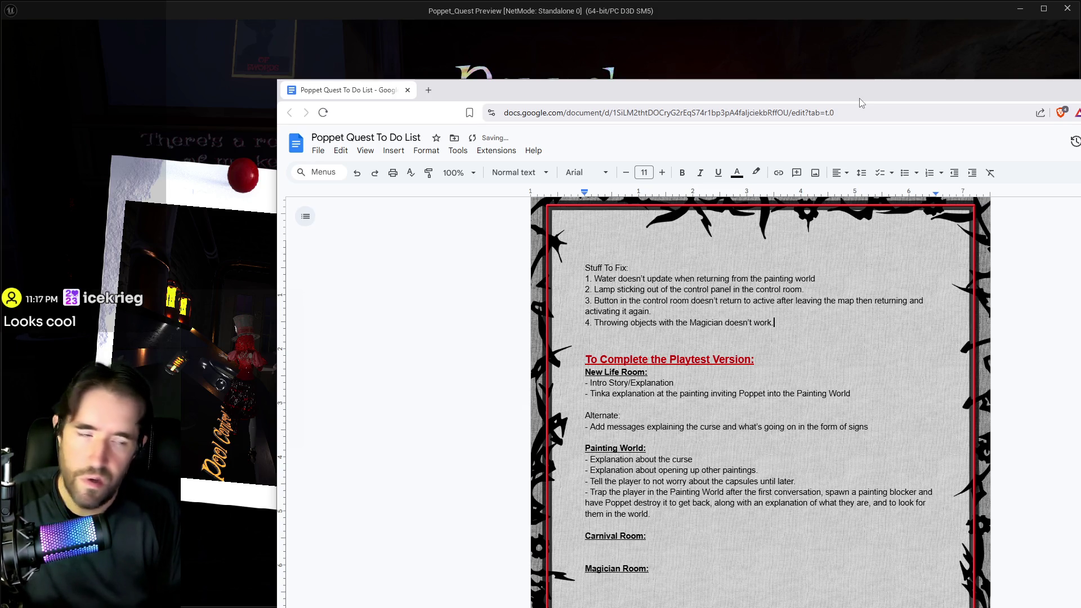
key("Return")
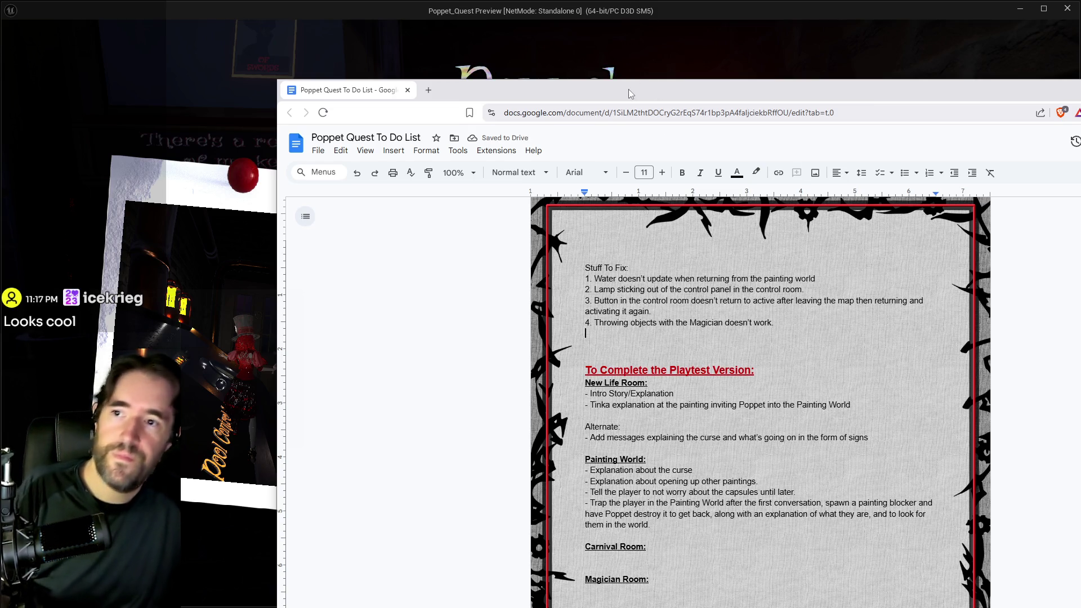
Resume the paused game and toggle the world between its dark and lit versions
left_click(633, 67)
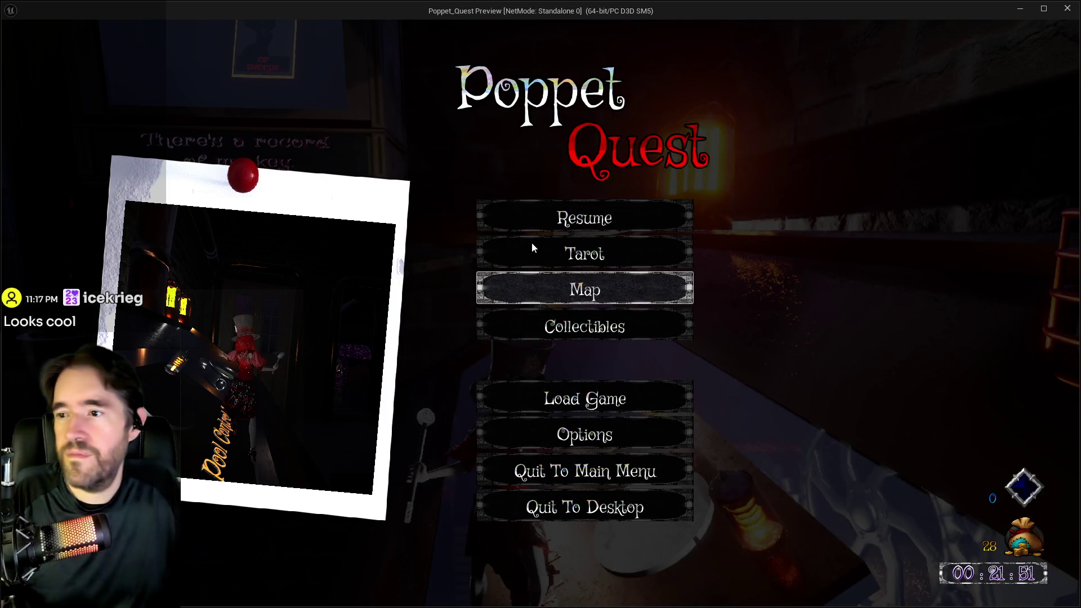
left_click(561, 217)
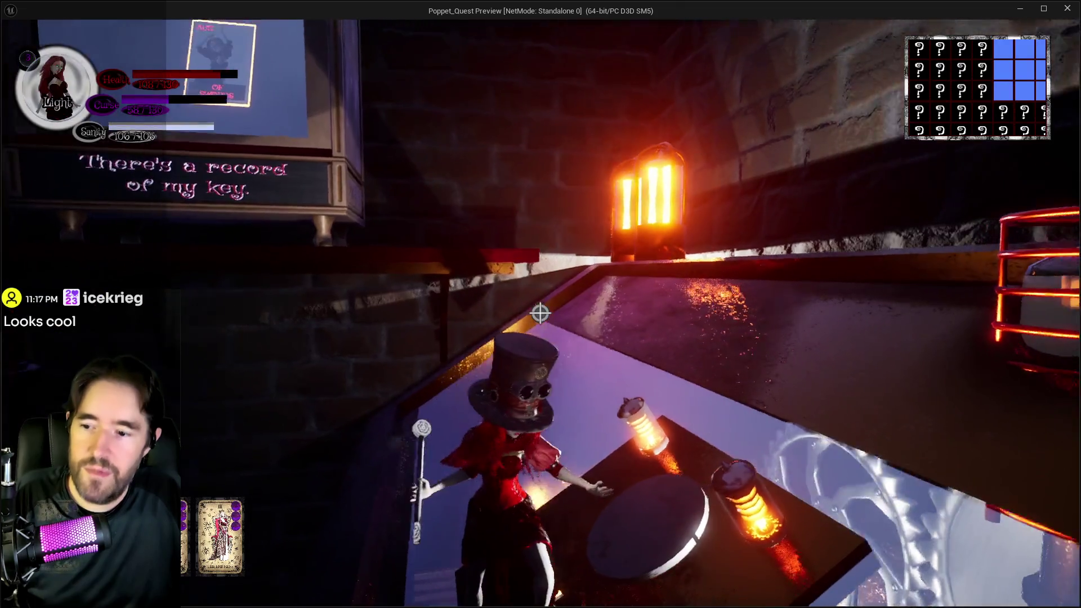
key("w")
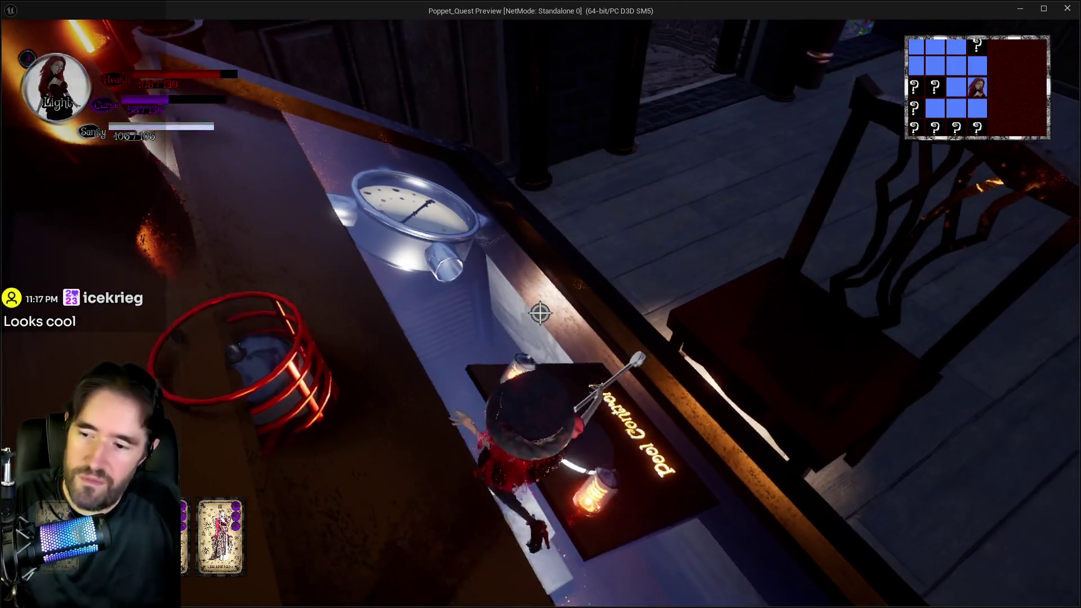
key("w")
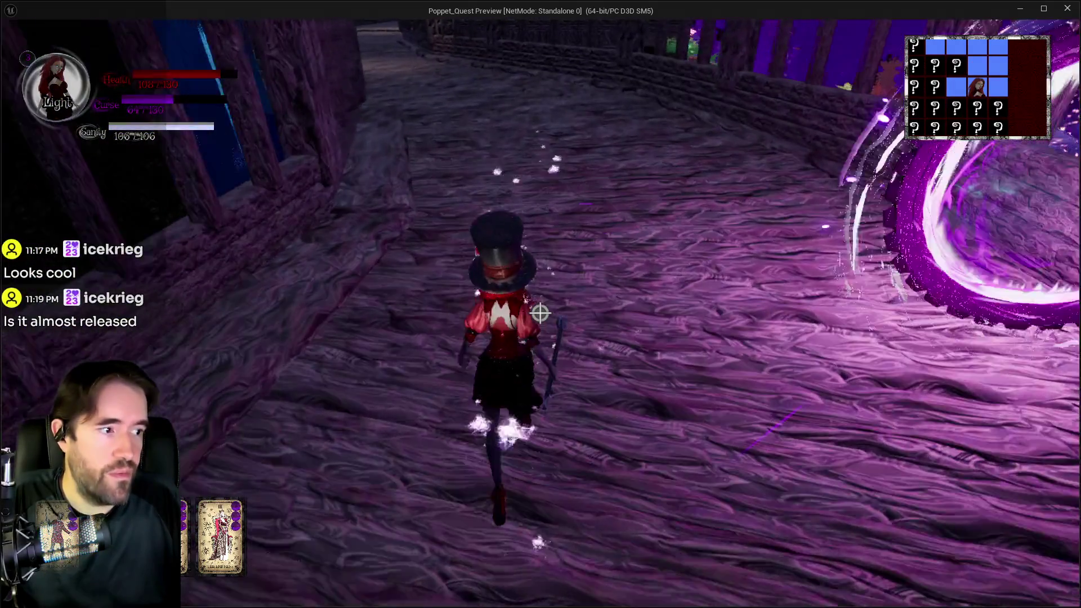
key("q")
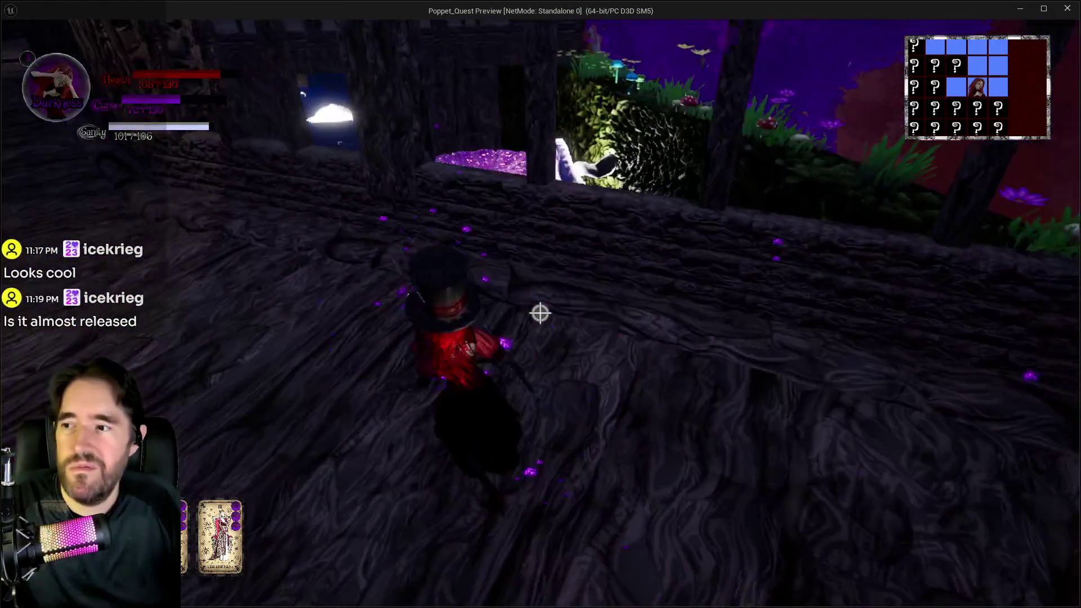
key("q")
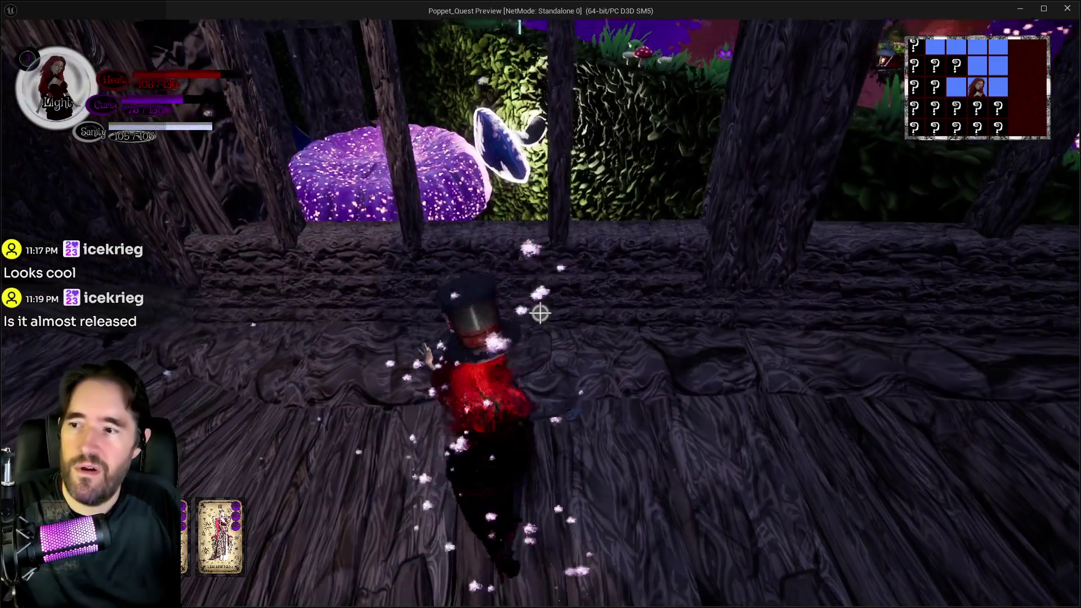
Jump across the glowing mushroom caps toward the water and bring up the tarot card menu
key("space")
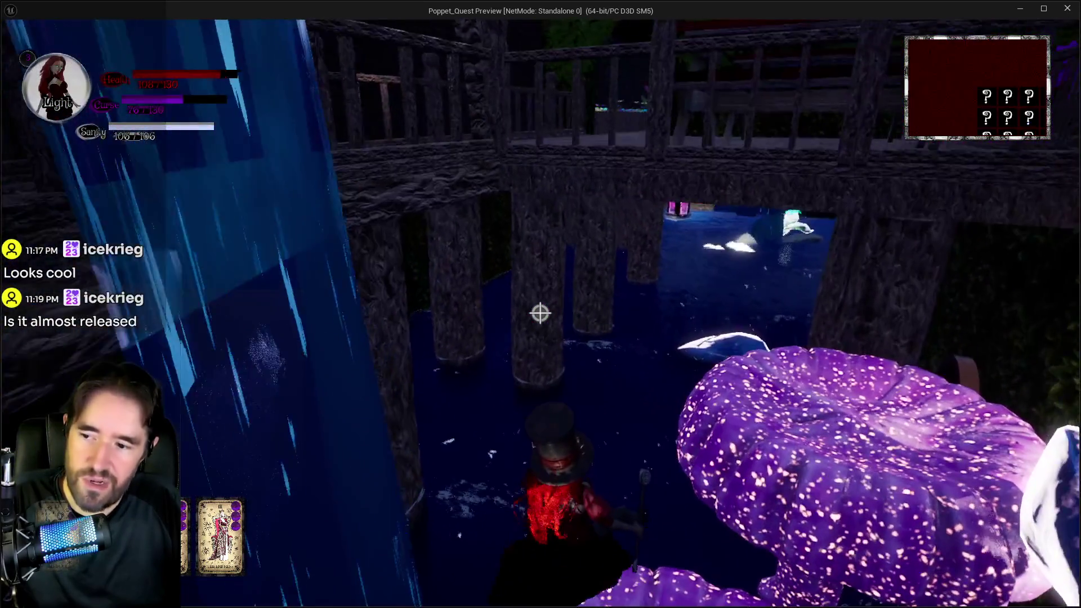
key("space")
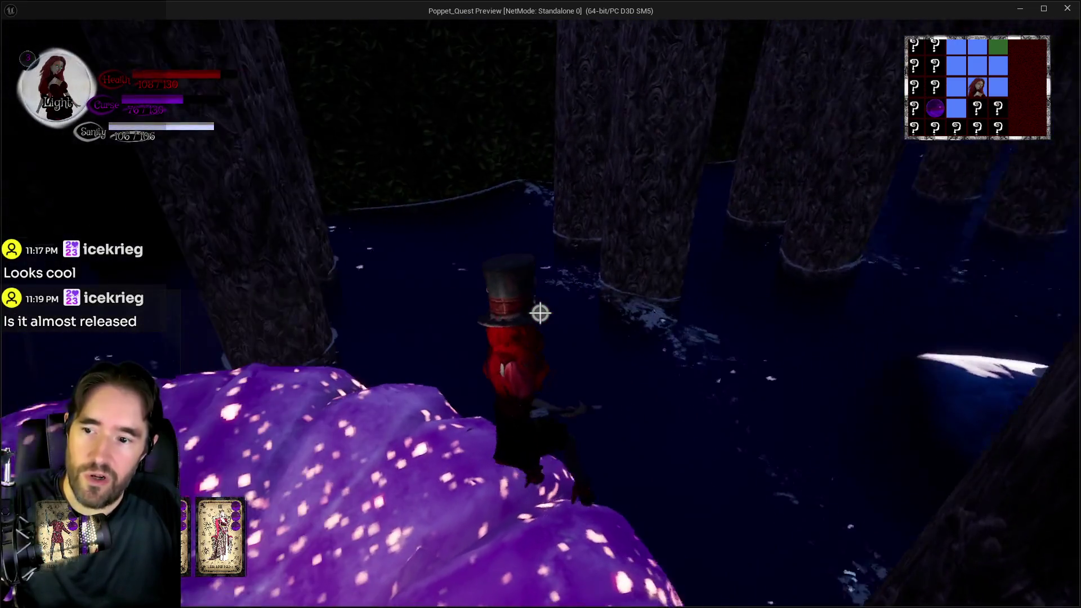
key("w")
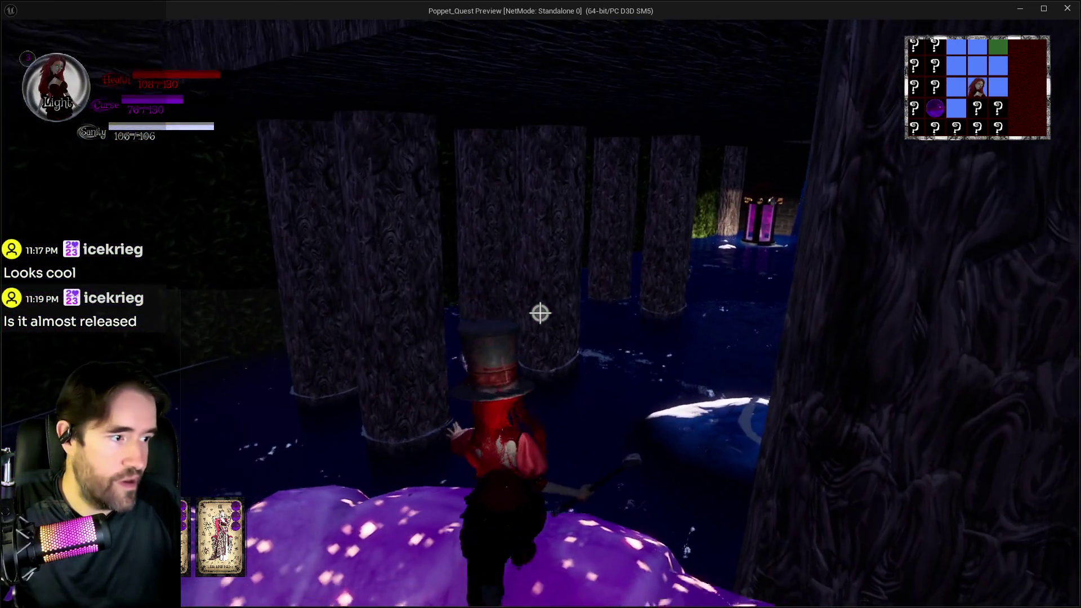
key("w")
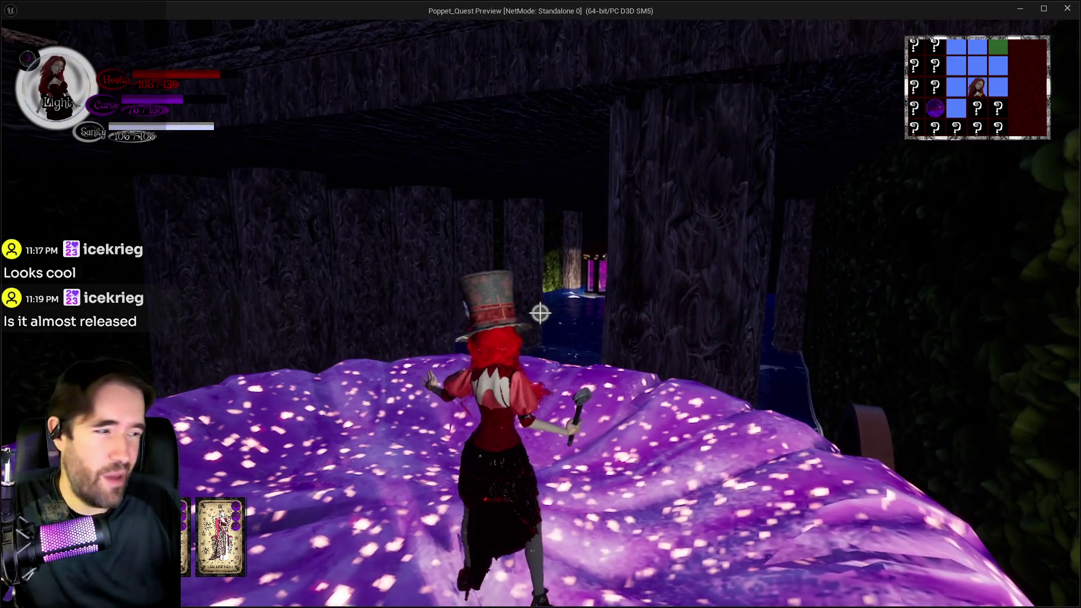
key("a")
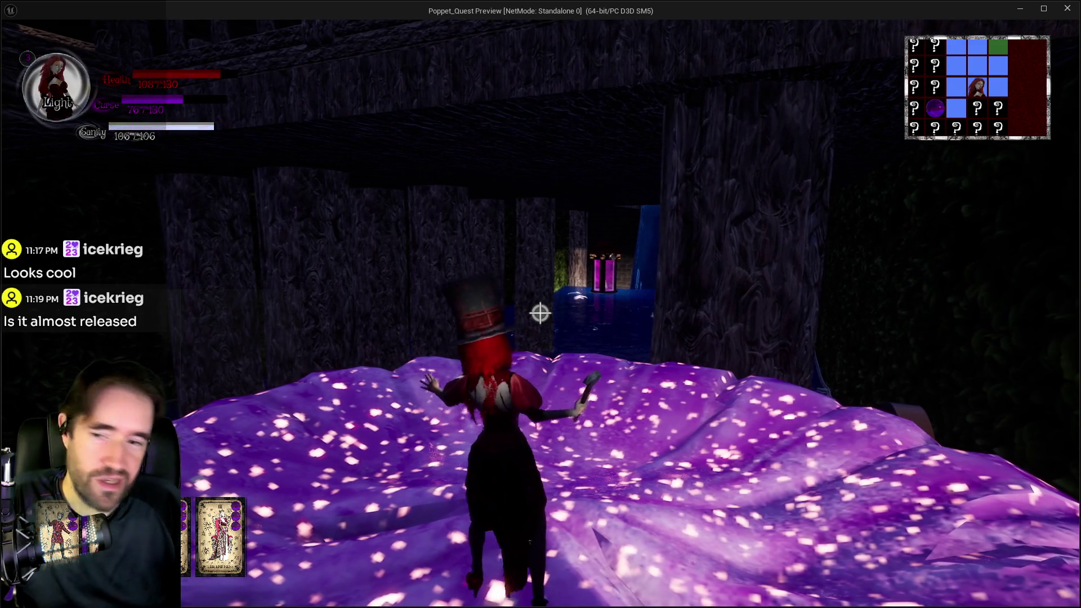
key("w")
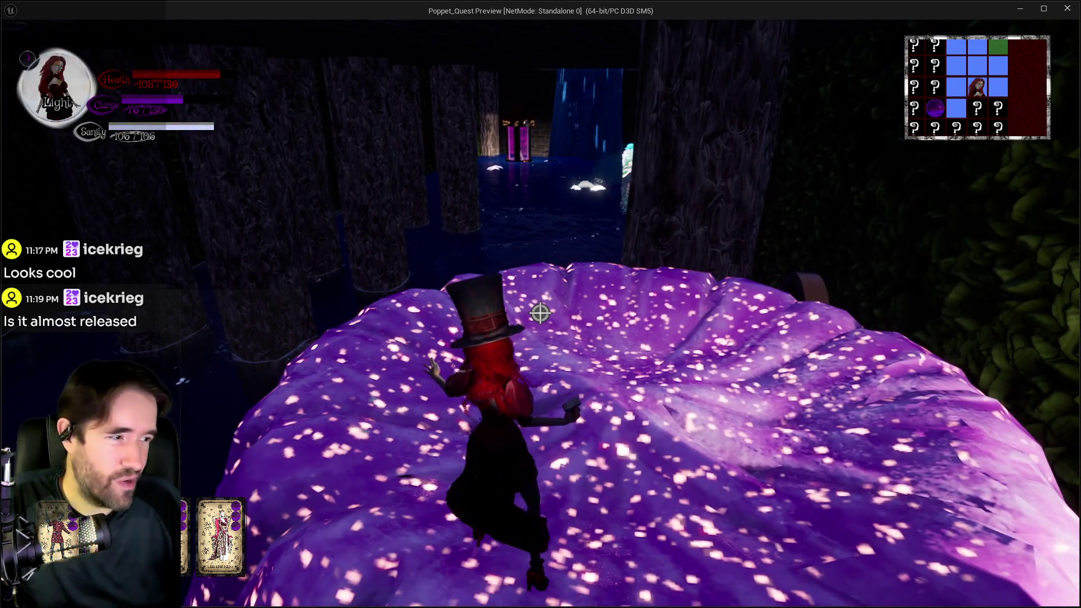
key("w")
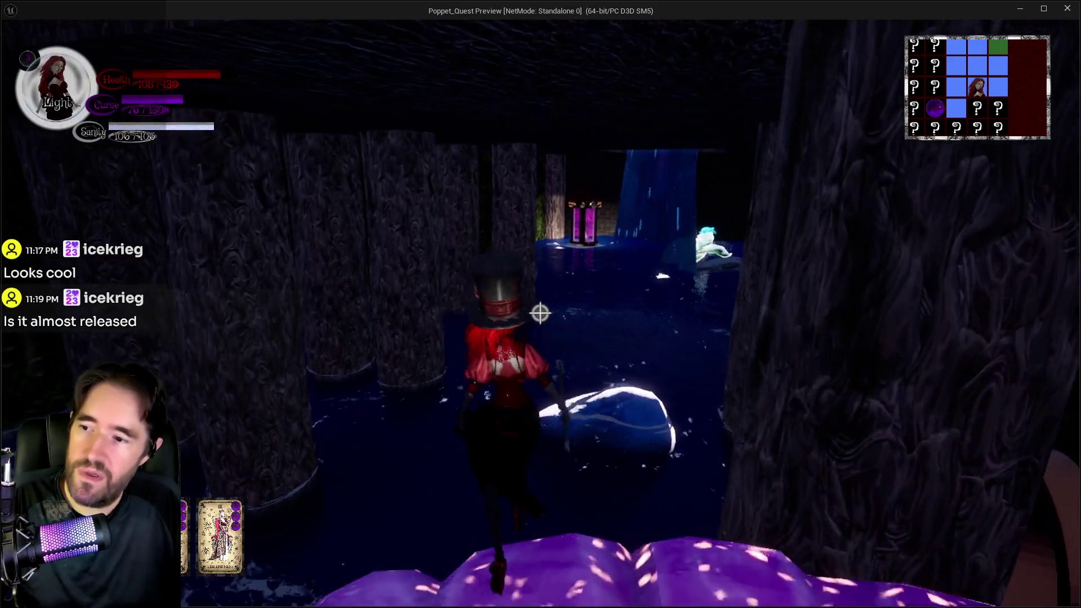
key("space")
key("Tab")
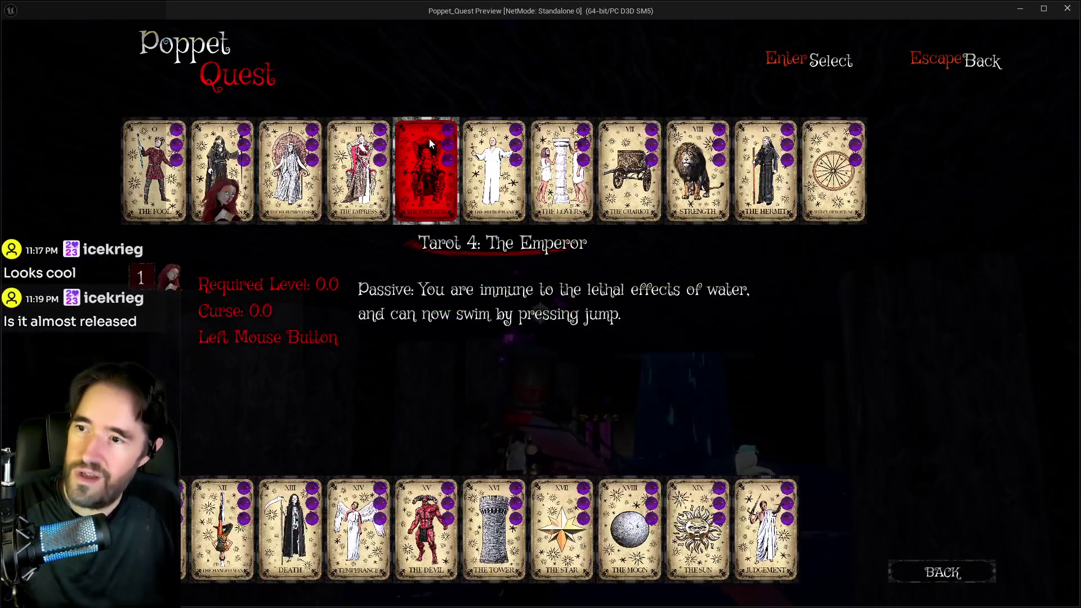
Equip The Chariot card, walk to the tree trunk and take off on wings
left_click(630, 169)
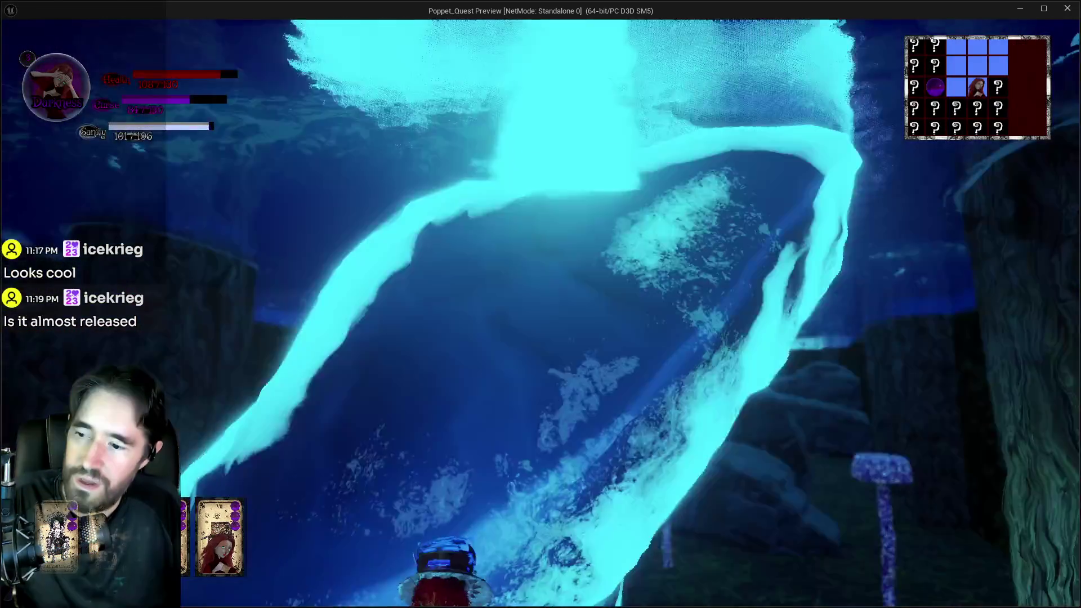
key("w")
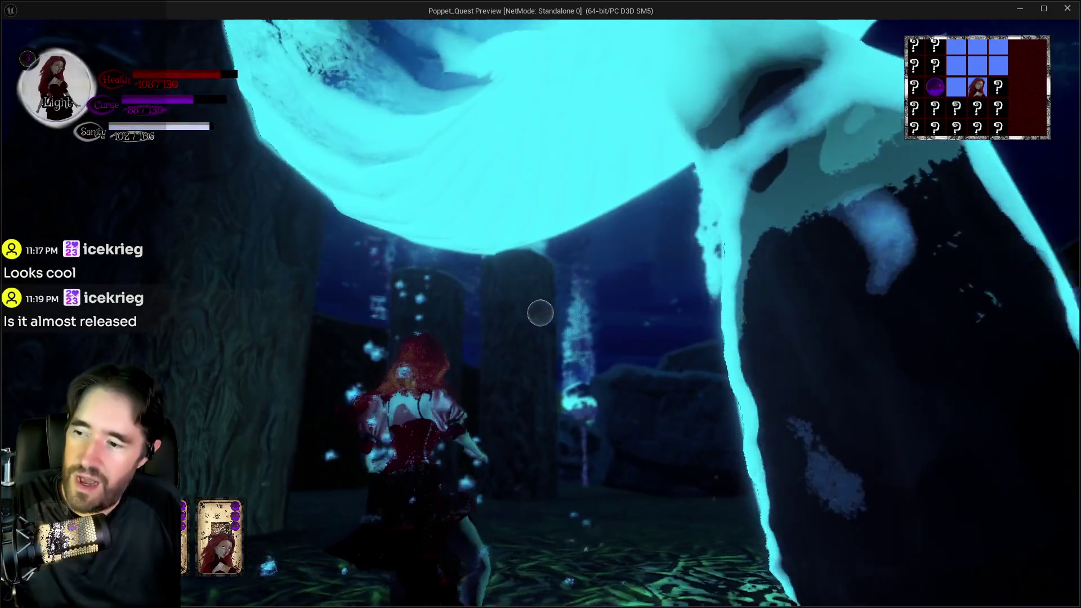
key("w")
key("w")
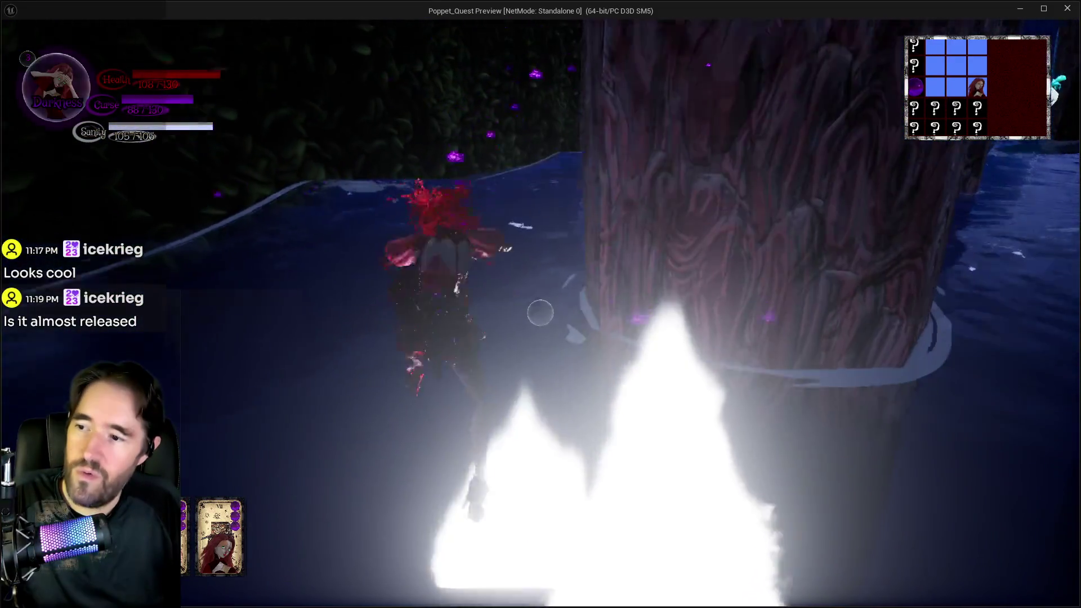
key("w")
key("space")
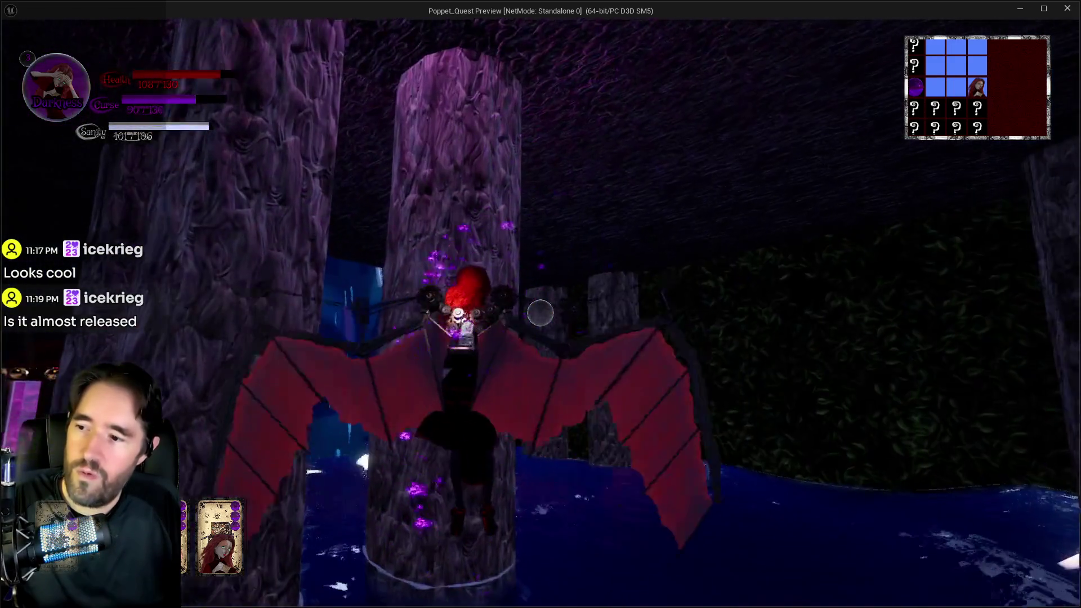
Fly past the waterfall and around the purple pressure pillar, then pause the game
key("w")
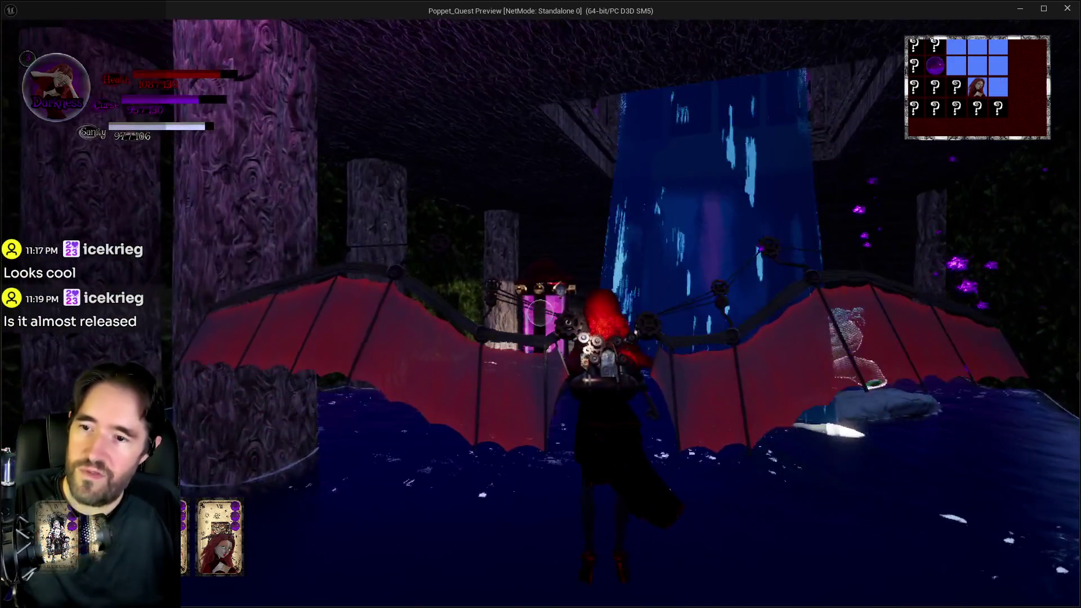
key("w")
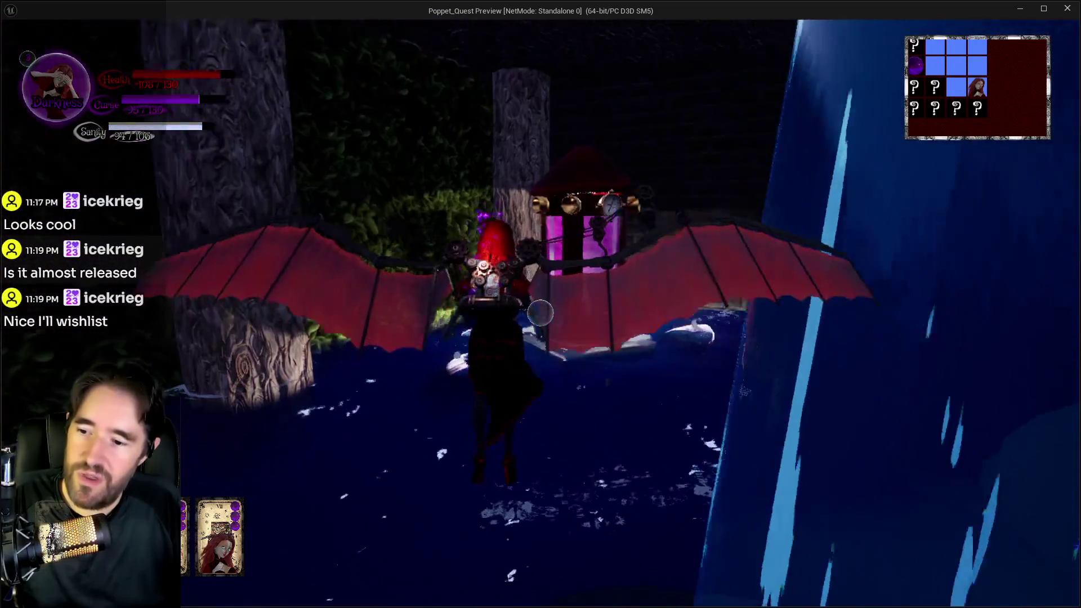
key("w")
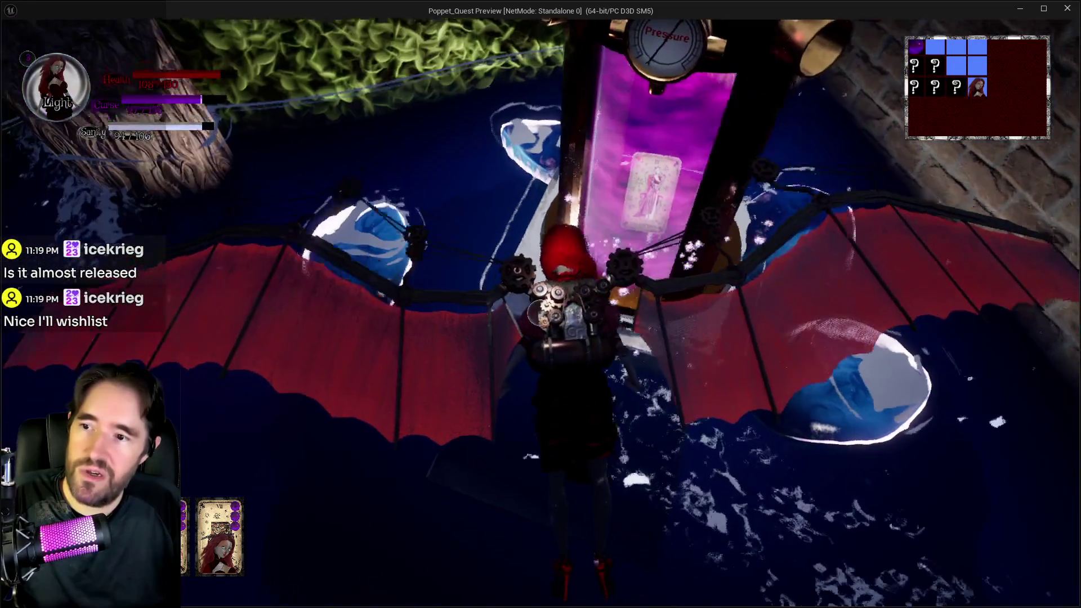
key("w")
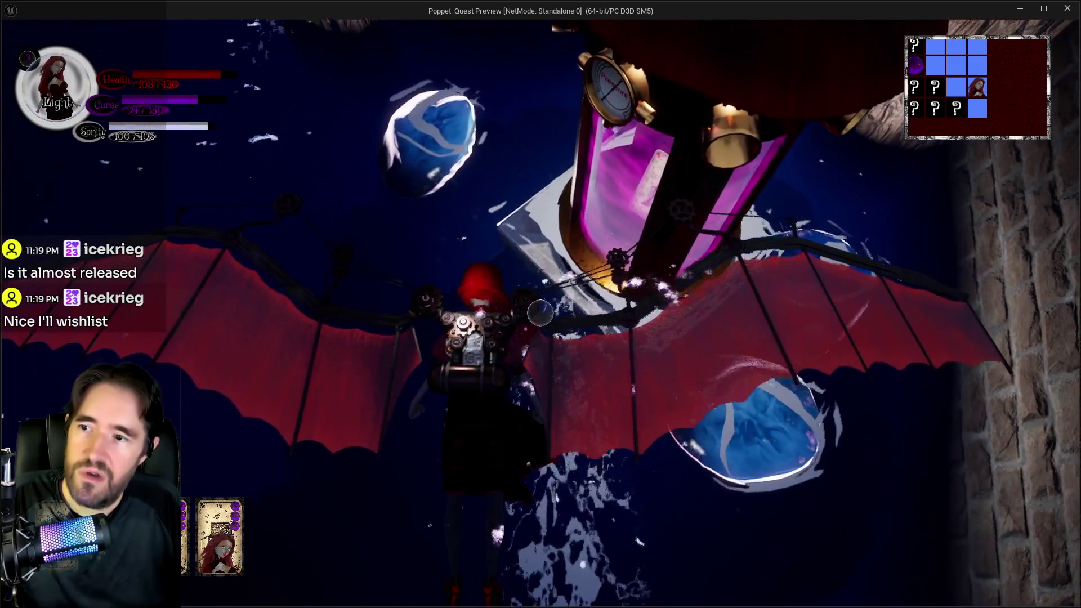
key("w")
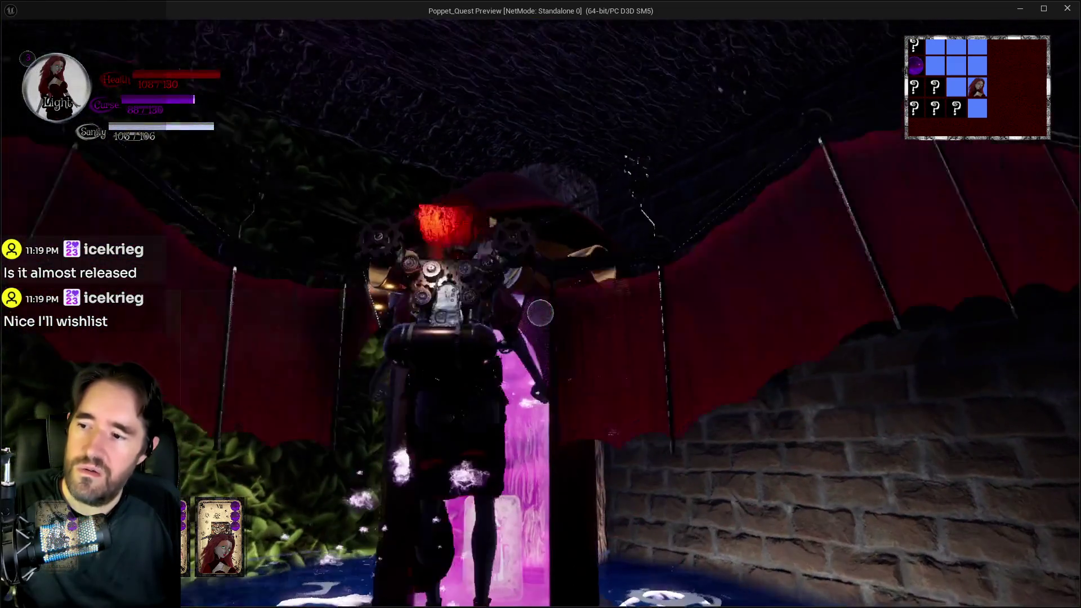
key("w")
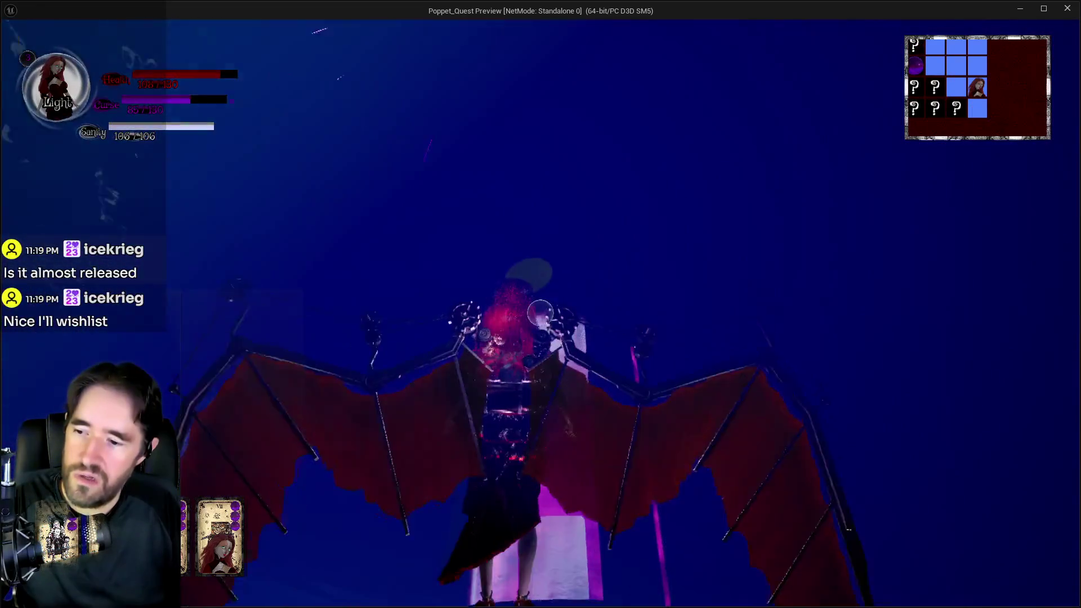
key("w")
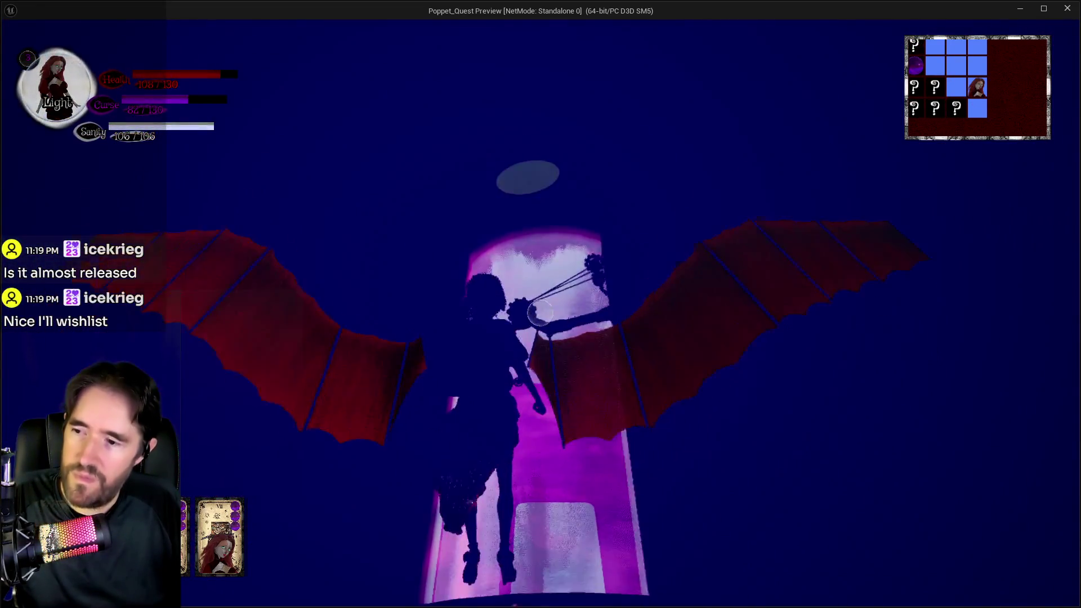
key("w")
key("Escape")
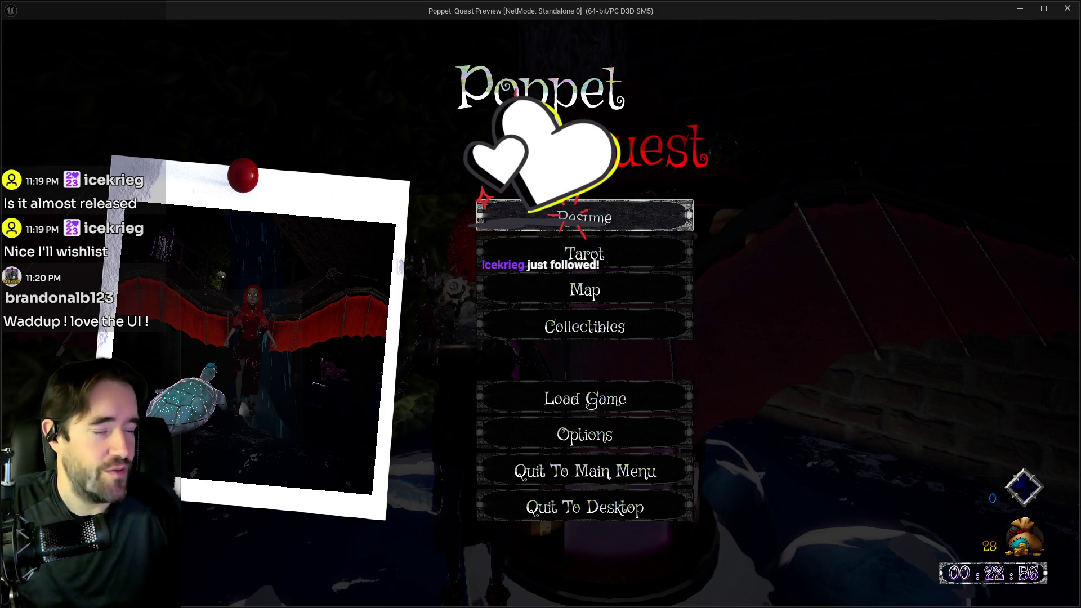
Browse the video, audio and input settings and the saved-games list from the pause menu
left_click(584, 214)
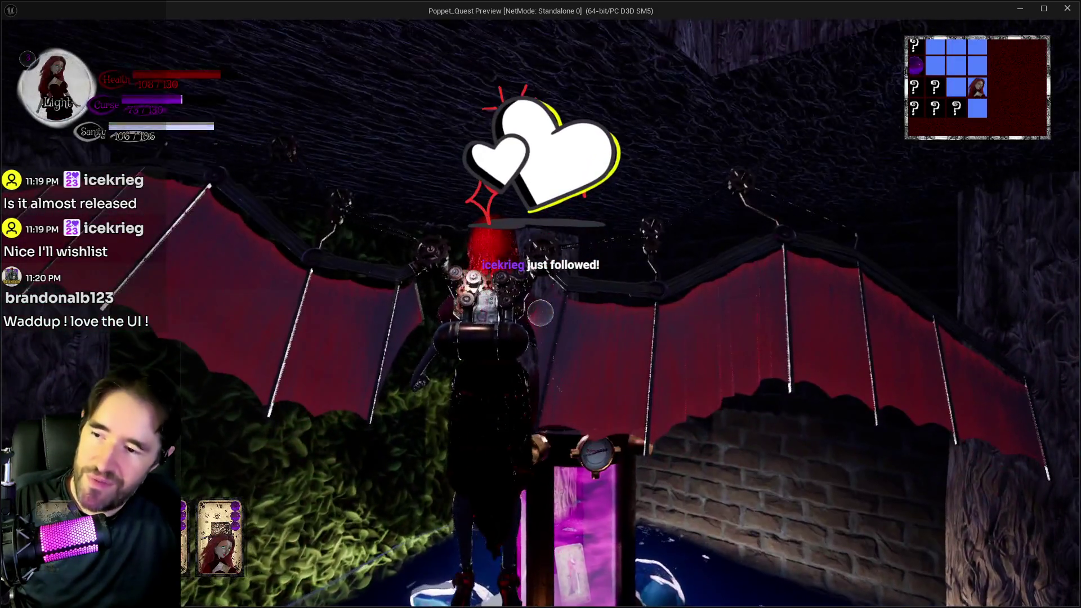
key("Escape")
left_click(596, 439)
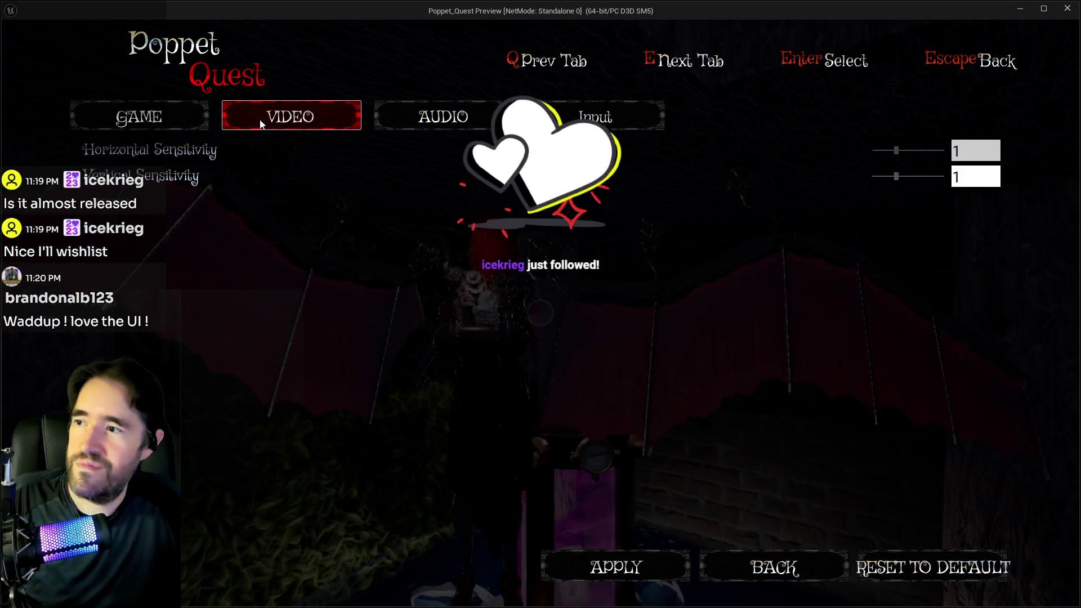
left_click(404, 113)
left_click(595, 116)
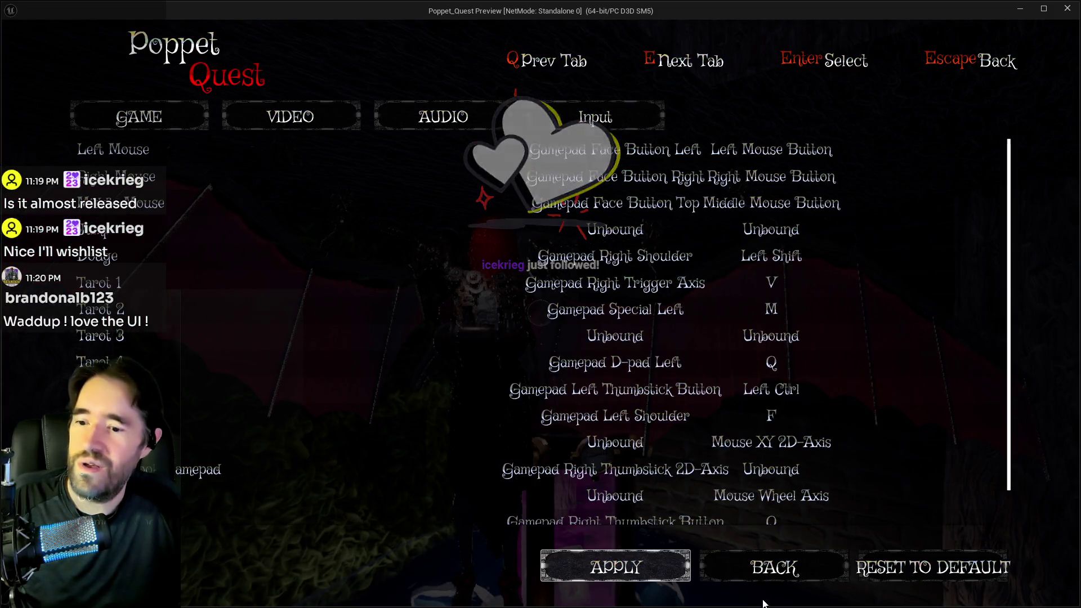
left_click(772, 570)
left_click(585, 408)
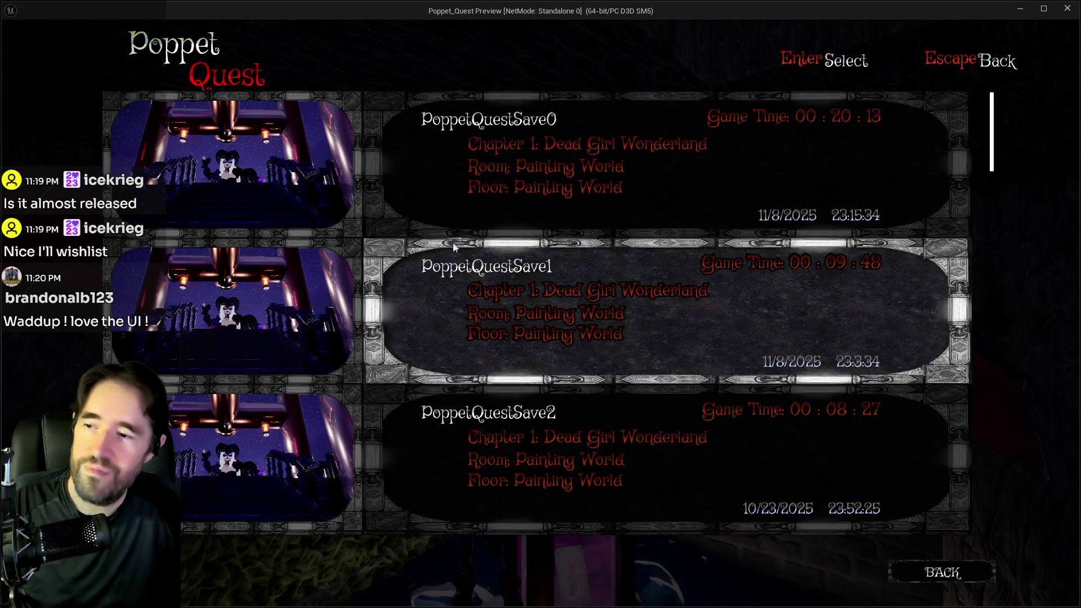
left_click(942, 572)
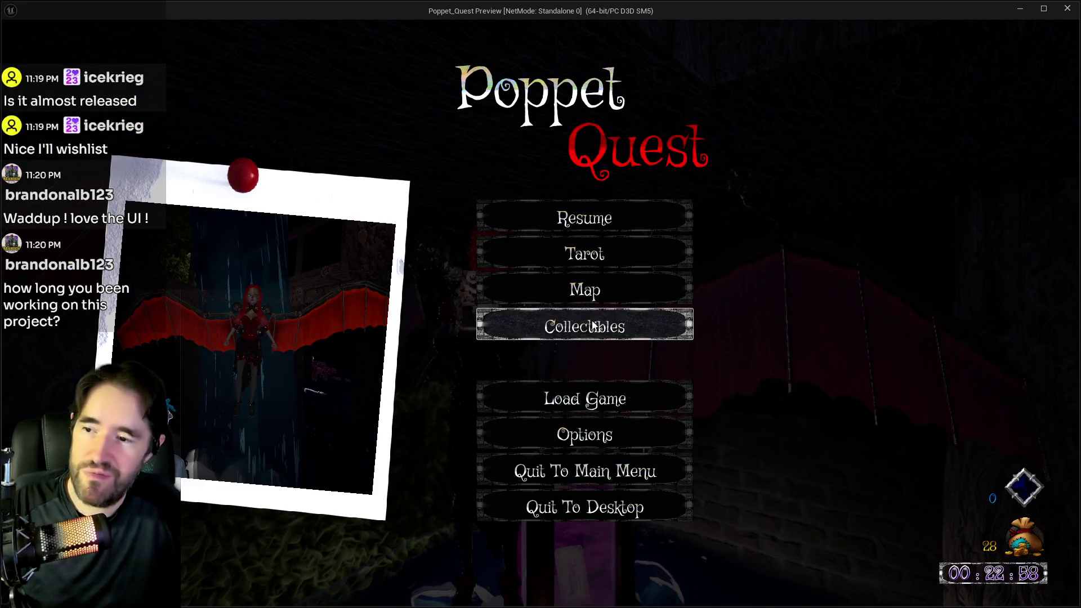
View the collectibles: paintings by room including Hidden Grotto, then NPCs and Achievements
left_click(584, 321)
left_click(259, 222)
left_click(416, 210)
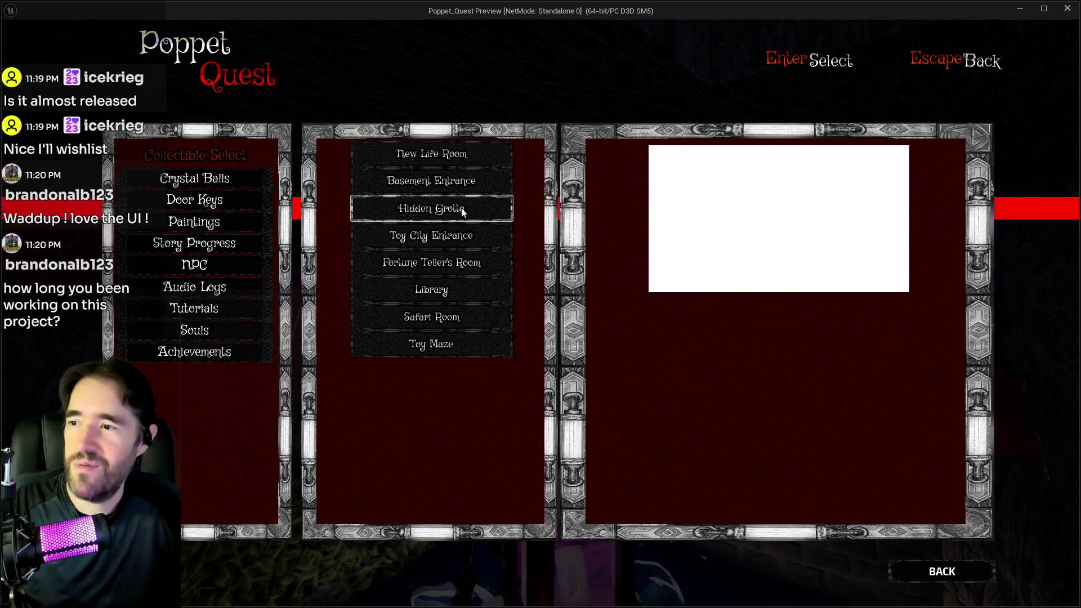
left_click(236, 244)
left_click(248, 265)
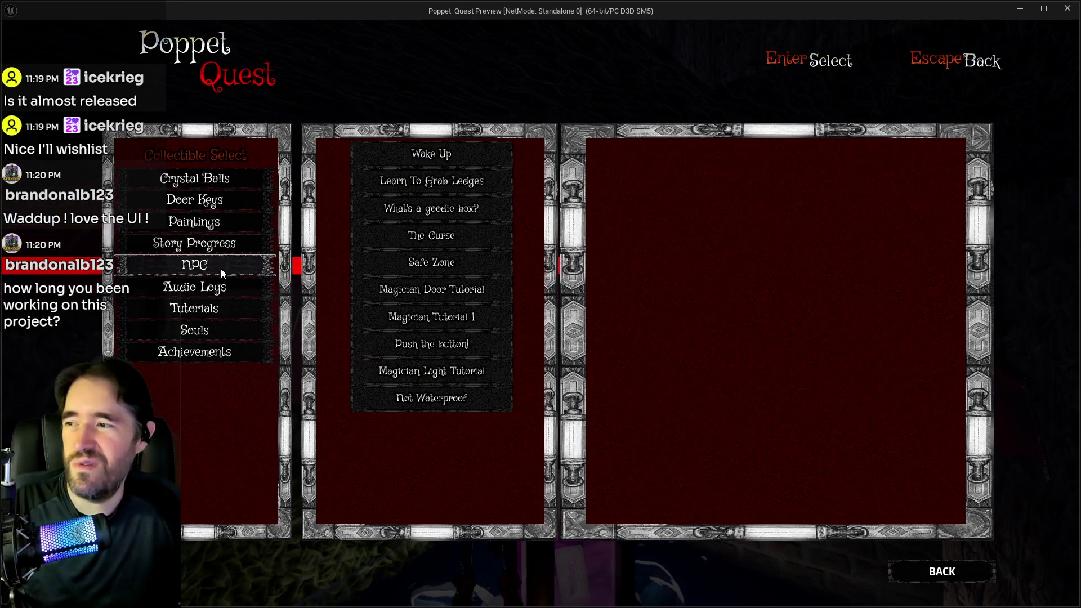
left_click(236, 244)
left_click(216, 354)
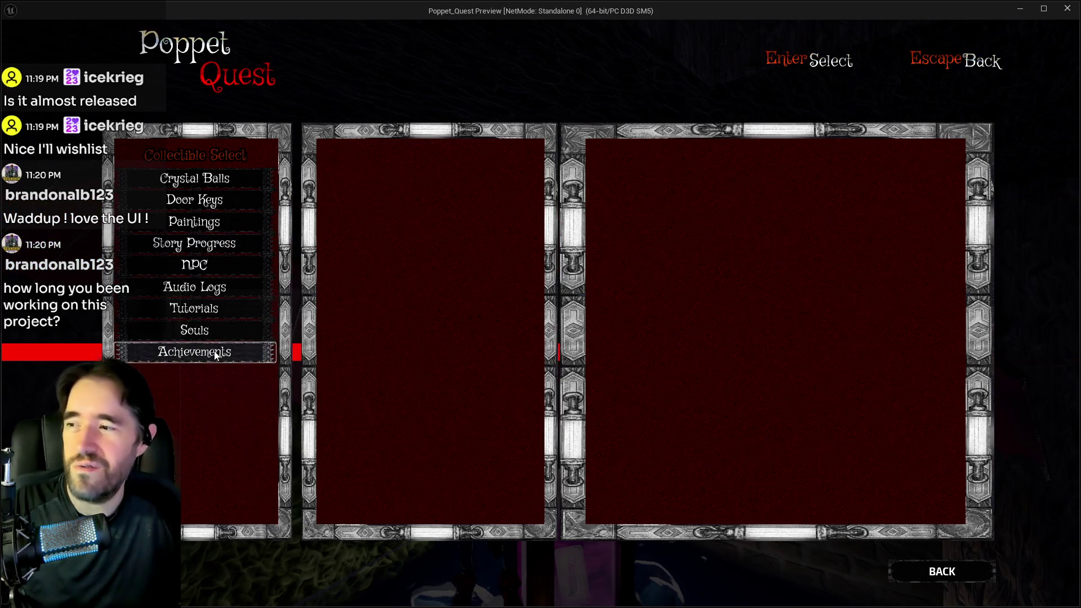
key("Escape")
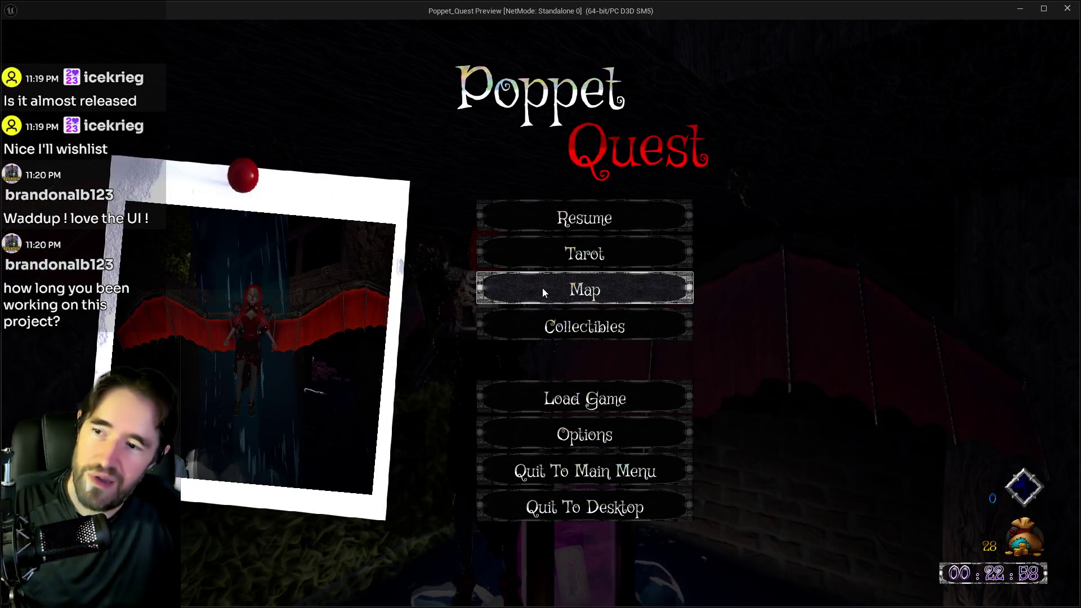
Check the game map, then resume live play
left_click(543, 288)
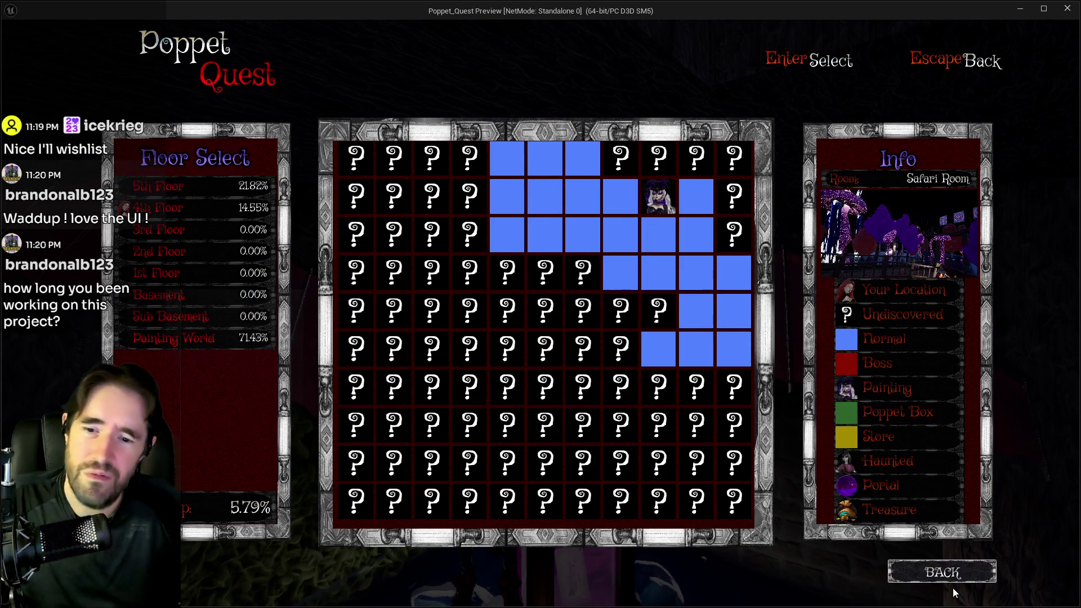
left_click(942, 574)
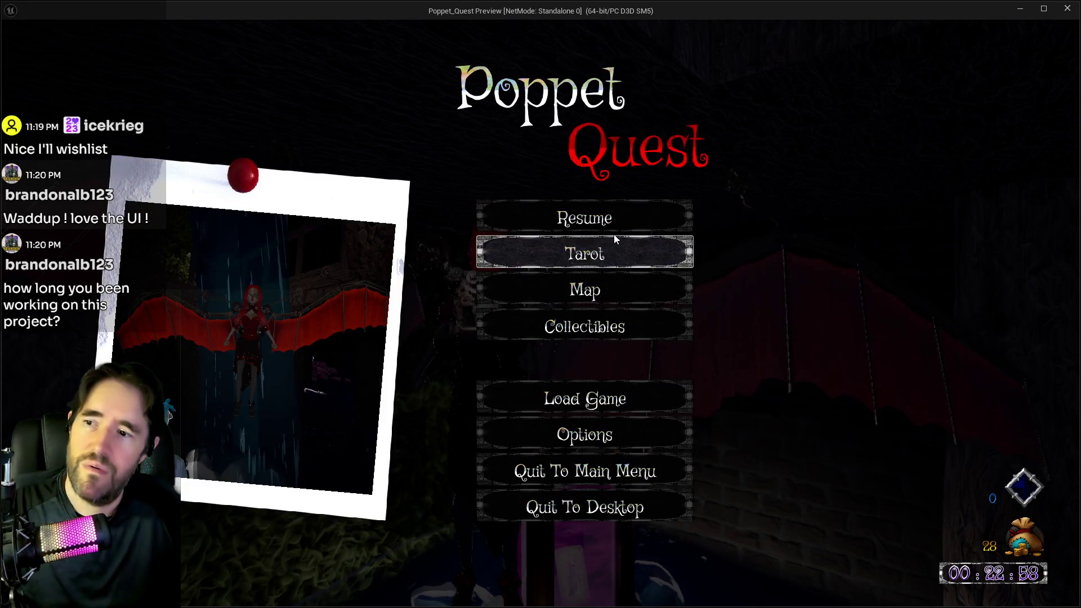
left_click(610, 212)
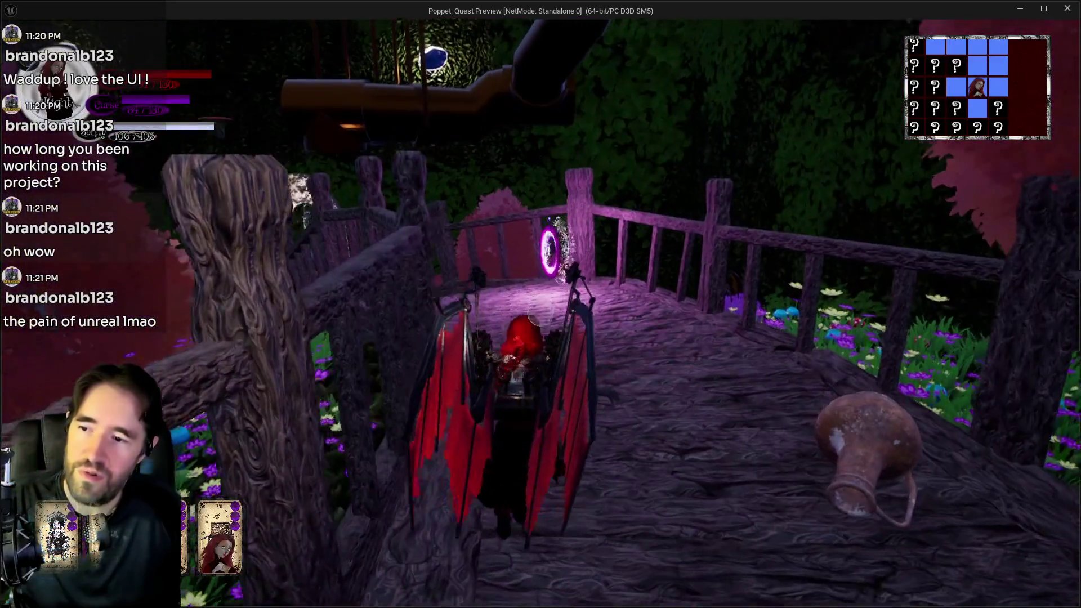
Equip the Strength tarot card from the card menu and resume play
key("Tab")
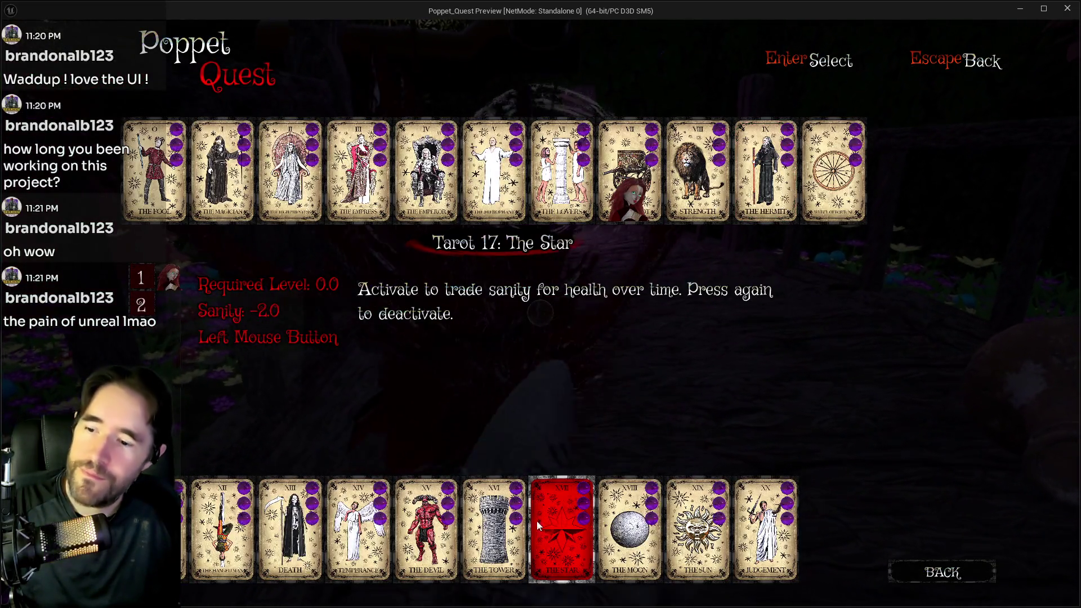
left_click(705, 178)
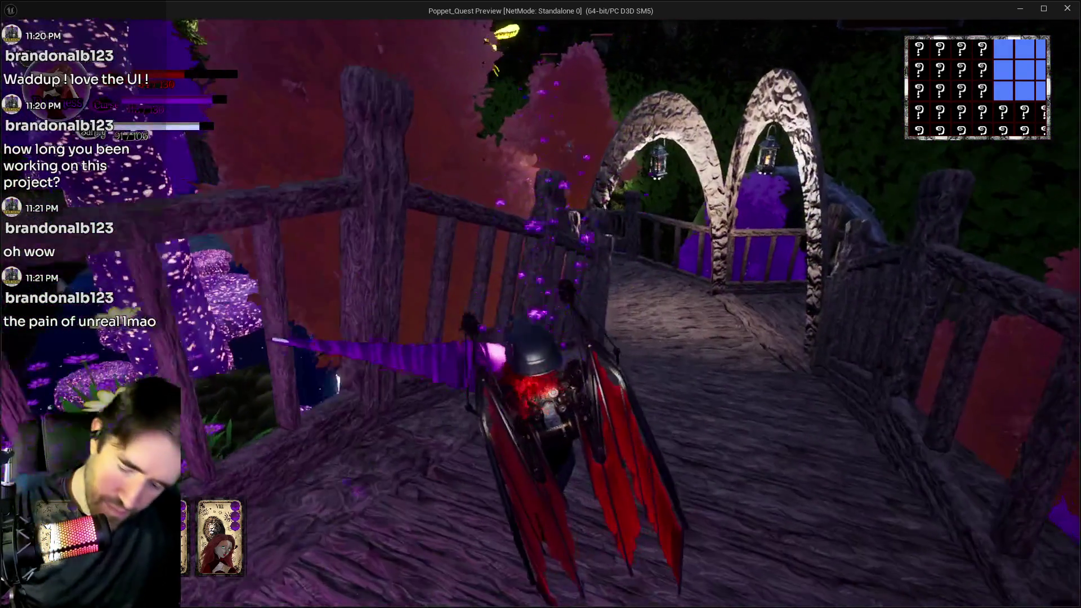
Head along the bridge and re-equip the Strength tarot card
key("Tab")
key("Escape")
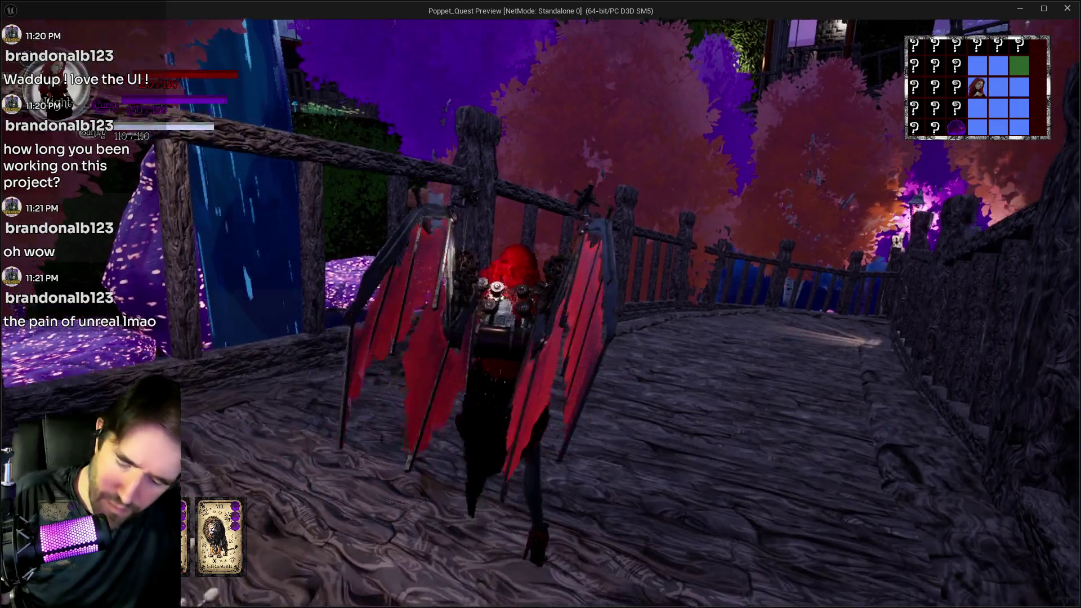
key("w")
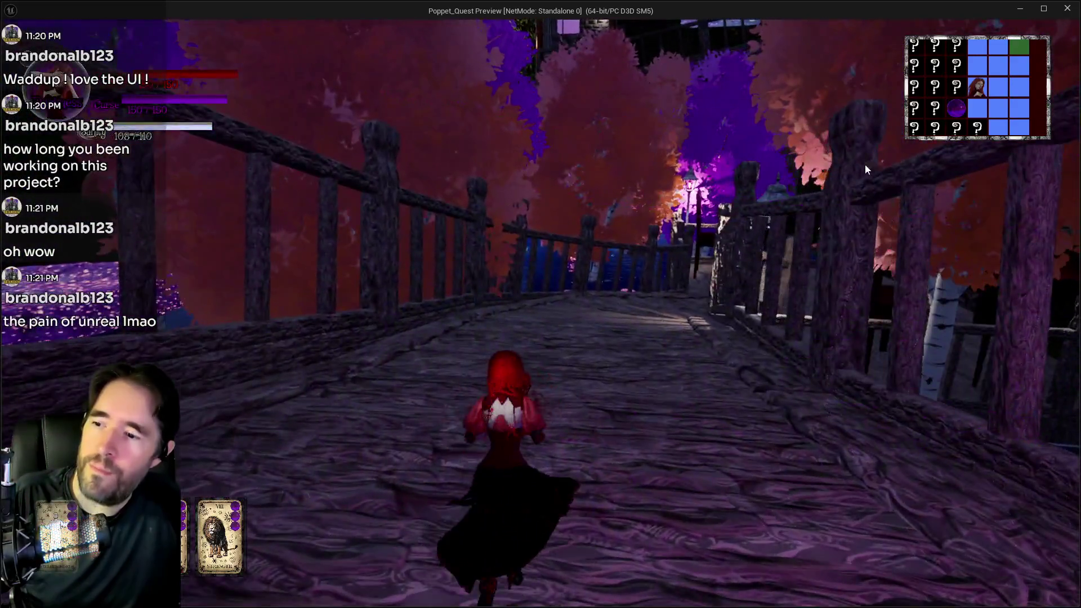
key("Tab")
left_click(701, 145)
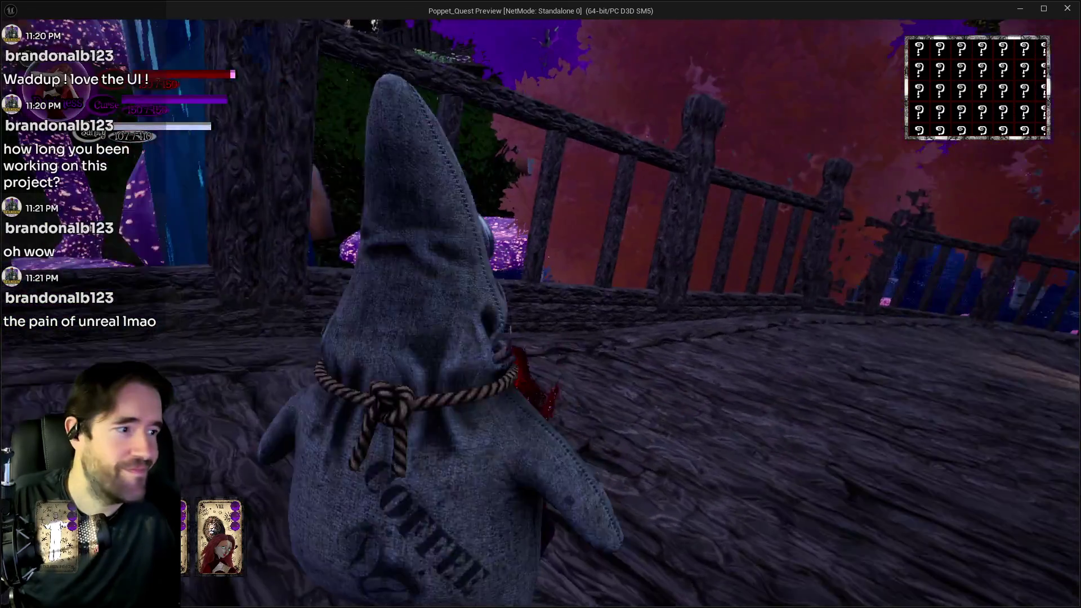
Fight the bridge enemies, trading sanity for health and using lightning, then run toward the arch
key("w")
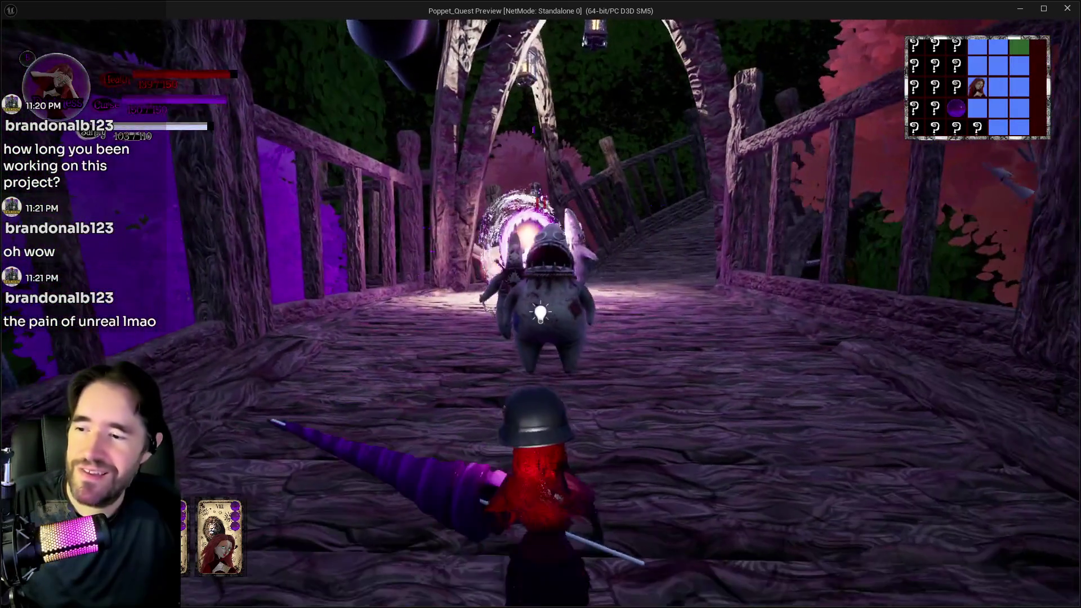
key("w")
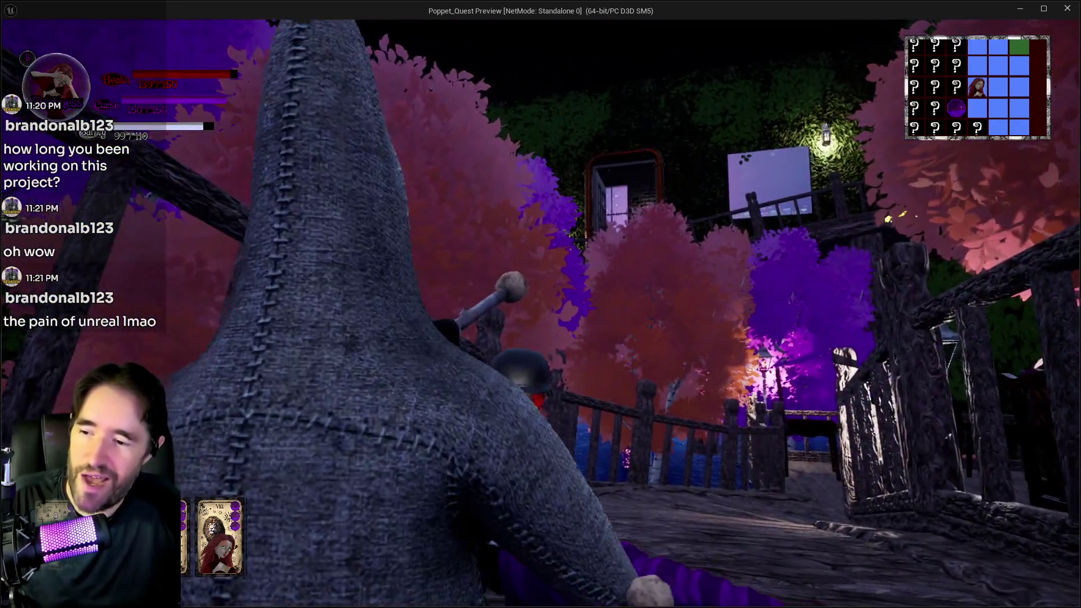
key("w")
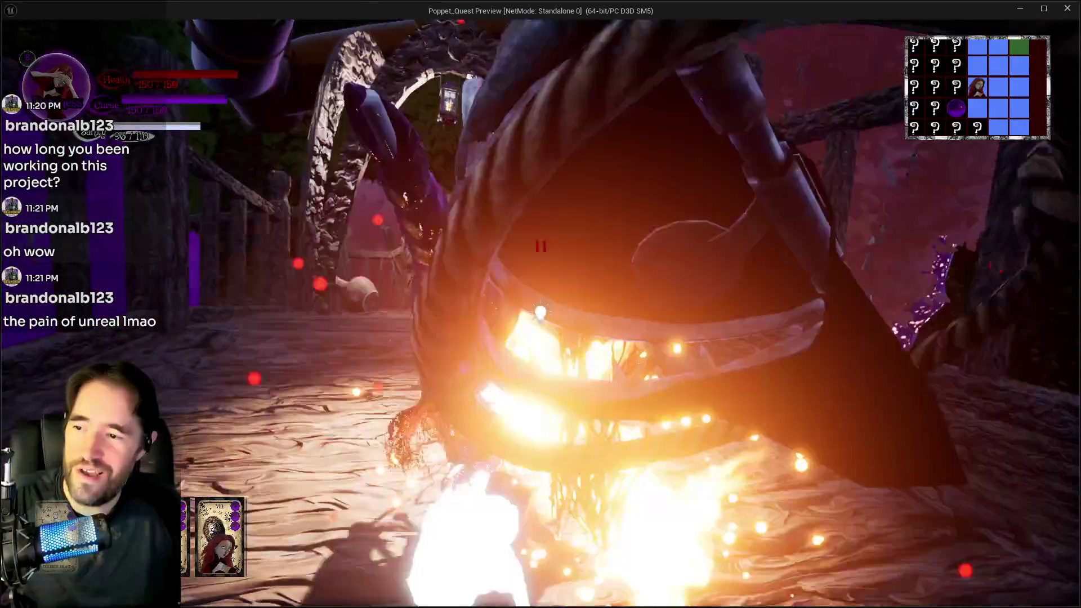
key("w")
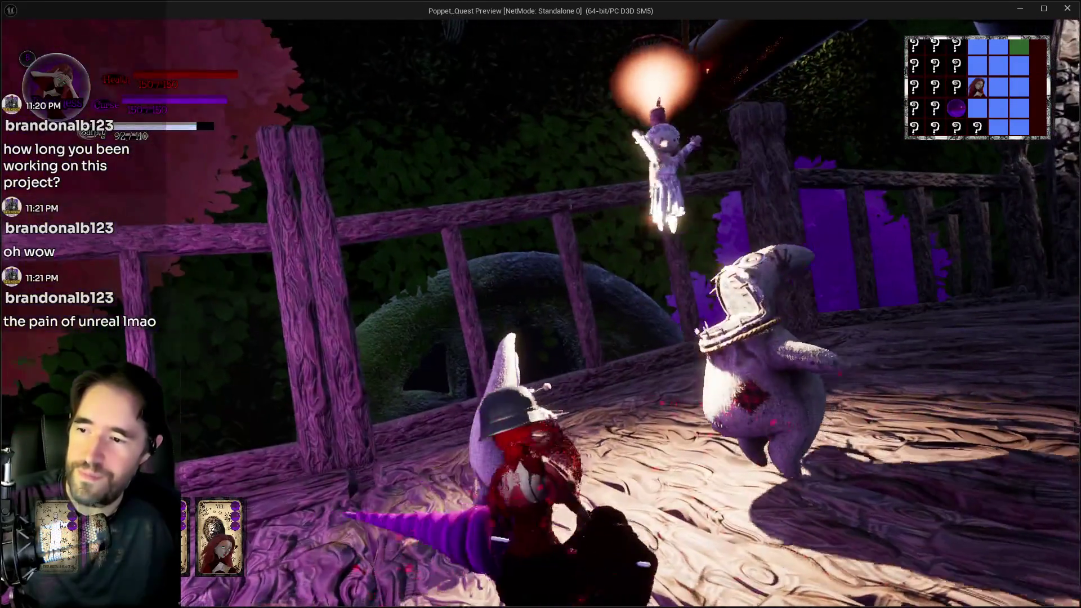
key("w")
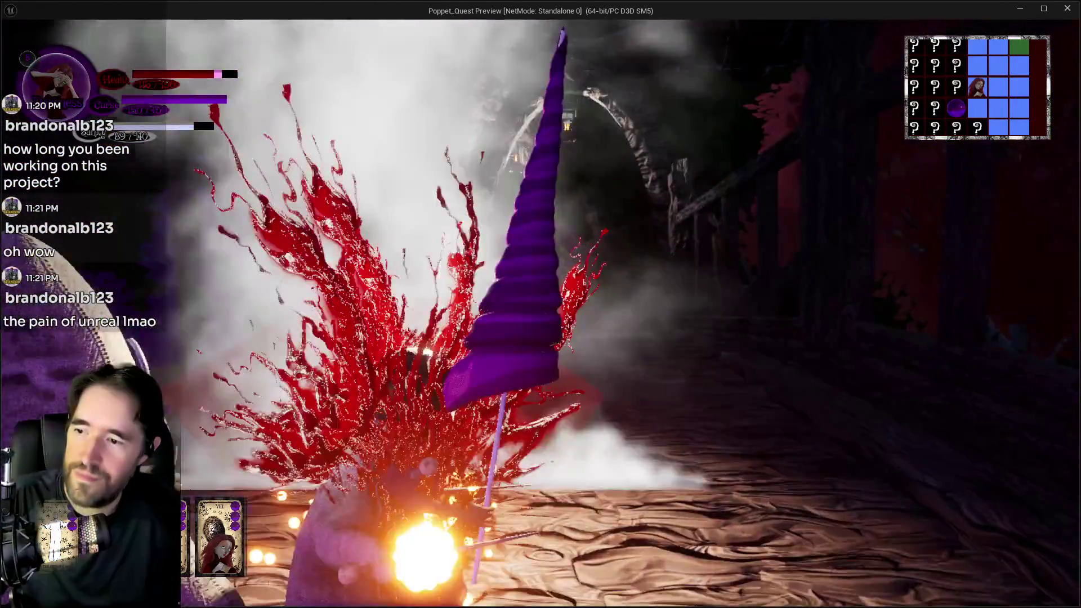
key("w")
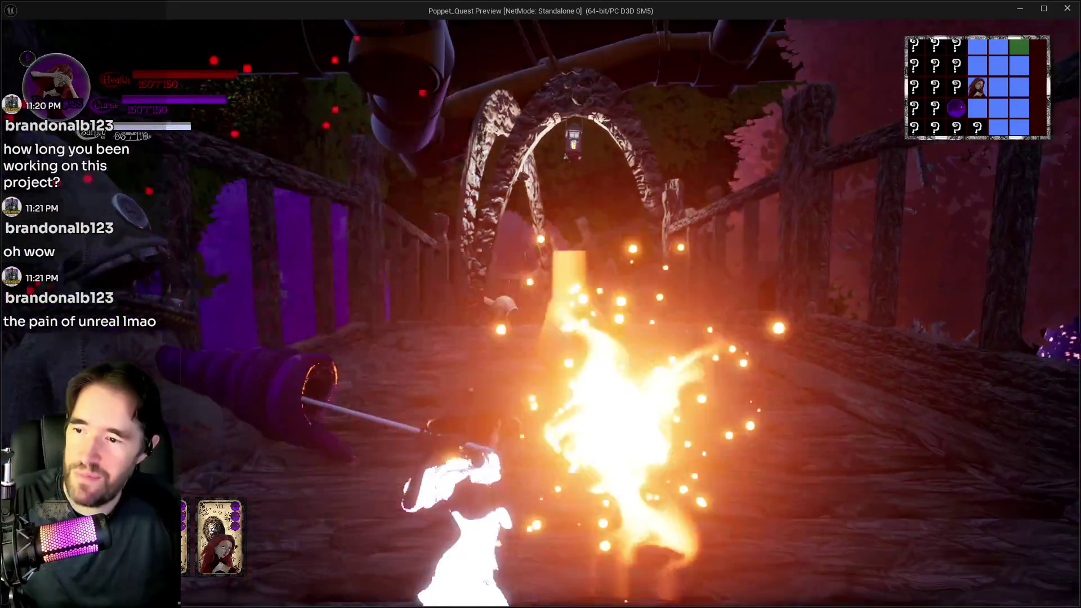
key("w")
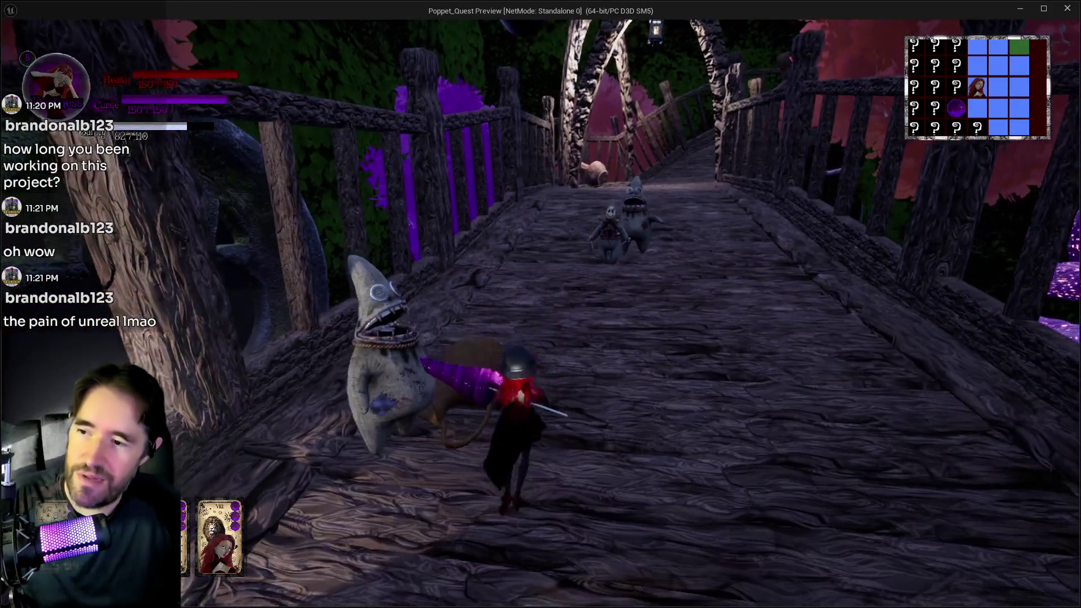
key("w")
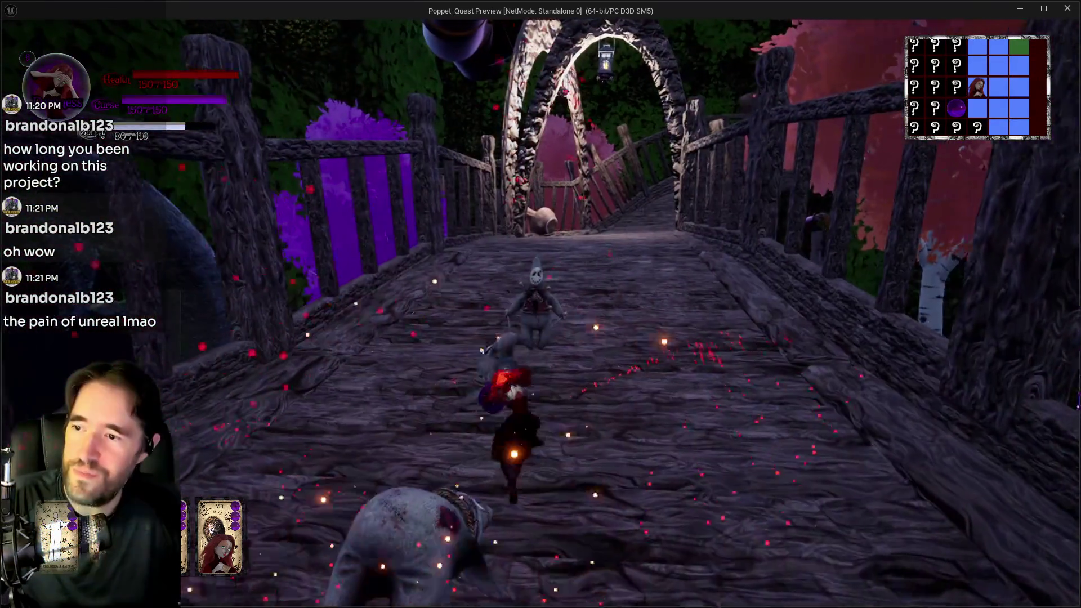
key("w")
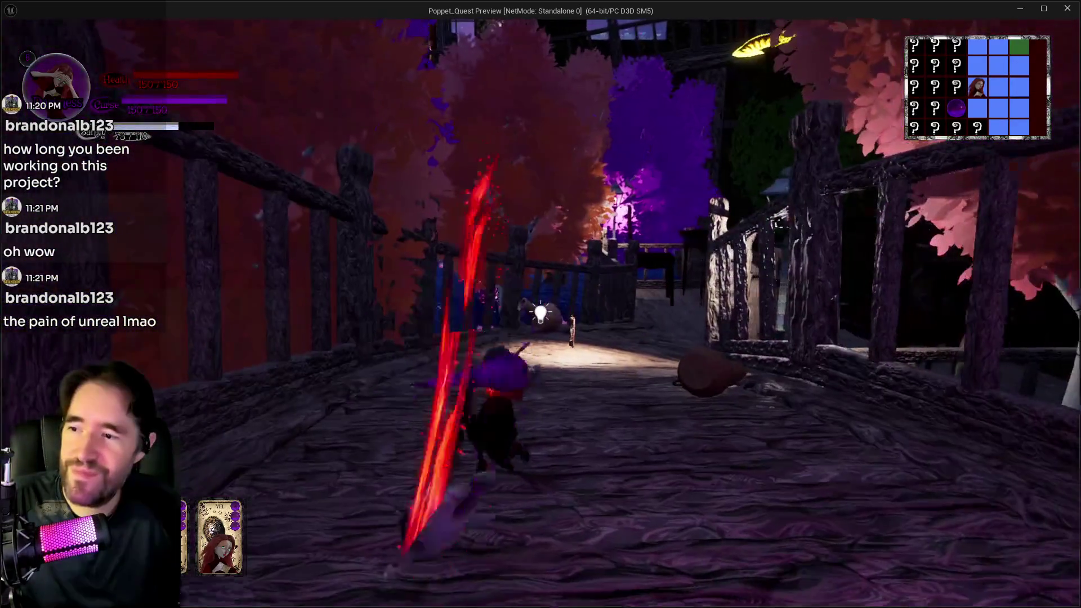
key("w")
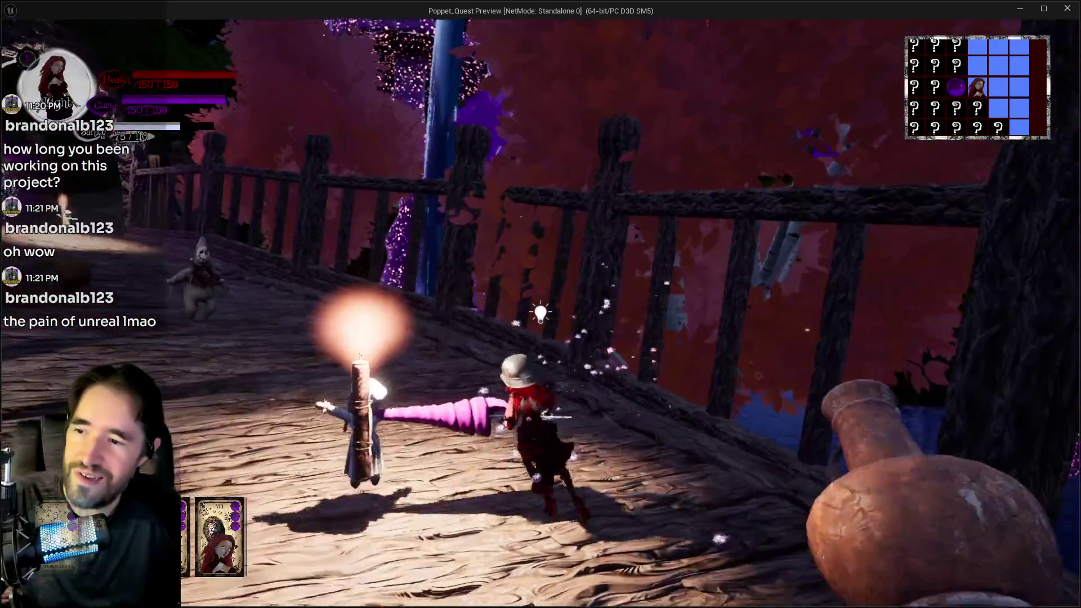
Dash along the walkway attacking enemies, then cross the purple grove onto the balcony
key("w")
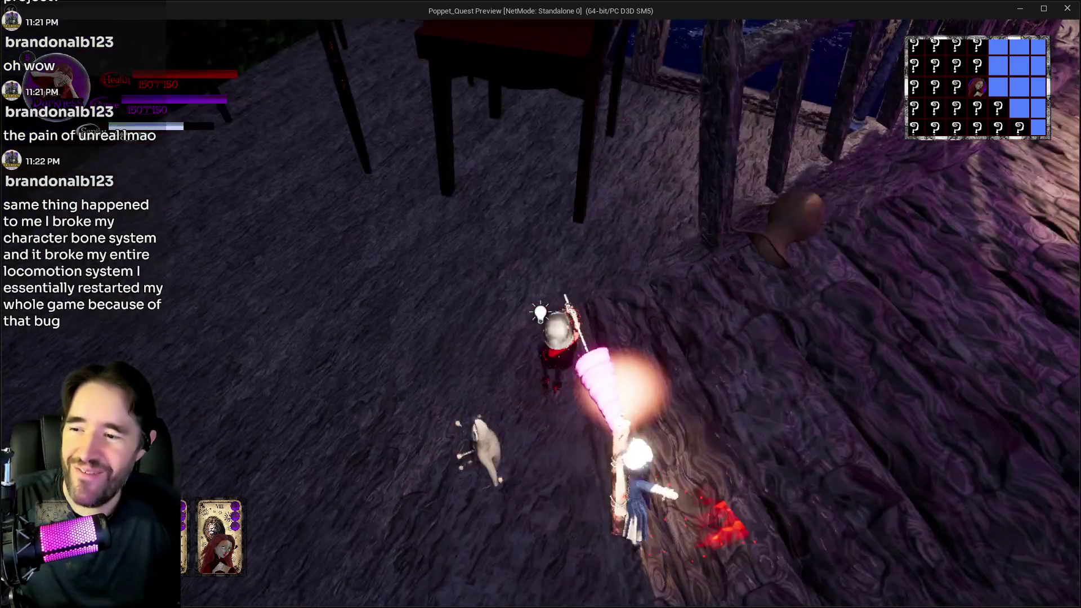
key("w")
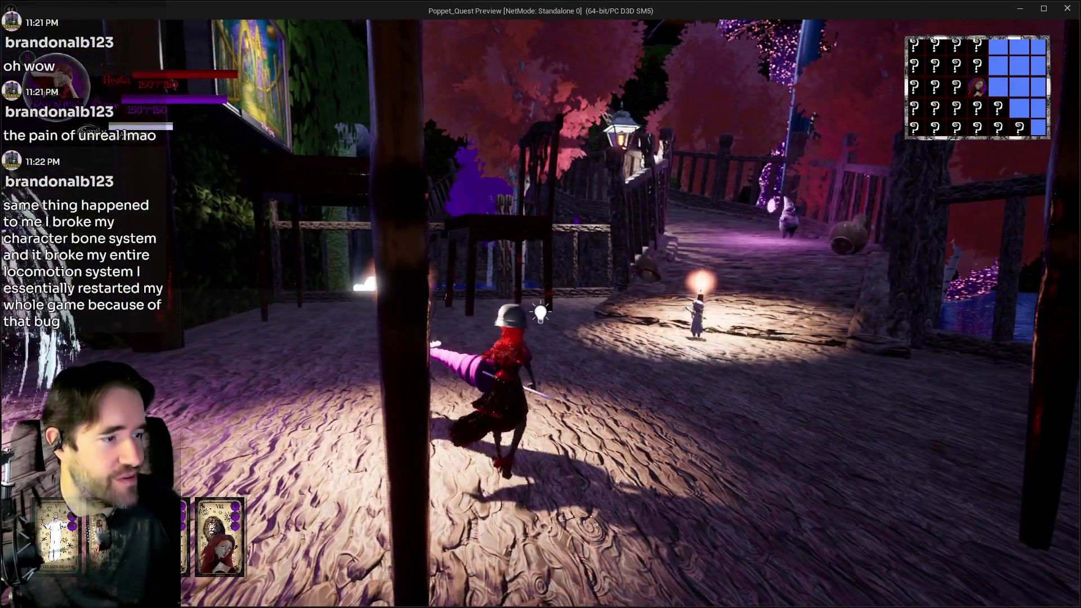
key("w")
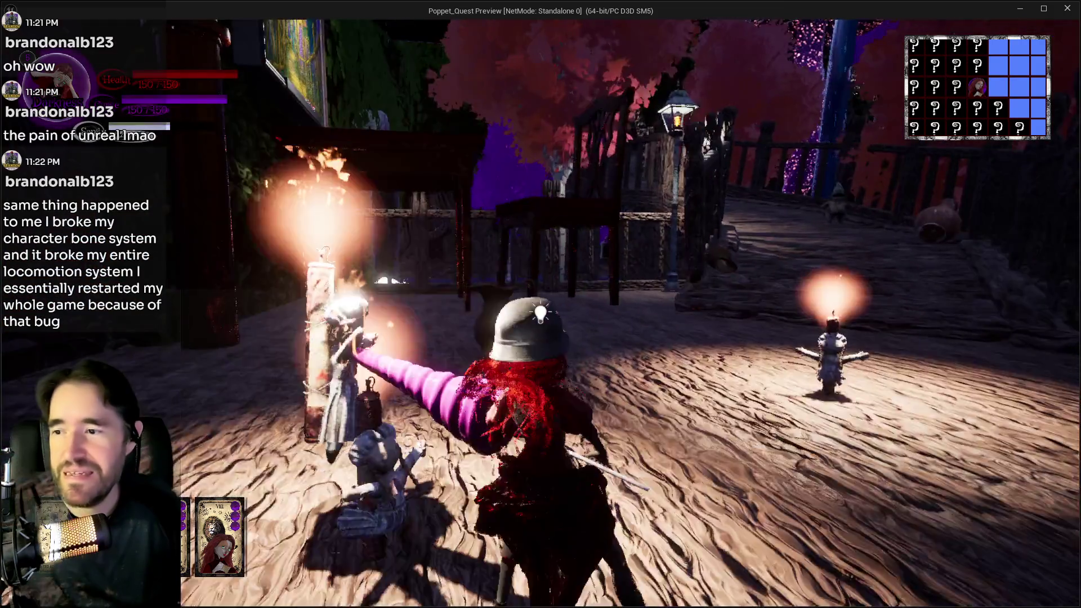
key("w")
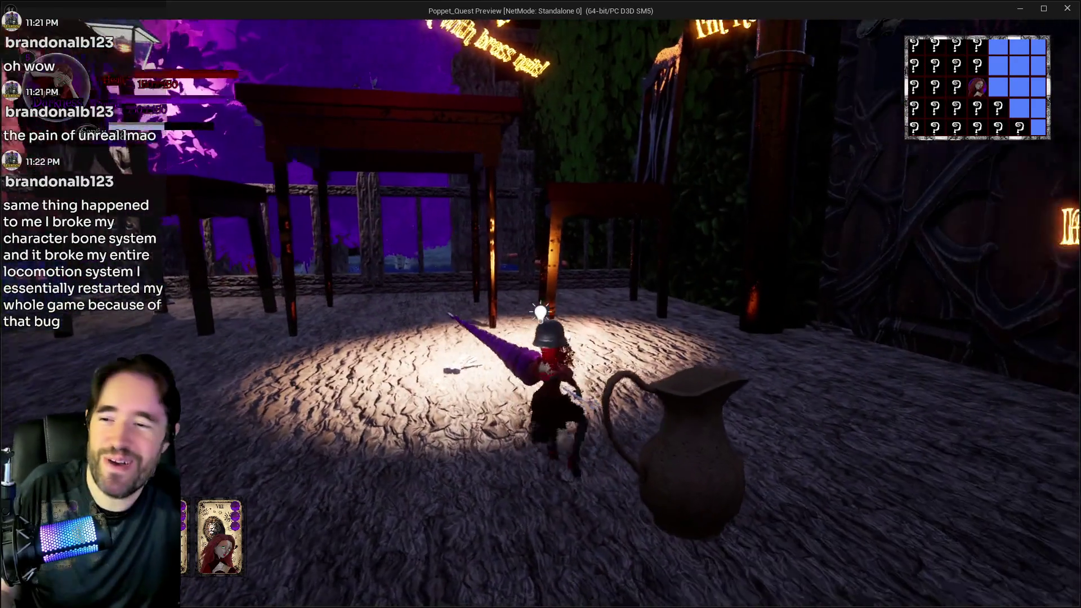
key("w")
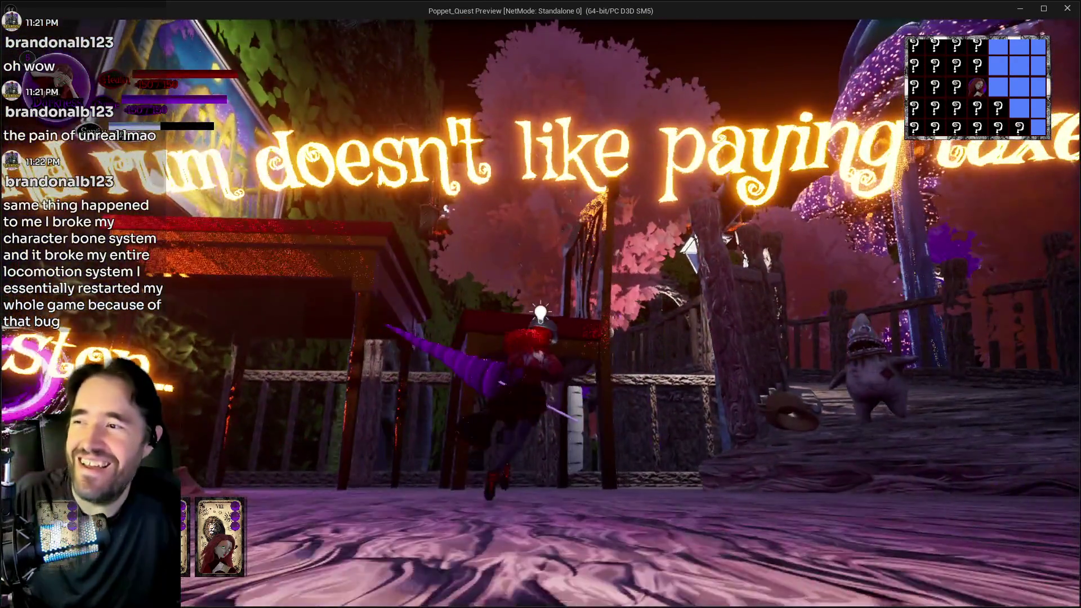
key("w")
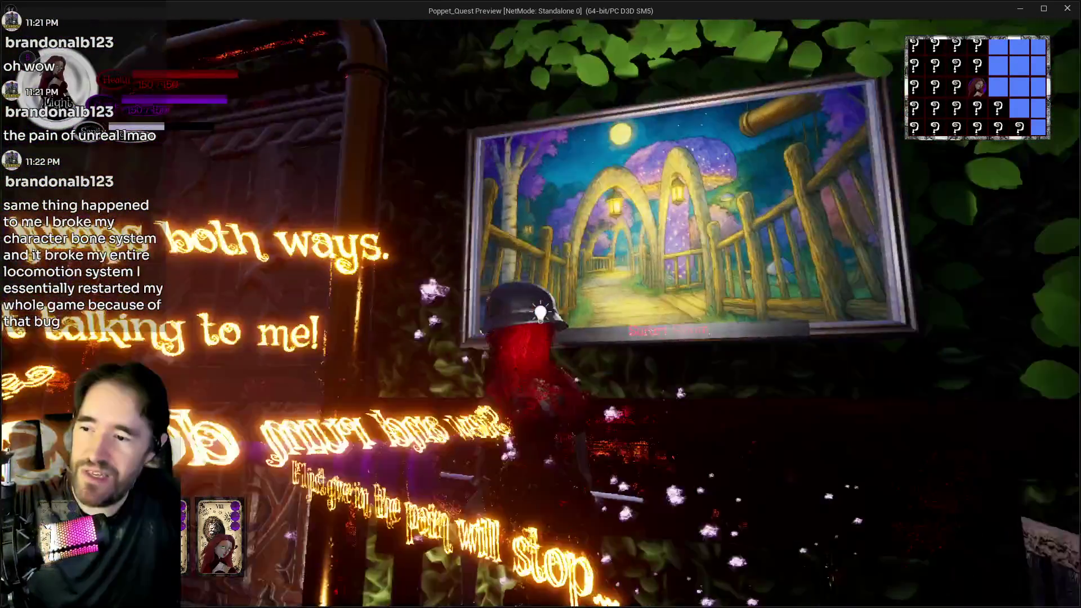
key("w")
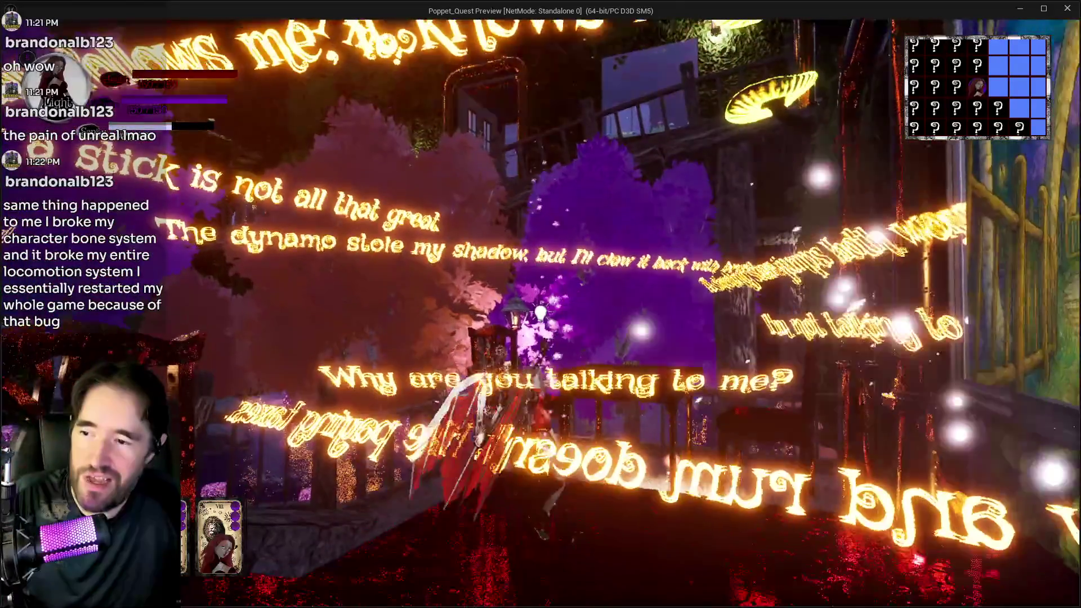
key("w")
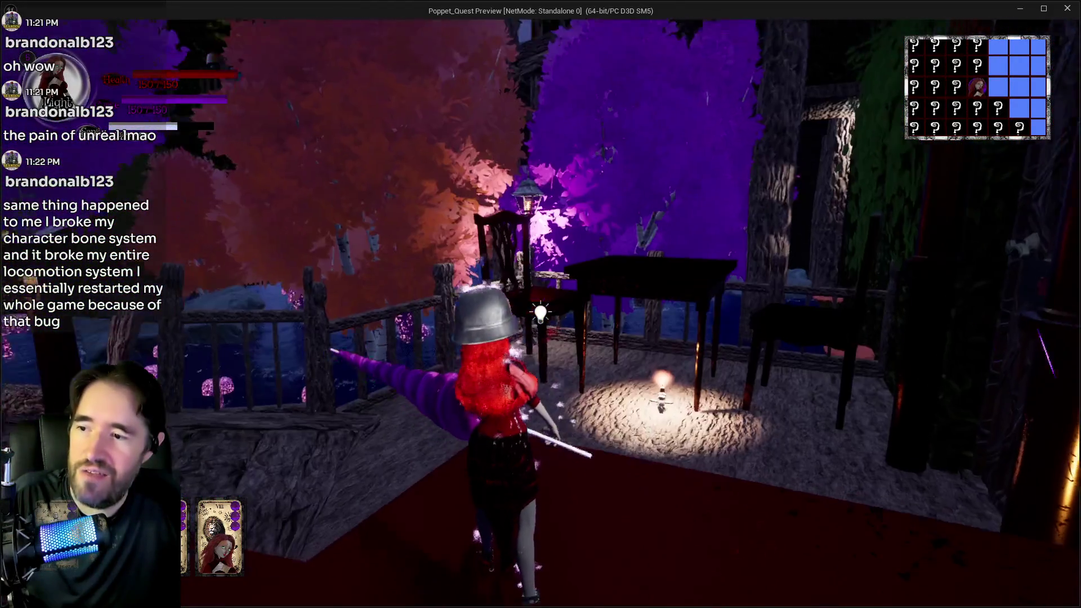
key("w")
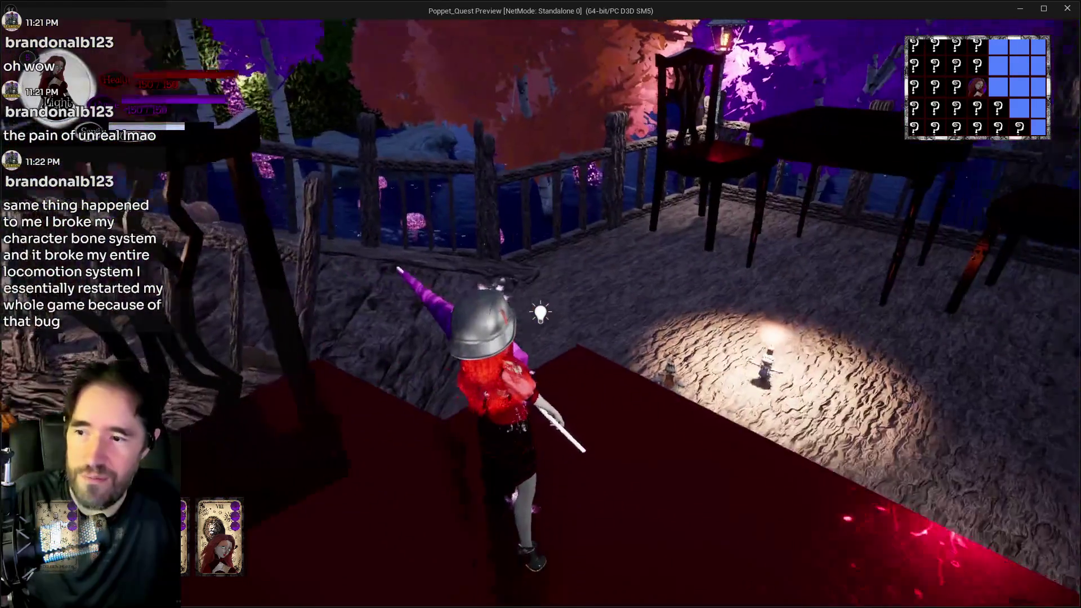
key("w")
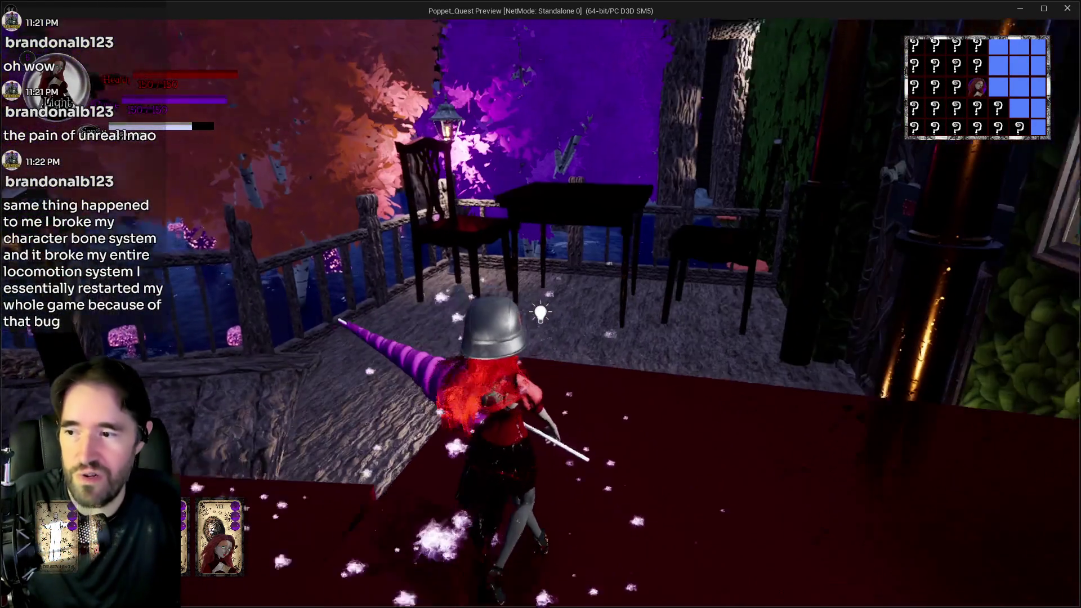
key("w")
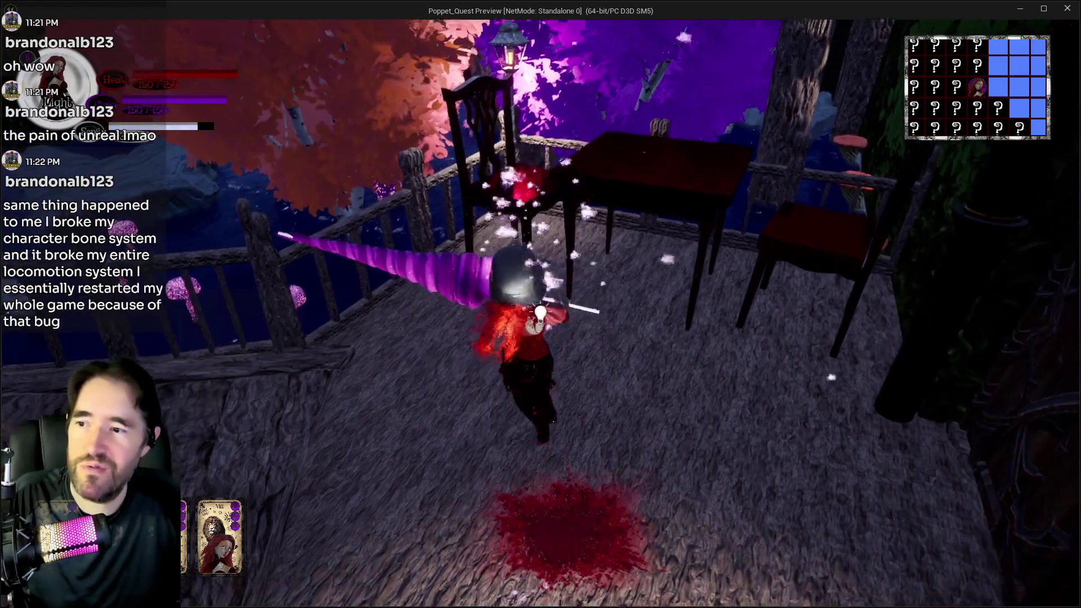
key("w")
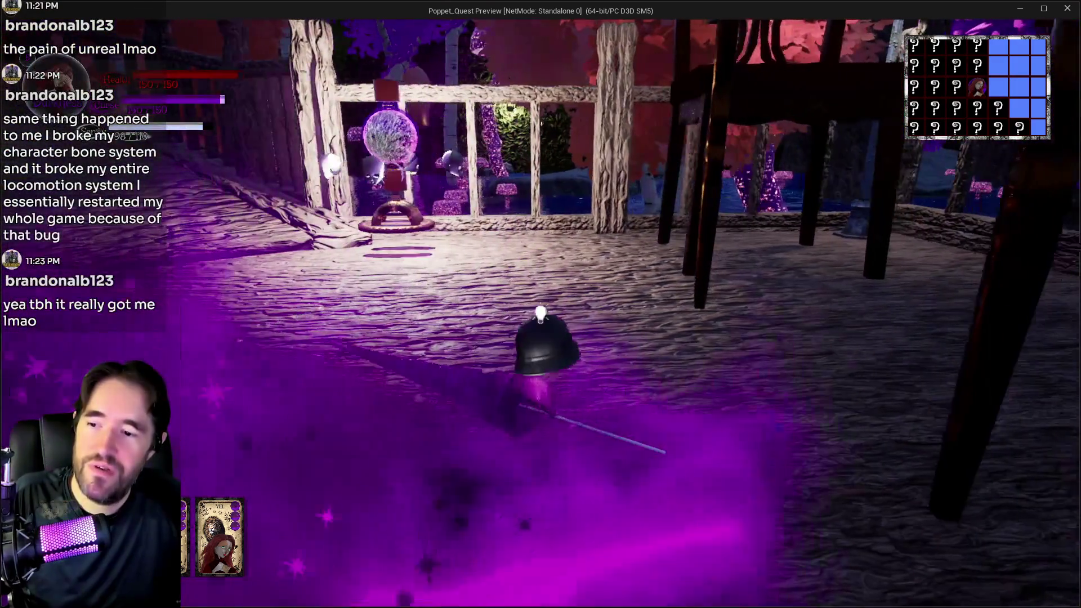
key("w")
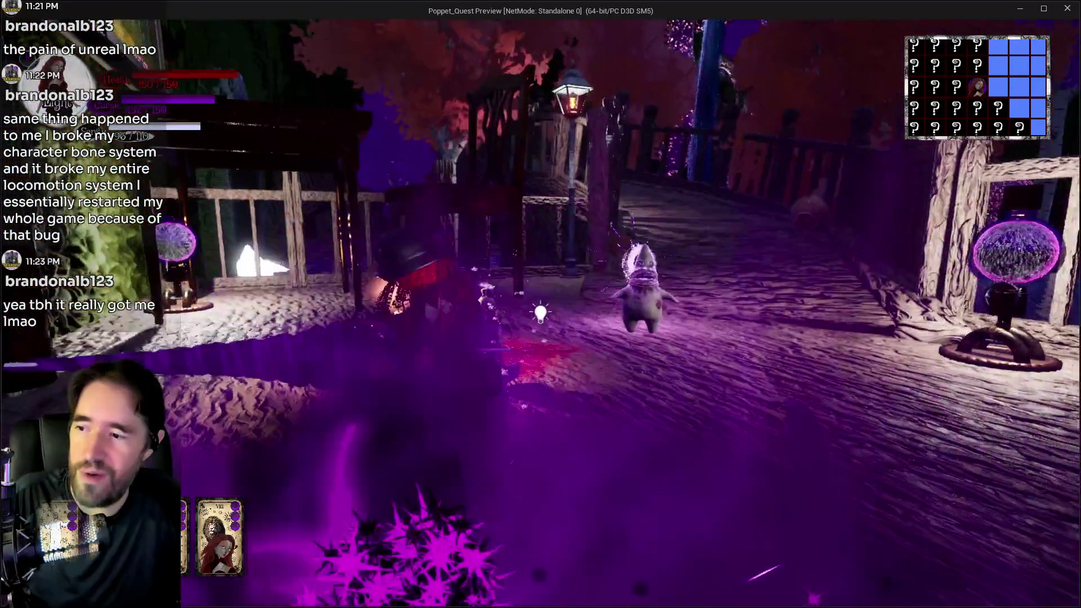
Equip The Empress tarot card and return to play
key("Tab")
left_click(359, 169)
key("Tab")
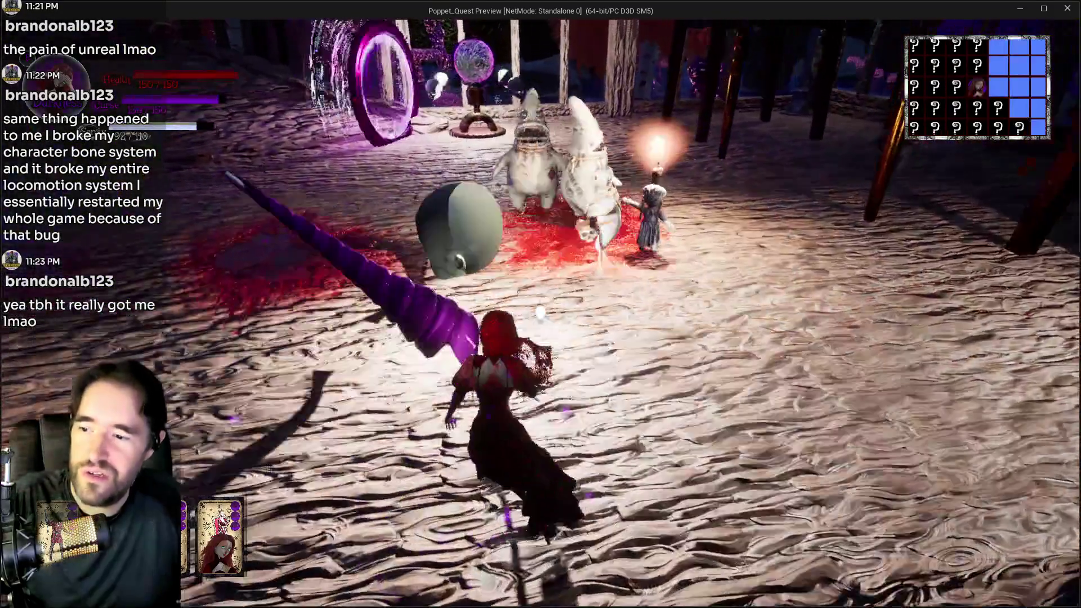
Attack and cast spells at the dolls around the orb pedestal until they are finished off
key("w")
left_click(540, 313)
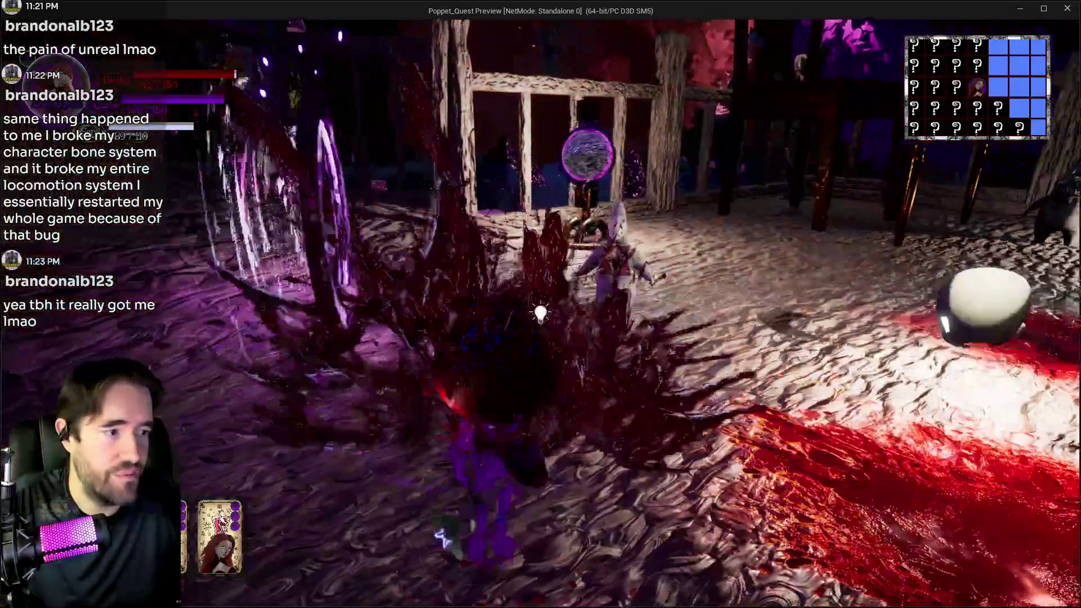
left_click(541, 313)
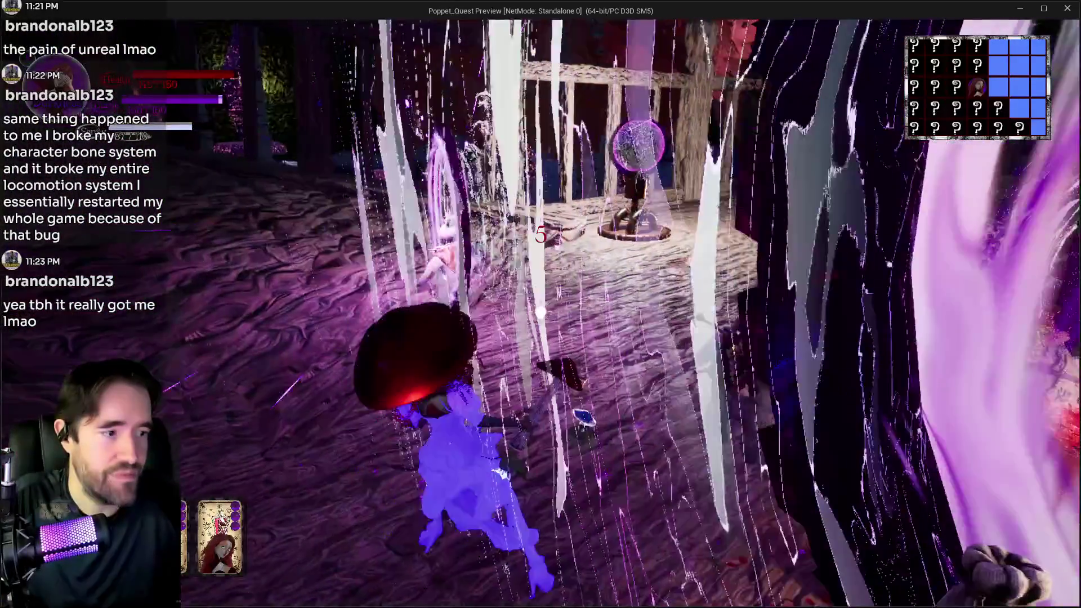
left_click(541, 313)
key("w")
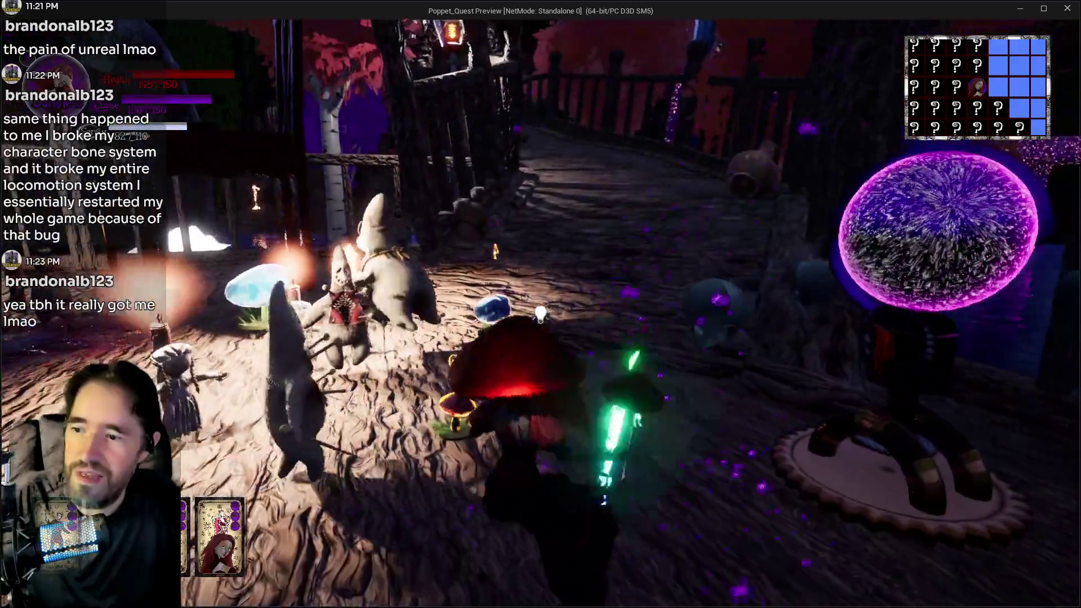
left_click(541, 313)
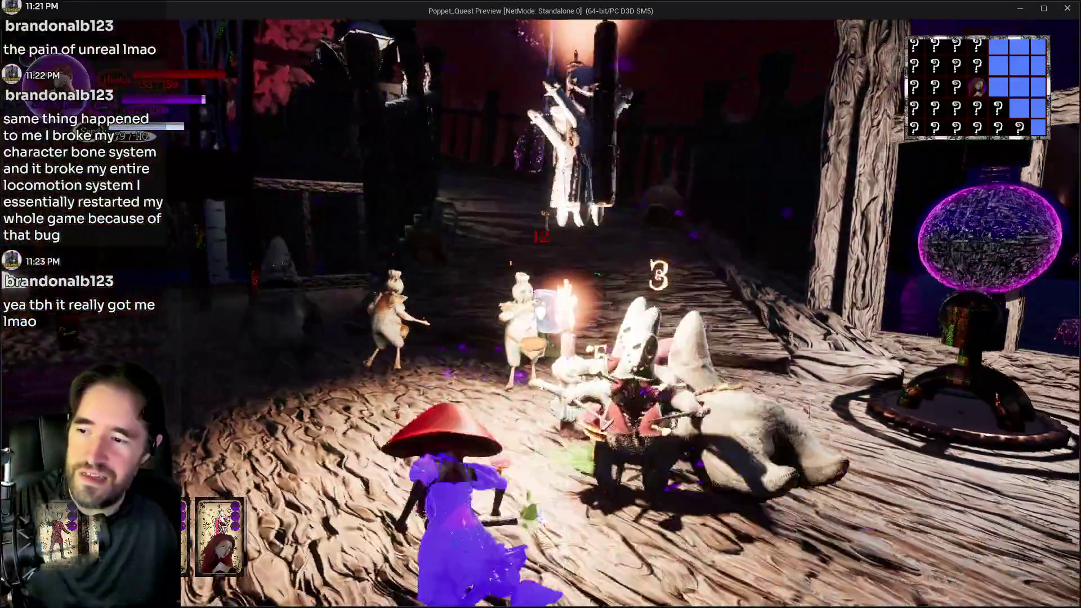
left_click(541, 313)
left_click(540, 314)
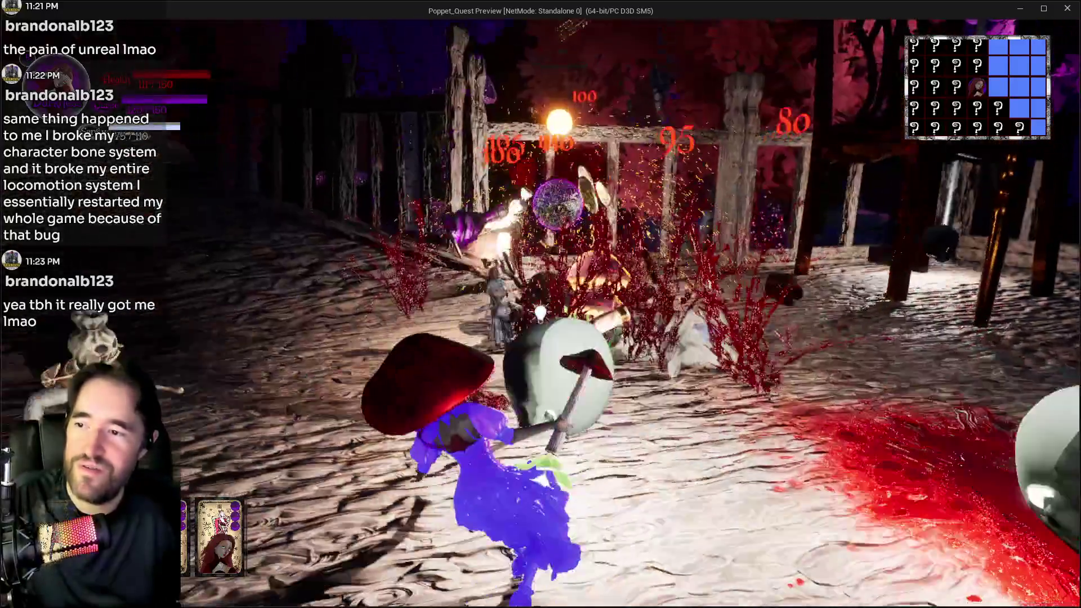
left_click(540, 313)
left_click(540, 313)
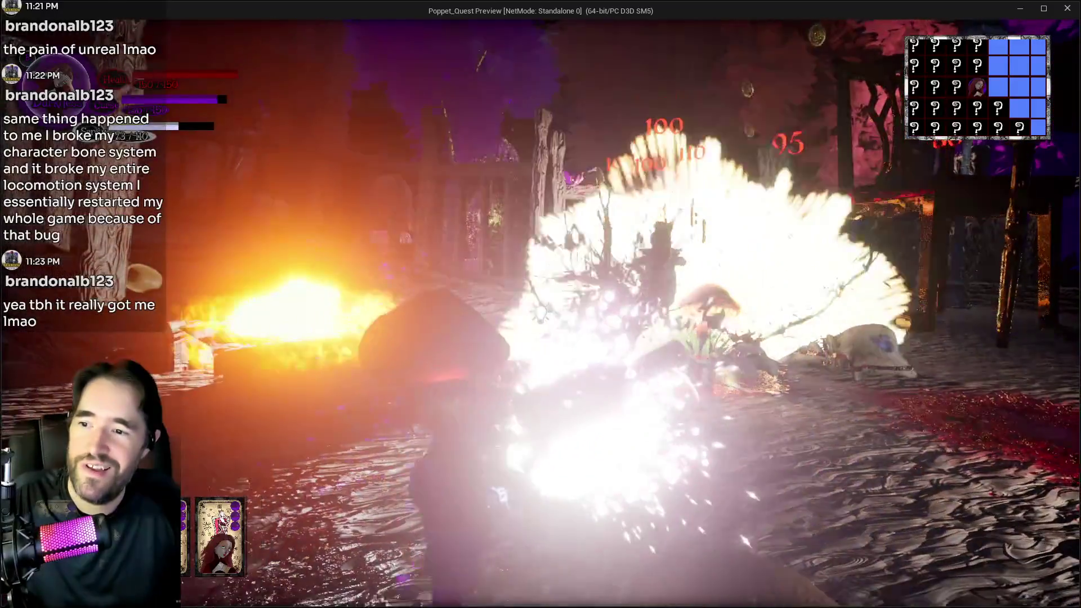
left_click(540, 313)
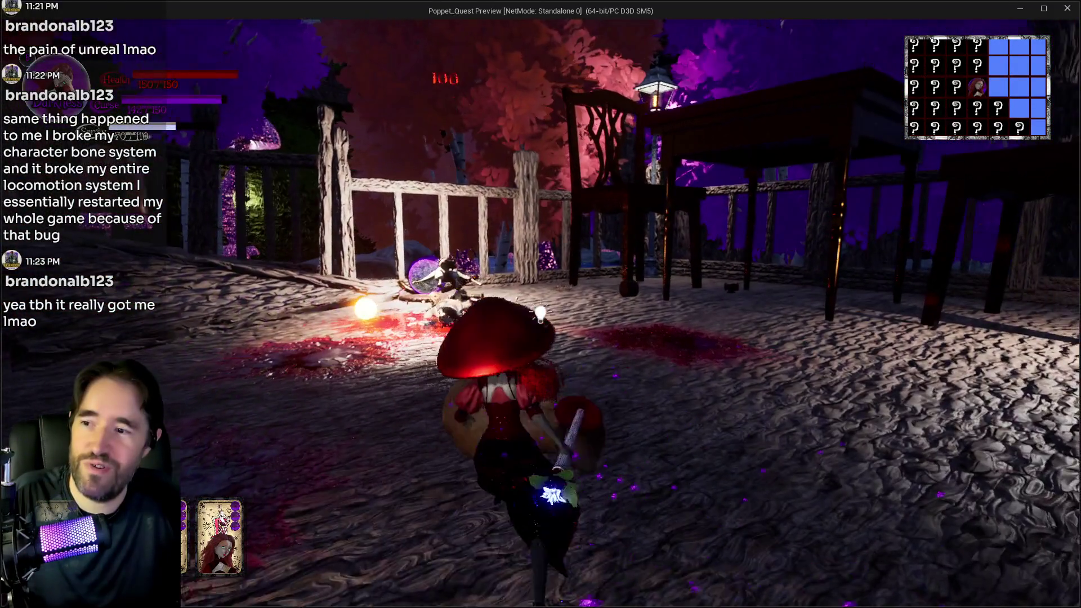
Blast the enemies by the doorway, then run across the wooden bridge into a new room
key("w")
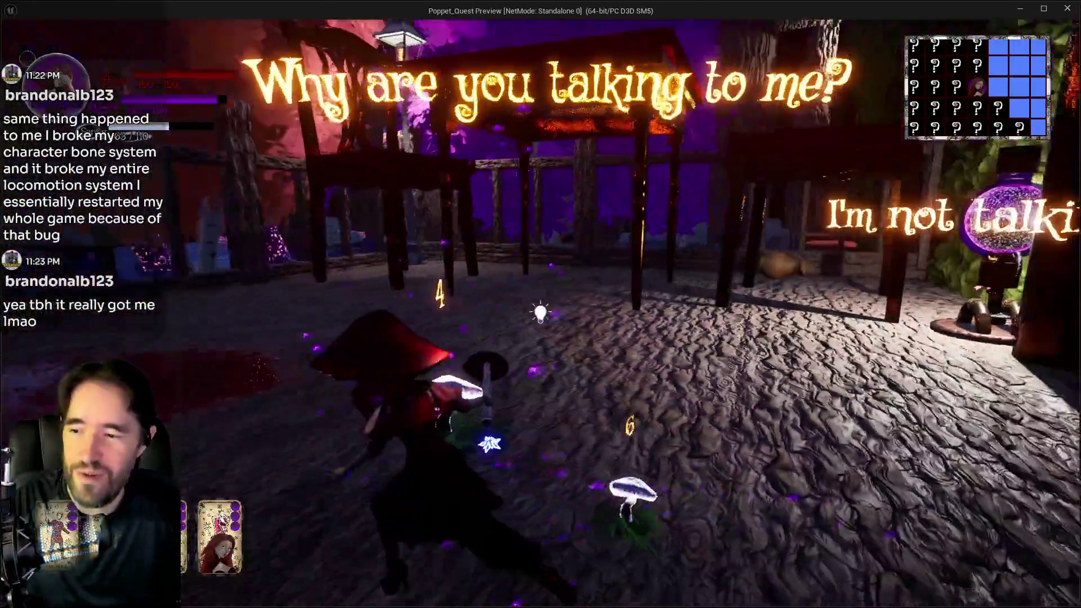
left_click(540, 313)
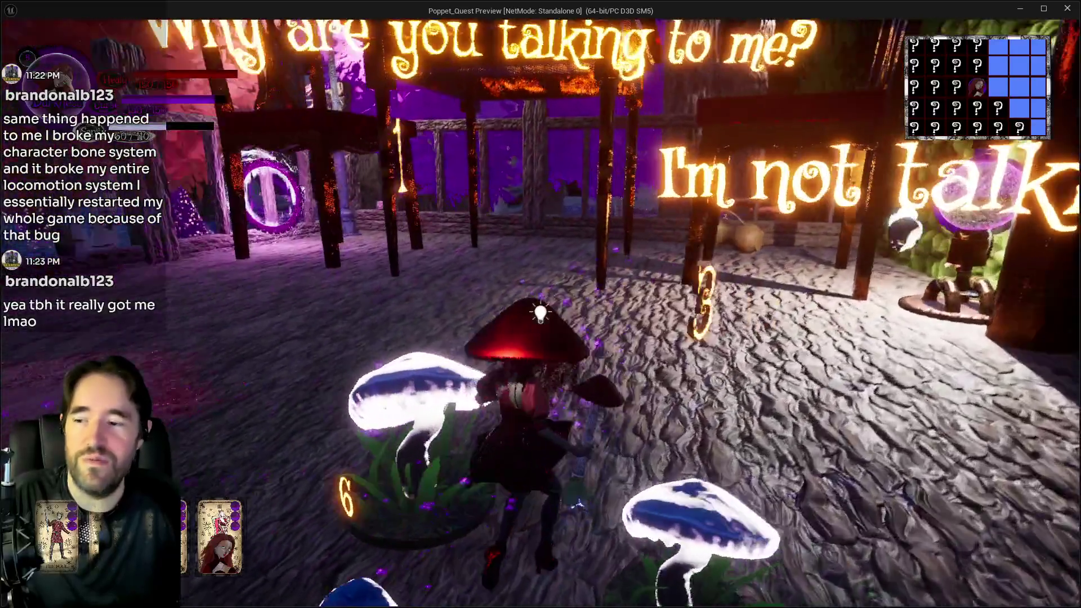
left_click(540, 313)
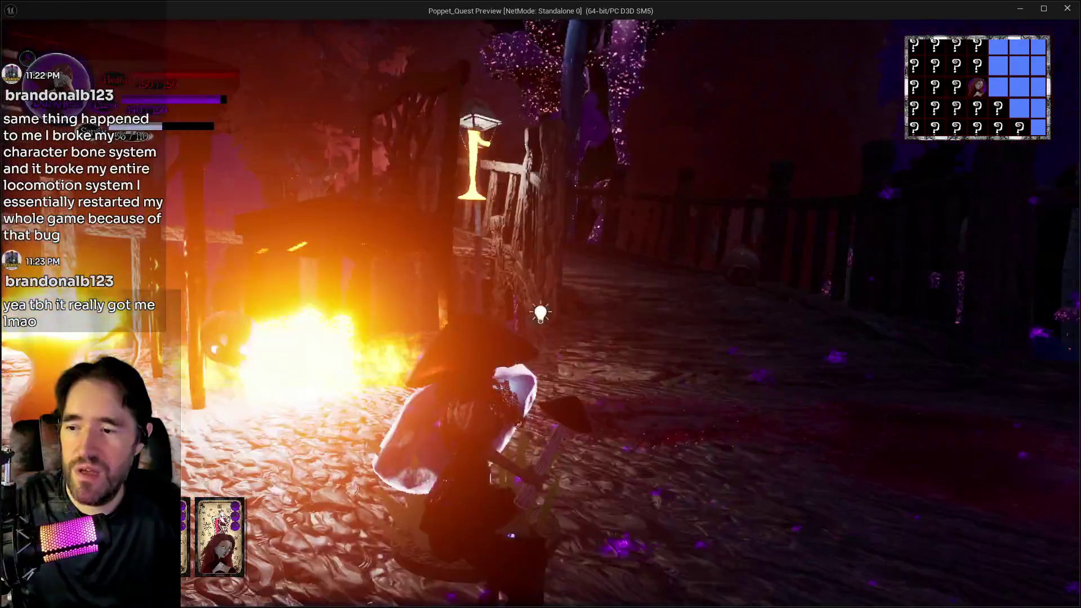
left_click(540, 313)
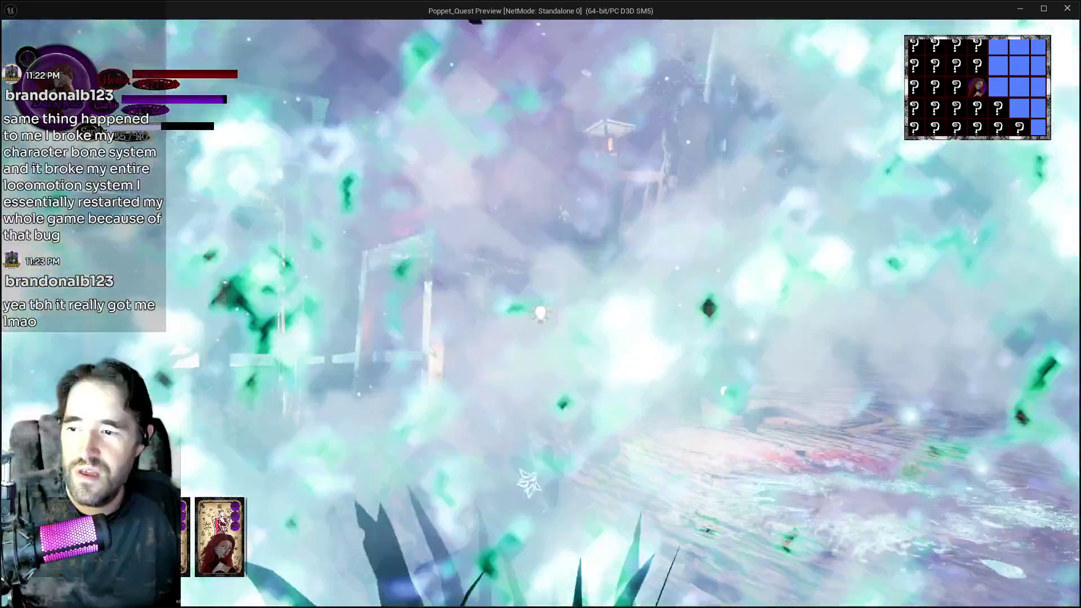
key("w")
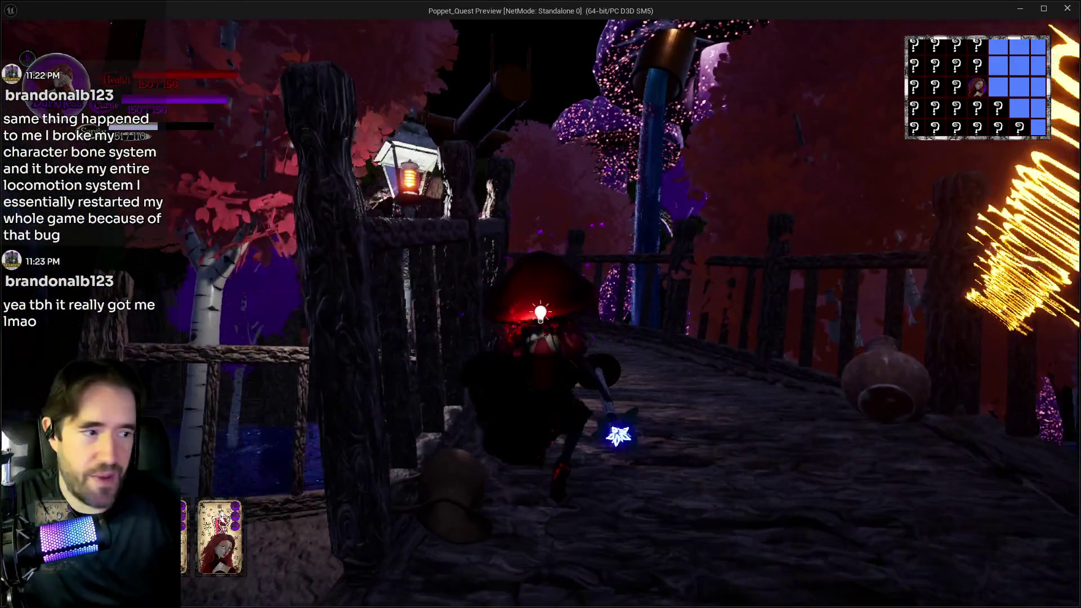
key("w")
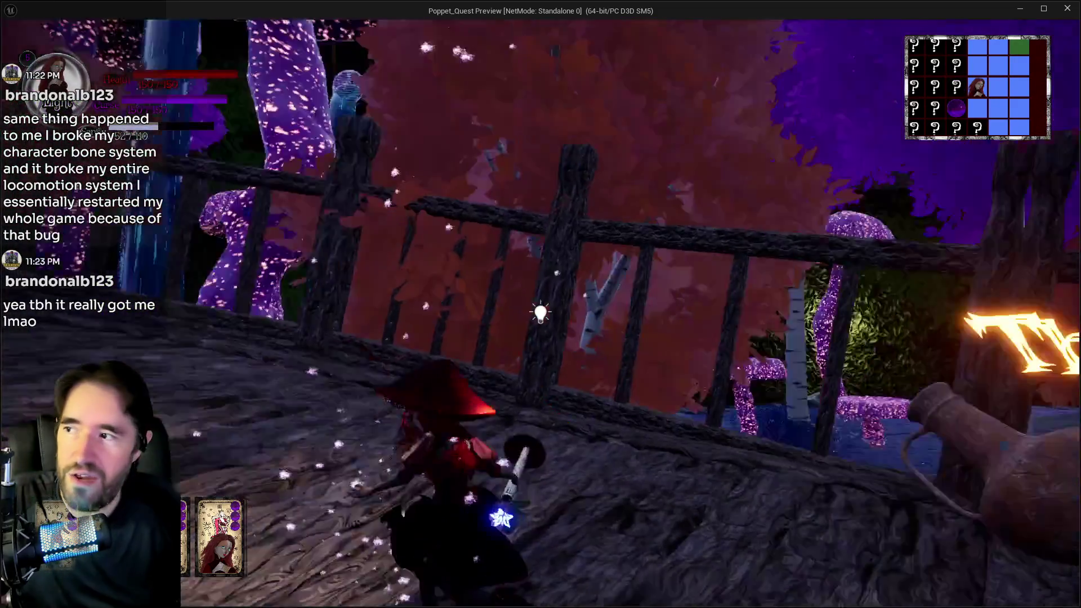
key("w")
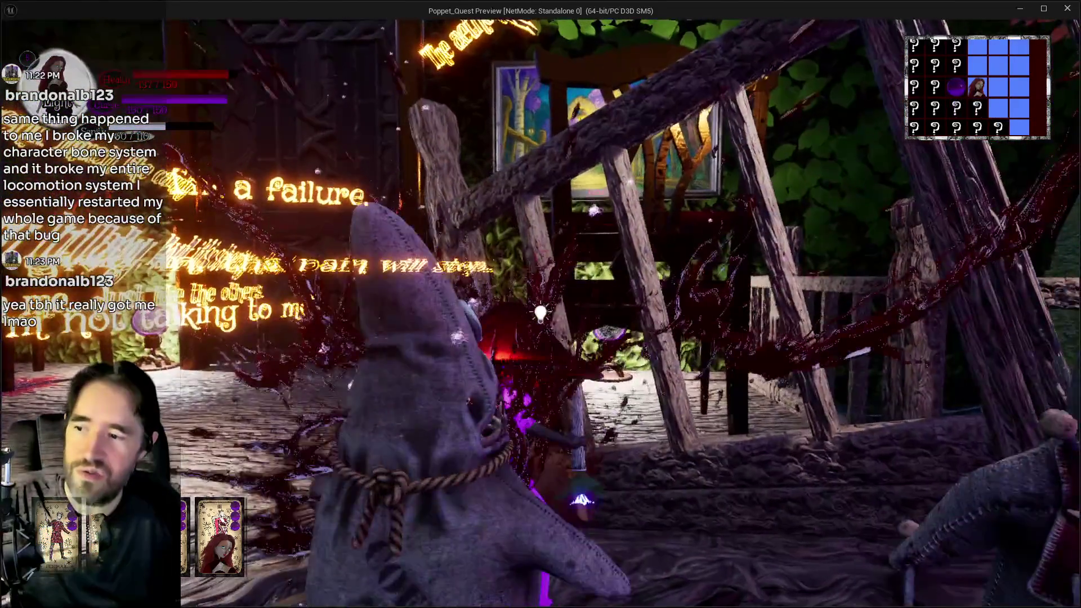
key("w")
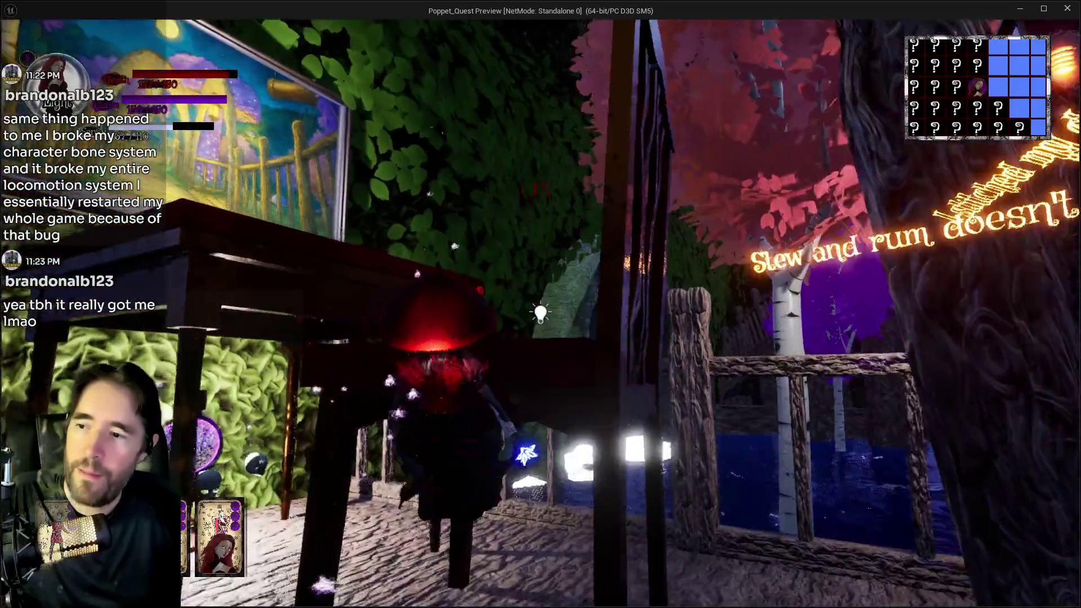
key("w")
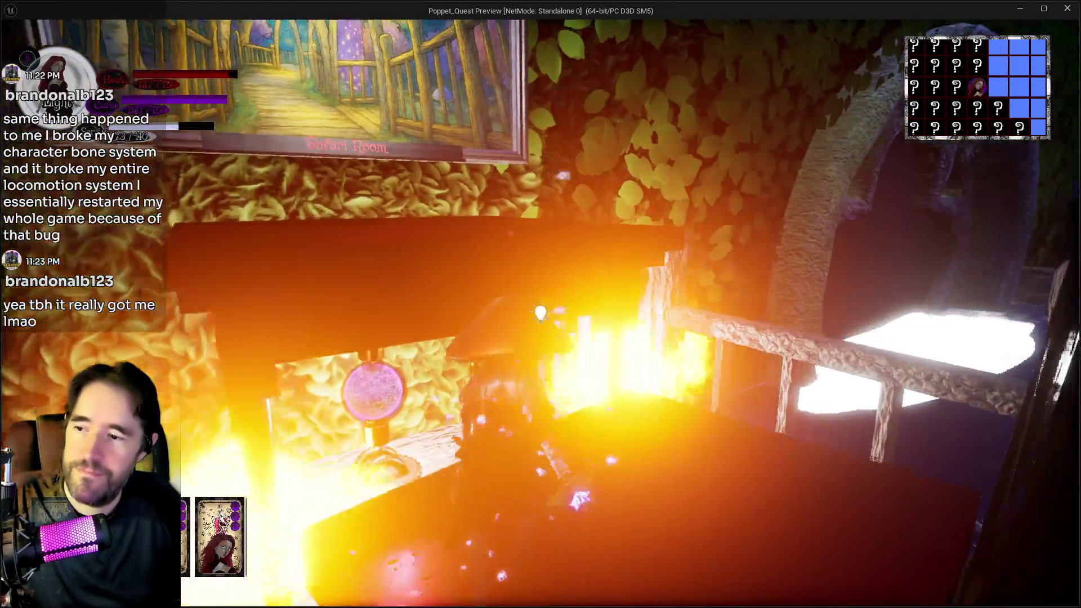
Bring up the tarot card collection and view The Fool card's details
key("w")
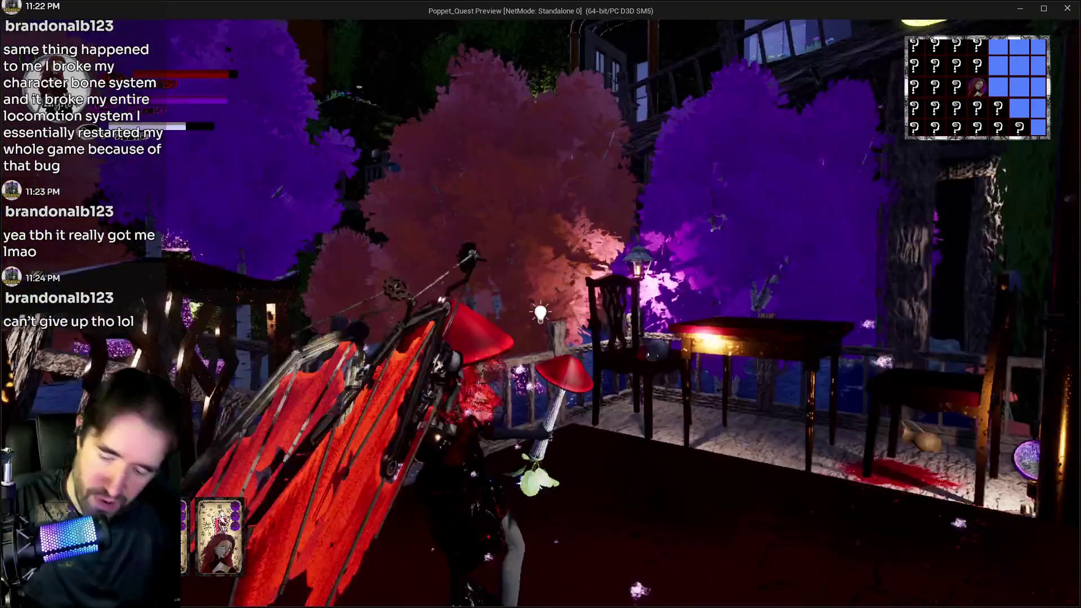
key("Tab")
left_click(146, 173)
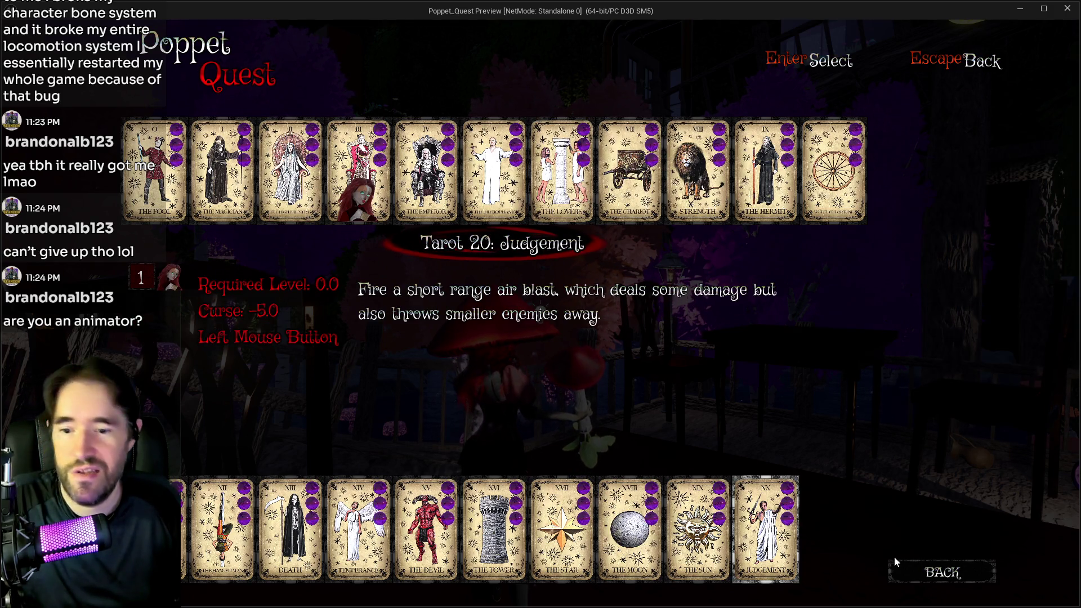
Leave the tarot card collection with Back and resume live play
left_click(905, 573)
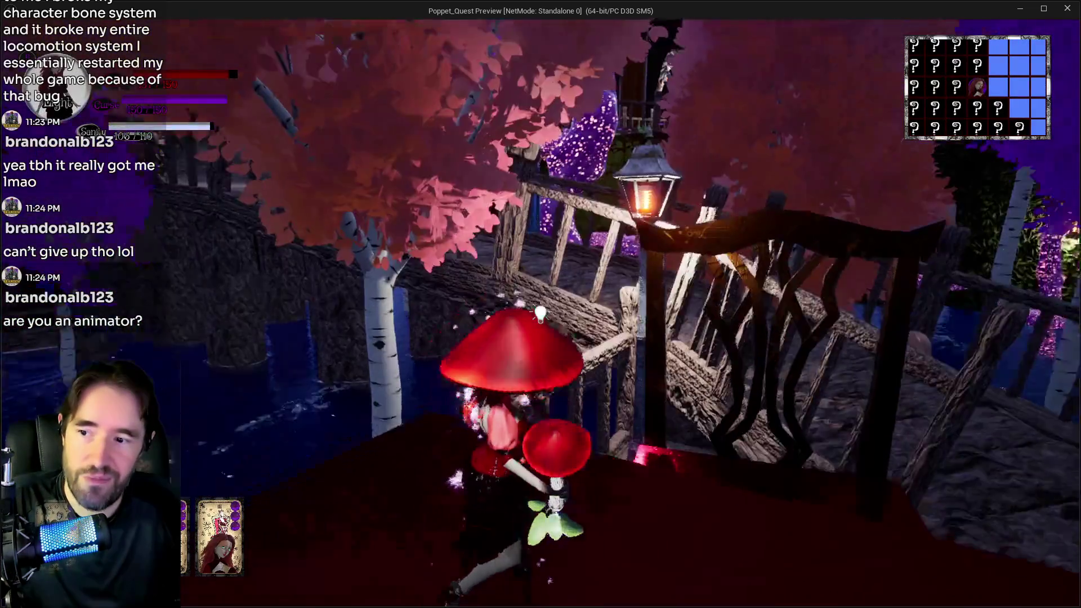
Circle the red-draped balcony table and return to the Hidden Grotto door
key("w")
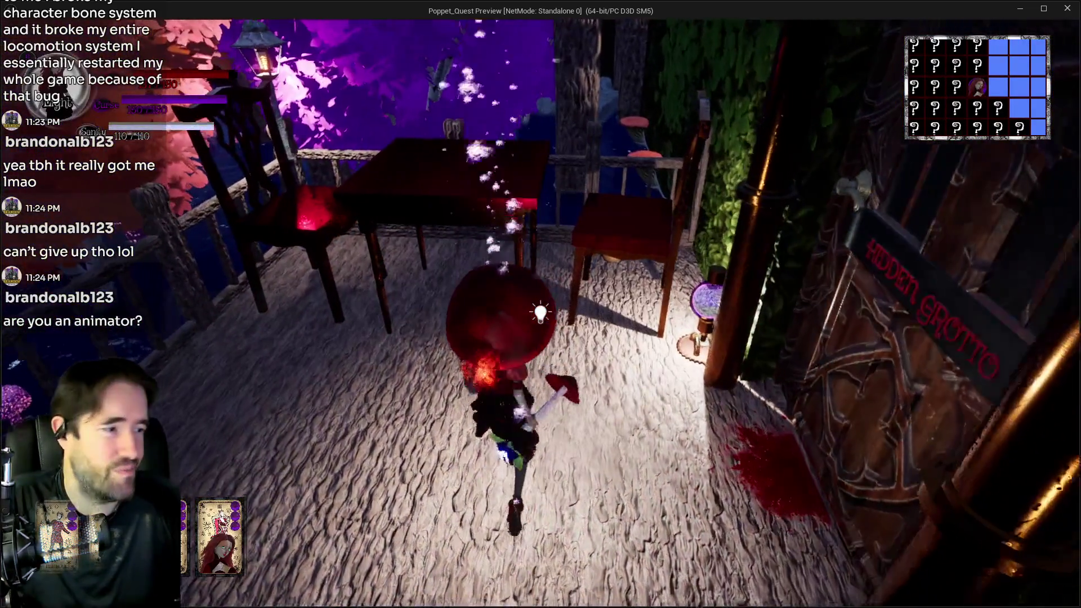
key("w")
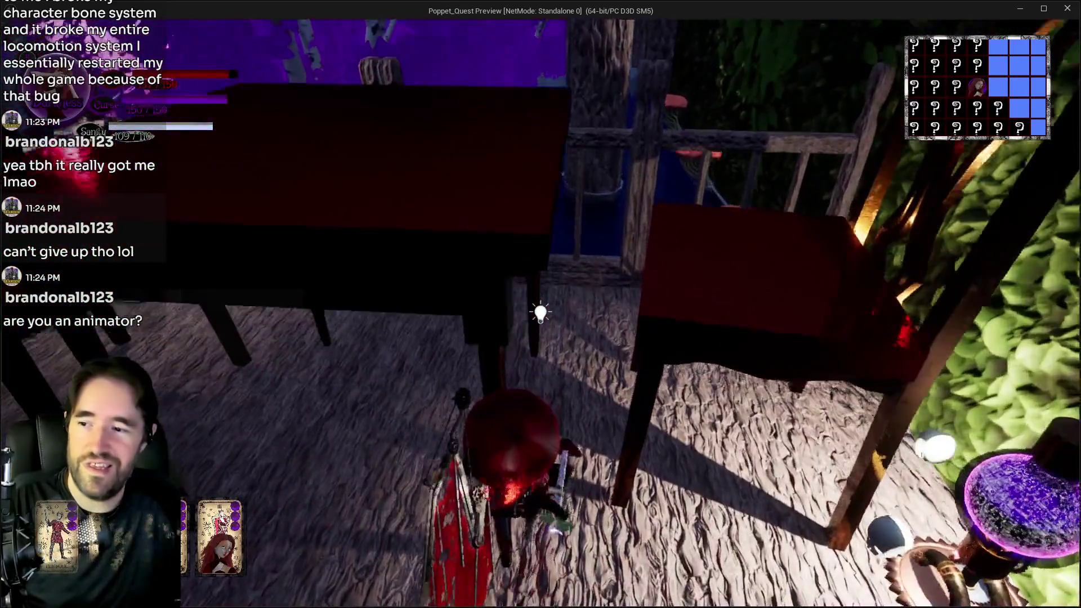
key("w")
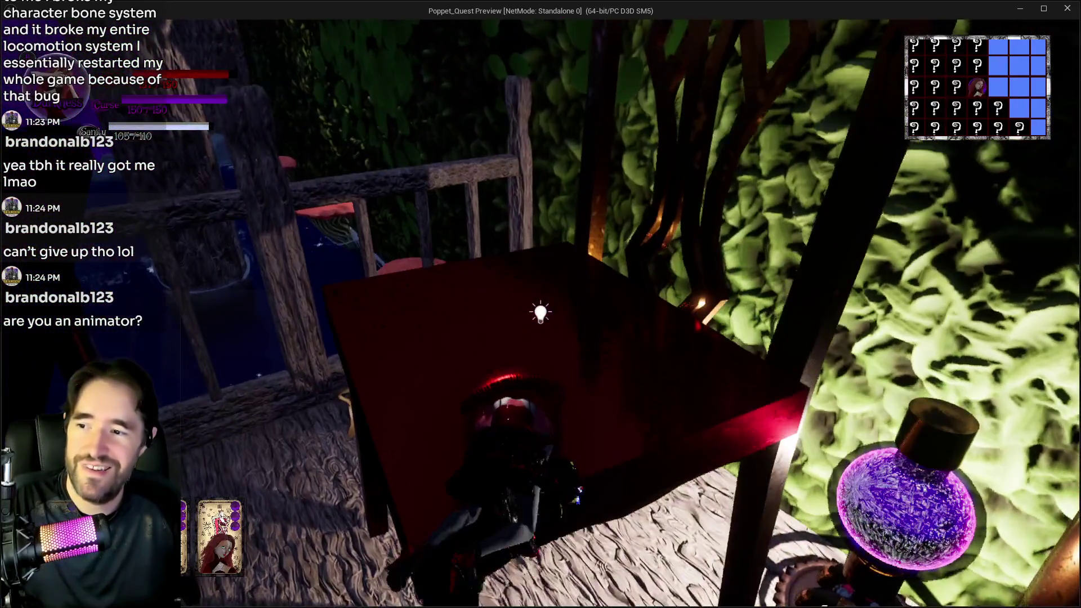
key("w")
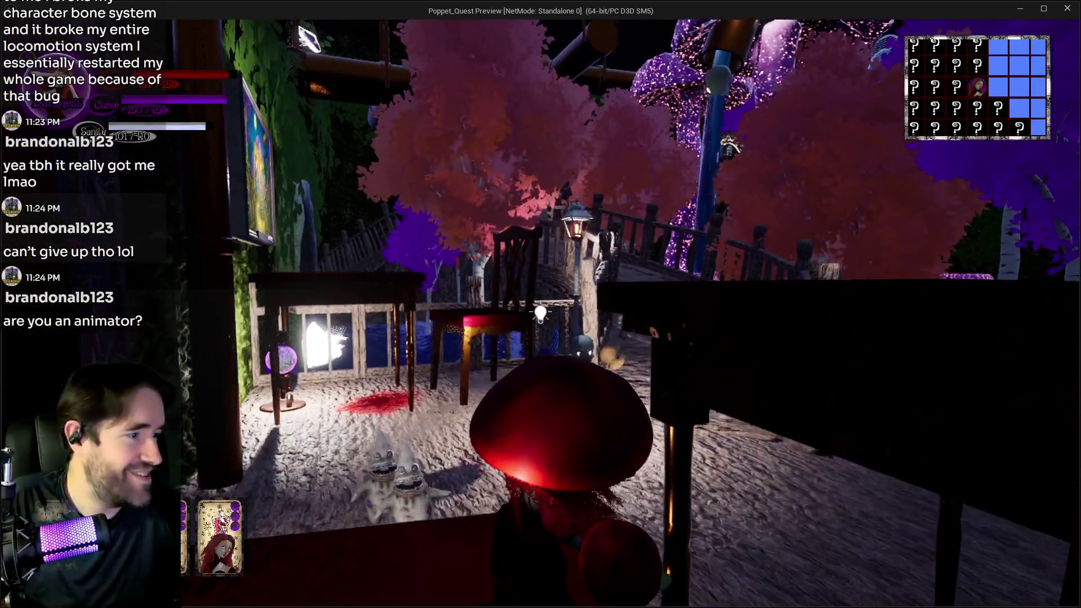
key("w")
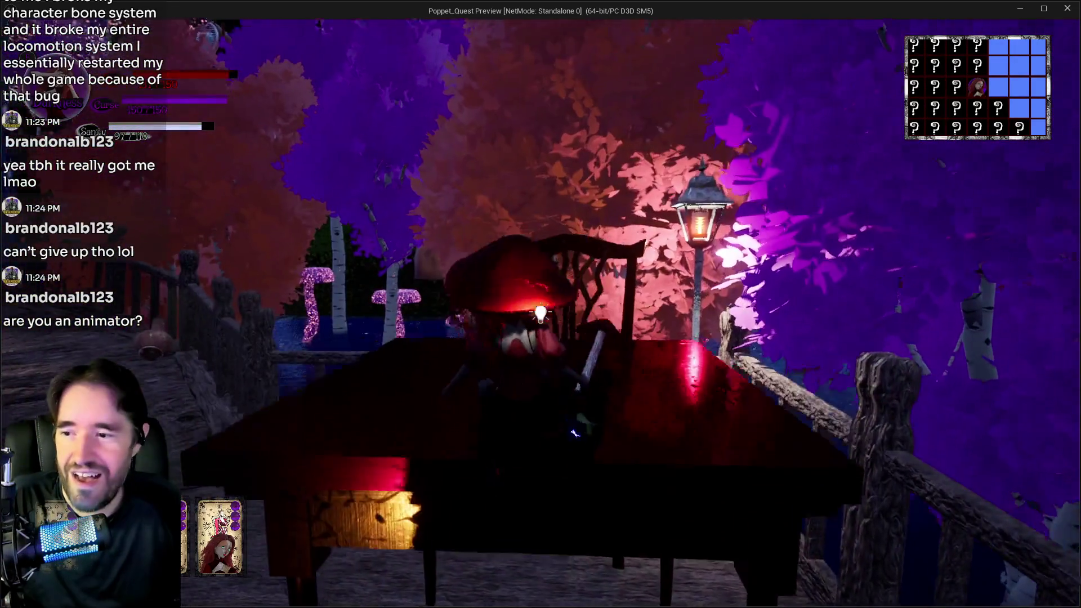
key("w")
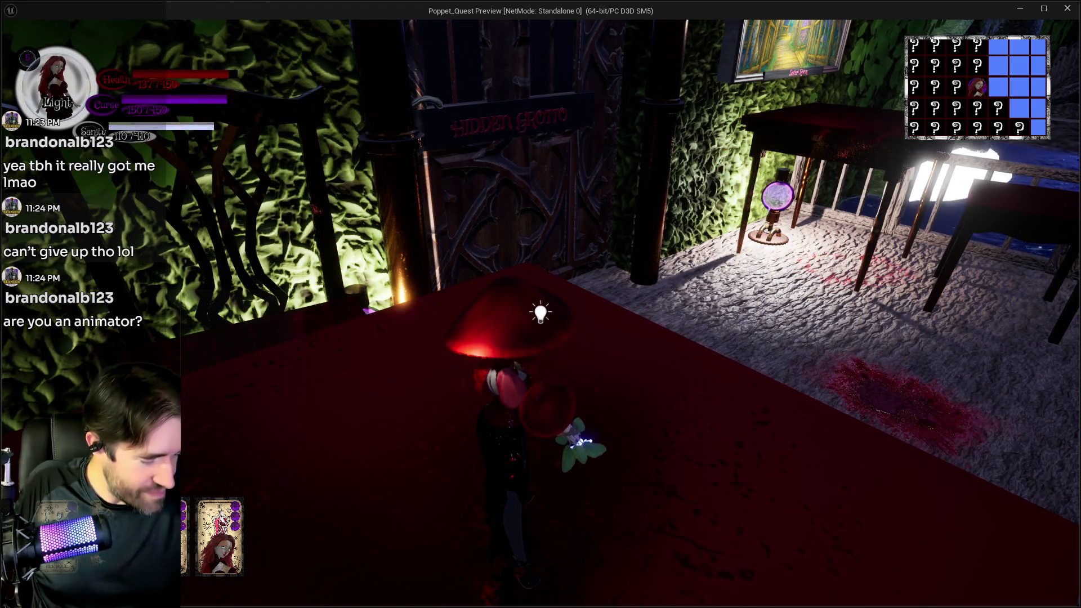
Exit the Hidden Grotto into the forest and equip The Star tarot card
key("e")
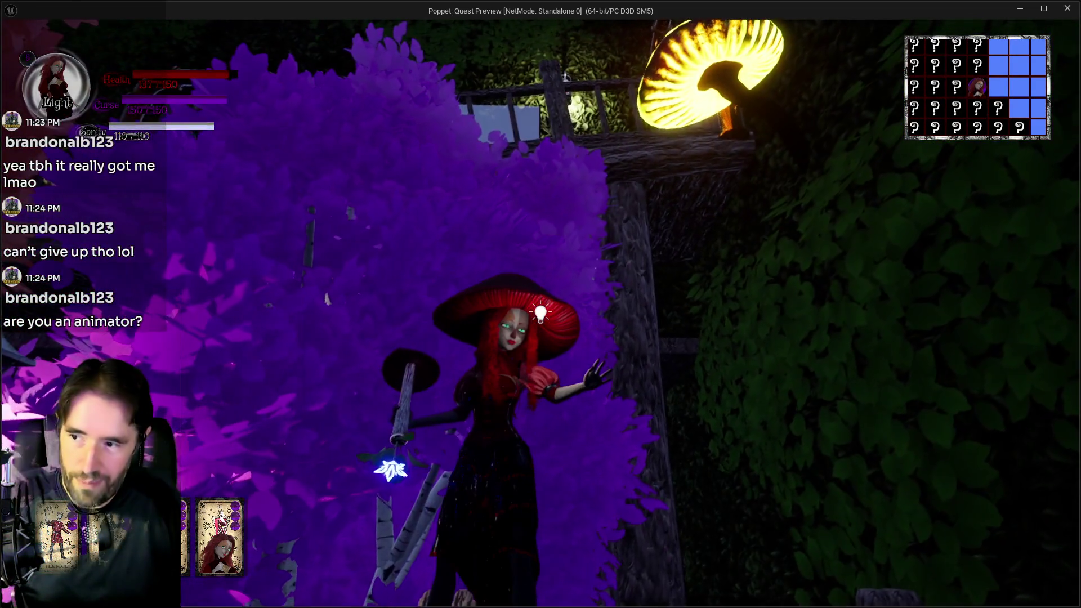
key("w")
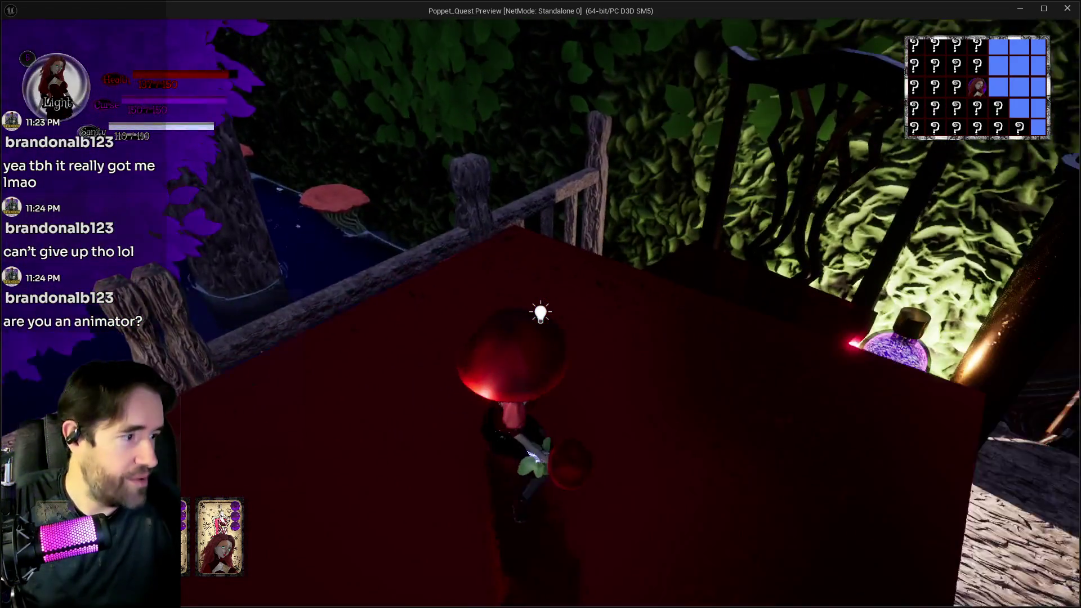
key("Tab")
left_click(135, 182)
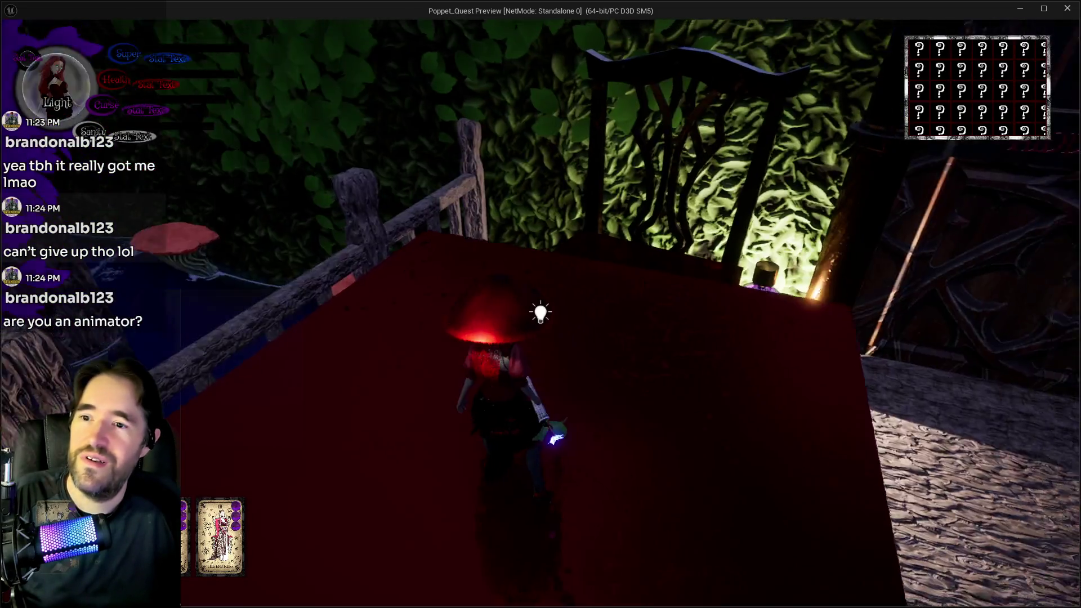
Move past the glowing lamp, hammer an enemy, and cross the fenced deck
key("w")
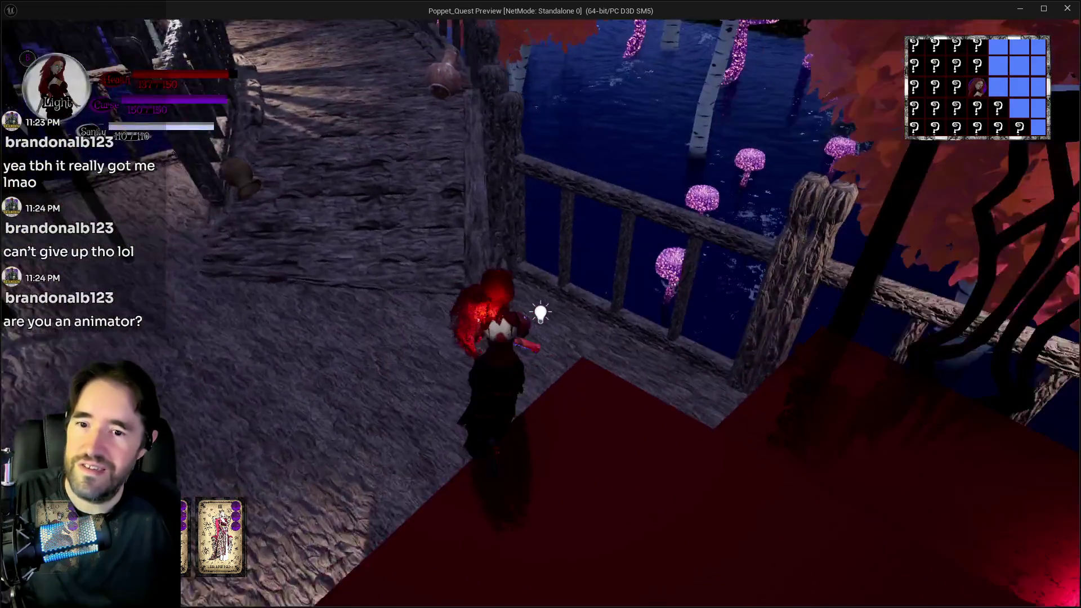
key("w")
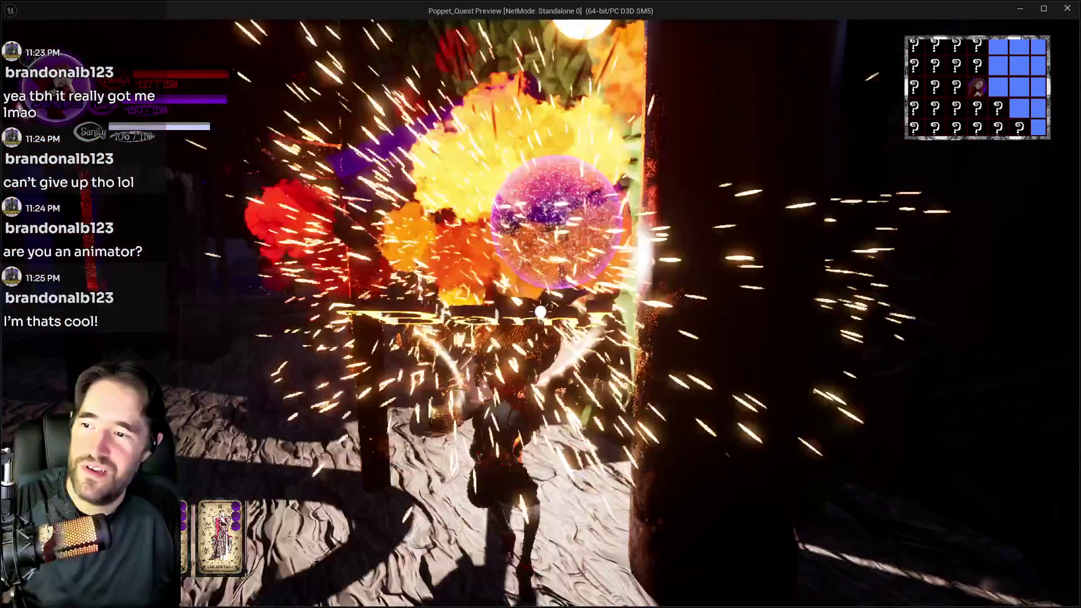
key("w")
key("w")
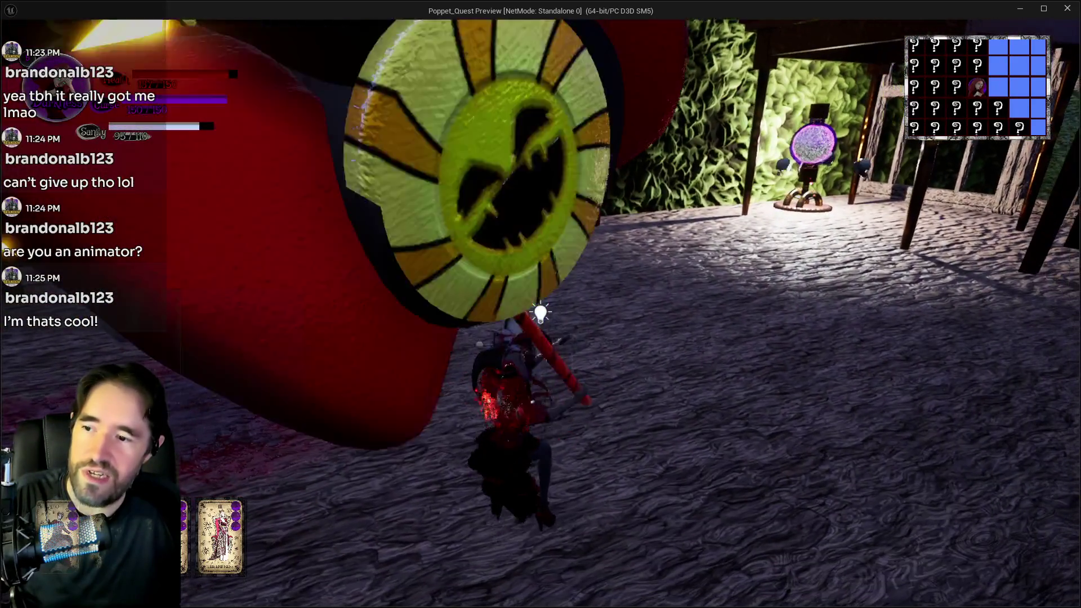
left_click(540, 311)
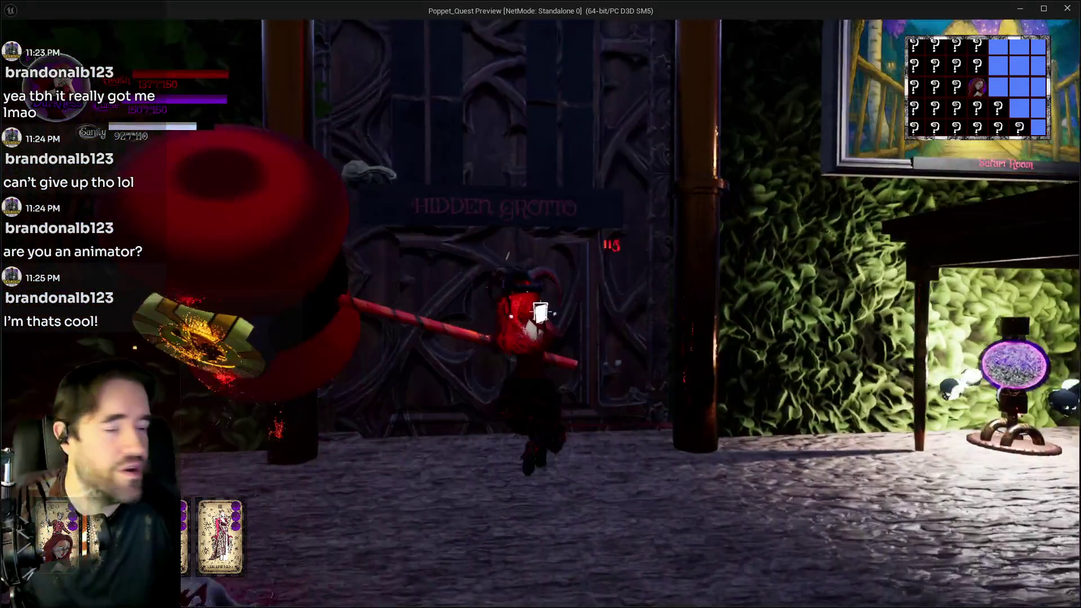
key("w")
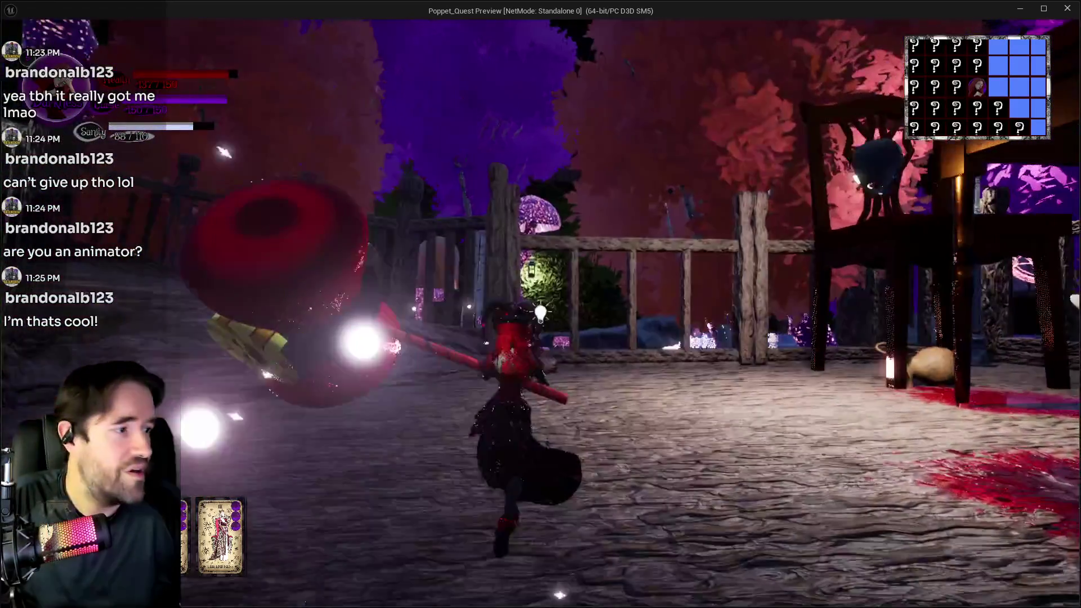
key("w")
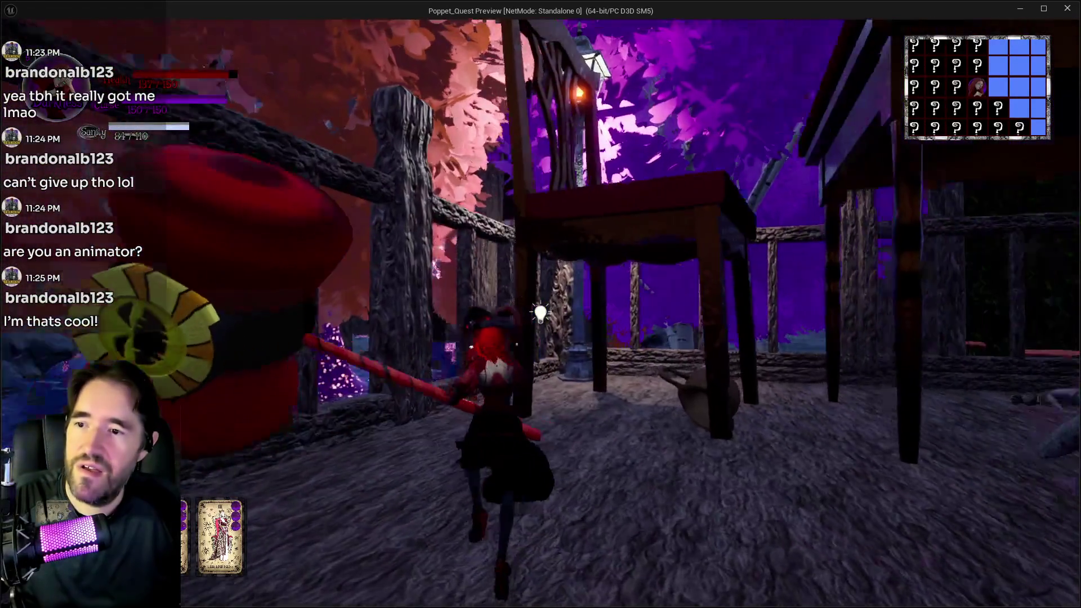
key("w")
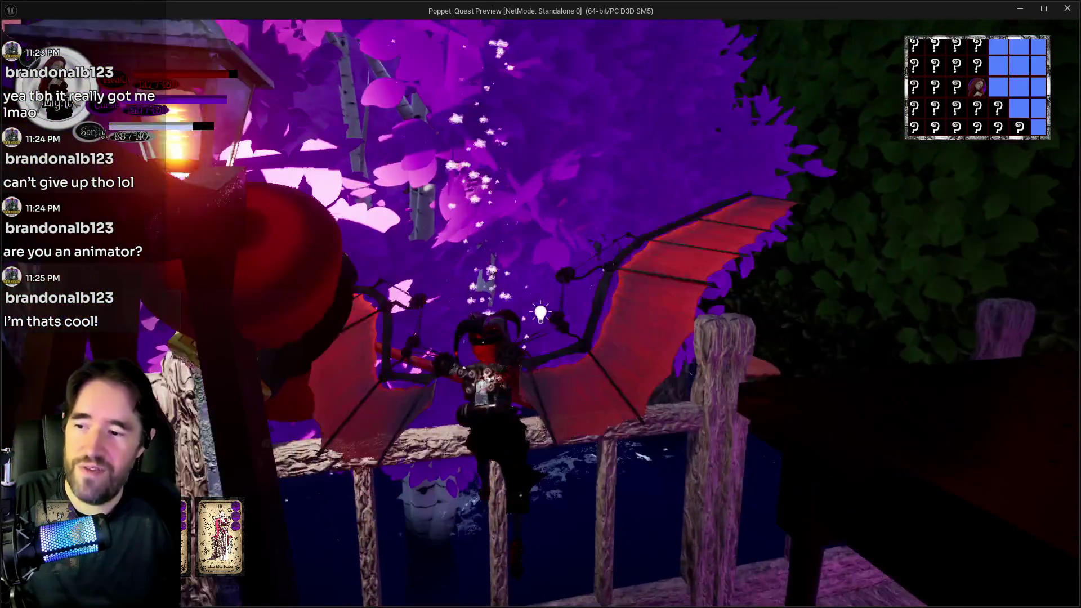
key("w")
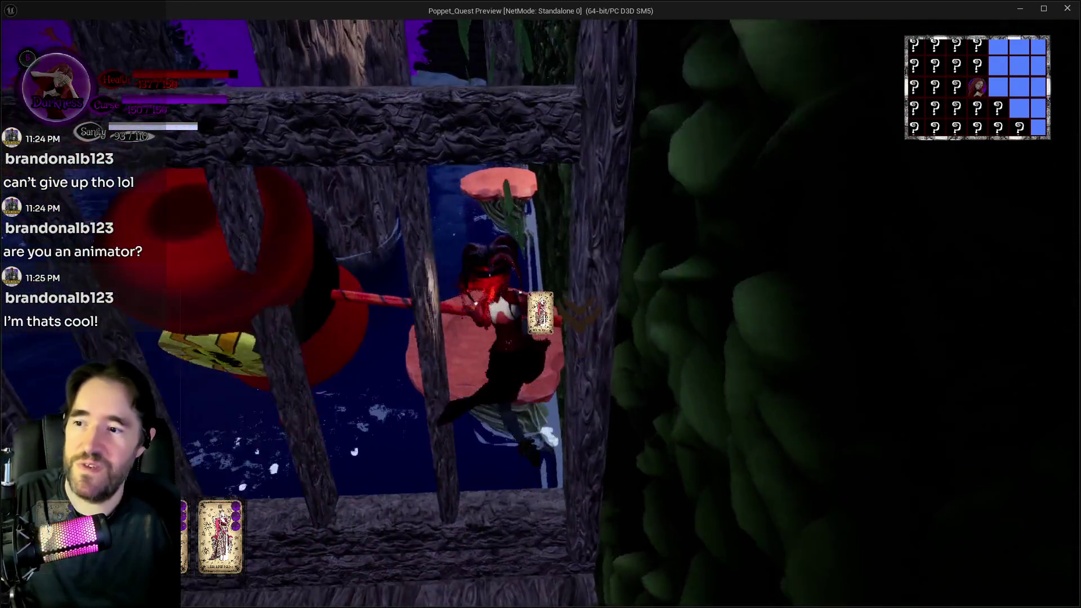
Glide down the water channel to collect Patrick's Room Key, then pause and switch to the to-do list
key("w")
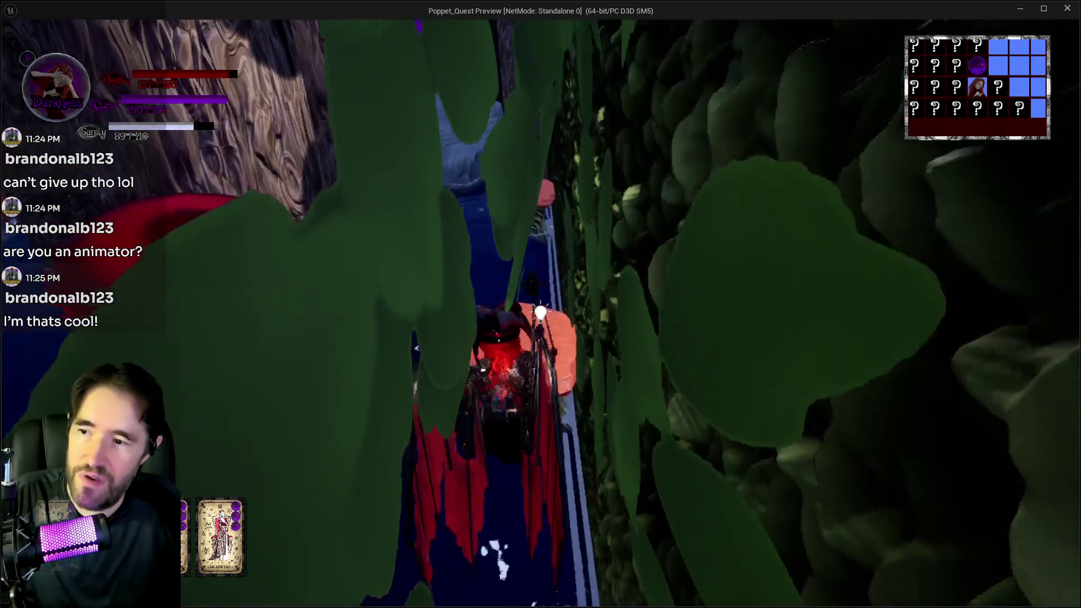
key("w")
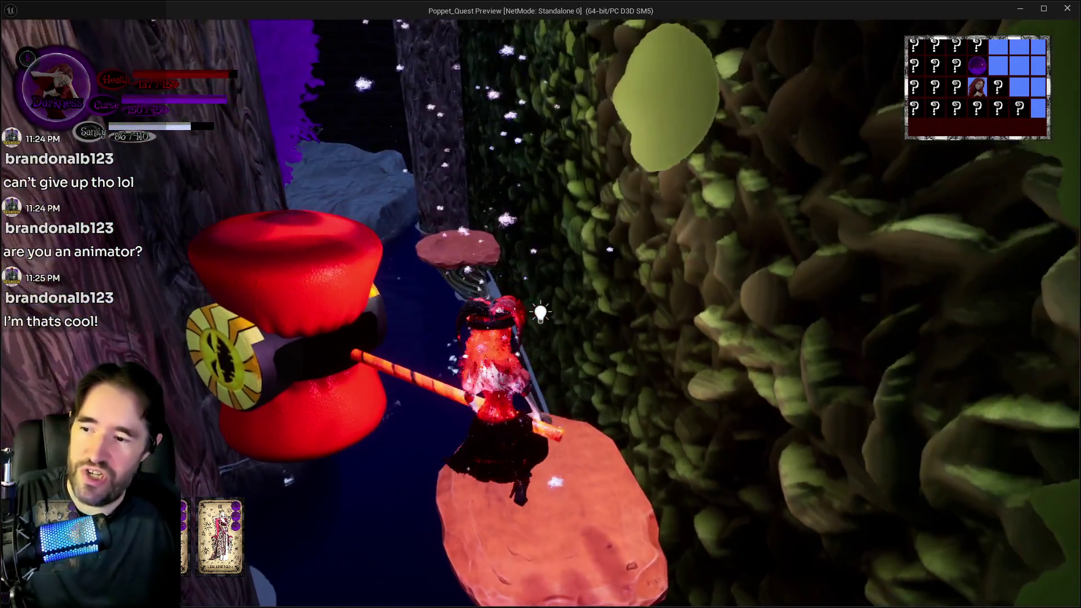
key("w")
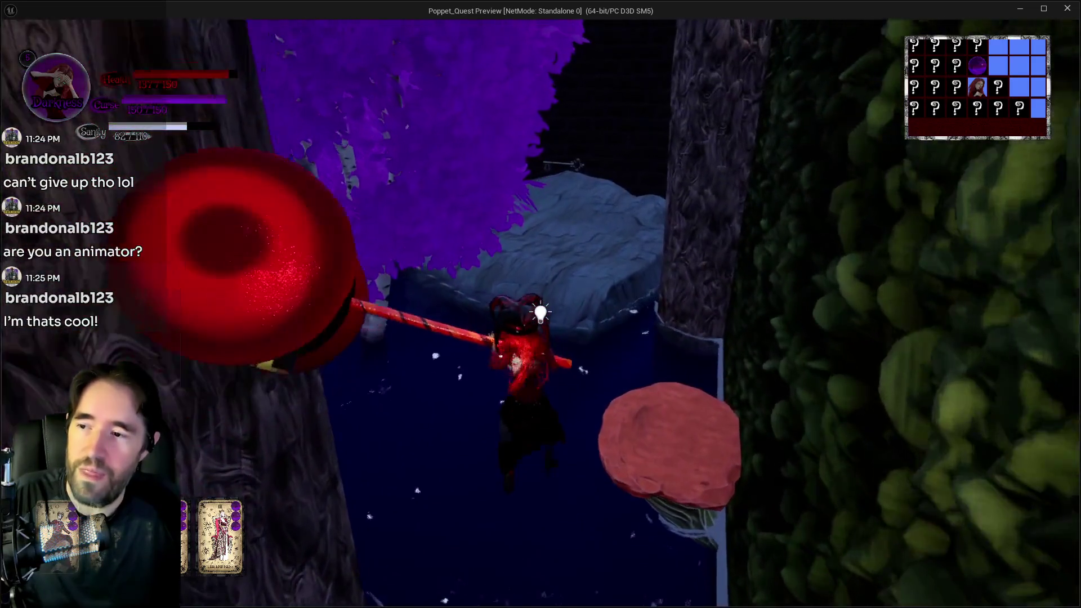
key("w")
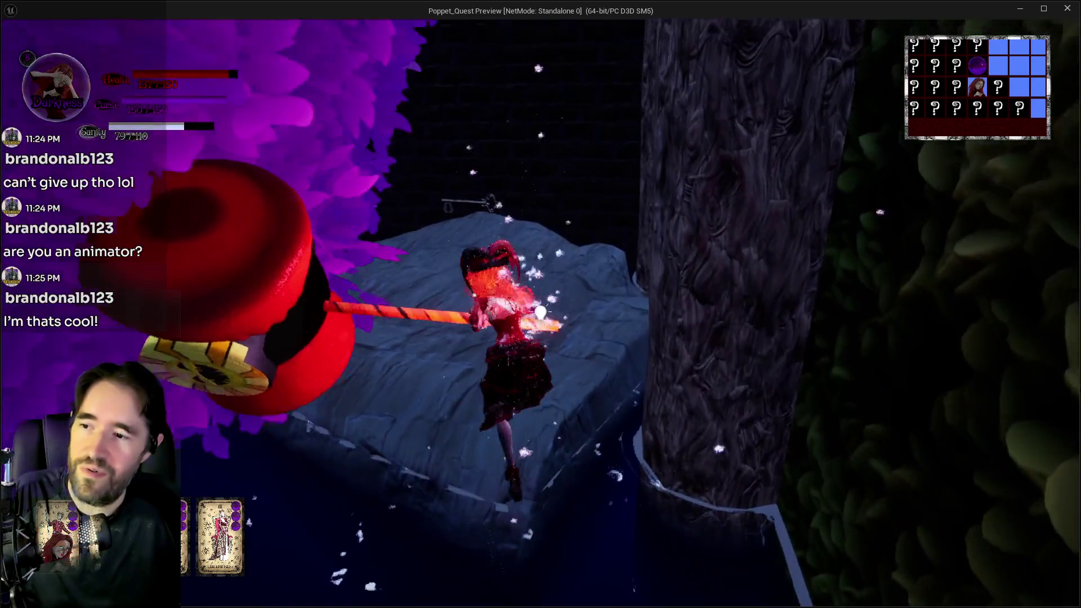
key("w")
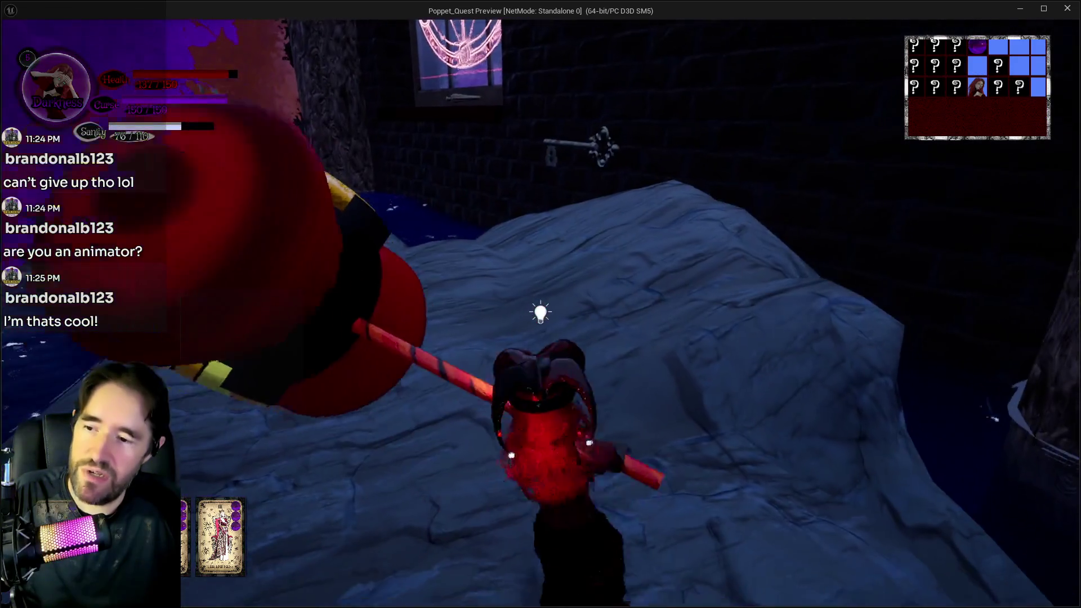
key("w")
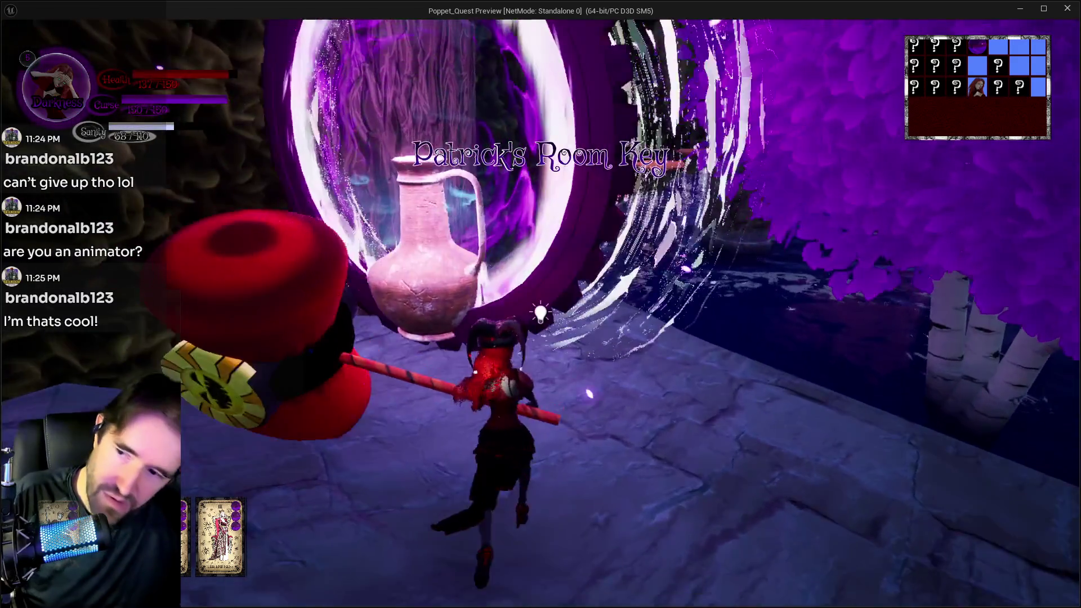
key("Escape")
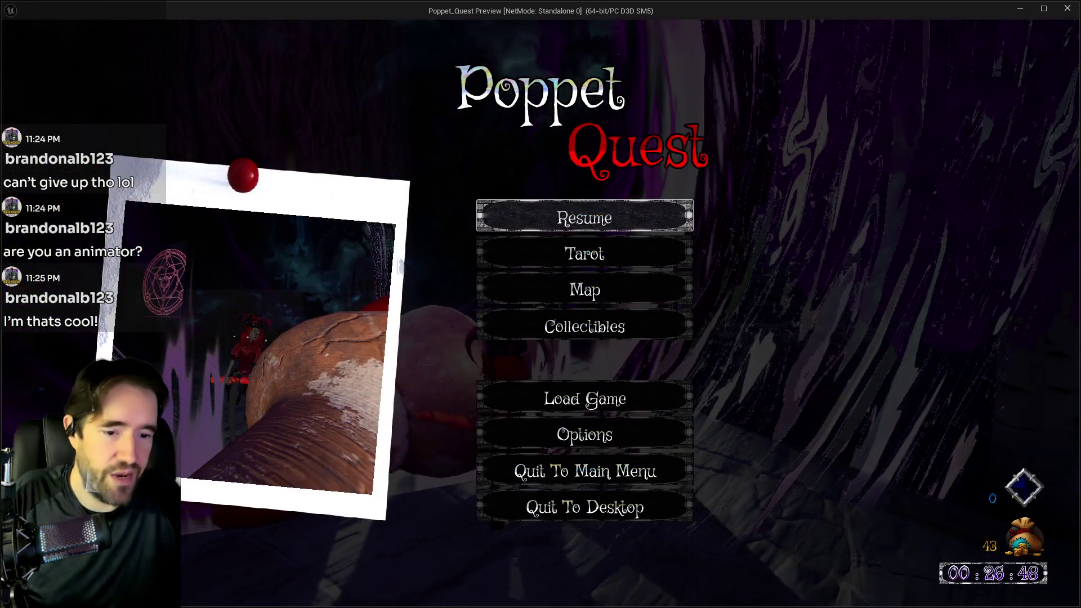
key("alt+Tab")
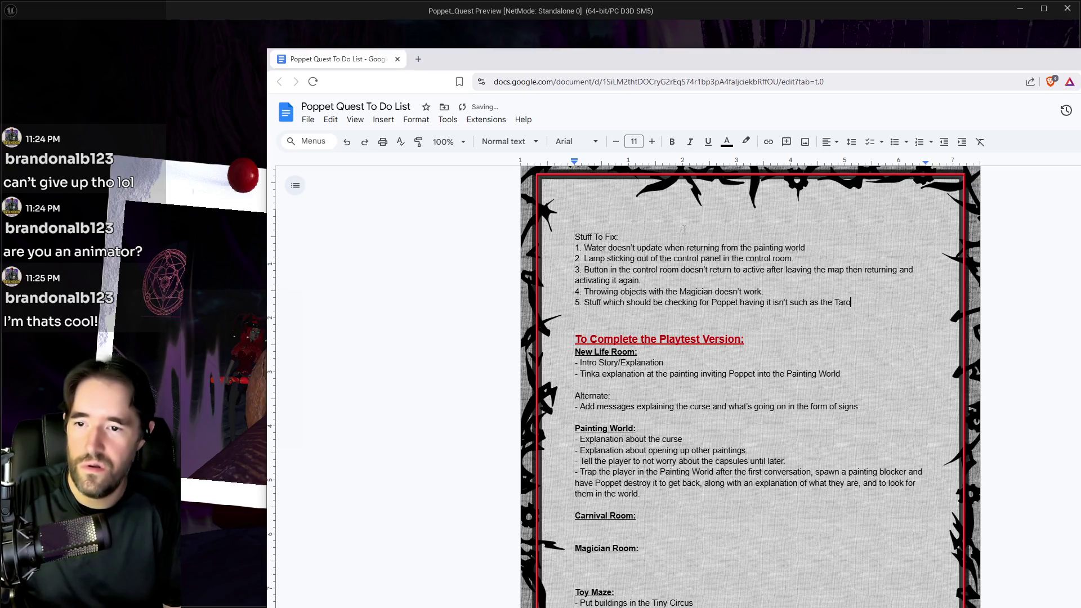
End item 5 with a period and add item 6: hitting water breaks double jump
type("t cards.")
key("Return")
type("6. Hitting the water makes double jump no longer work.")
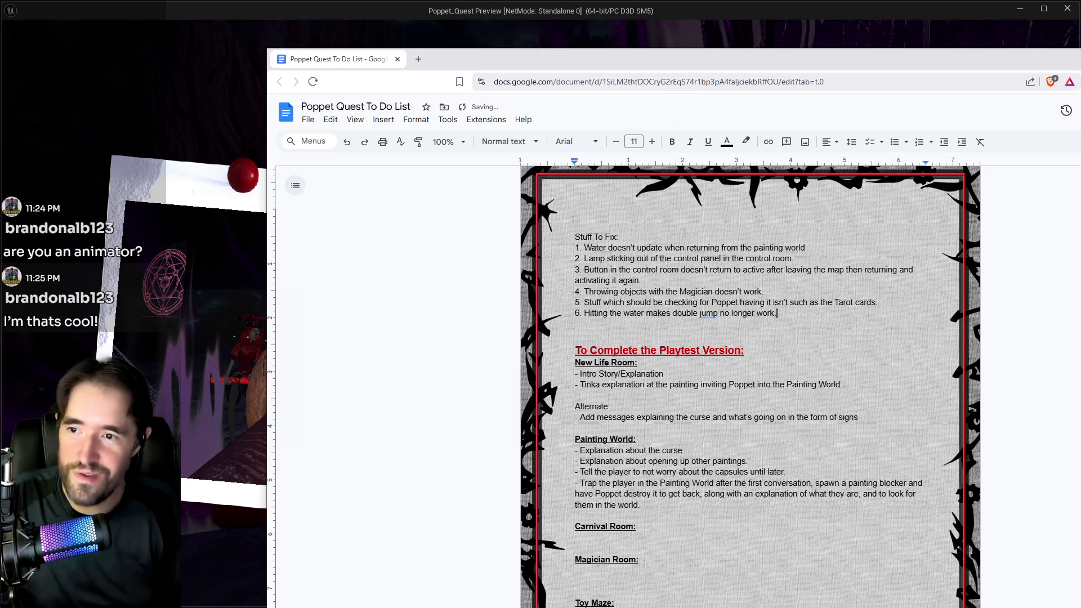
key("Return")
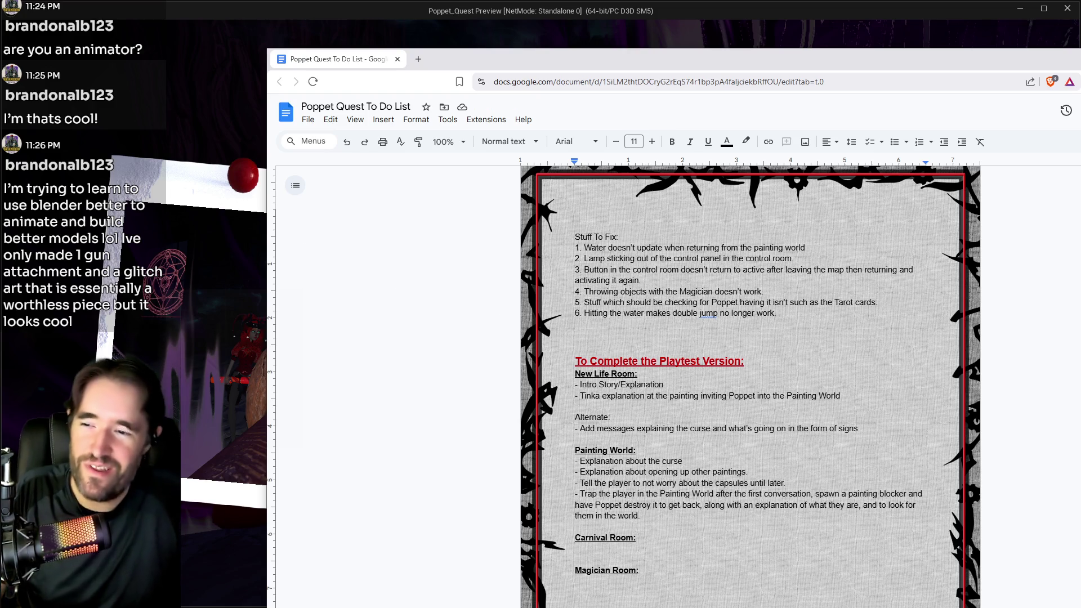
key("alt+Tab")
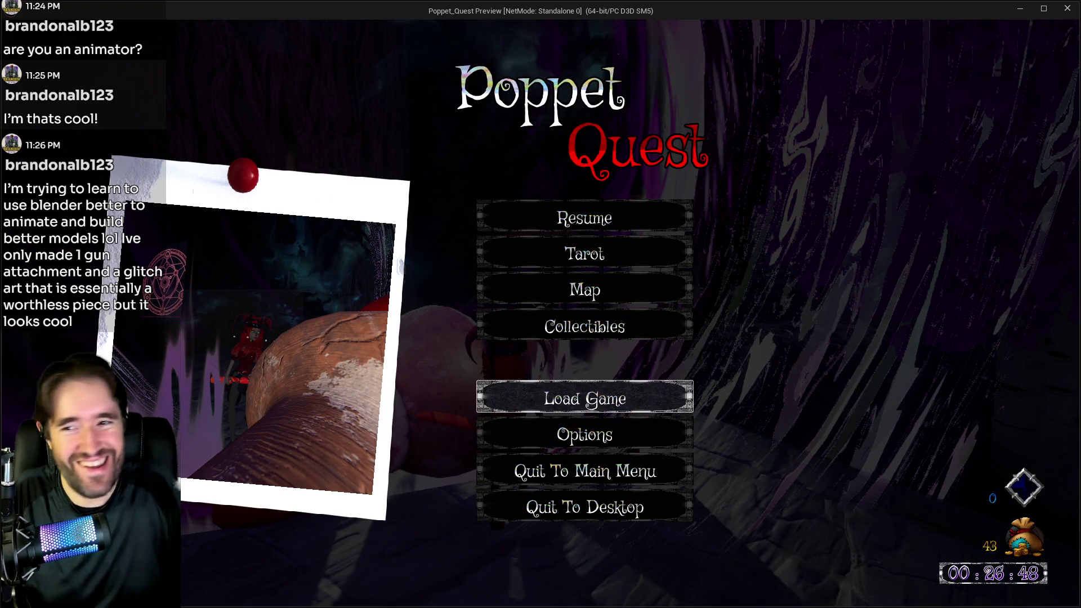
Resume the game, stop the play session, and fly the editor view into the corridor
left_click(566, 214)
key("alt+Tab")
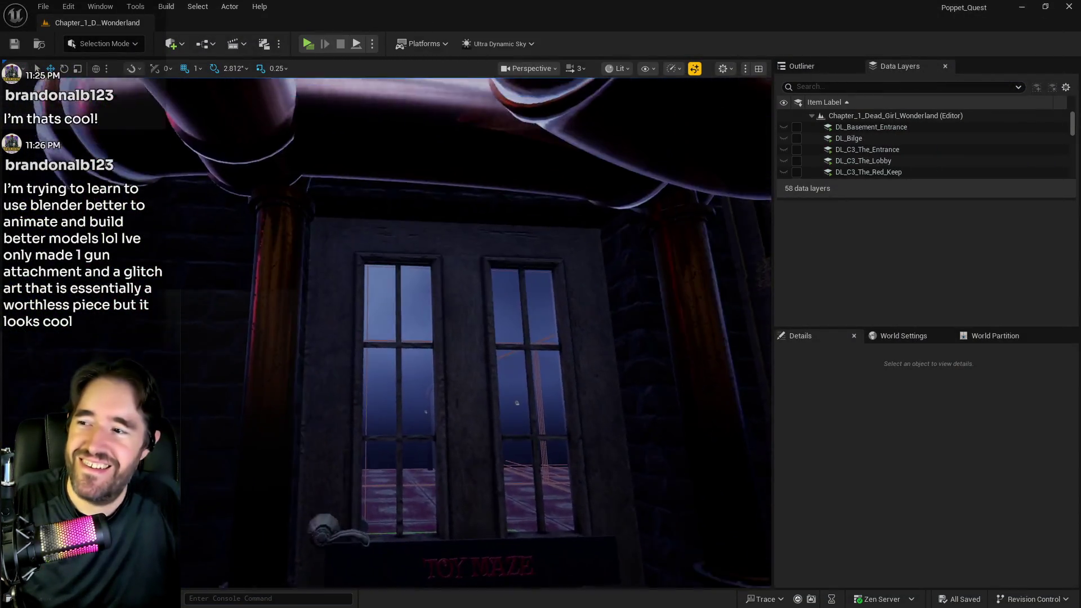
key("Escape")
mouse_move(372, 424)
left_mouse_down()
mouse_move(372, 315)
mouse_move(307, 270)
left_mouse_up()
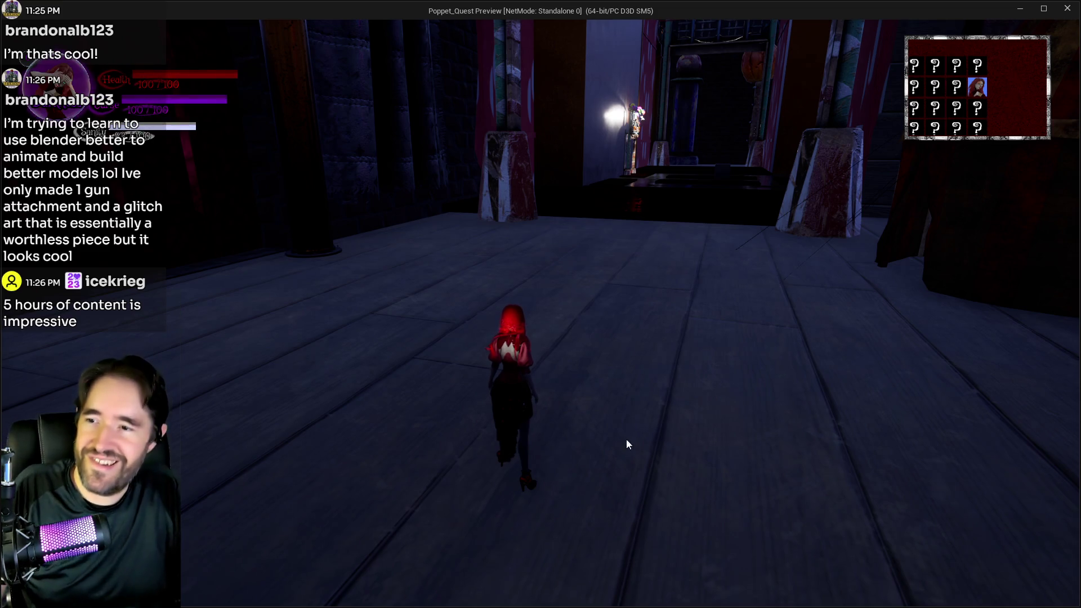
Run toward the circus tents, dismiss the pause menu, and light the lamp-post lantern
key("w")
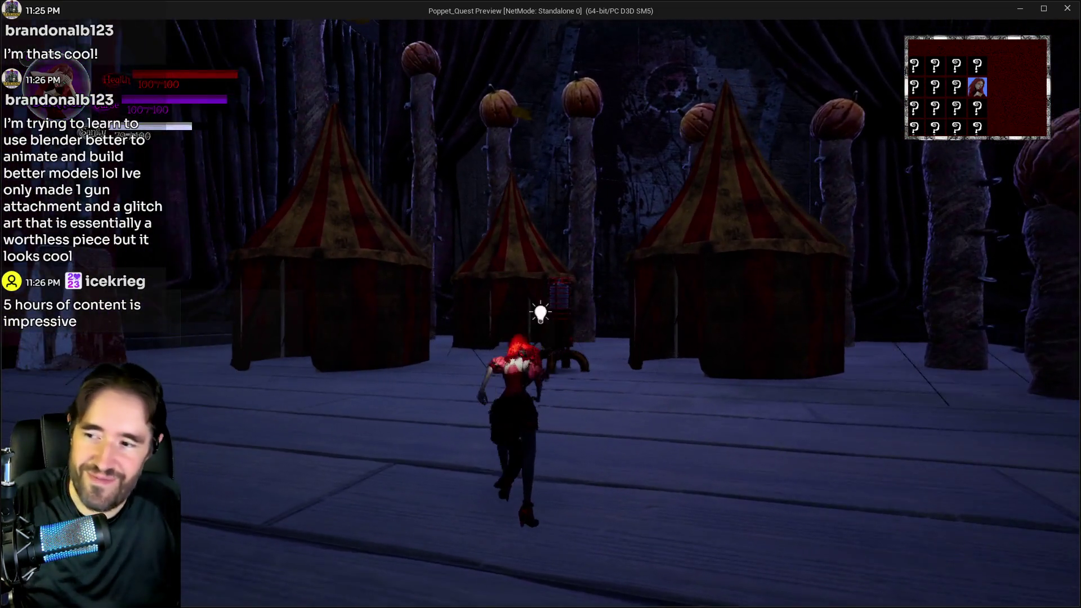
key("Escape")
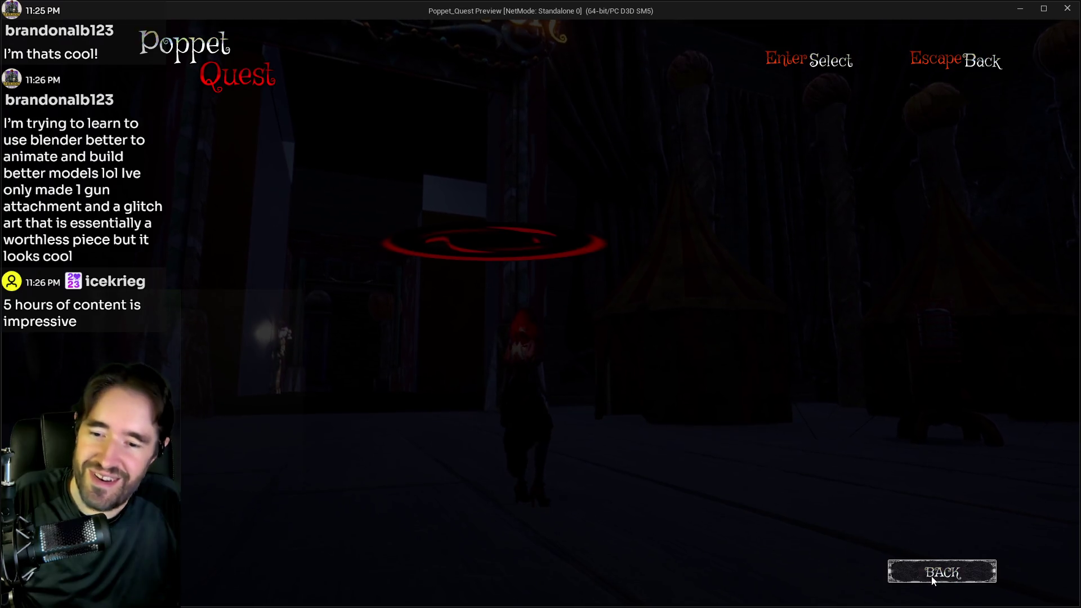
left_click(974, 582)
key("w")
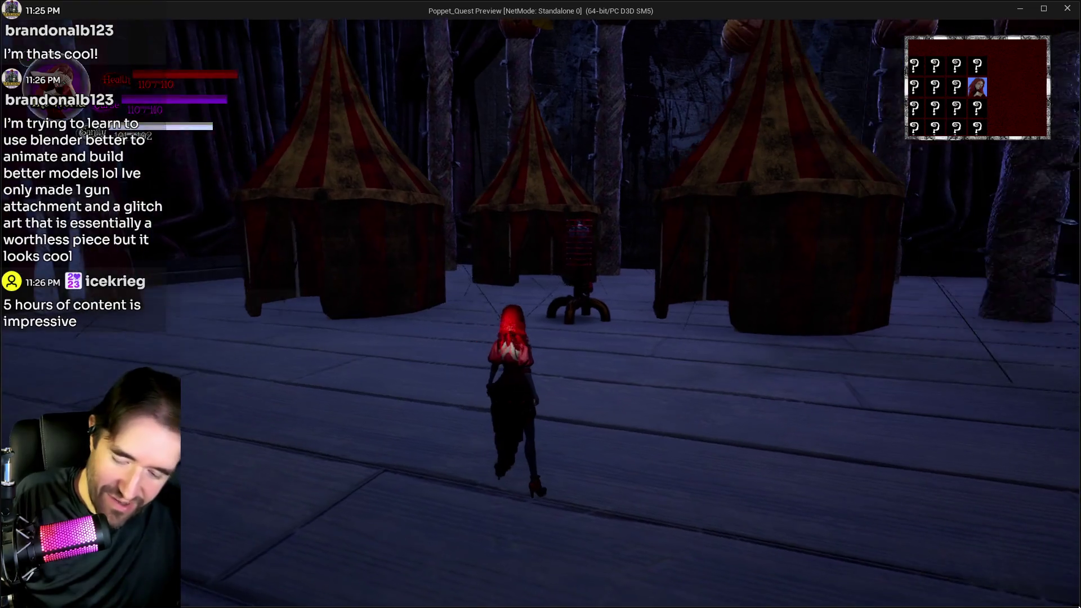
key("Escape")
key("Escape")
key("w")
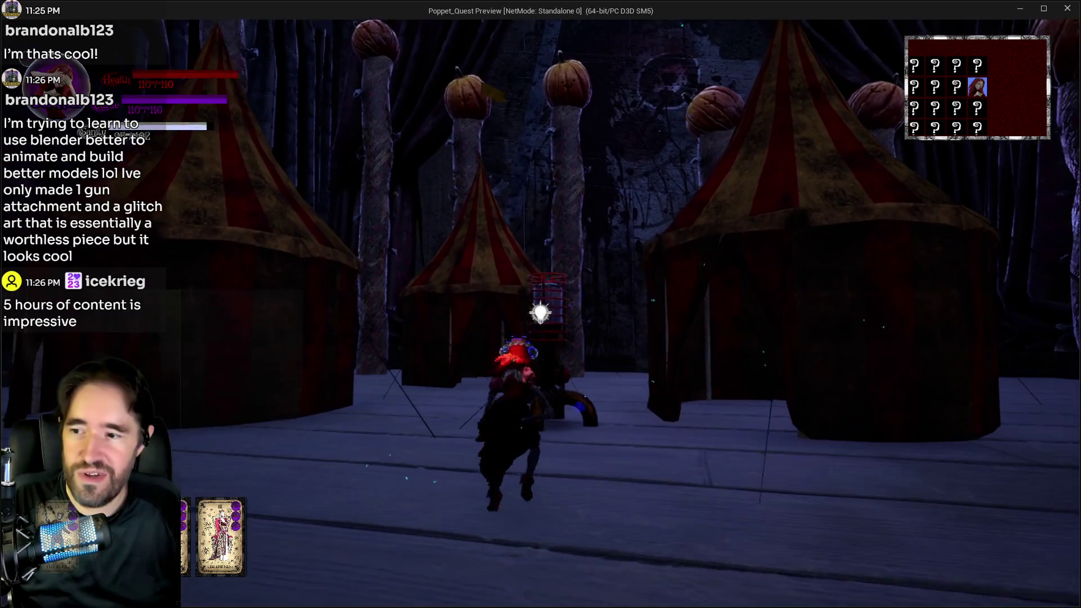
left_click(540, 313)
left_click(540, 313)
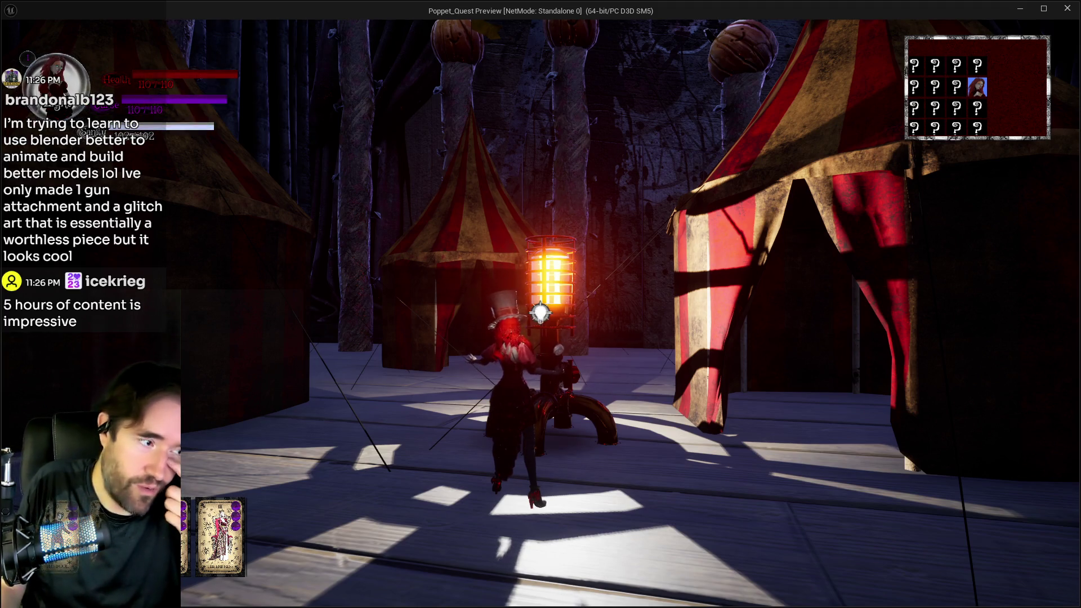
Run through the circus gate and red-lit corridor into the pentagram room, then show the tarot menu
key("e")
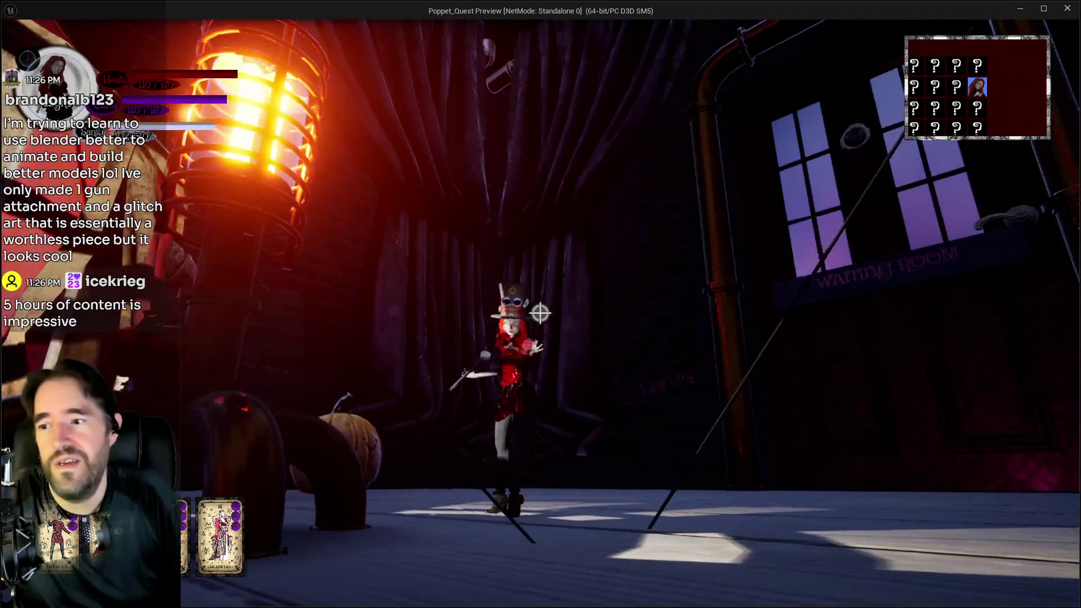
key("w")
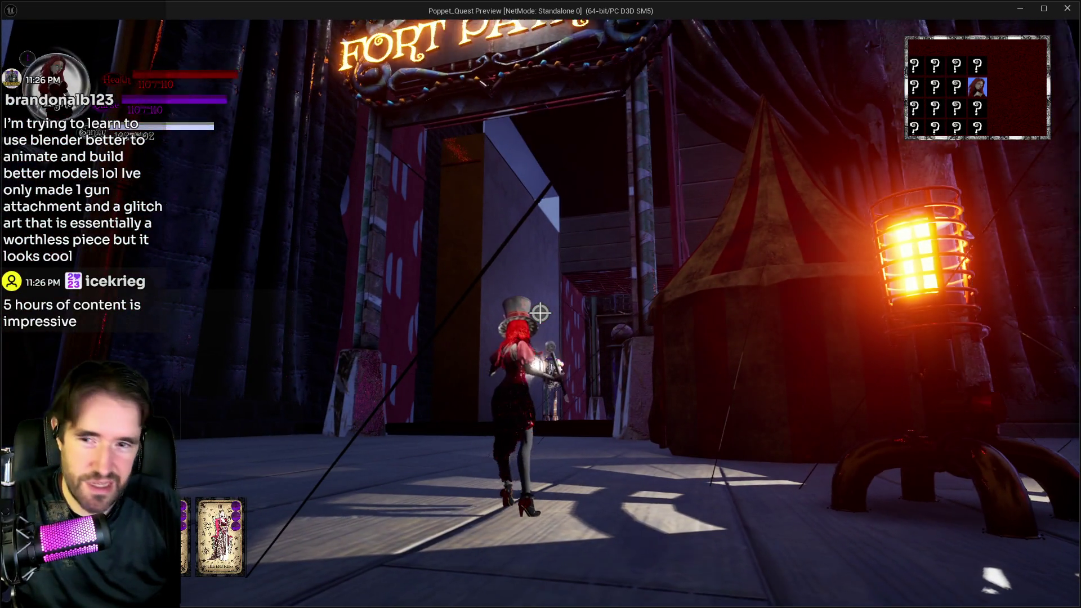
key("w")
key("w")
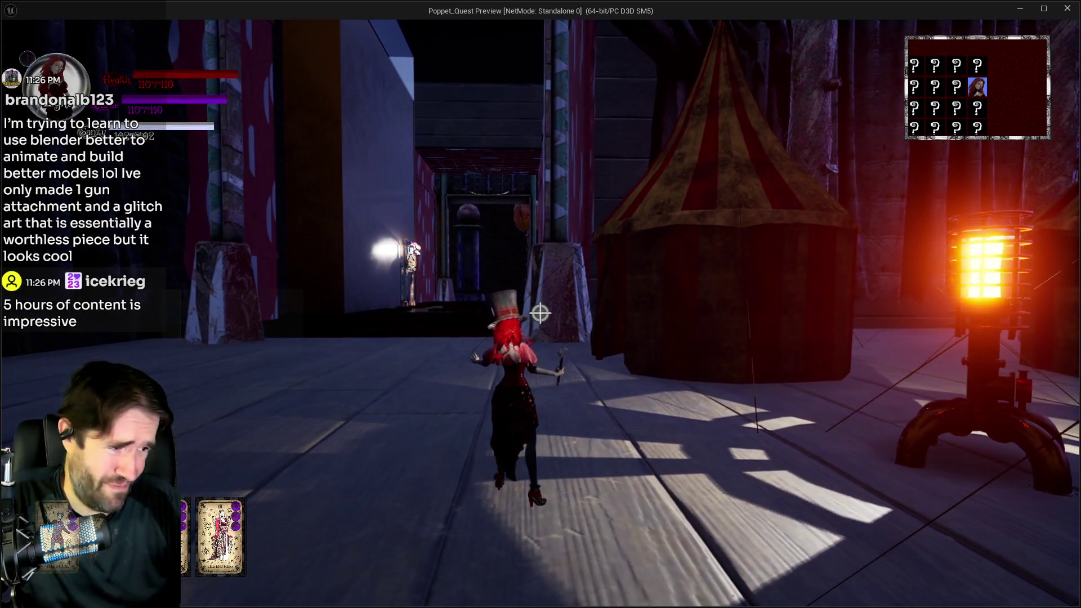
key("w")
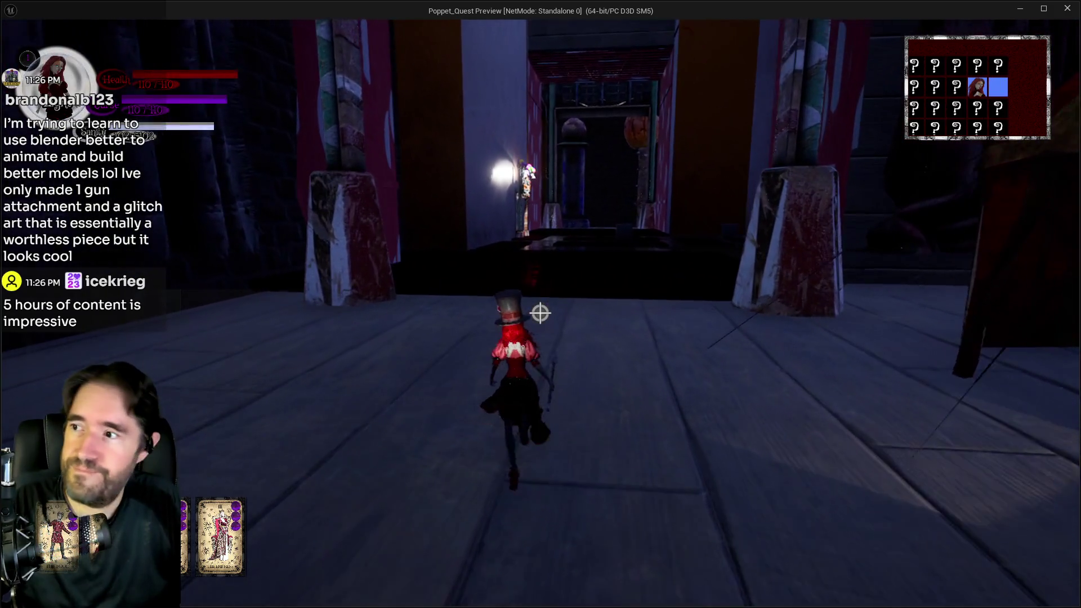
key("w")
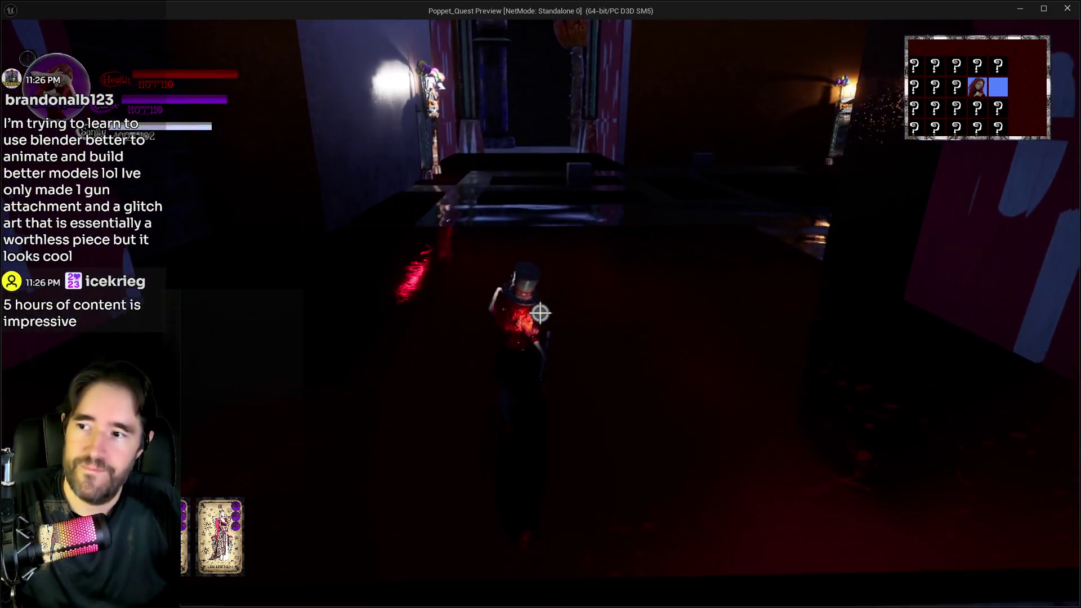
key("w")
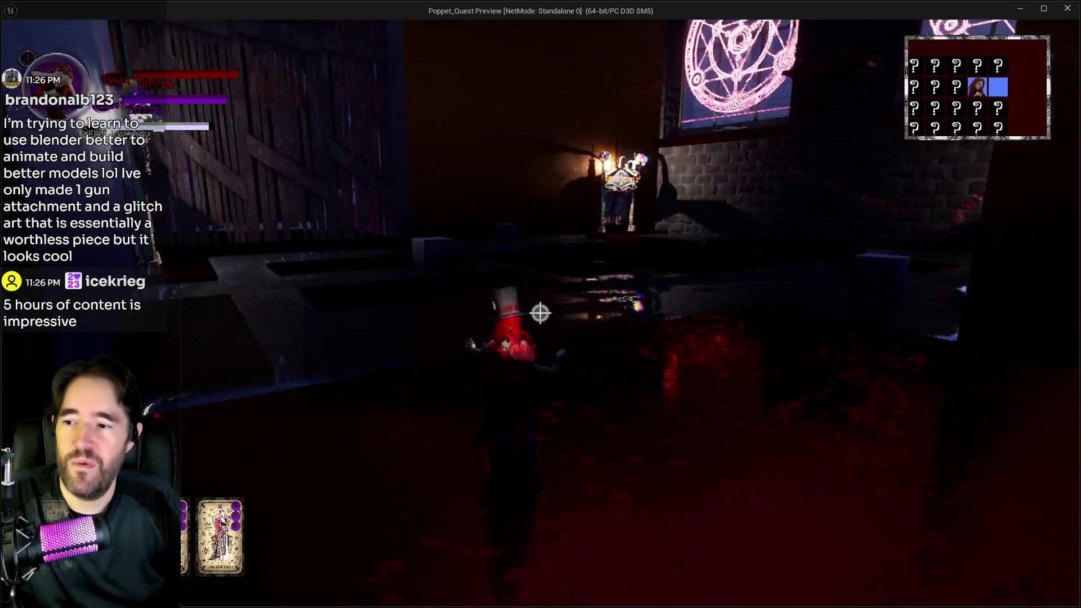
key("Tab")
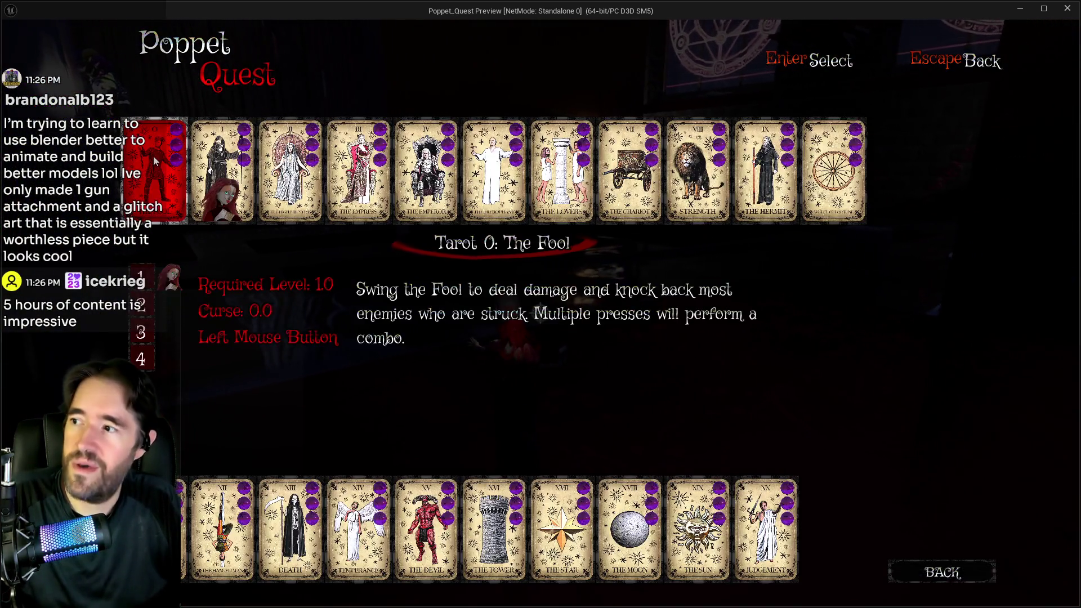
Close the tarot menu, hammer Patrick until he dies, and stop the play-test
key("Tab")
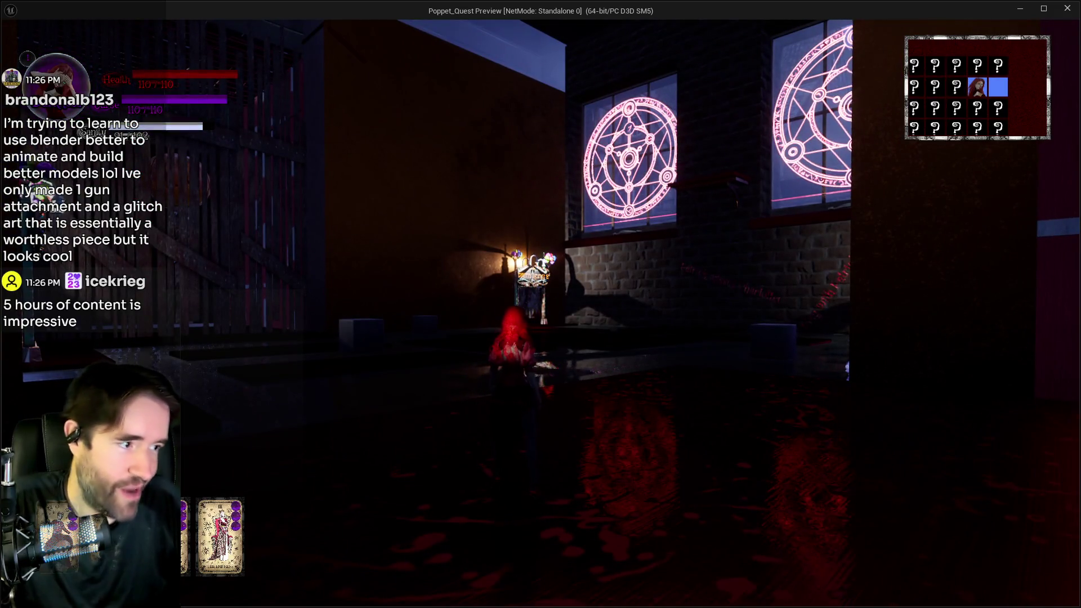
left_click(540, 304)
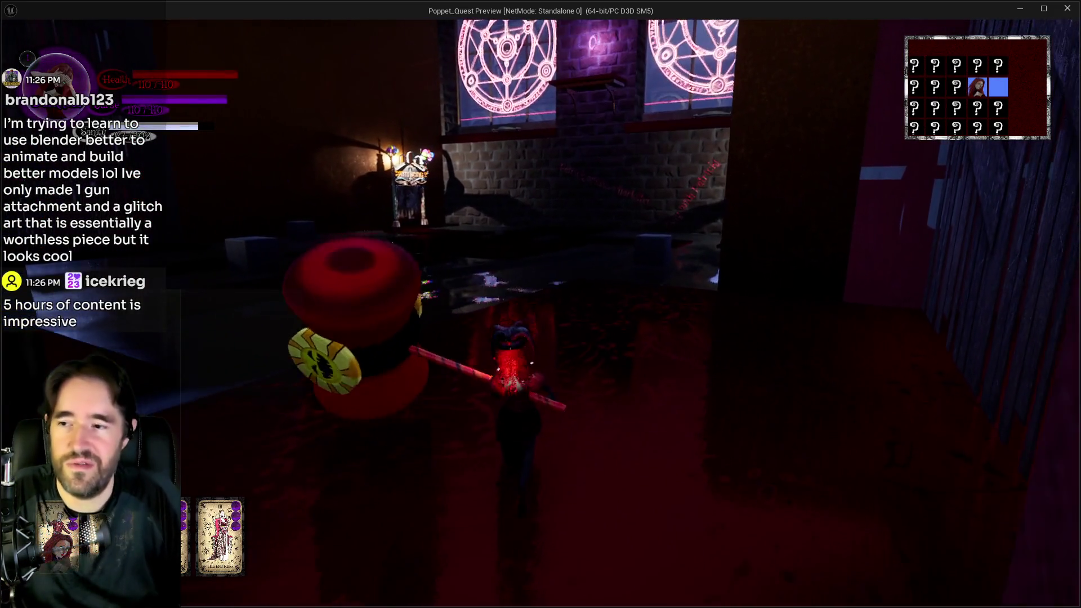
left_click(541, 305)
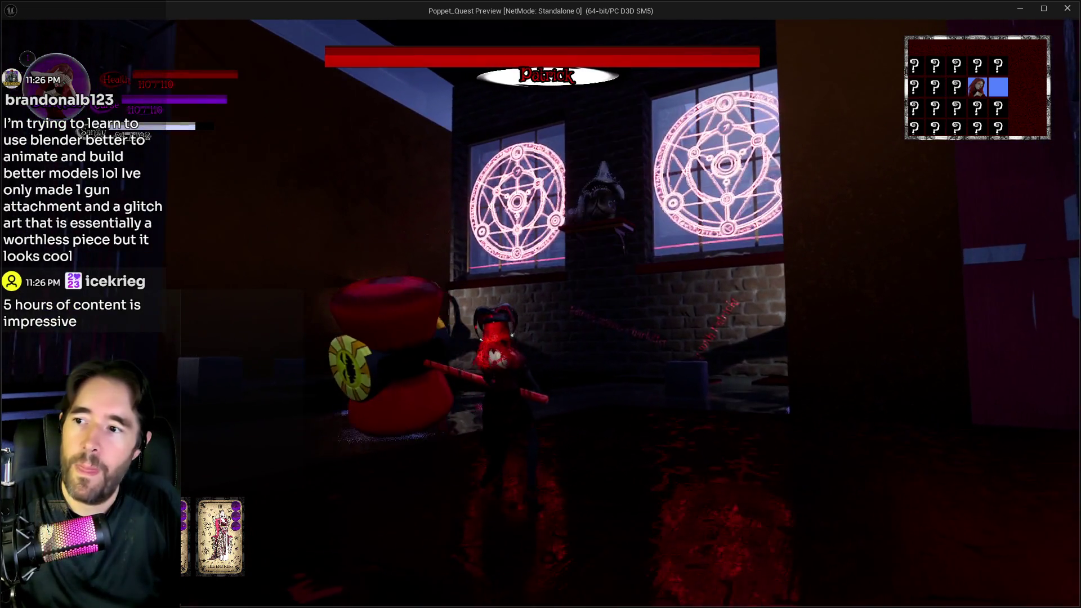
left_click(540, 304)
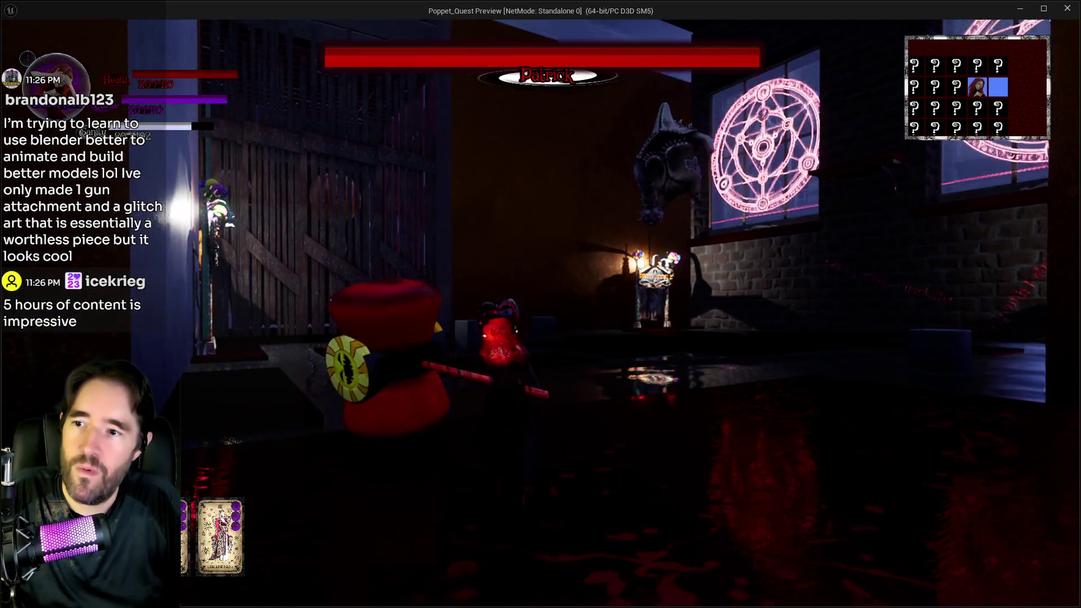
key("w")
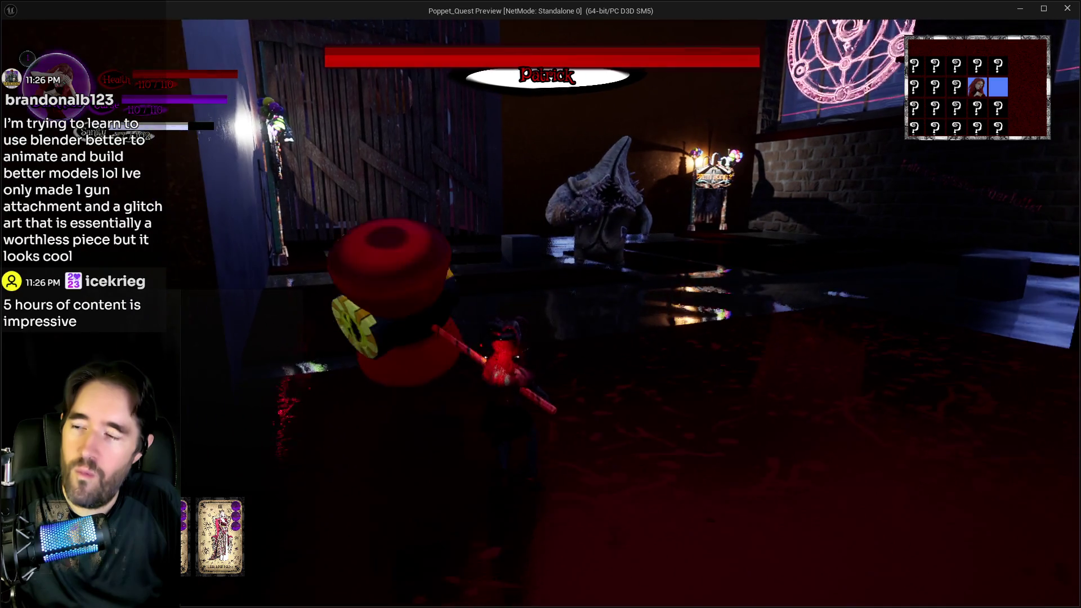
key("w")
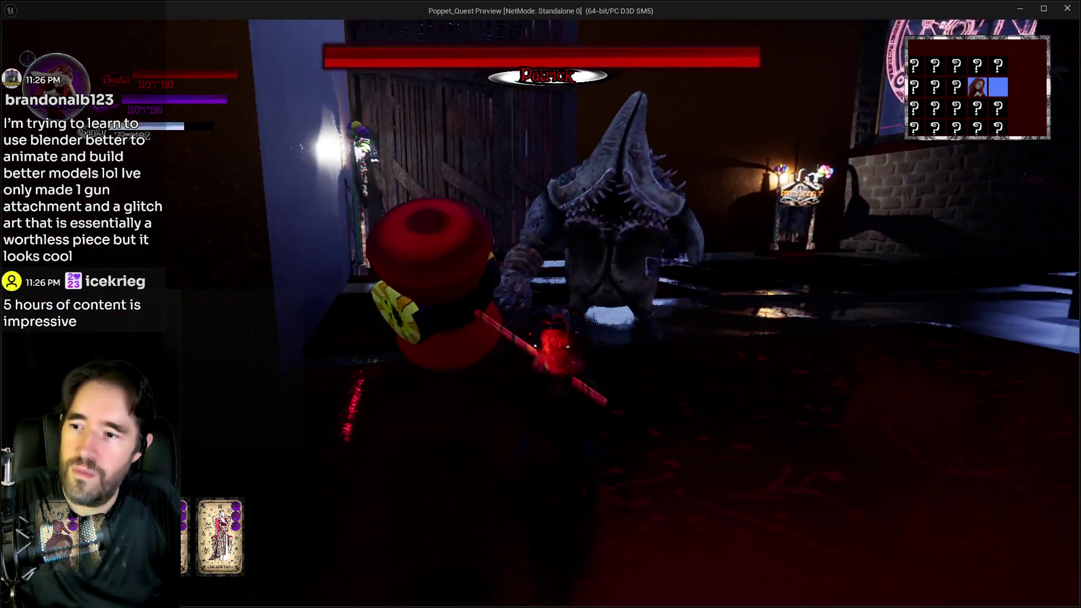
left_click(540, 304)
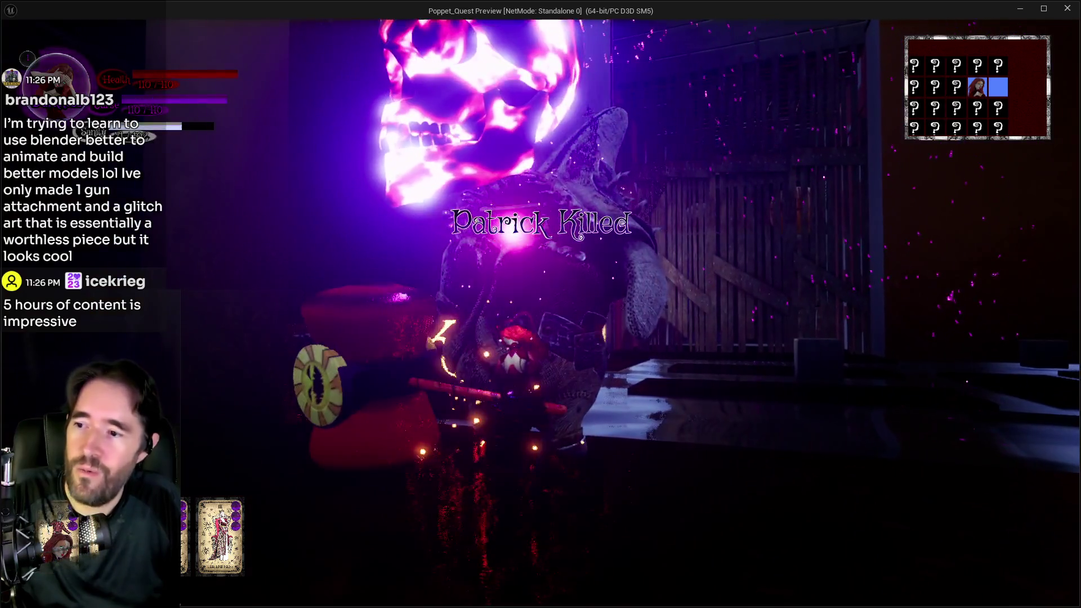
key("alt+Tab")
key("Escape")
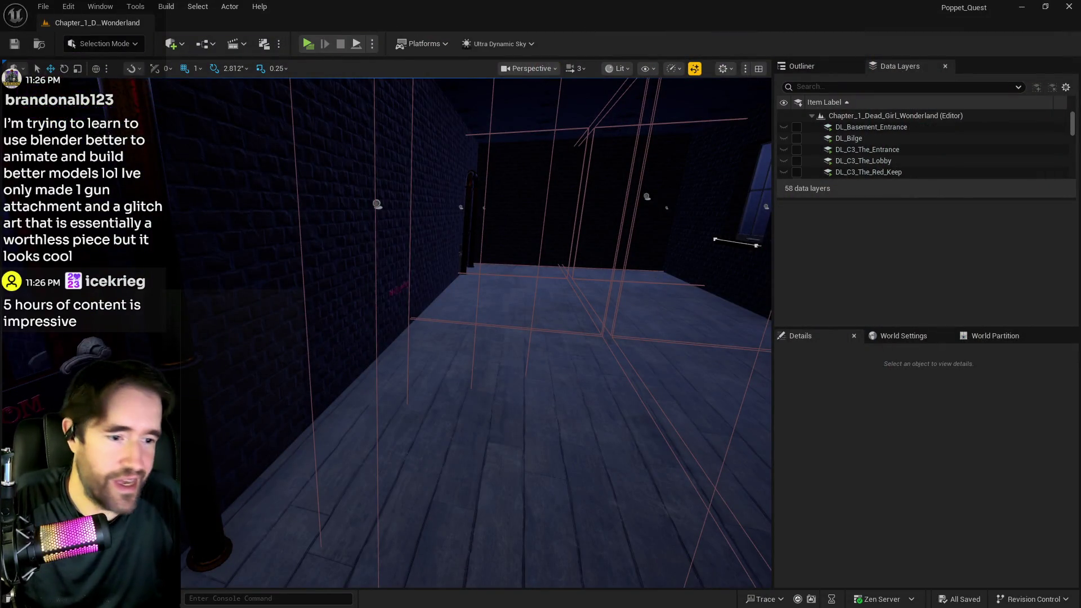
Browse to the 2DSideScrollerBP/Characters folder and bring up a floating Content Browser window
mouse_move(475, 333)
left_mouse_down()
mouse_move(563, 327)
mouse_move(490, 329)
left_mouse_up()
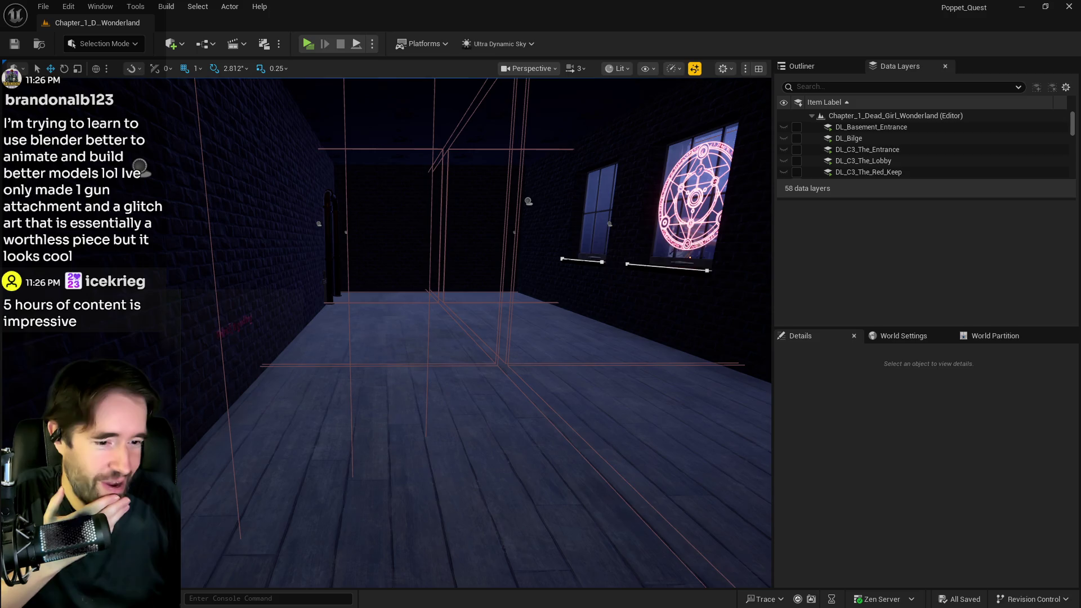
key("ctrl+space")
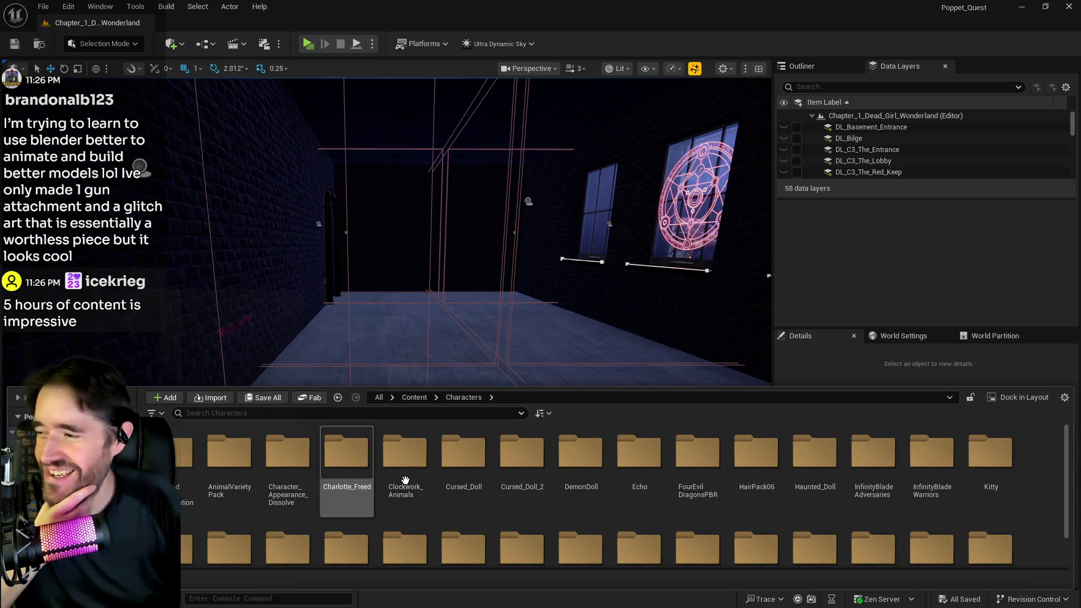
scroll(342, 501, "down", 2)
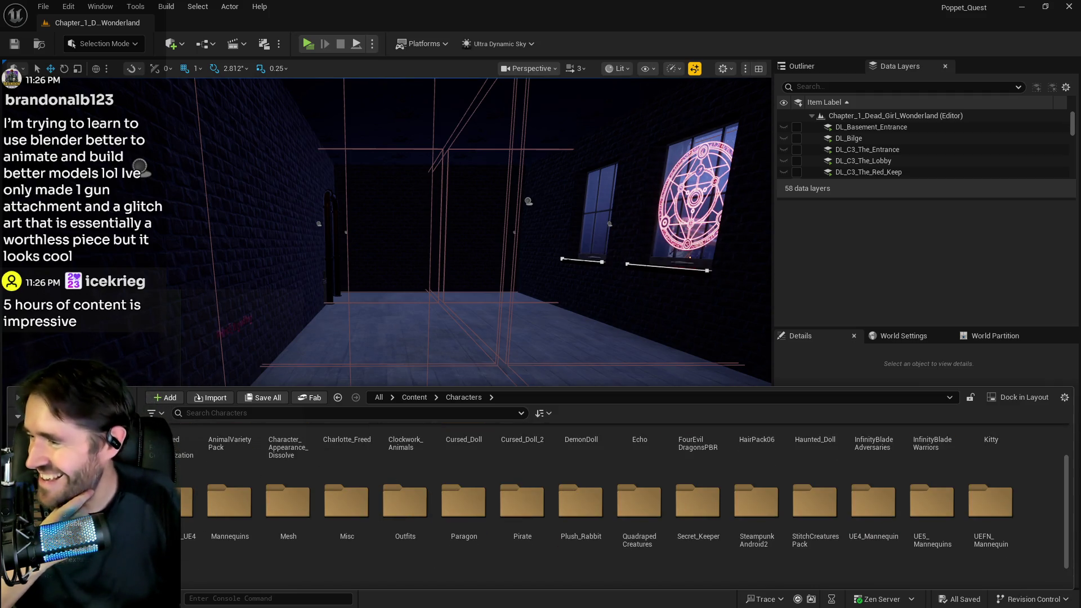
key("alt+Left")
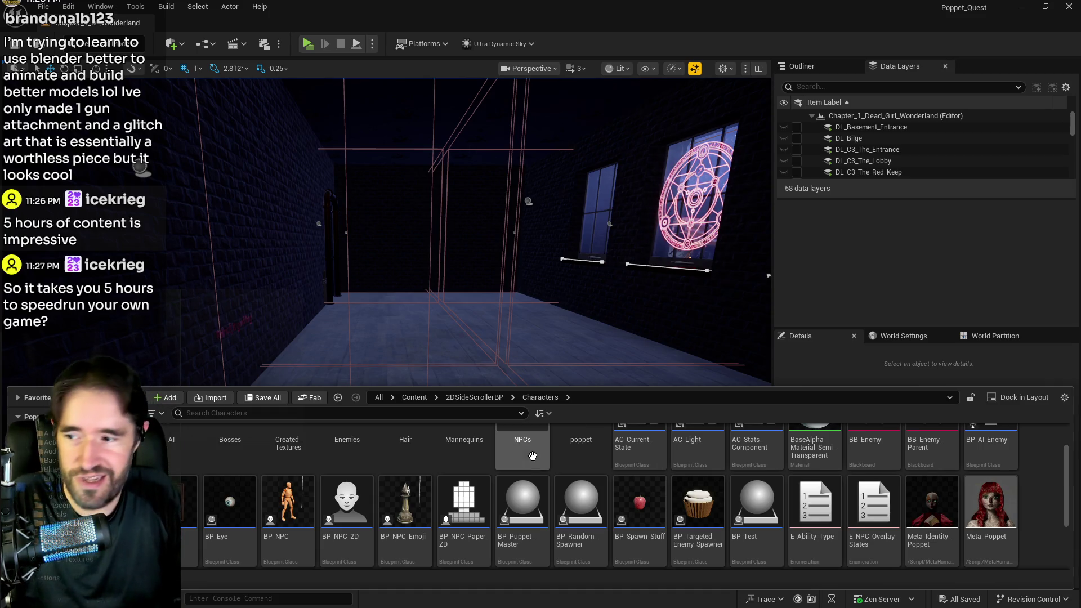
scroll(524, 507, "up", 1)
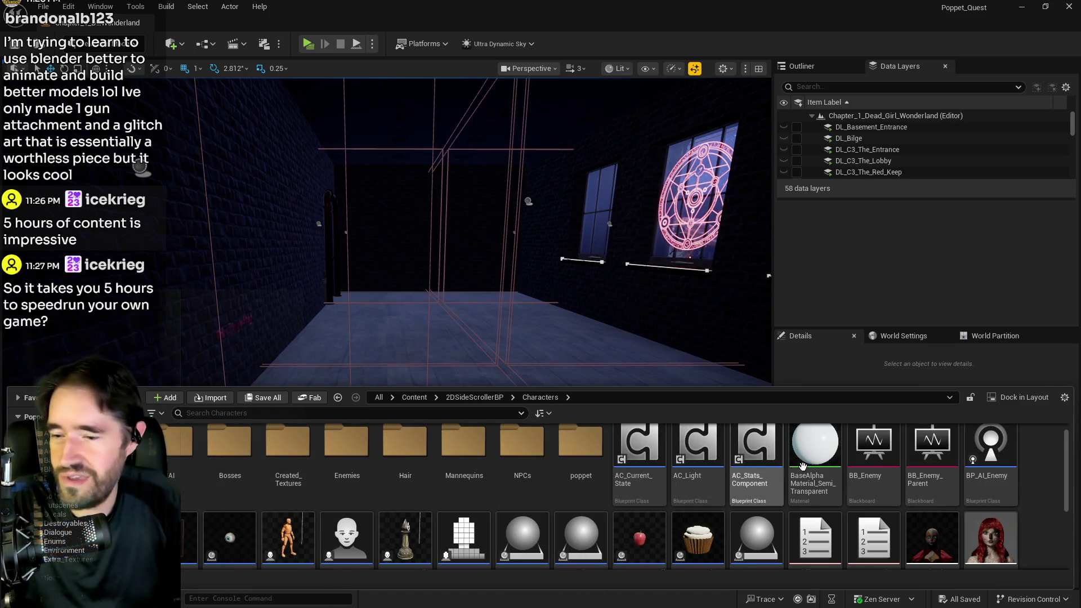
left_click(73, 554)
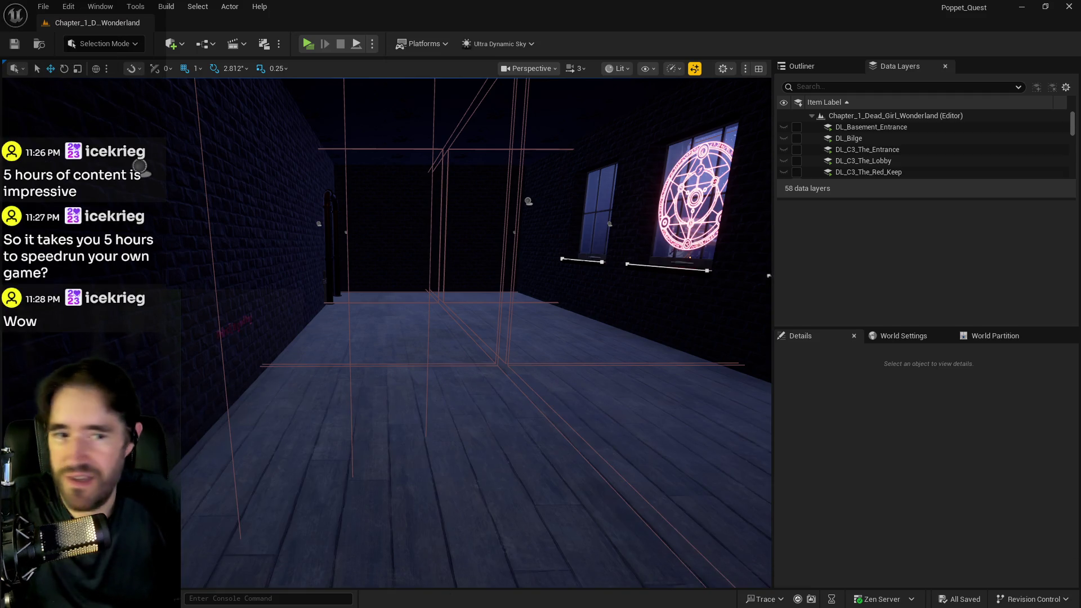
key("ctrl+space")
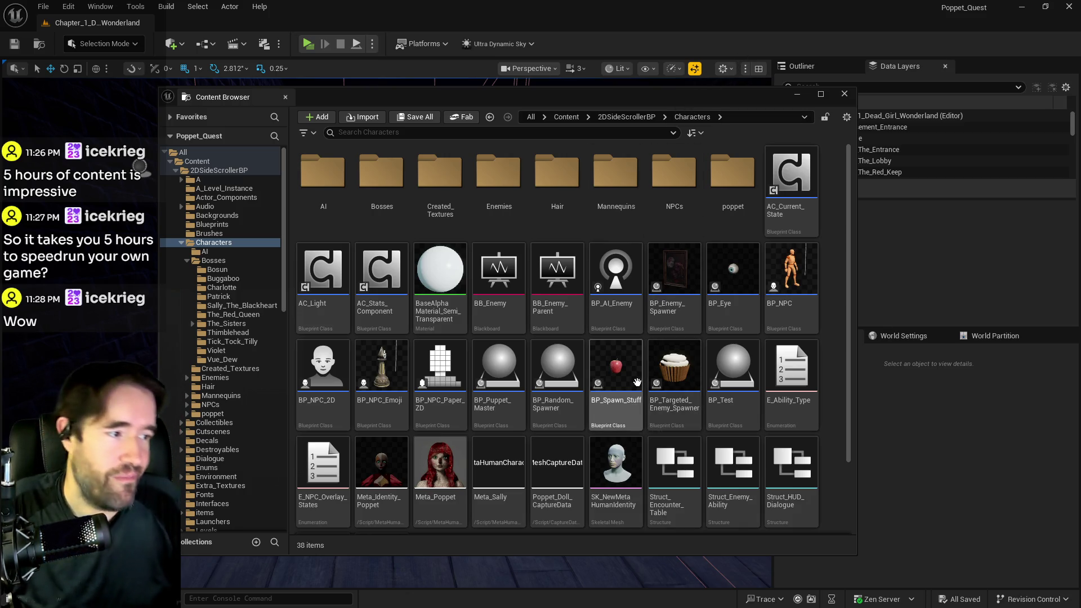
Go into the Bosses > Patrick folder and select the BP_Stitch_Patrick Blueprint
scroll(659, 375, "down", 1)
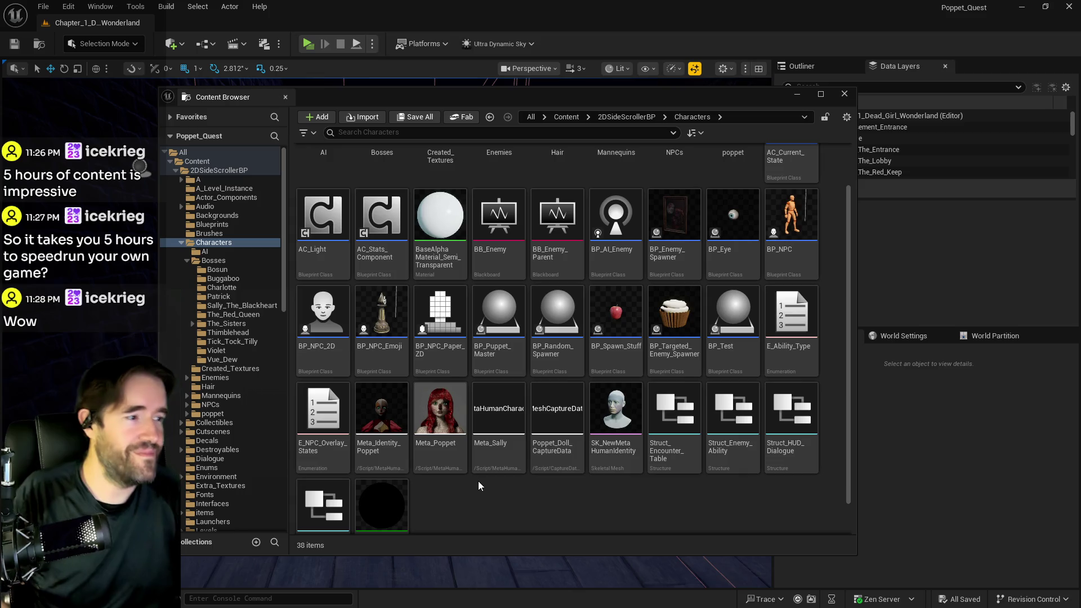
scroll(564, 242, "up", 2)
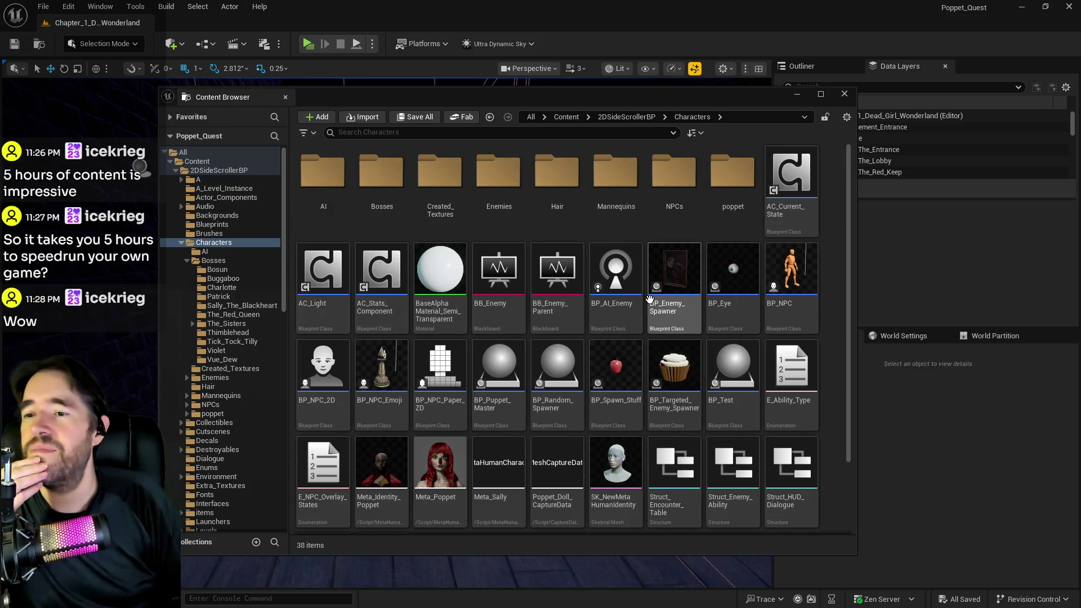
left_click(218, 296)
left_click(383, 207)
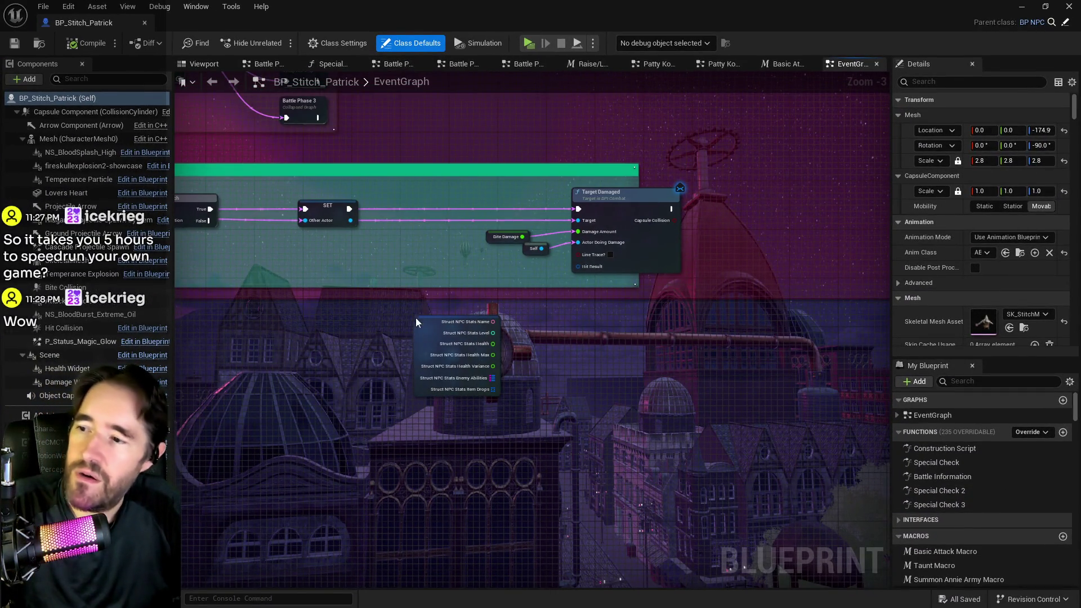
Add a Map Find node on Enemy Abilities with the lookup key 'Bite'
left_click_drag(421, 334, 402, 271)
scroll(457, 269, "up", 3)
left_click_drag(482, 341, 549, 356)
type("find")
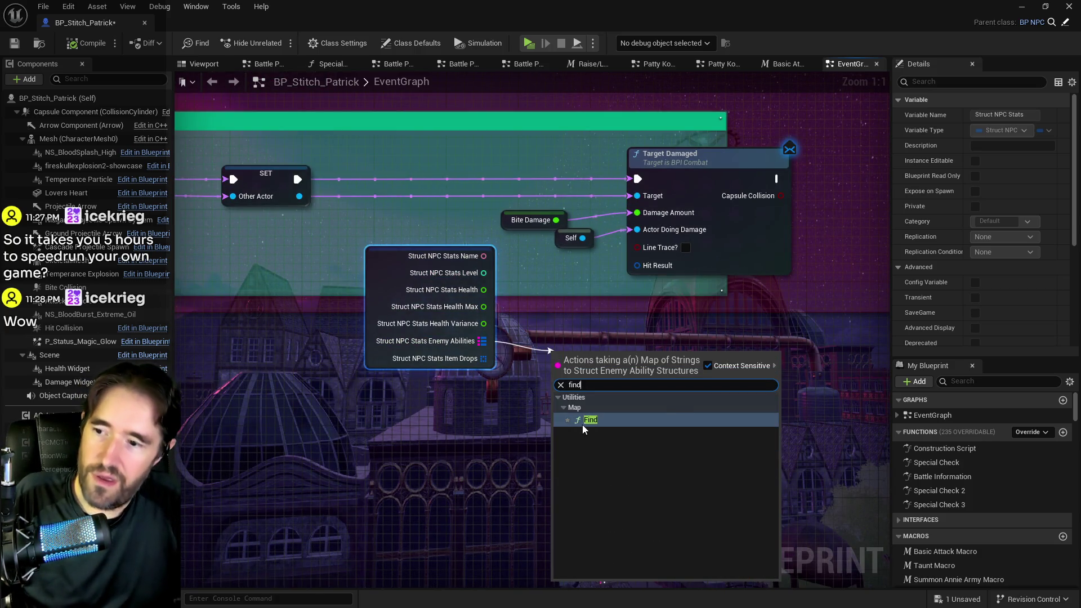
left_click(584, 426)
left_click(570, 375)
type("Bite")
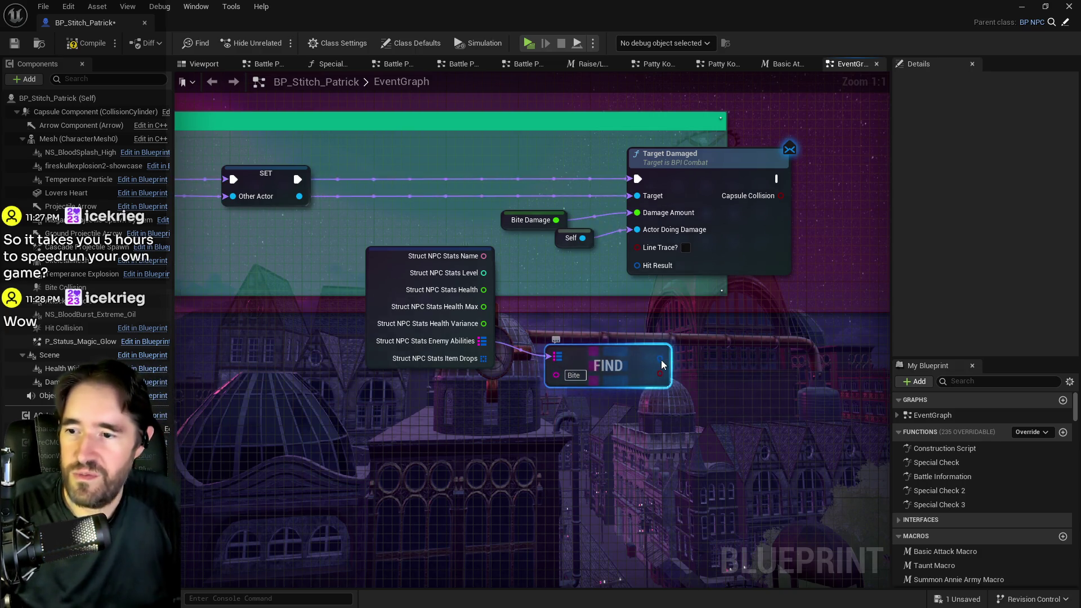
Split the found ability, wire Attack Damage into Damage Amount, and delete Bite Damage
right_click(661, 372)
left_click(698, 410)
left_click_drag(666, 422, 496, 182)
left_click_drag(609, 214, 637, 212)
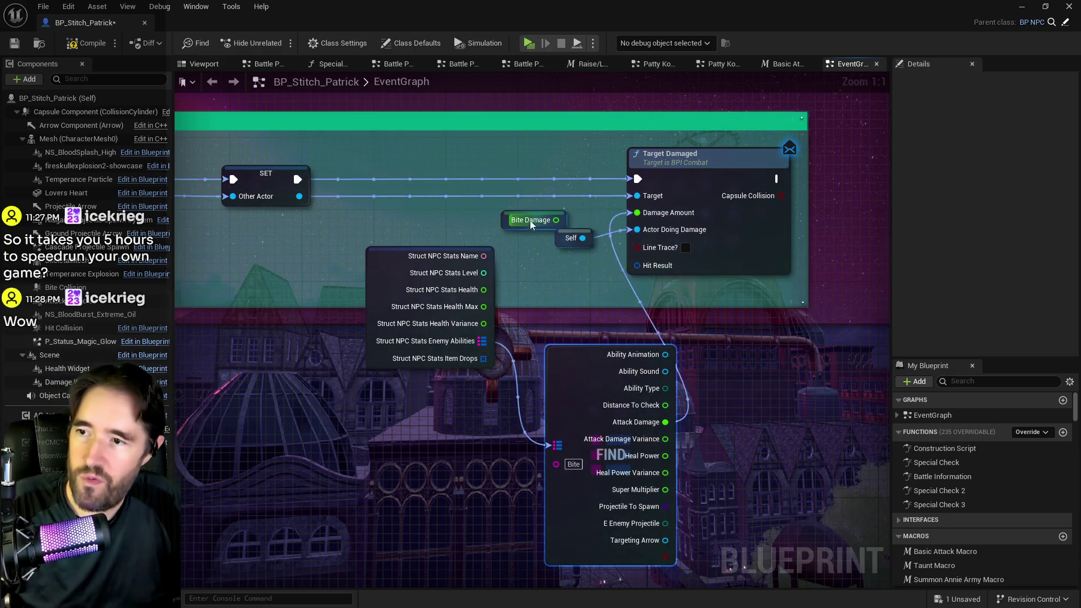
left_click(506, 214)
key("Delete")
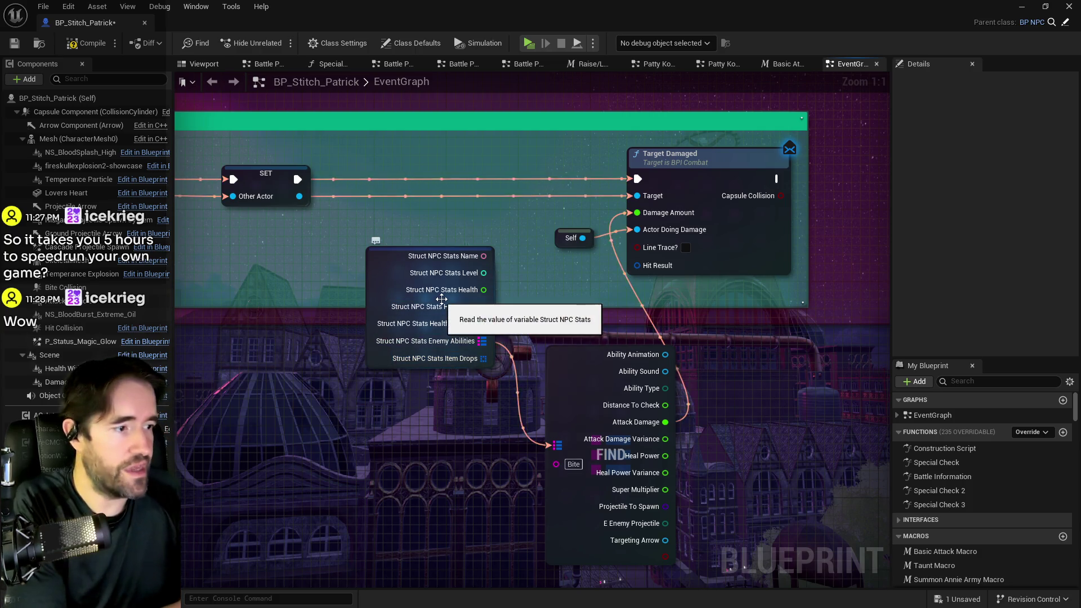
Tidy the nodes, check Struct NPC Stats defaults (Health 600.0), then compile and save
left_click_drag(651, 365, 615, 329)
left_click_drag(730, 168, 793, 163)
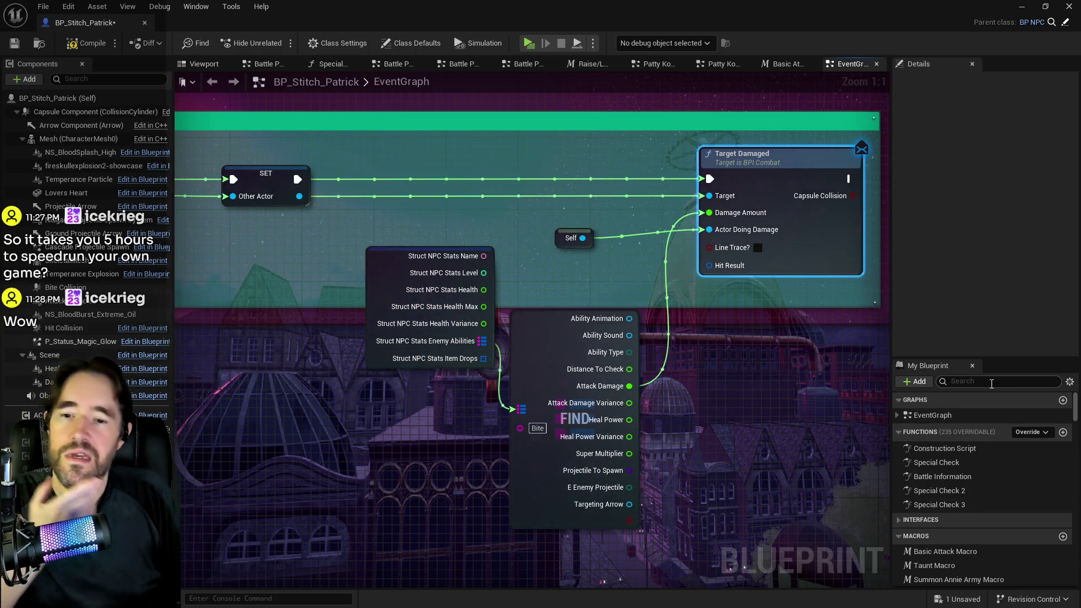
type("stru")
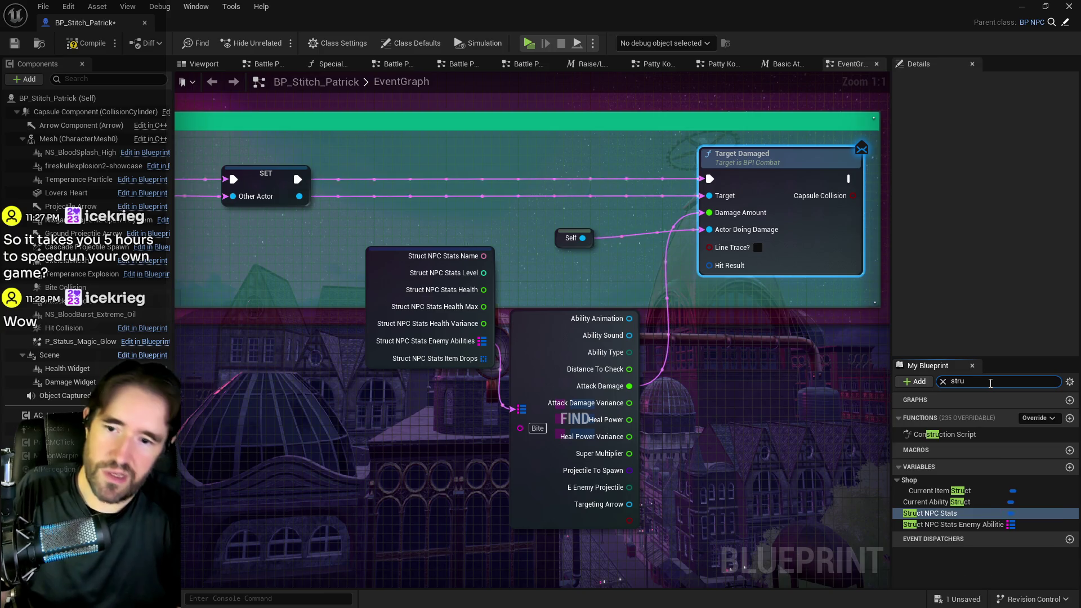
left_click(947, 513)
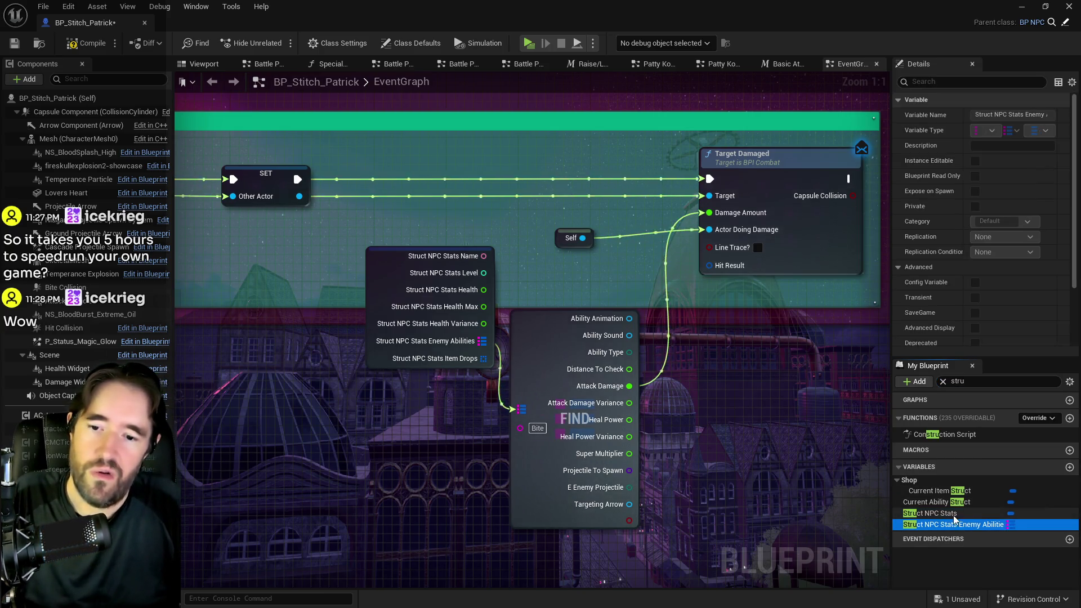
scroll(939, 299, "down", 5)
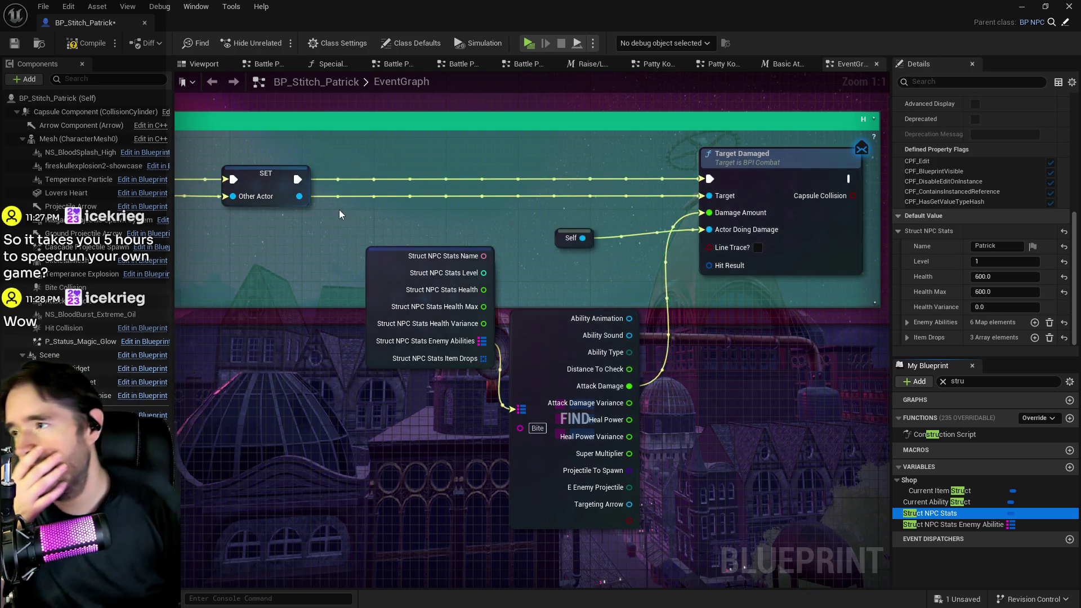
scroll(335, 205, "down", 2)
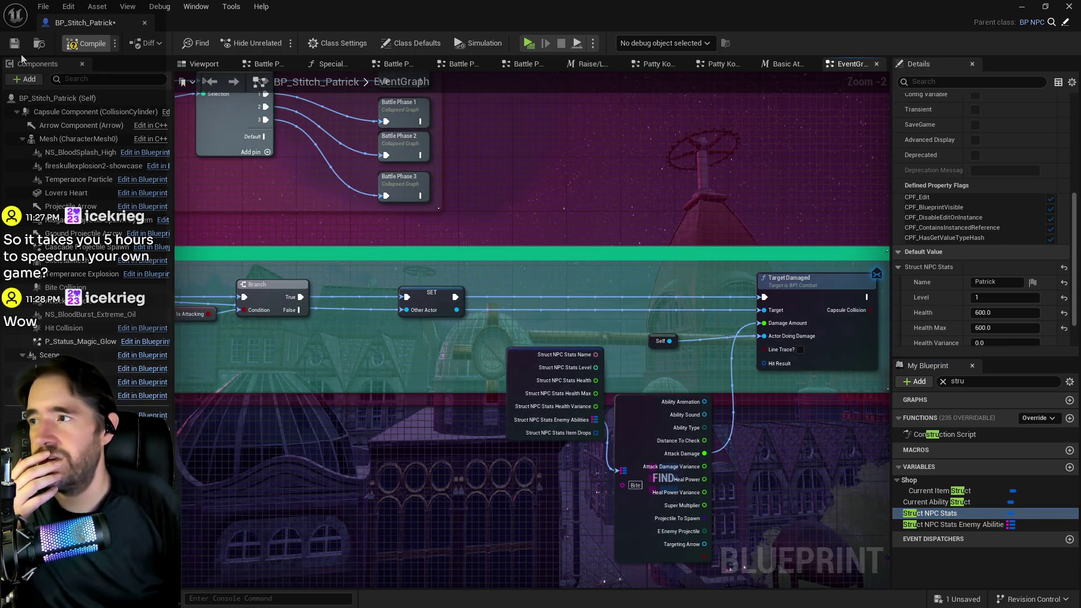
left_click(15, 50)
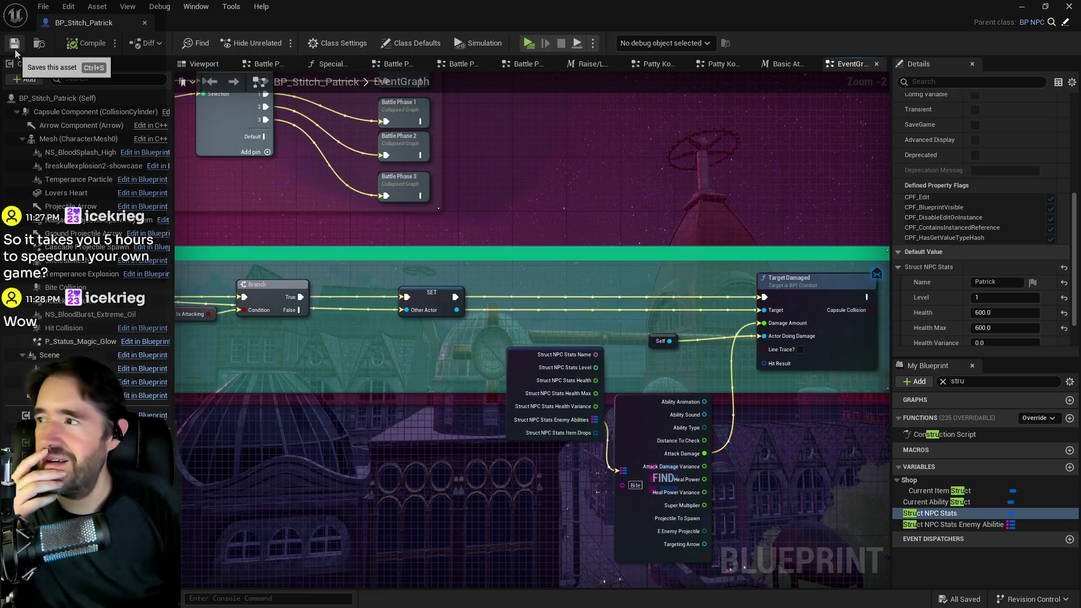
scroll(498, 231, "down", 3)
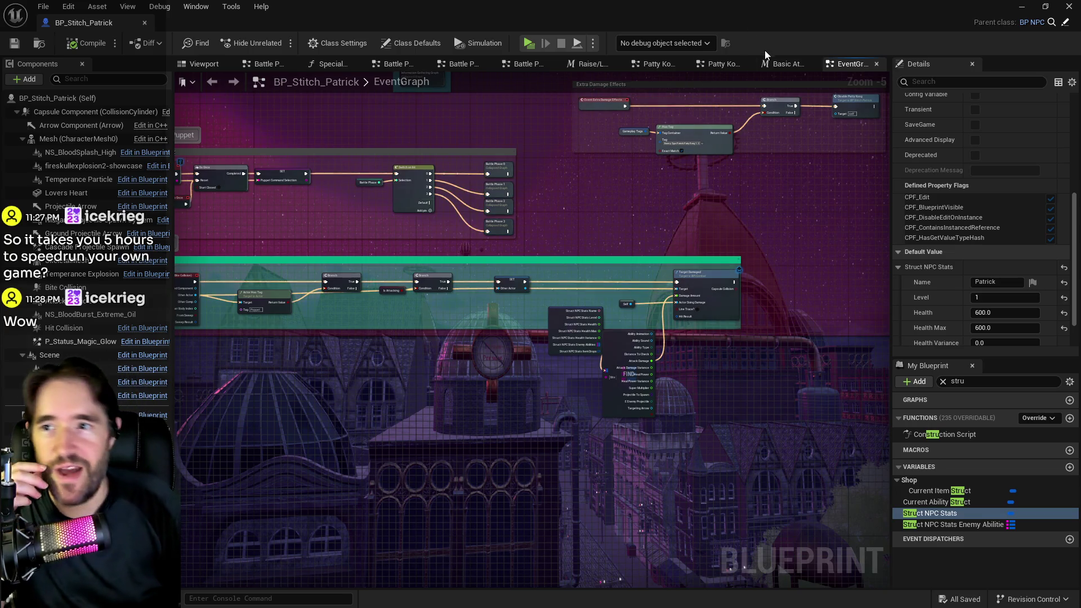
left_click(781, 66)
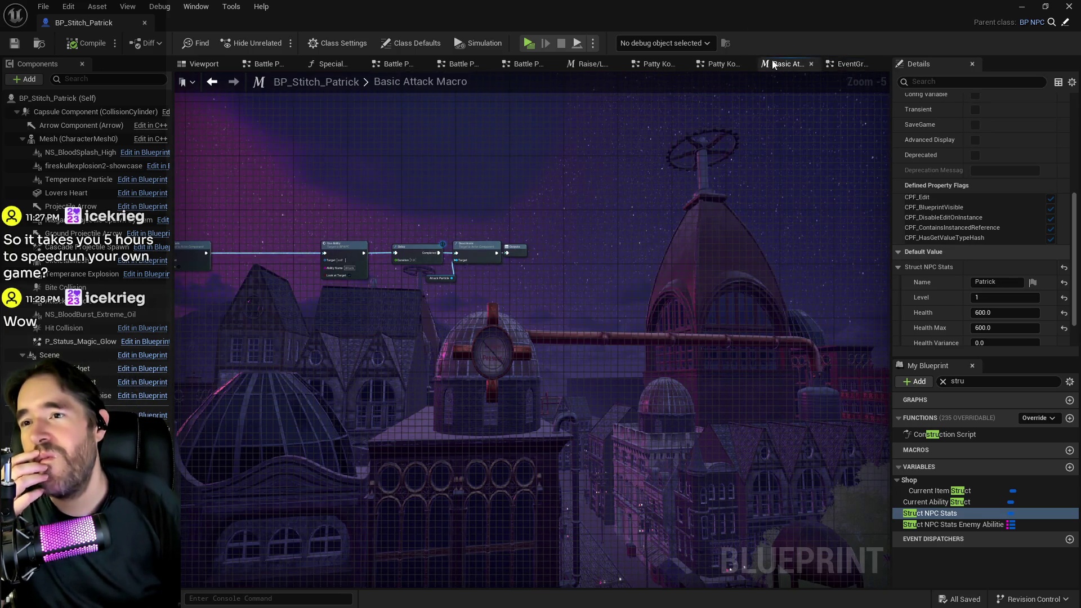
left_click(732, 67)
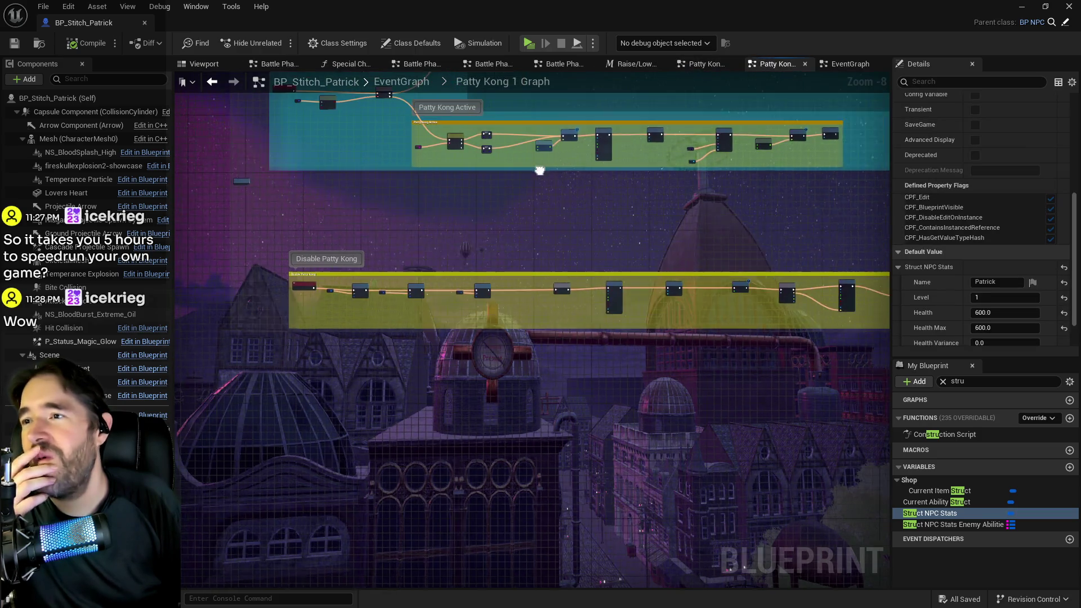
left_click(402, 80)
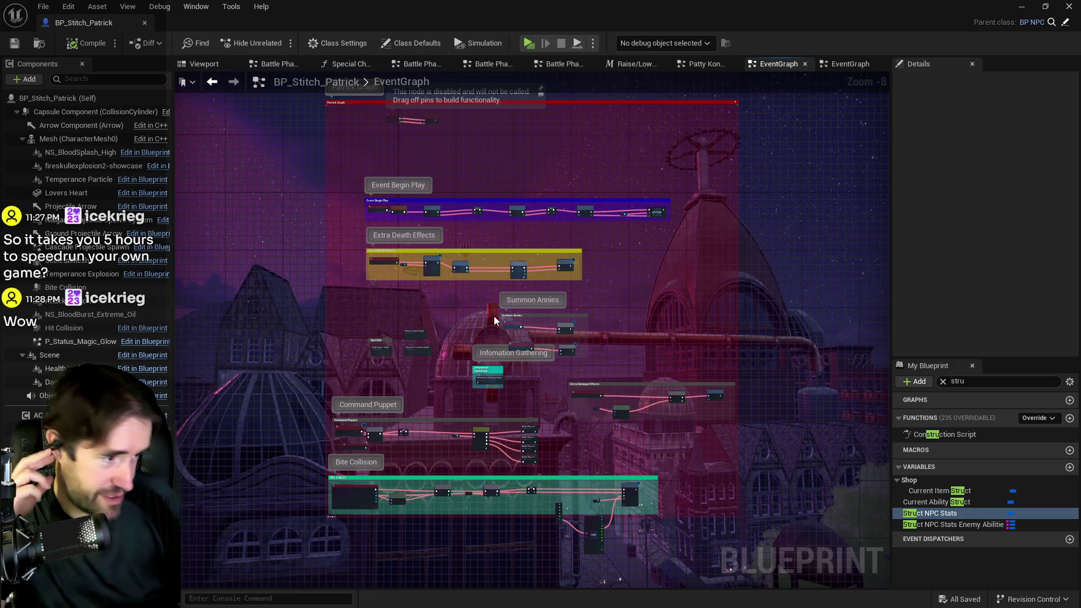
scroll(494, 319, "up", 4)
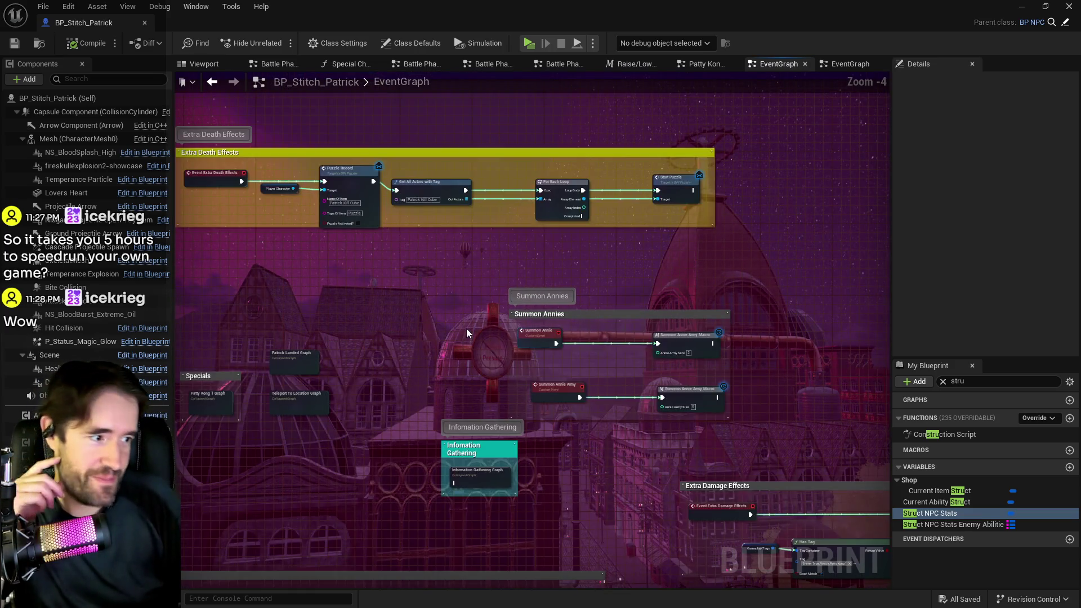
scroll(467, 333, "down", 2)
left_click_drag(466, 333, 492, 286)
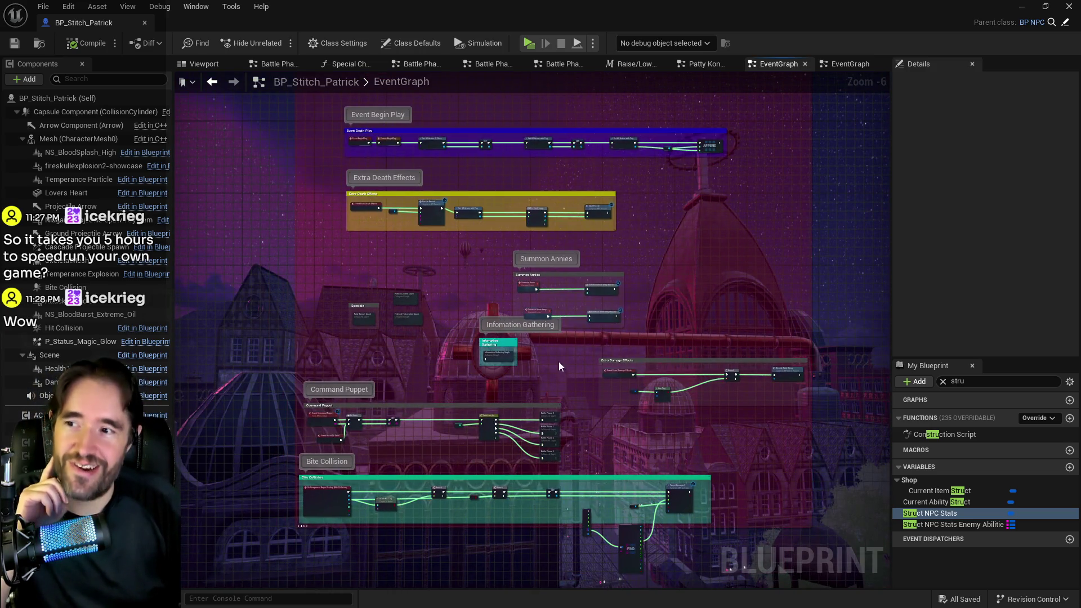
left_click_drag(559, 360, 565, 273)
mouse_move(495, 235)
left_mouse_down()
mouse_move(538, 319)
mouse_move(513, 309)
mouse_move(539, 435)
left_mouse_up()
left_click_drag(584, 242, 514, 206)
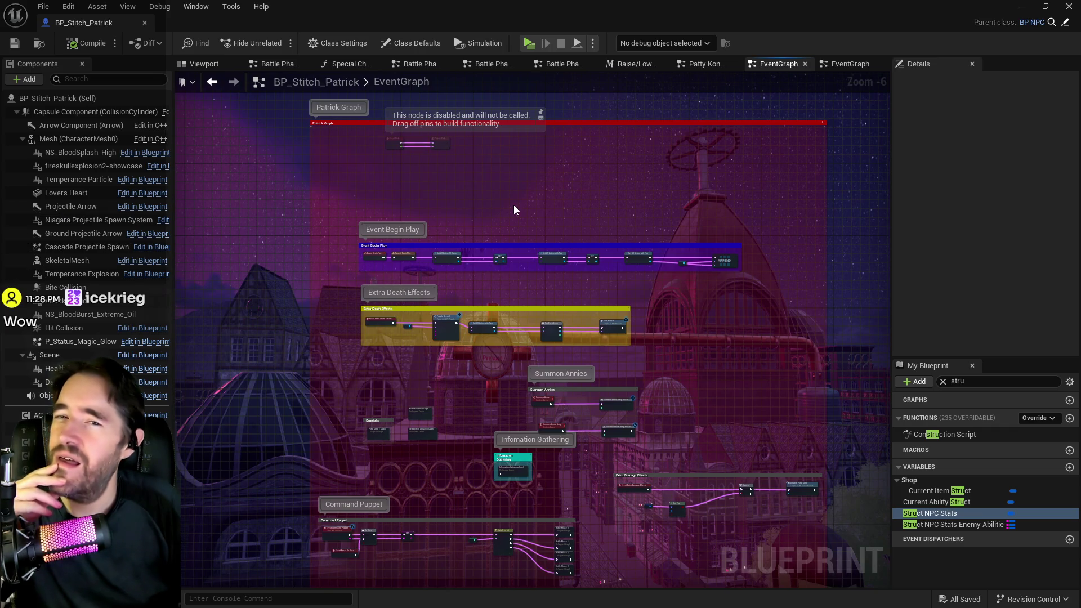
scroll(386, 261, "up", 2)
mouse_move(496, 319)
left_mouse_down()
mouse_move(481, 228)
mouse_move(507, 472)
mouse_move(522, 184)
mouse_move(502, 138)
mouse_move(499, 278)
mouse_move(504, 263)
left_mouse_up()
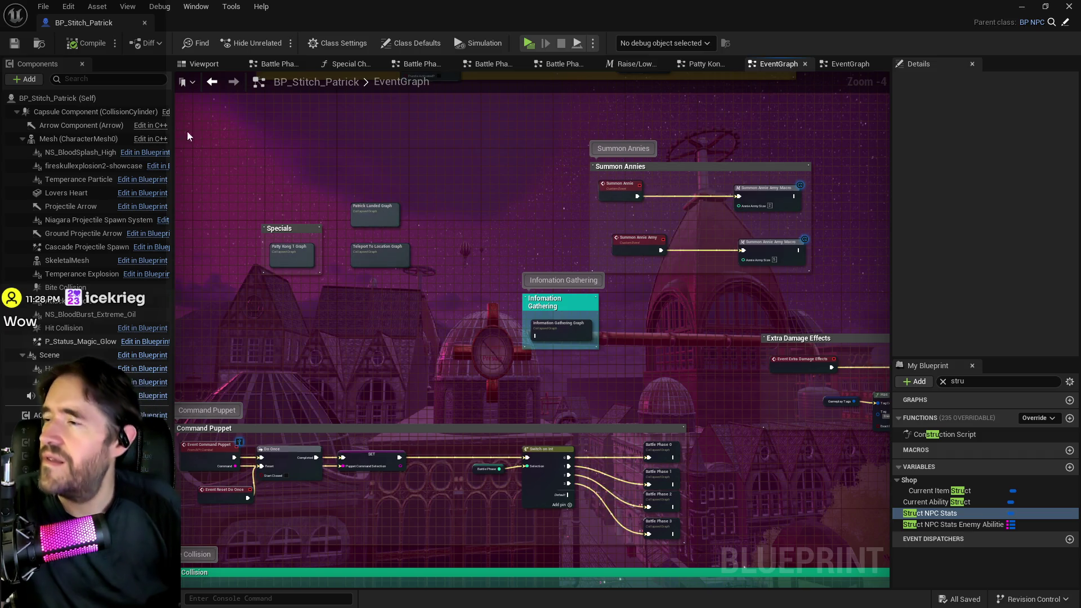
scroll(435, 262, "down", 3)
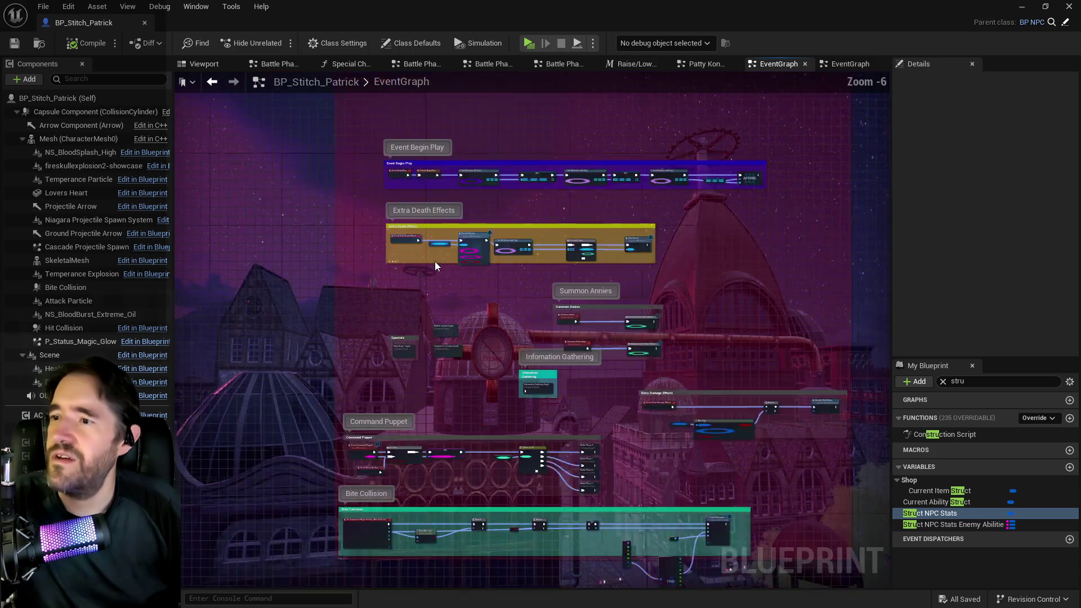
scroll(444, 302, "up", 3)
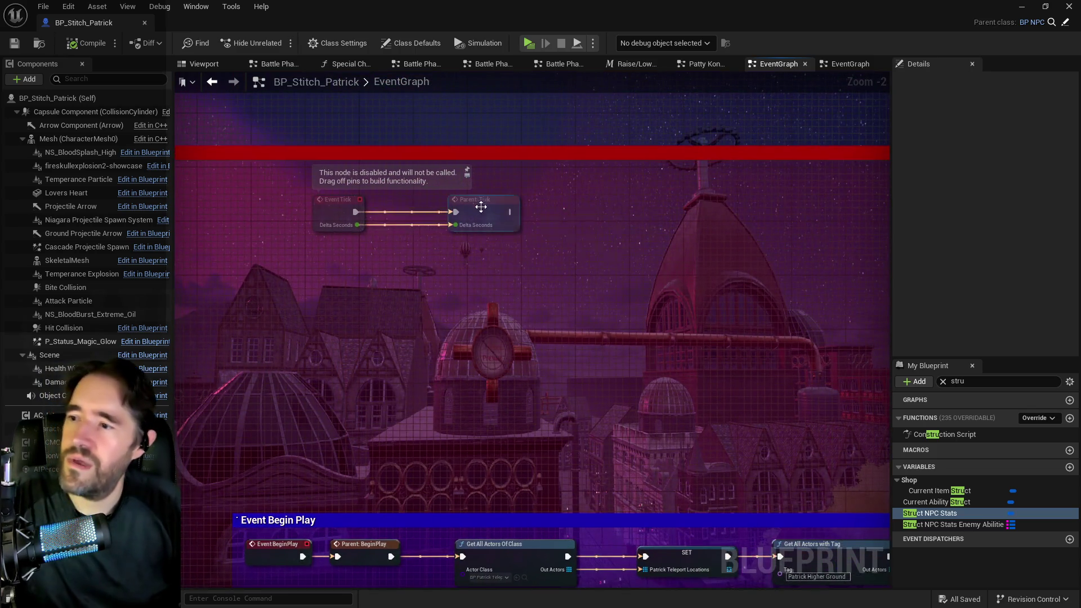
scroll(449, 255, "down", 2)
right_click(421, 311)
left_click(392, 313)
scroll(458, 306, "up", 3)
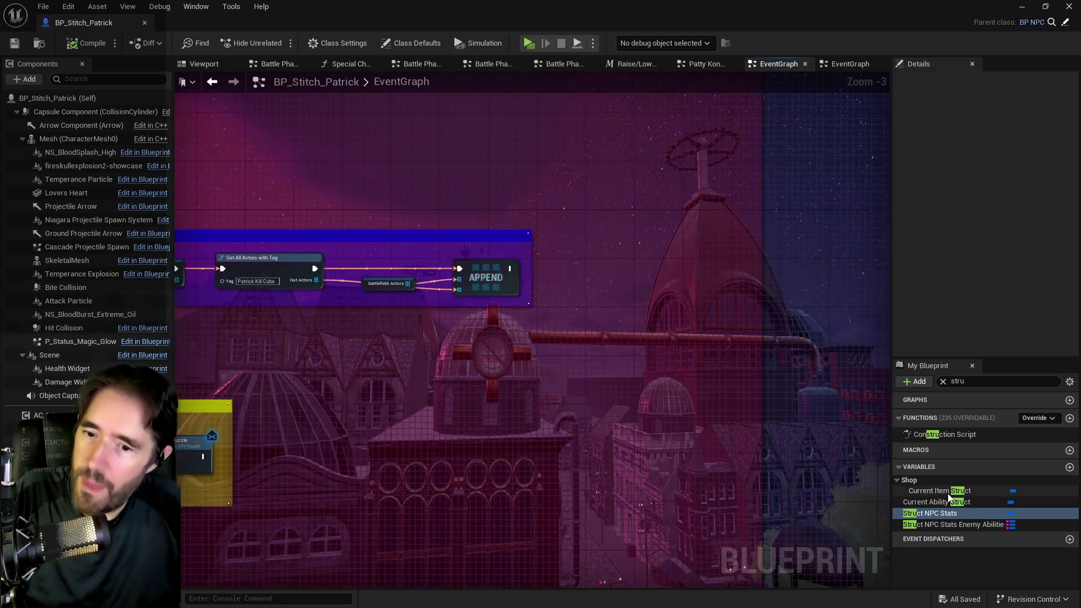
Find references to the Health variable and jump to its use in Battle Information
left_click(978, 382)
type("lth")
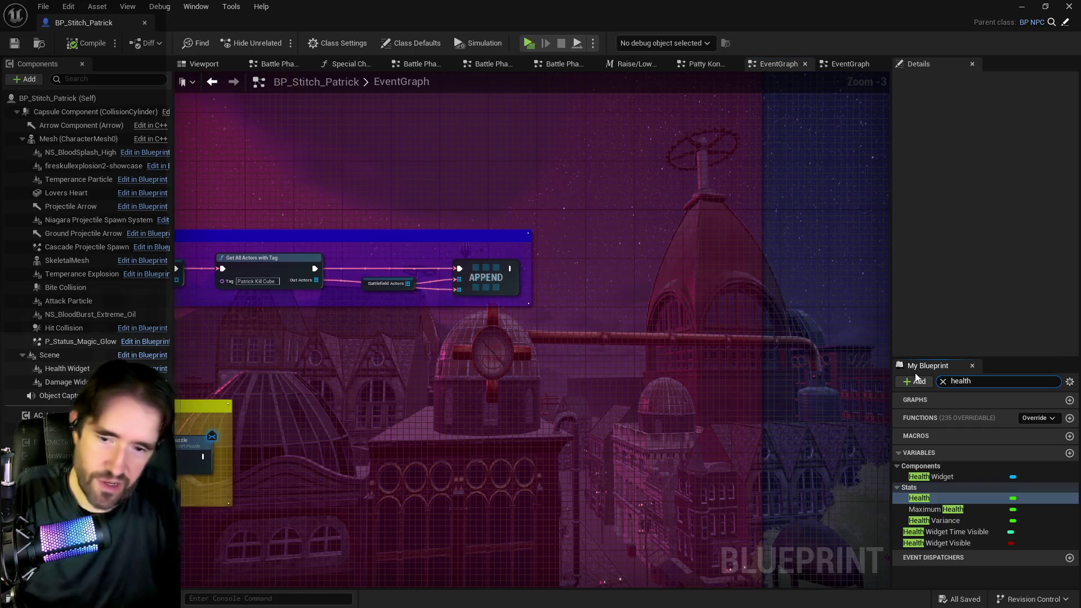
left_click(927, 497)
right_click(927, 498)
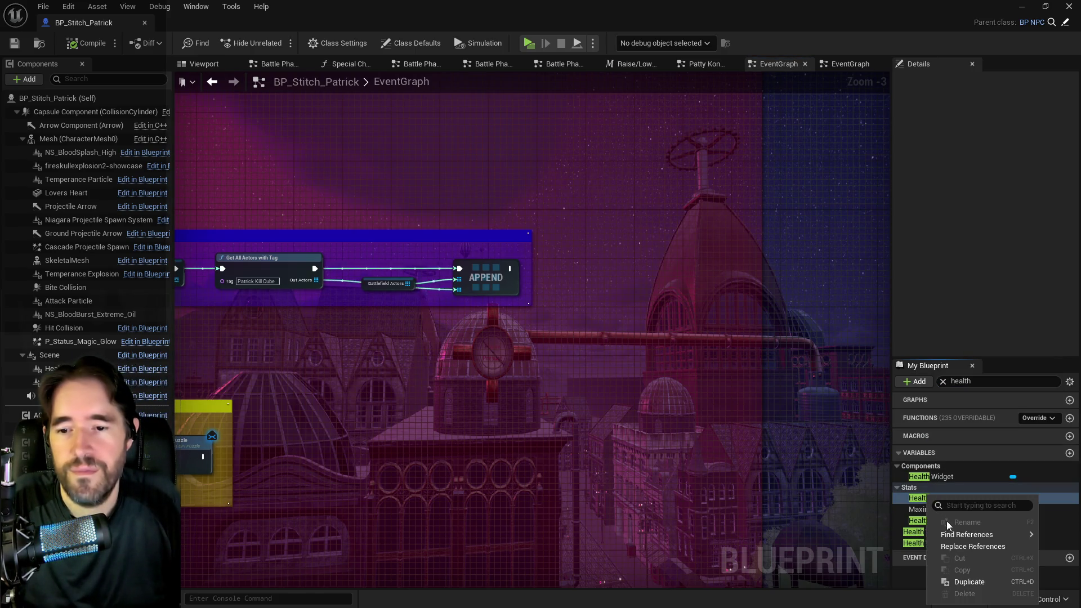
mouse_move(957, 534)
left_click(873, 539)
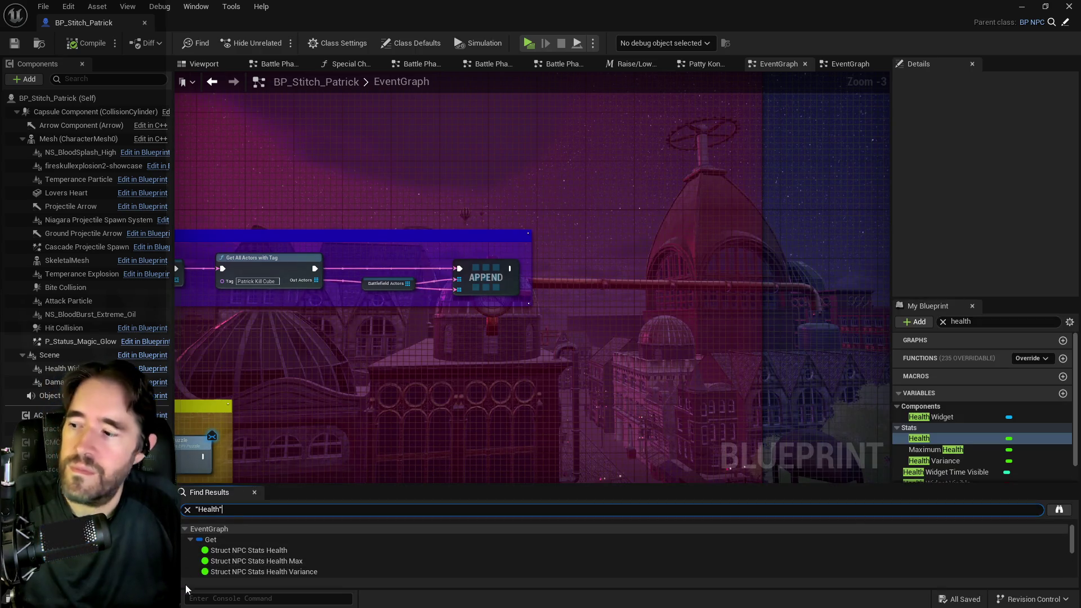
scroll(235, 553, "down", 5)
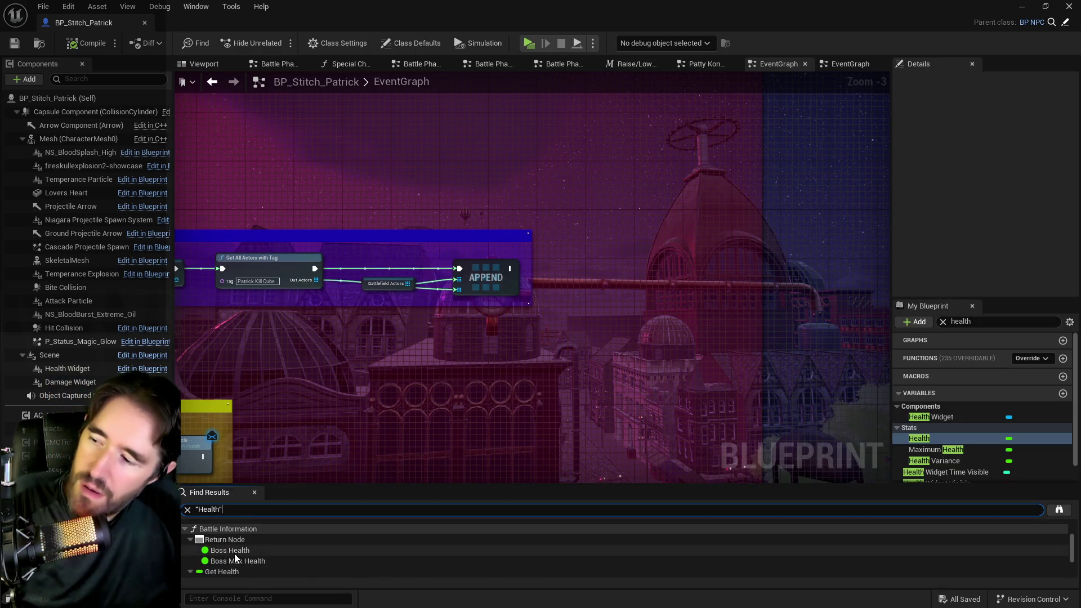
scroll(225, 564, "down", 1)
left_click(218, 546)
double_click(218, 546)
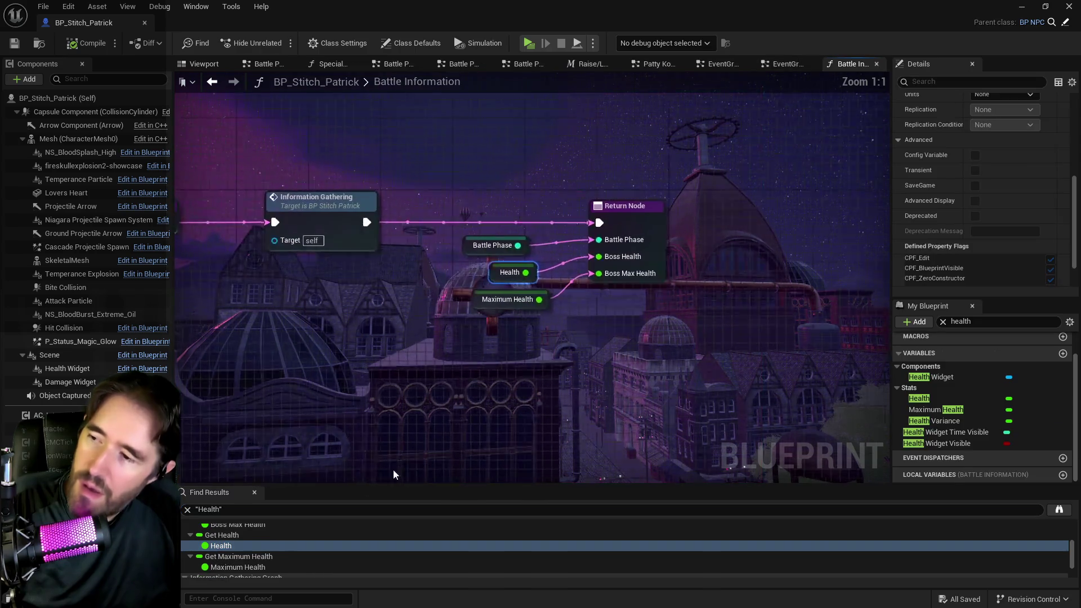
scroll(502, 356, "down", 4)
scroll(490, 360, "up", 5)
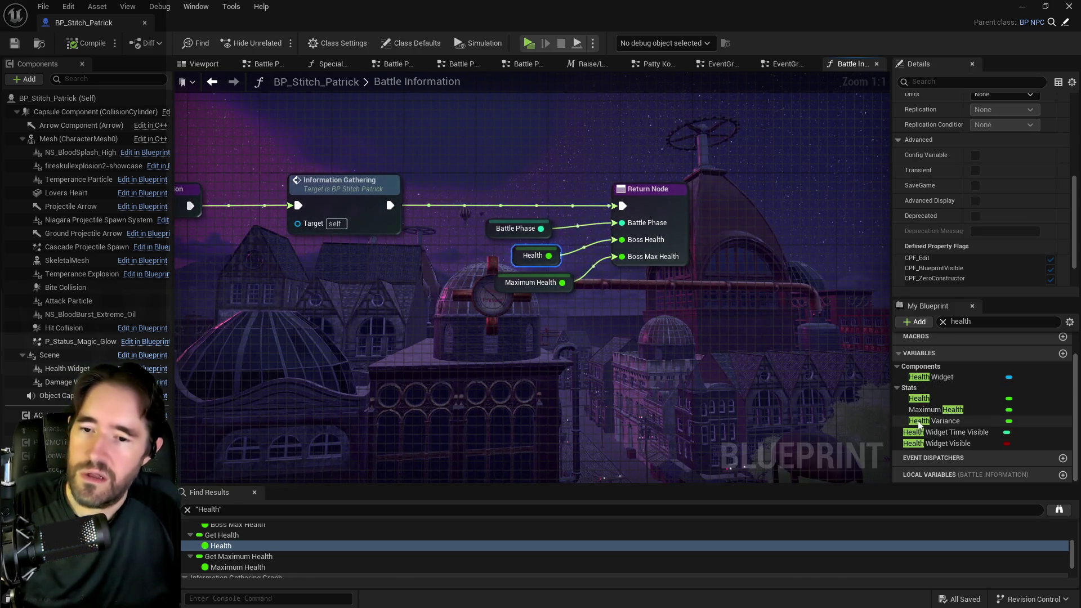
Add a split Struct NPC Stats getter and feed its Health into Boss Health
left_click(957, 322)
type("st")
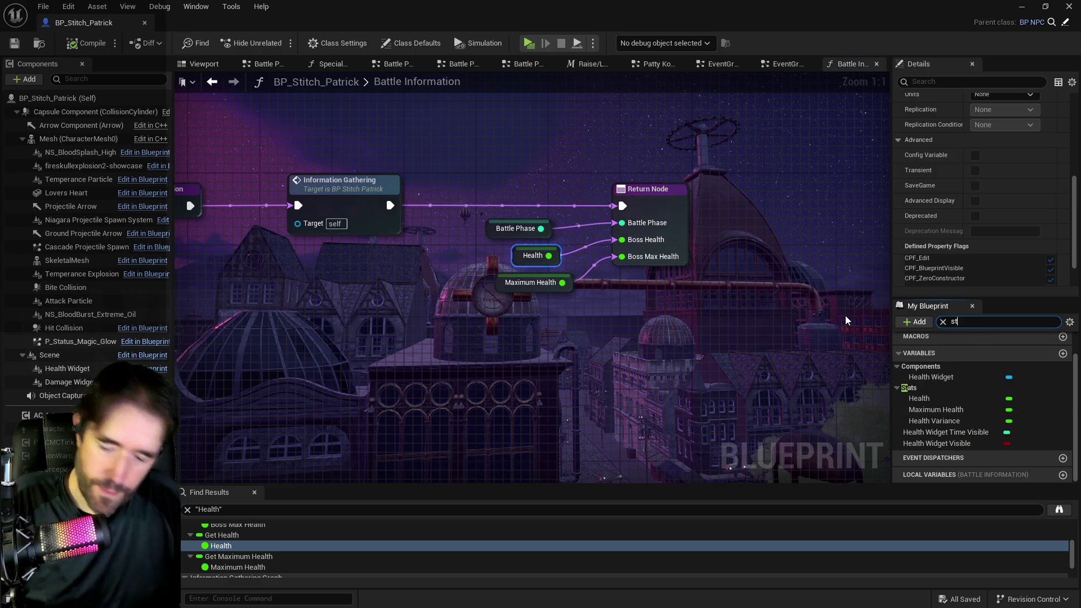
type("ruct")
left_click_drag(929, 432, 476, 316)
left_click(521, 336)
right_click(535, 318)
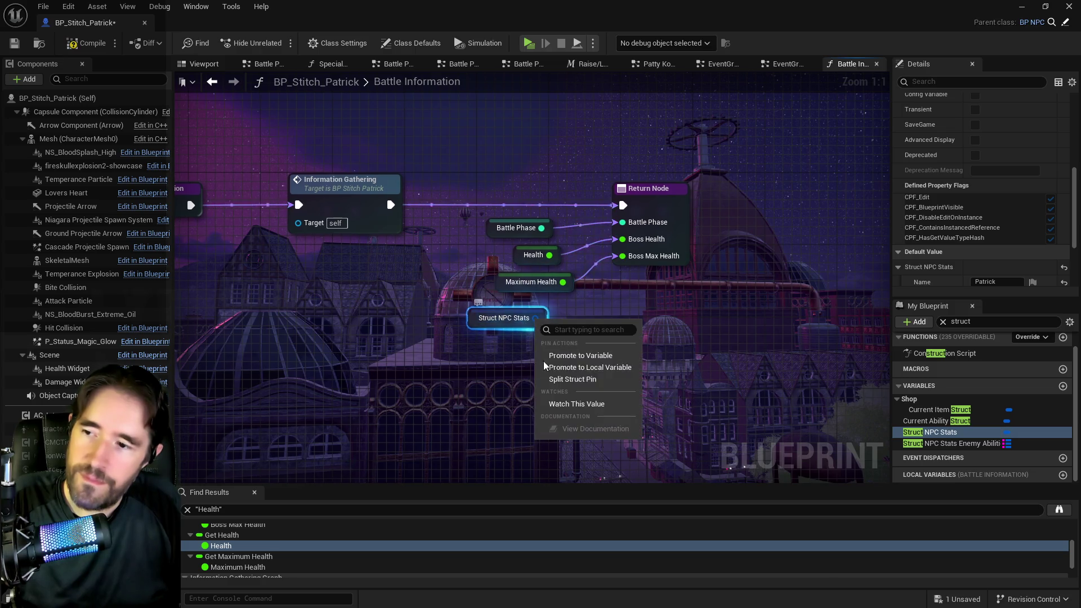
left_click(554, 379)
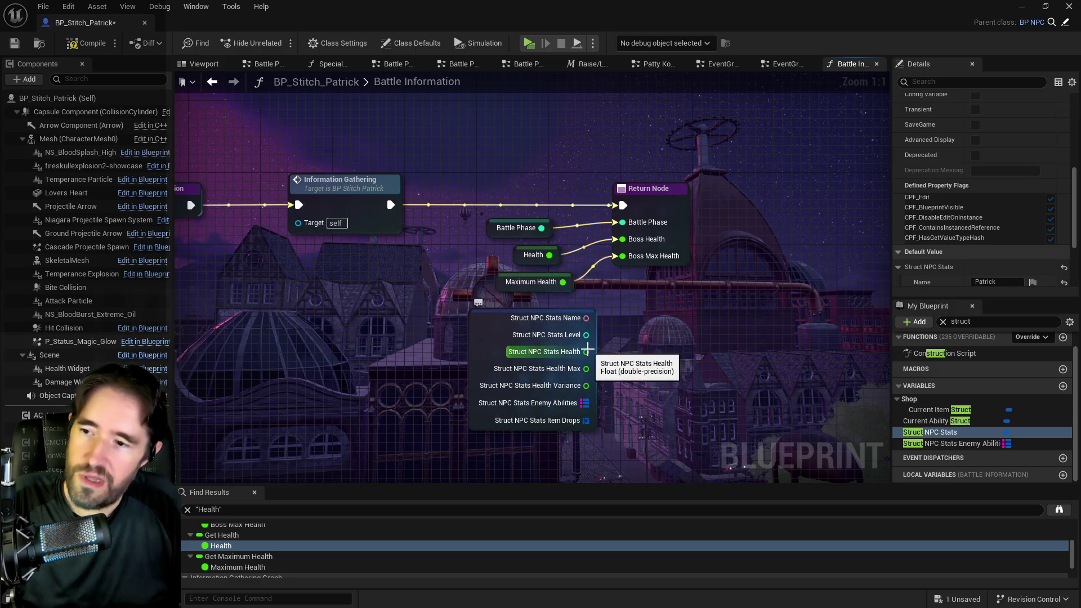
mouse_move(623, 238)
left_mouse_down()
mouse_move(587, 351)
mouse_move(592, 372)
mouse_move(623, 256)
left_mouse_up()
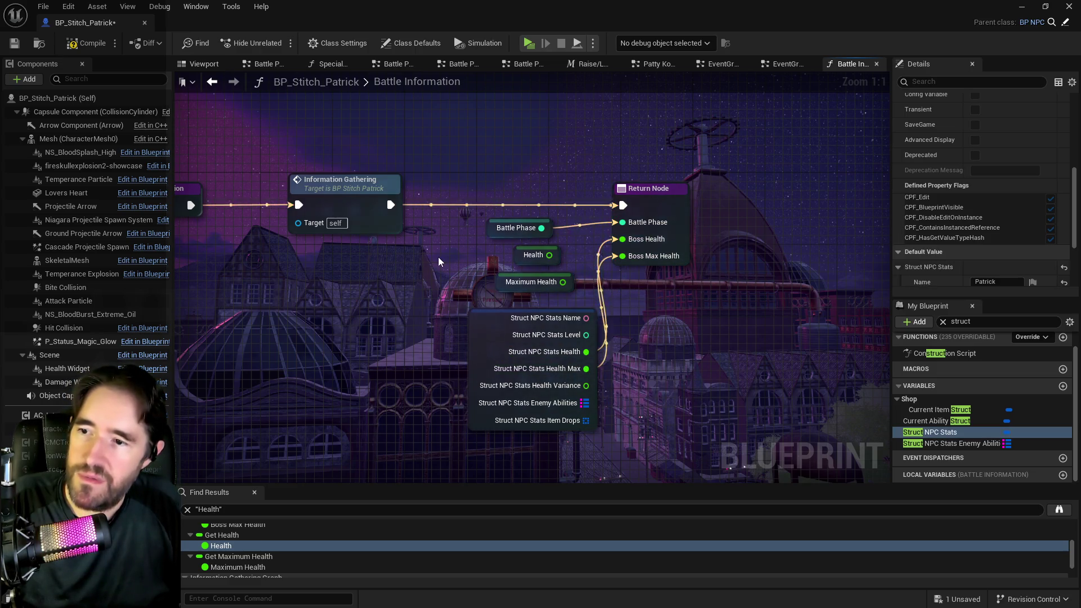
Delete the old Health and Maximum Health nodes, then compile and save the Blueprint
left_click(521, 258)
scroll(929, 251, "down", 3)
mouse_move(472, 252)
left_mouse_down()
mouse_move(454, 251)
mouse_move(530, 288)
left_mouse_up()
key("Delete")
mouse_move(485, 323)
left_mouse_down()
mouse_move(458, 298)
mouse_move(467, 321)
left_mouse_up()
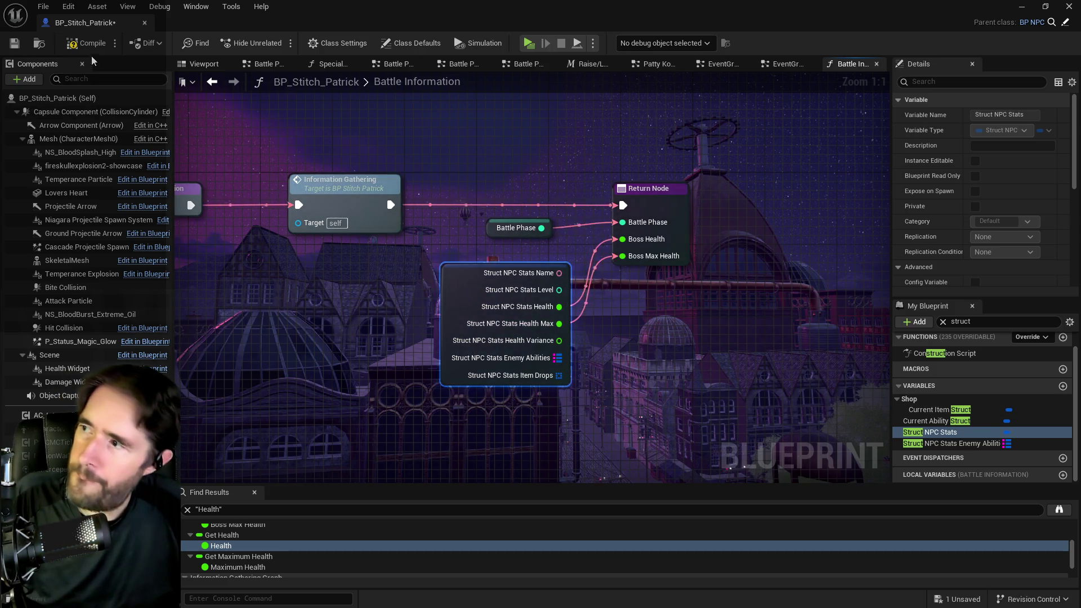
left_click(79, 43)
left_click(14, 43)
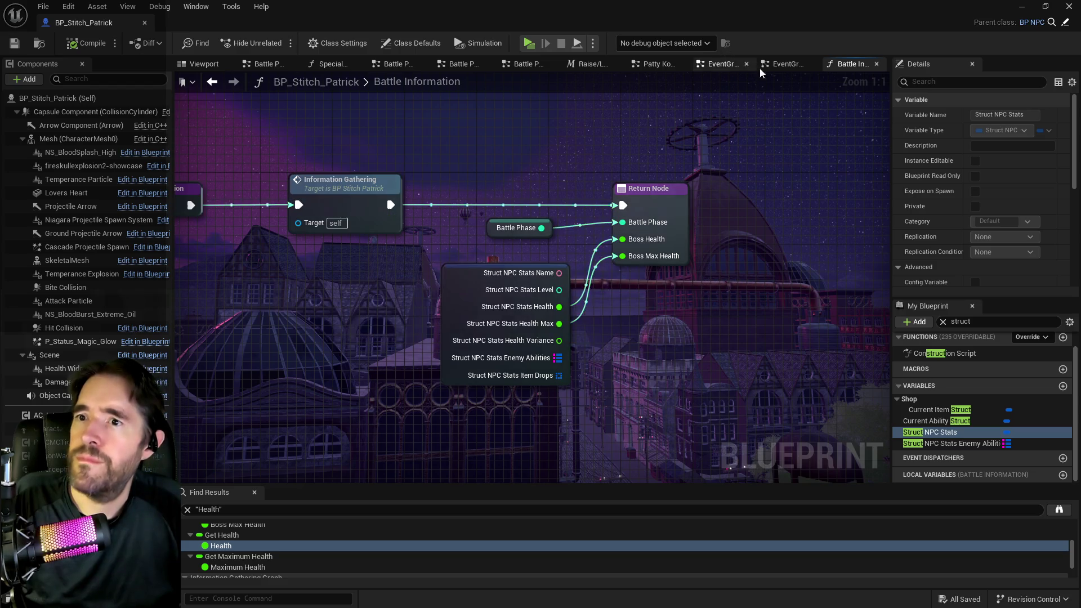
Paste a split Struct NPC Stats node below APPEND in the EventGraph
left_click(785, 63)
mouse_move(679, 87)
left_mouse_down()
mouse_move(510, 194)
mouse_move(536, 441)
mouse_move(739, 193)
mouse_move(534, 291)
mouse_move(849, 282)
left_mouse_up()
left_click_drag(736, 264, 546, 273)
scroll(579, 319, "up", 3)
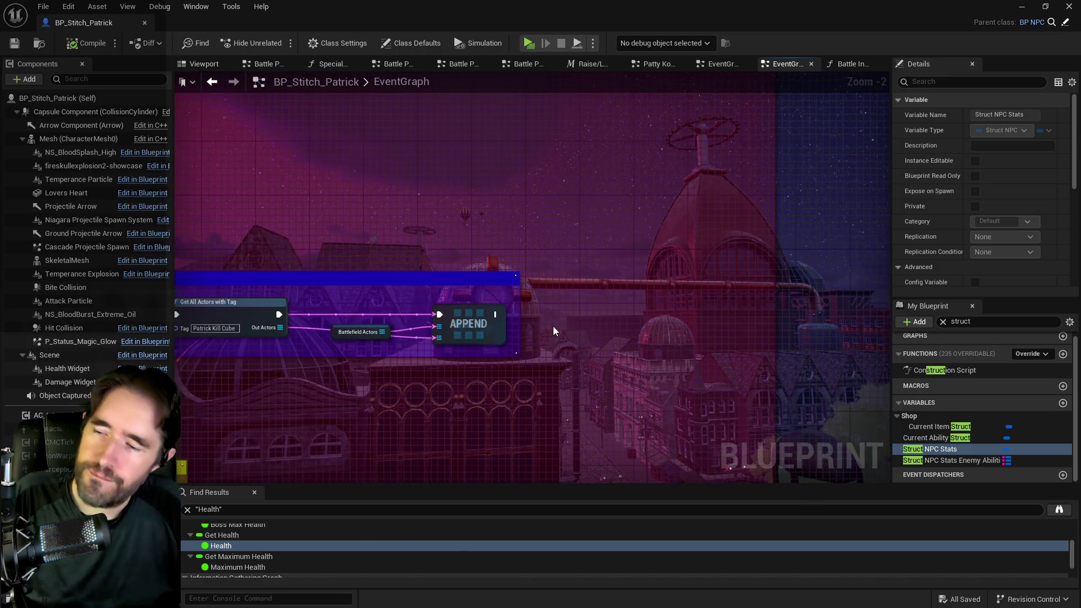
key("ctrl+v")
left_click_drag(563, 332, 529, 345)
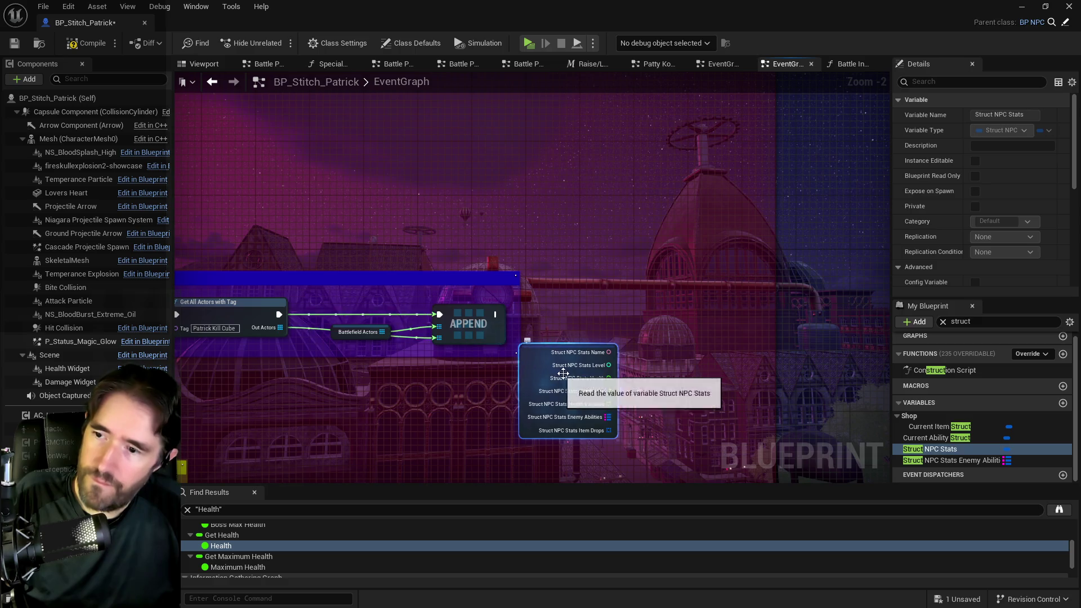
Add a Print String that prints Struct NPC Stats Health with a 30-second duration
left_click_drag(609, 378, 650, 319)
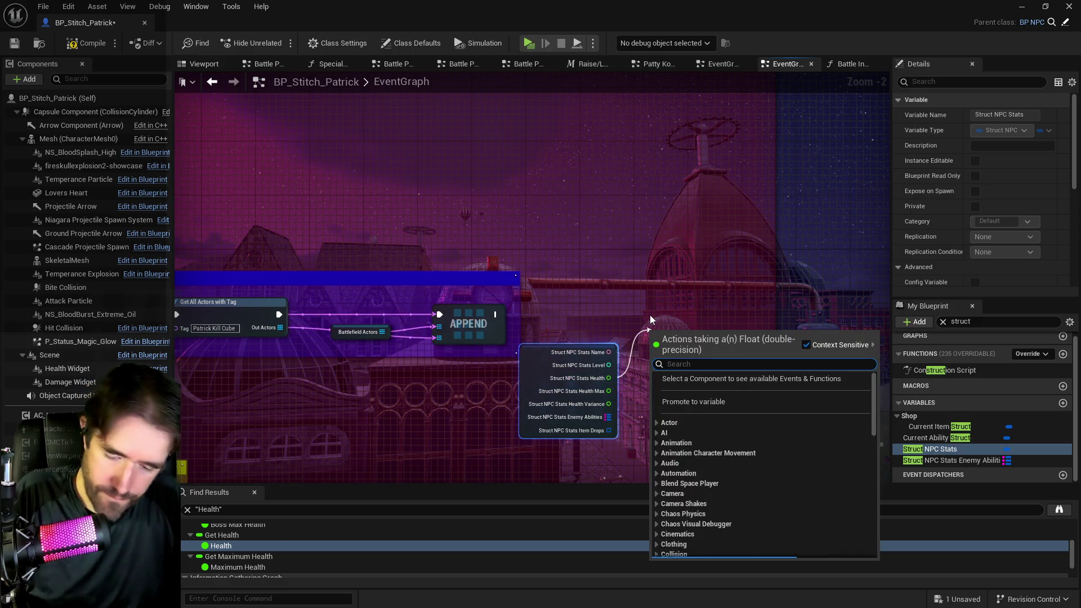
type("print")
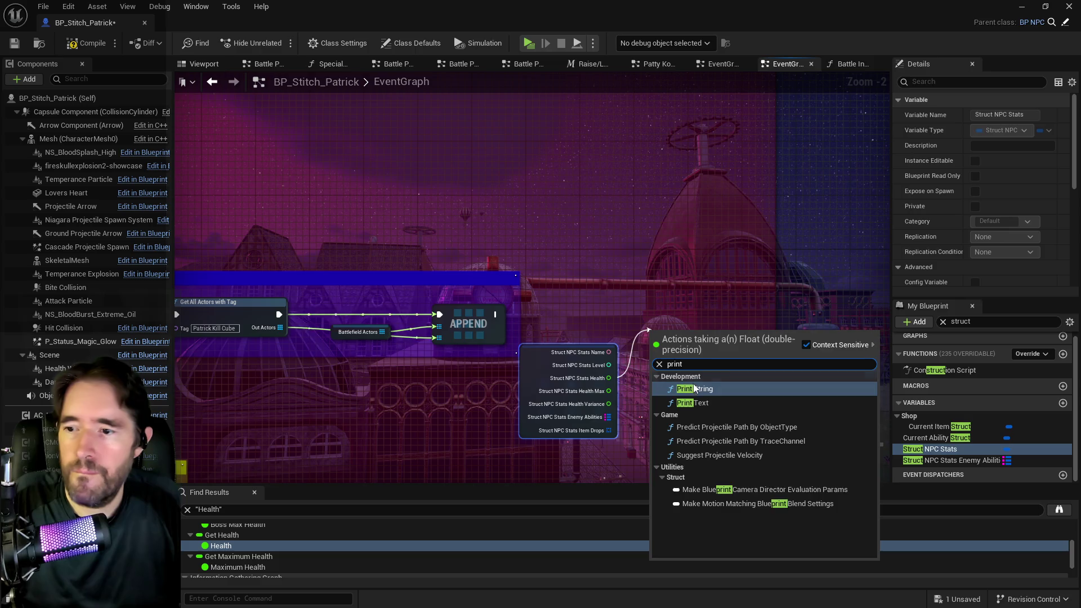
left_click(695, 389)
left_click(696, 369)
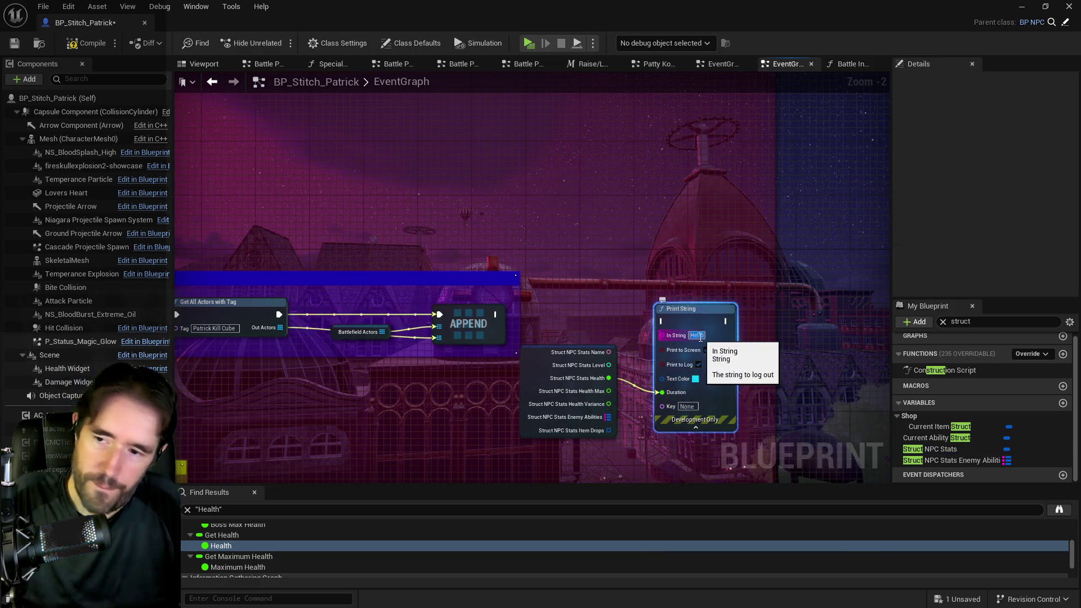
left_click(624, 383)
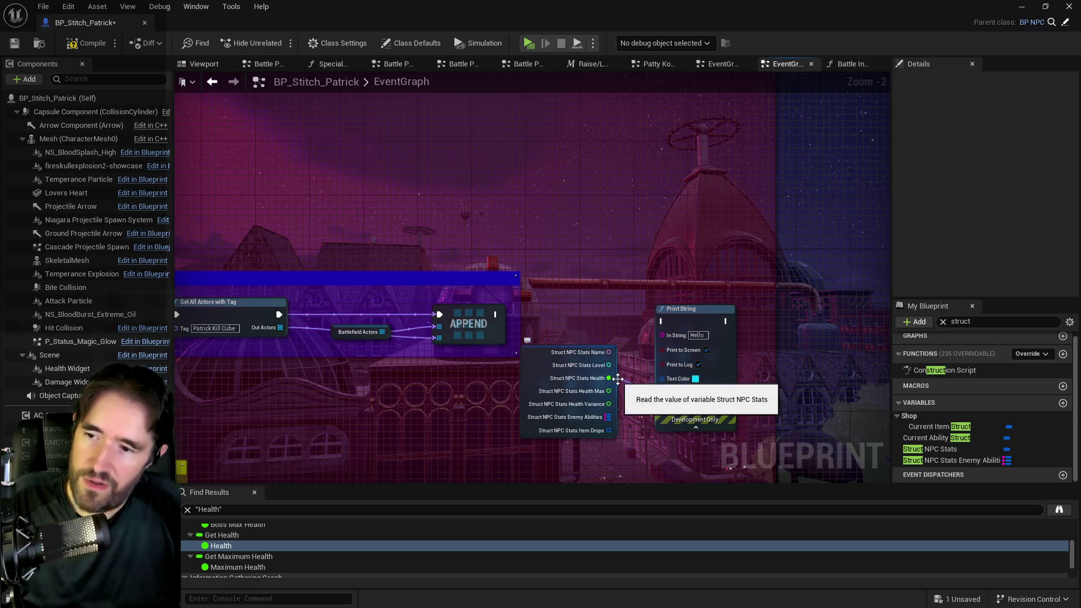
mouse_move(609, 378)
left_mouse_down()
mouse_move(633, 387)
mouse_move(662, 334)
left_mouse_up()
left_click(694, 392)
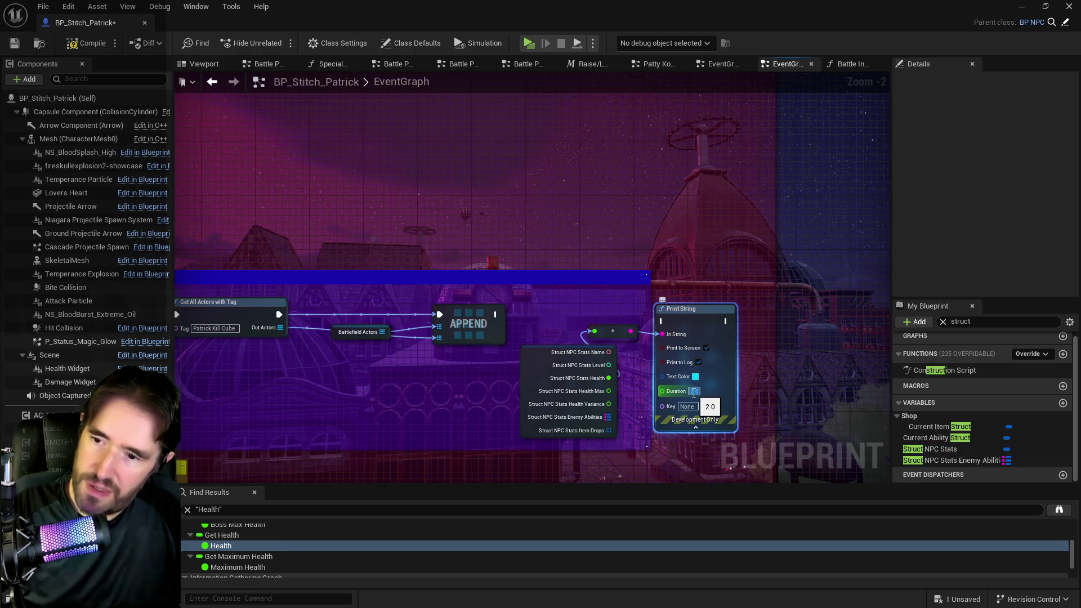
type("30")
Rearrange APPEND, the conversion node and the struct node to tidy the wiring
mouse_move(492, 320)
left_mouse_down()
mouse_move(670, 324)
mouse_move(722, 313)
left_mouse_up()
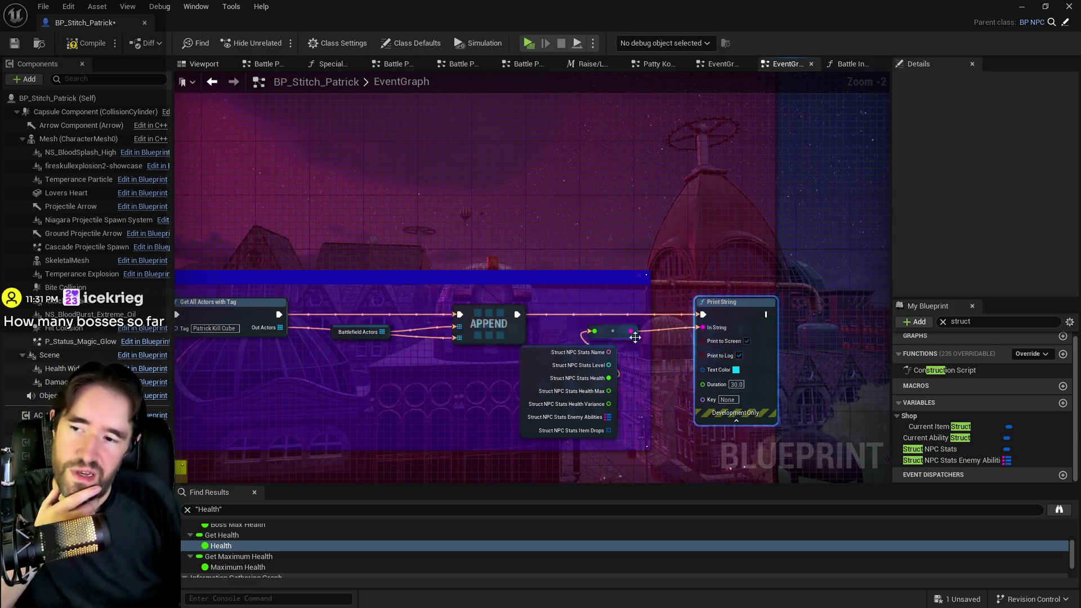
left_click_drag(617, 337, 657, 350)
left_click_drag(527, 374, 537, 361)
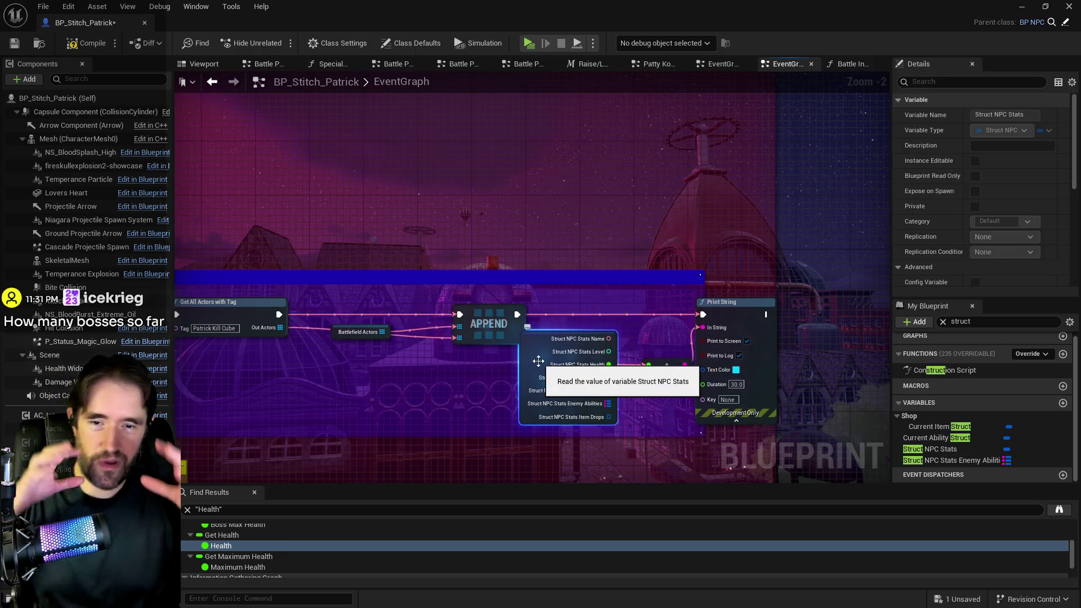
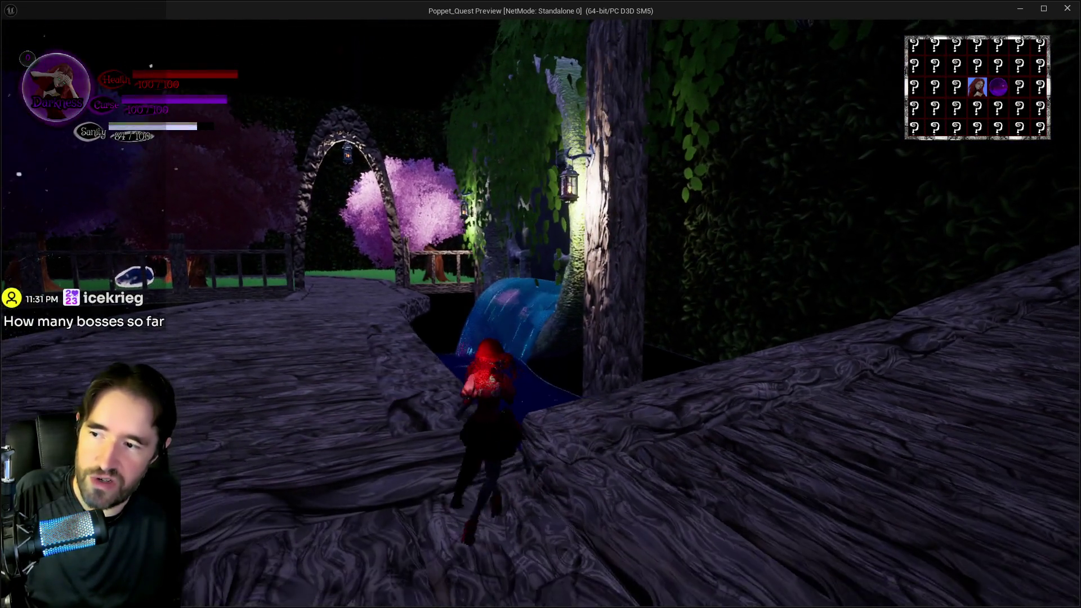
Run through the archway and courtyard, into the white smoke vent, and past the purple mushrooms
key("w")
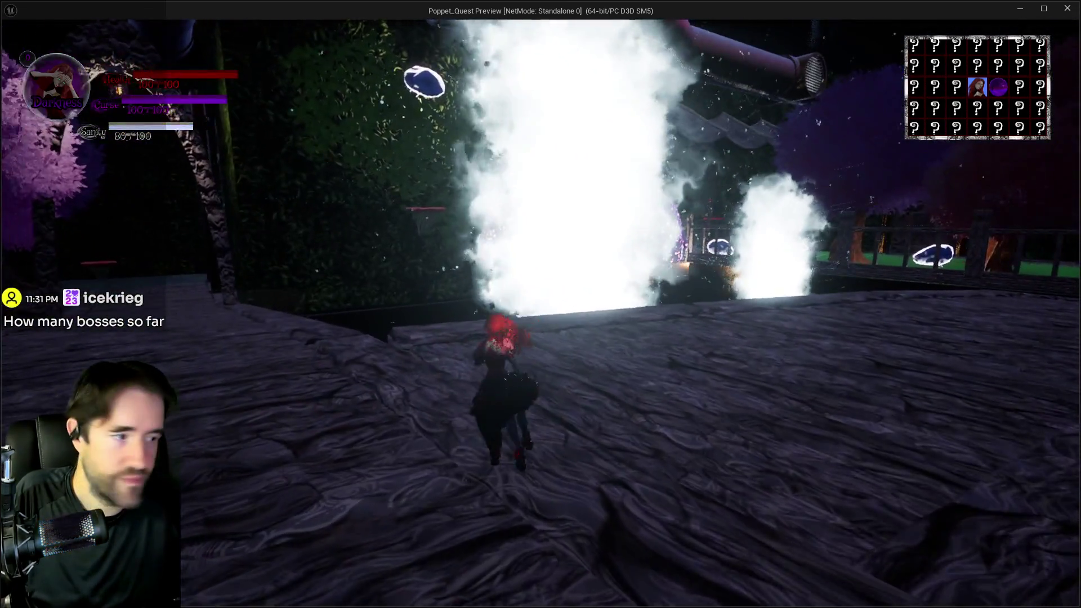
key("w")
key("w")
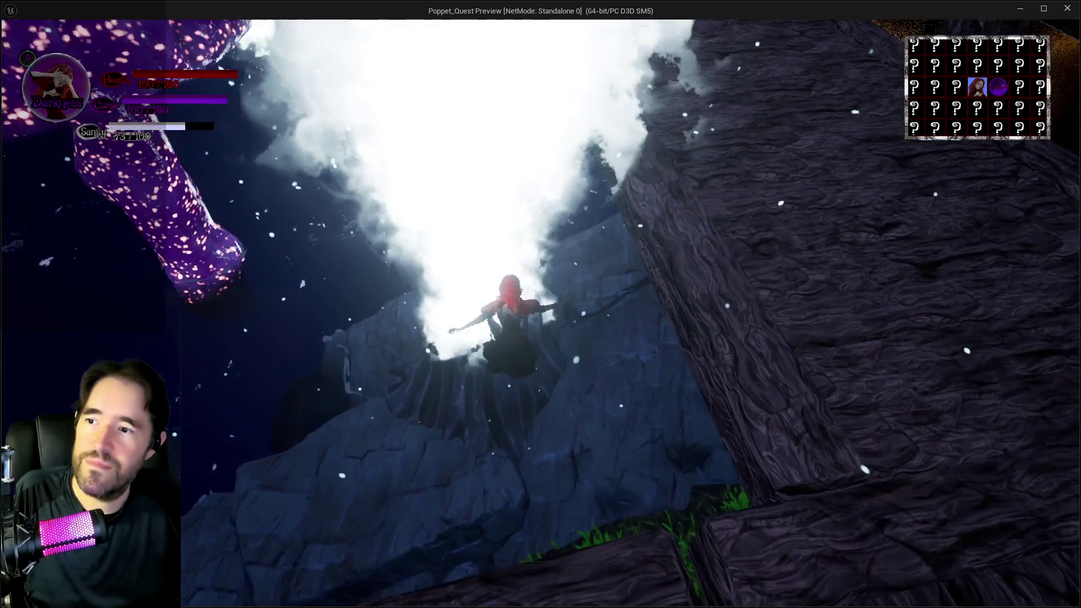
key("w")
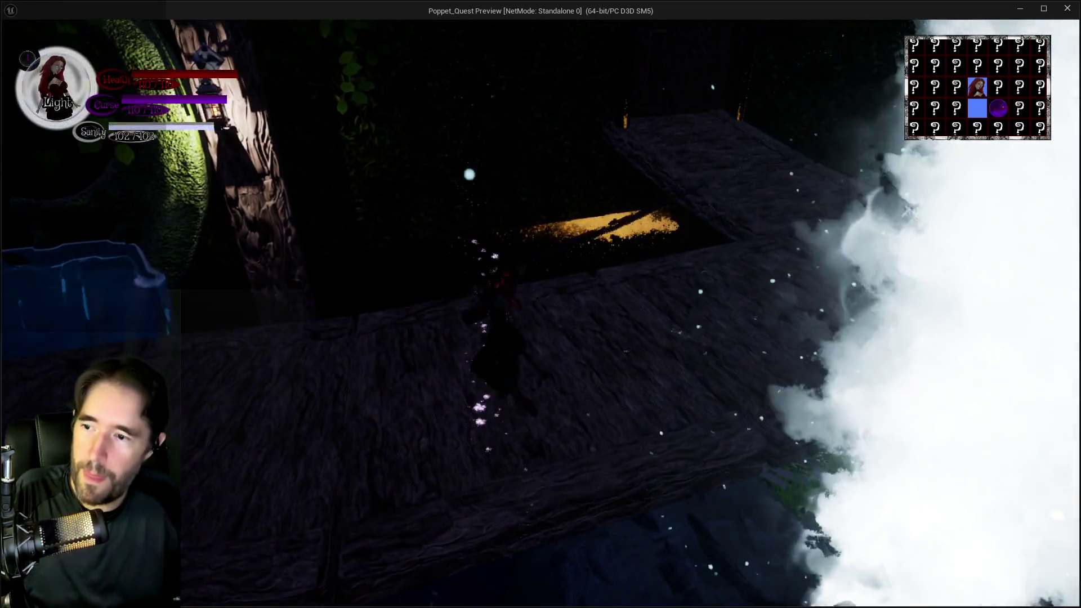
key("w")
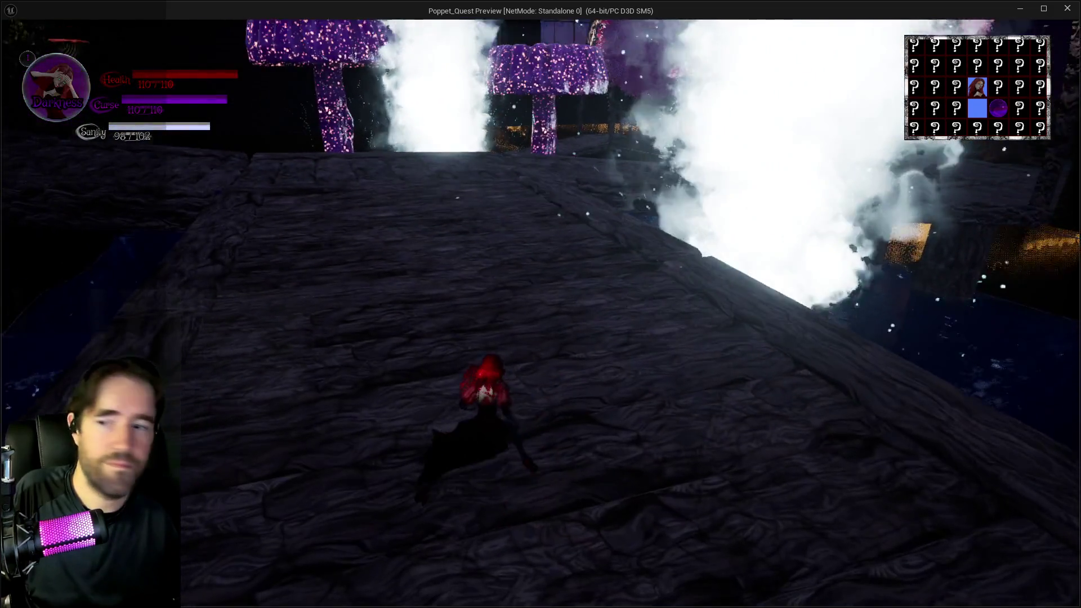
key("w")
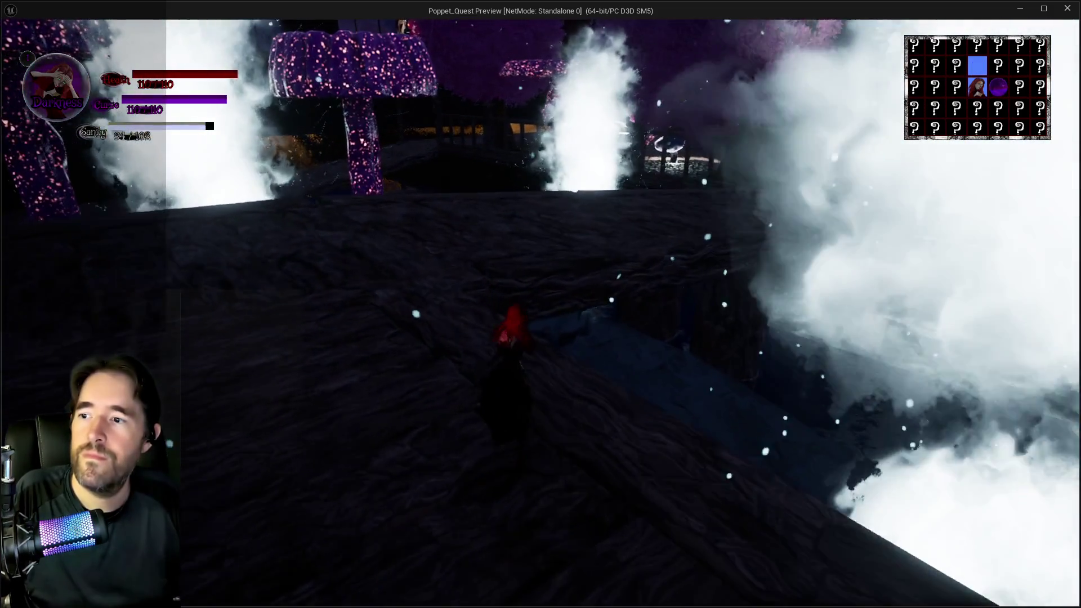
key("w")
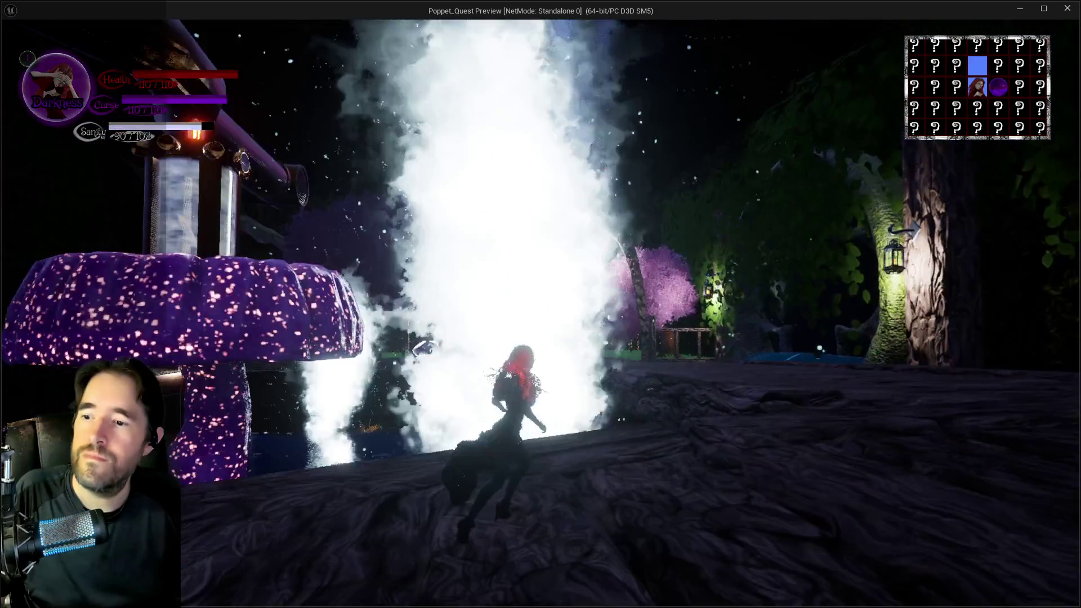
Ride the smoke vent up, jump onto the red mushroom, and bring up the tarot card selection
key("w")
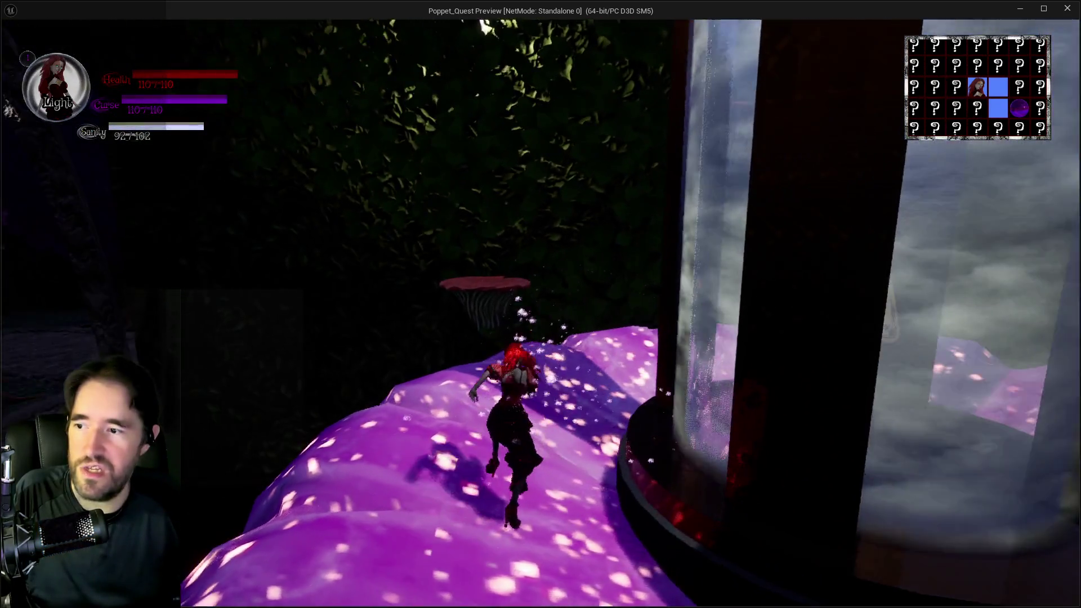
key("space")
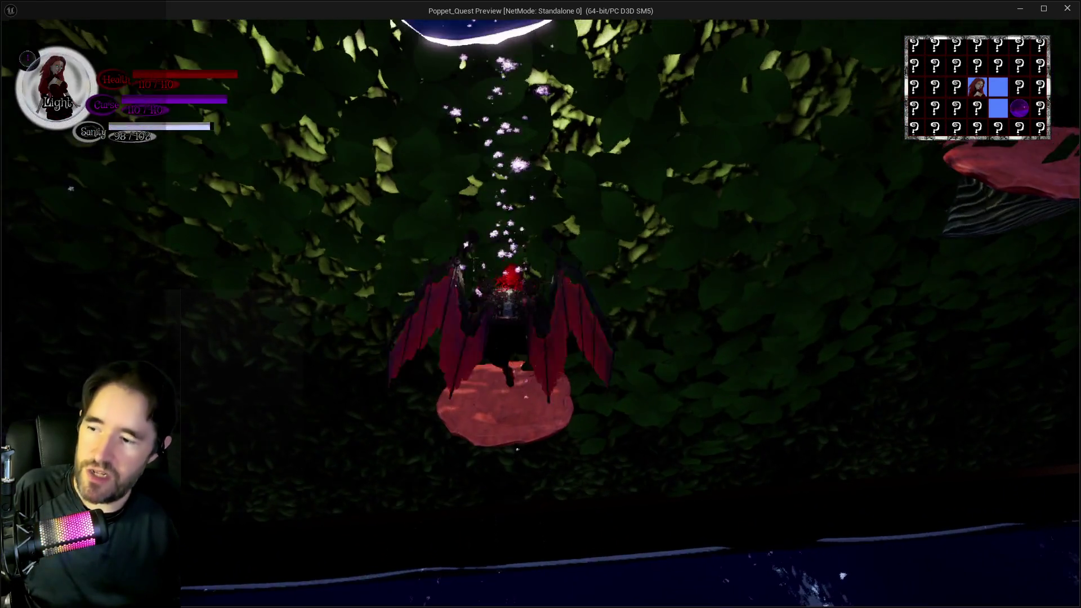
key("Tab")
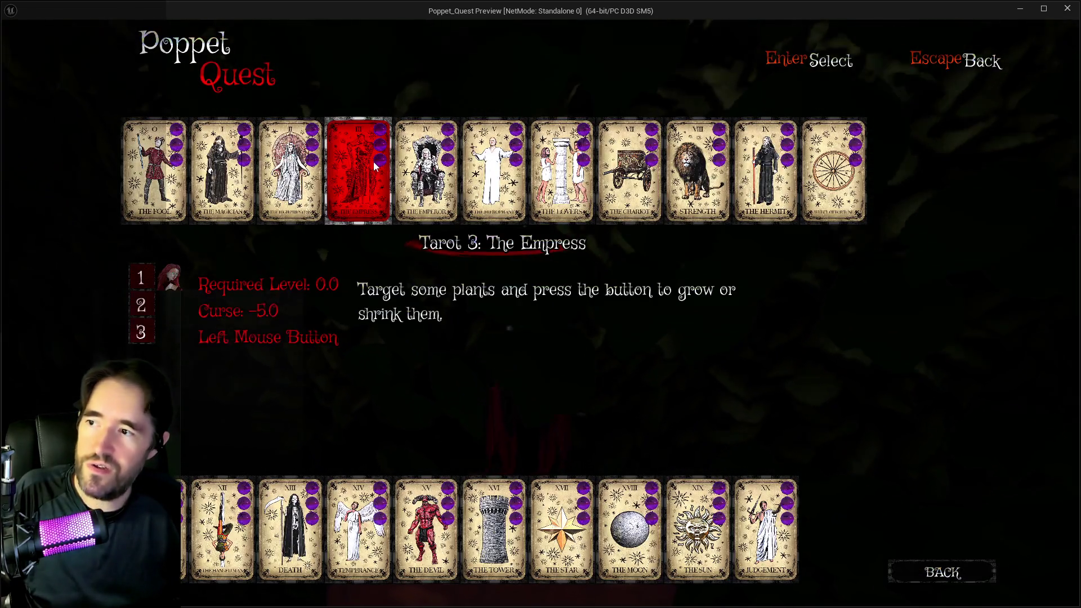
Equip The Empress card and glide off the mushroom cap on bat wings
left_click(373, 164)
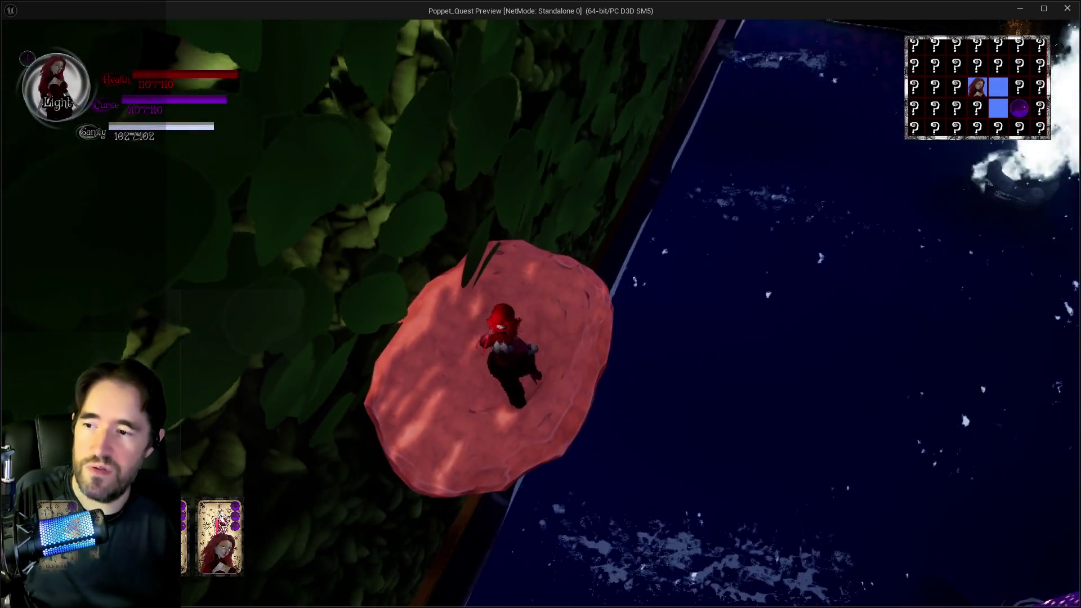
key("w")
key("w")
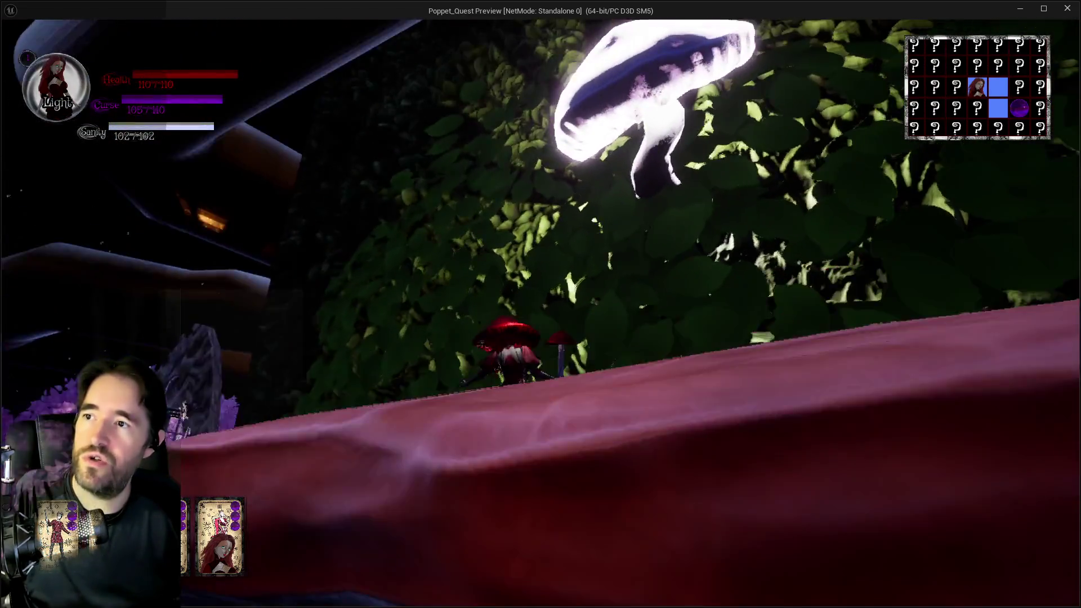
key("w")
key("space")
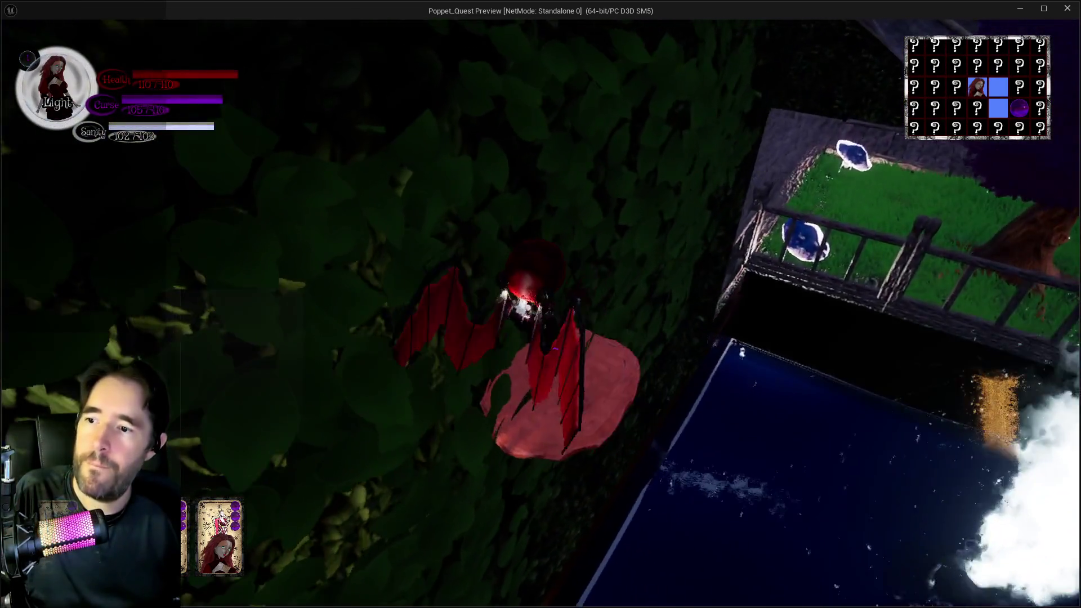
key("w")
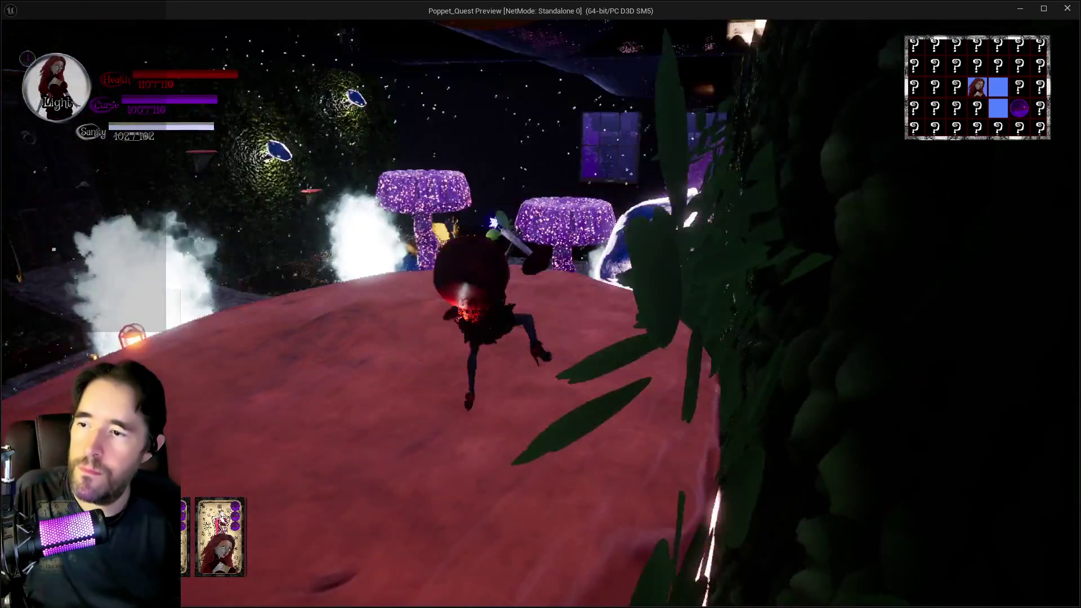
Switch to Darkness form and smash the giant red hammer into the ramp
key("w")
key("q")
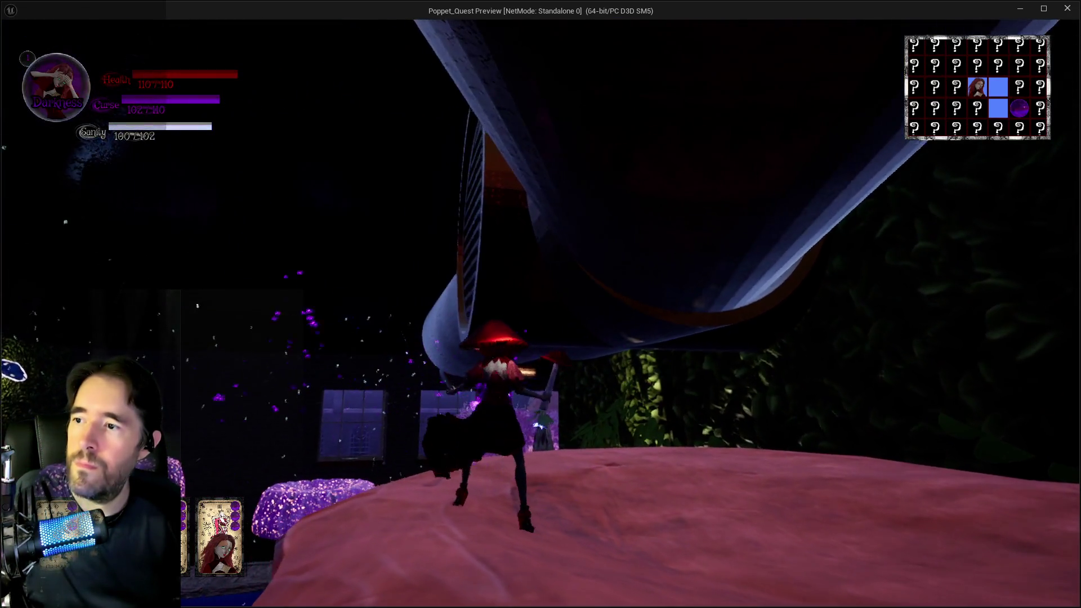
key("w")
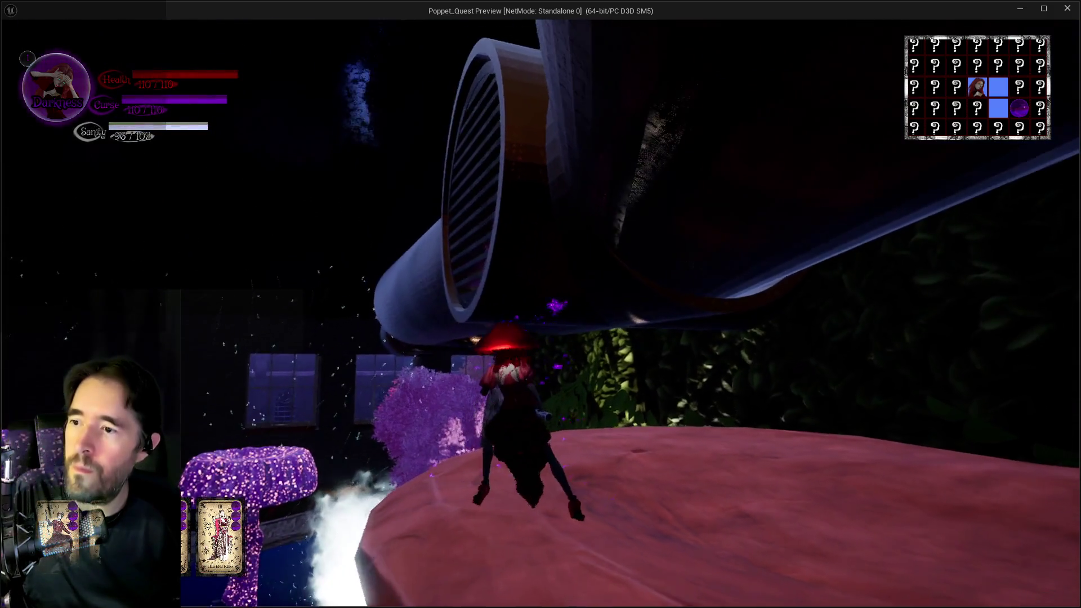
key("w")
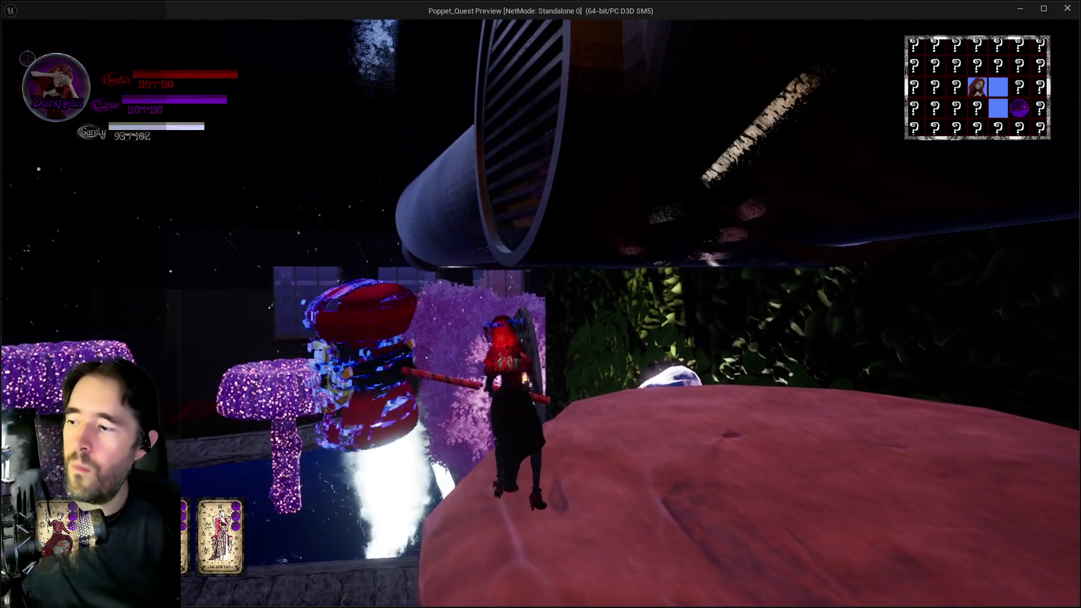
key("w")
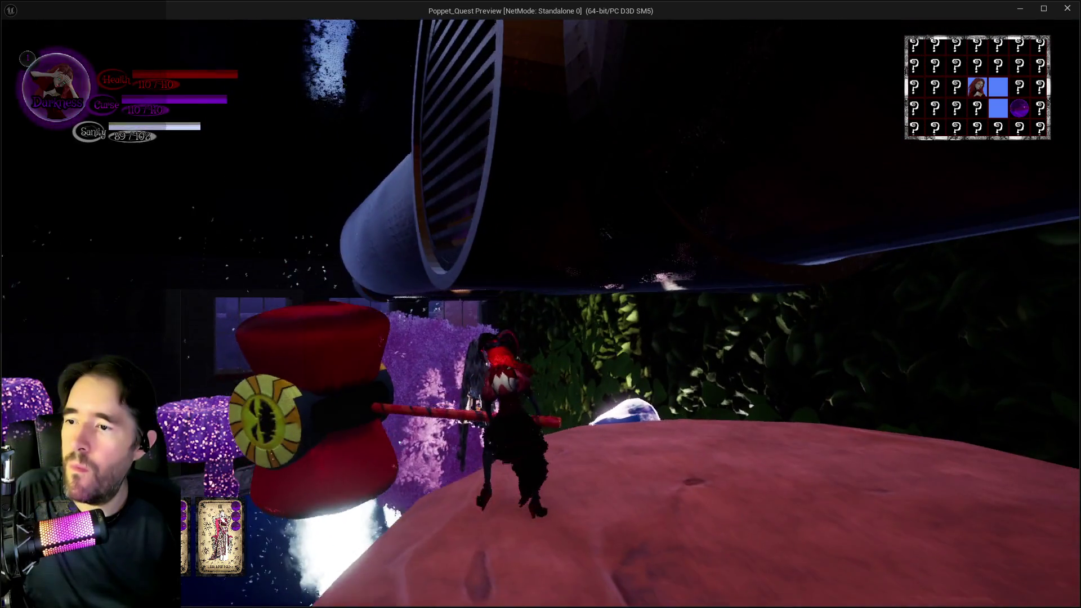
key("w")
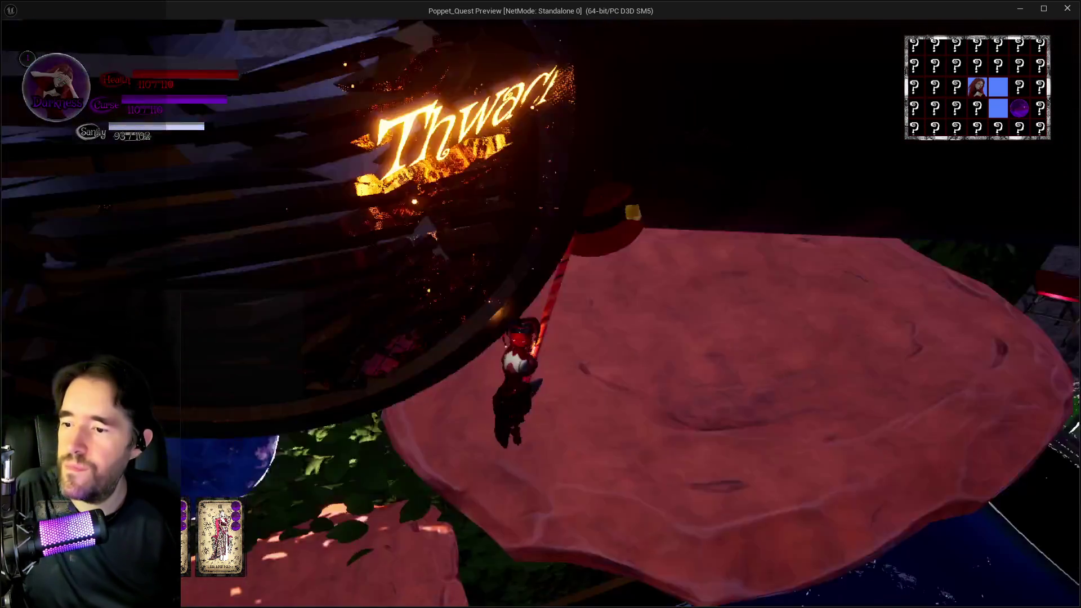
key("w")
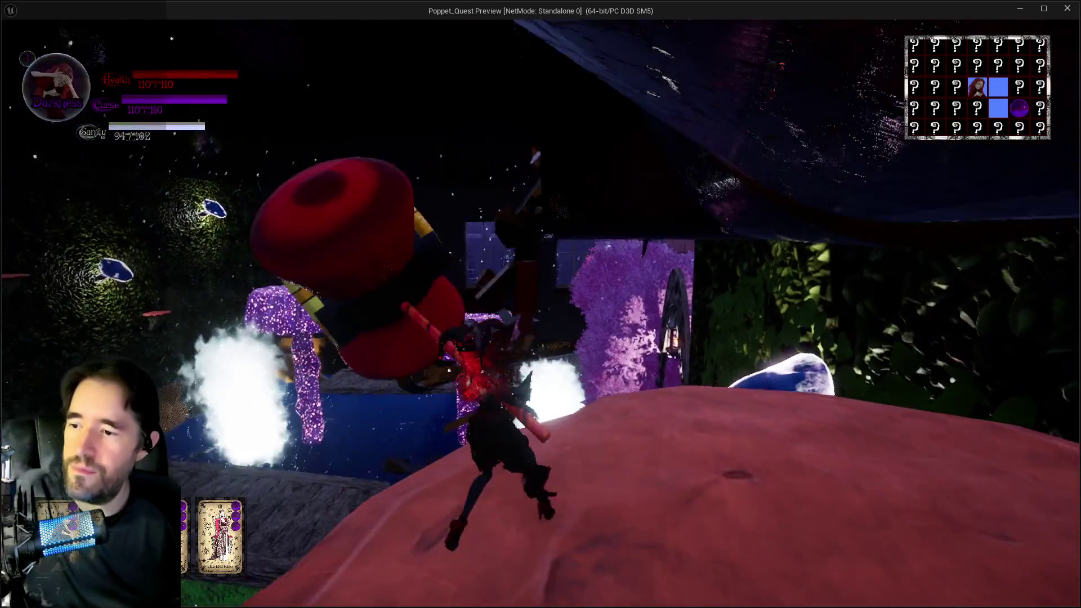
Leap through the large tube, land on a mushroom, and approach the striped mushroom
key("w")
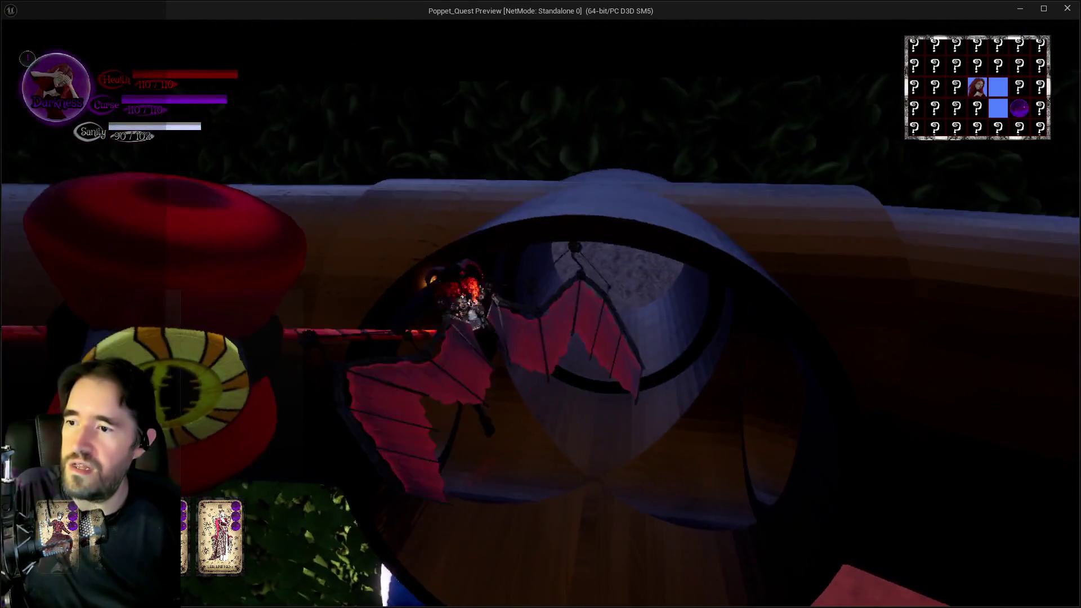
key("w")
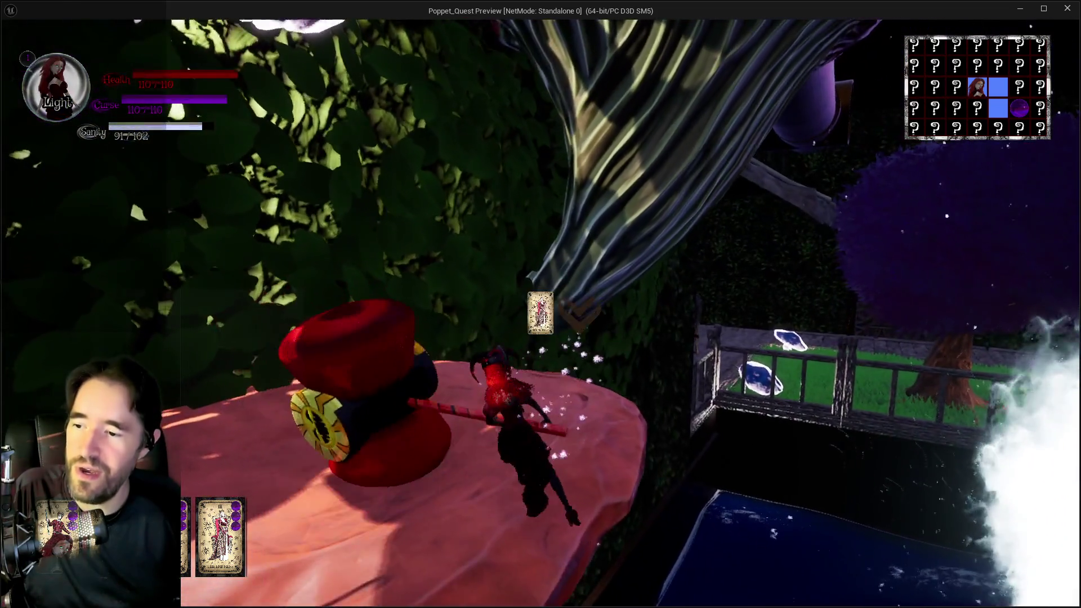
key("w")
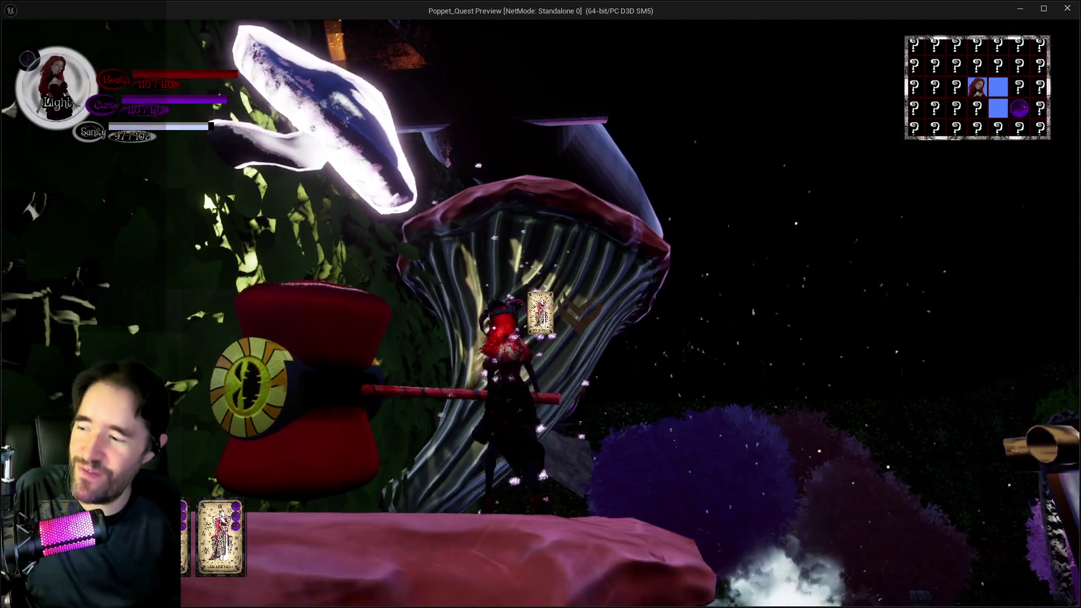
key("w")
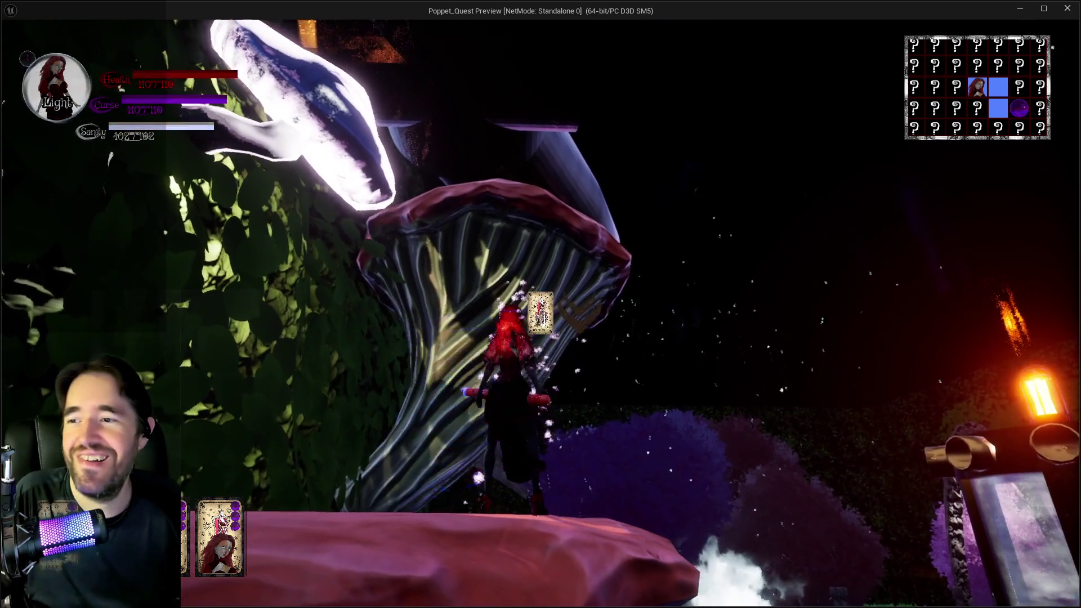
key("w")
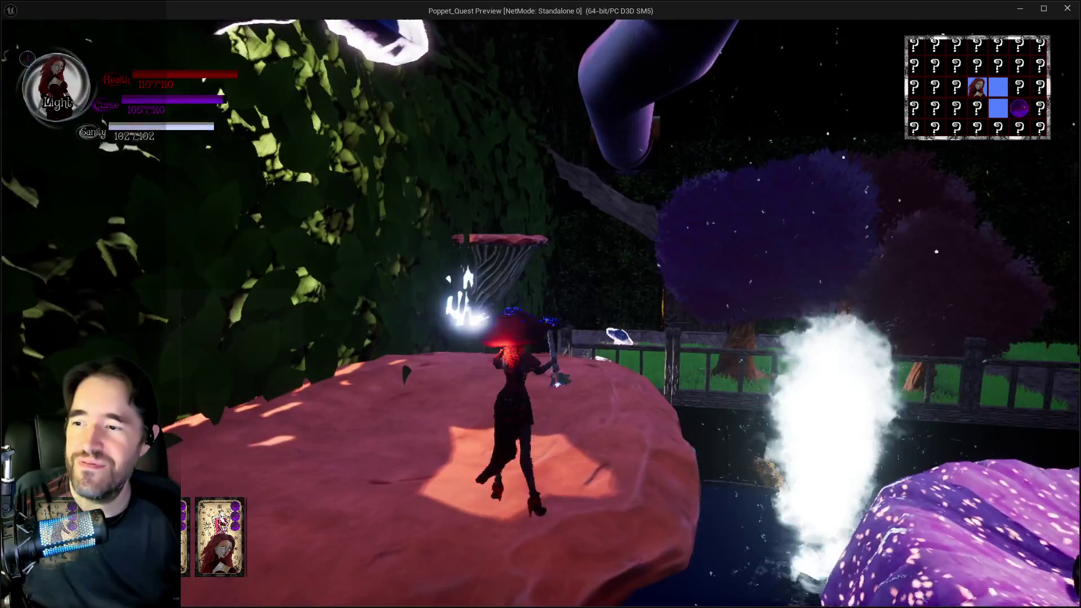
Glide with red wings onto the red platform, switch to Darkness form, and jump into the ring-shaped tube
key("space")
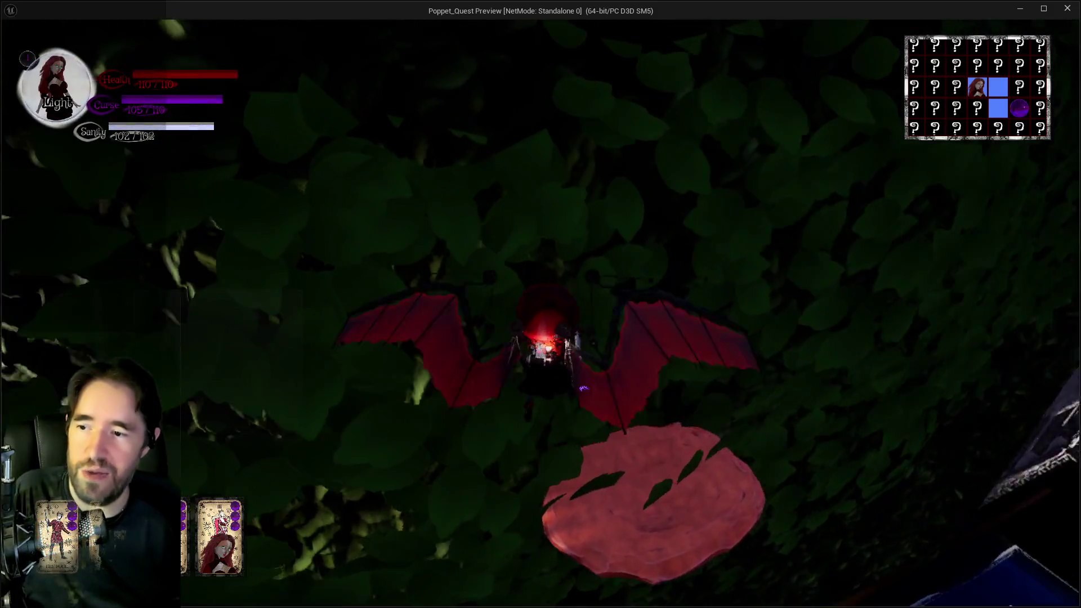
key("w")
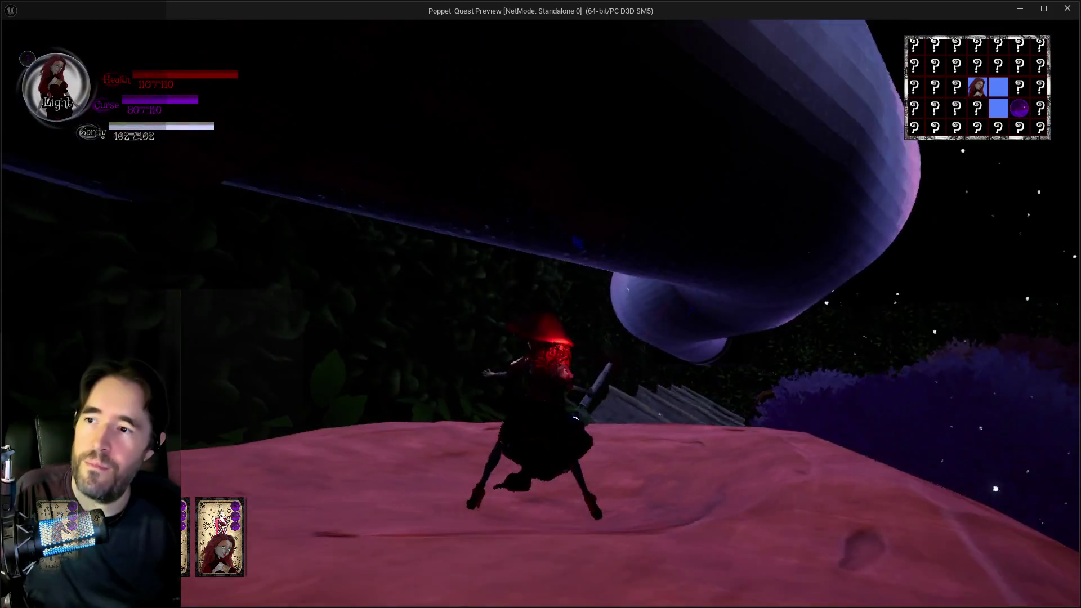
key("q")
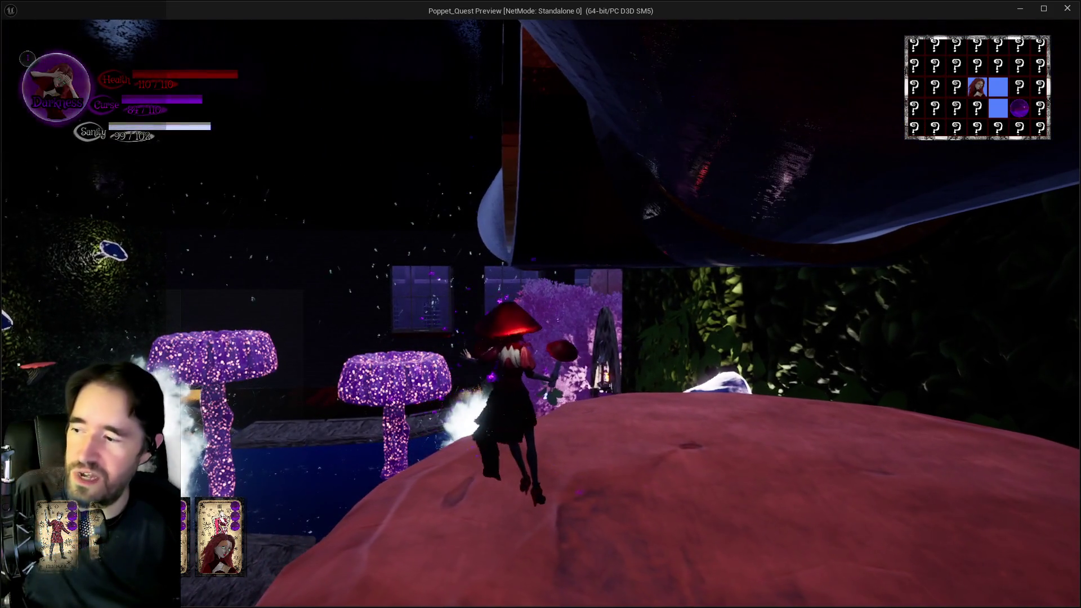
key("space")
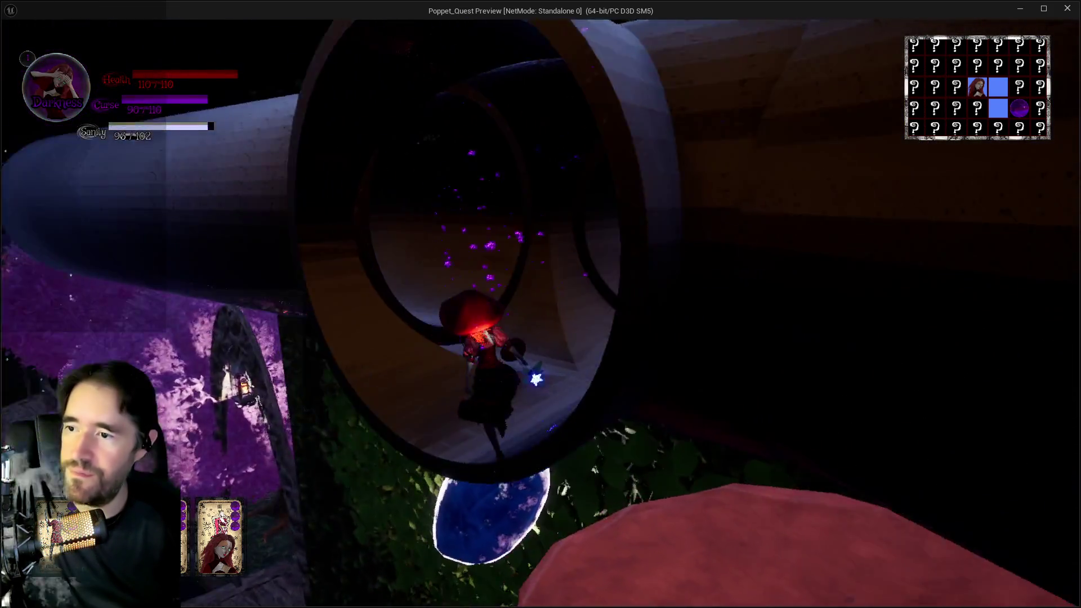
Fly over the water, land beside the skull, and run up to the 'Isle Of The Forgotton' sign
key("q")
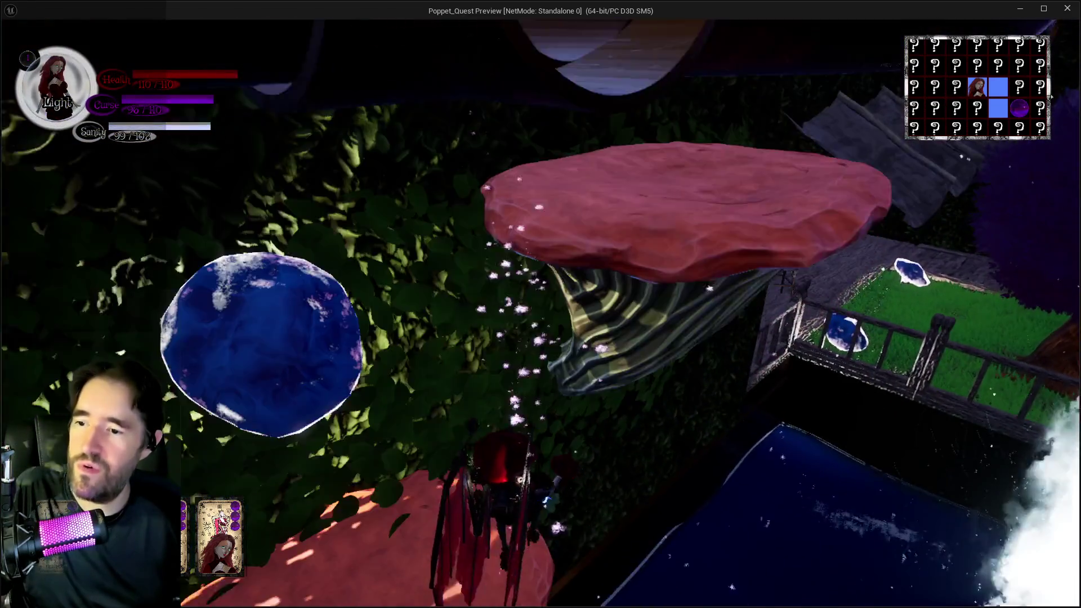
key("q")
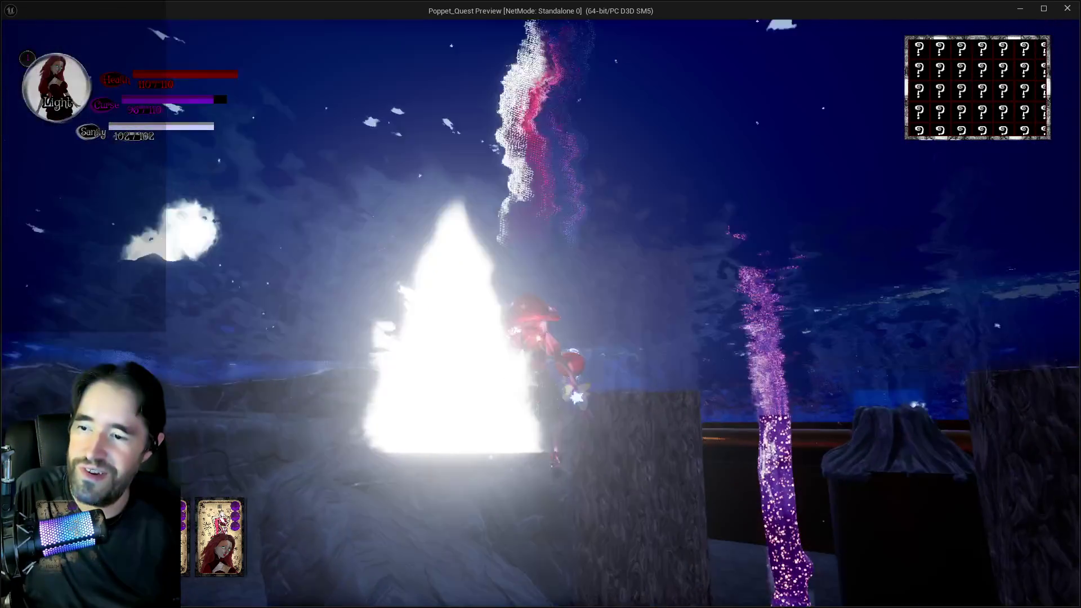
key("w")
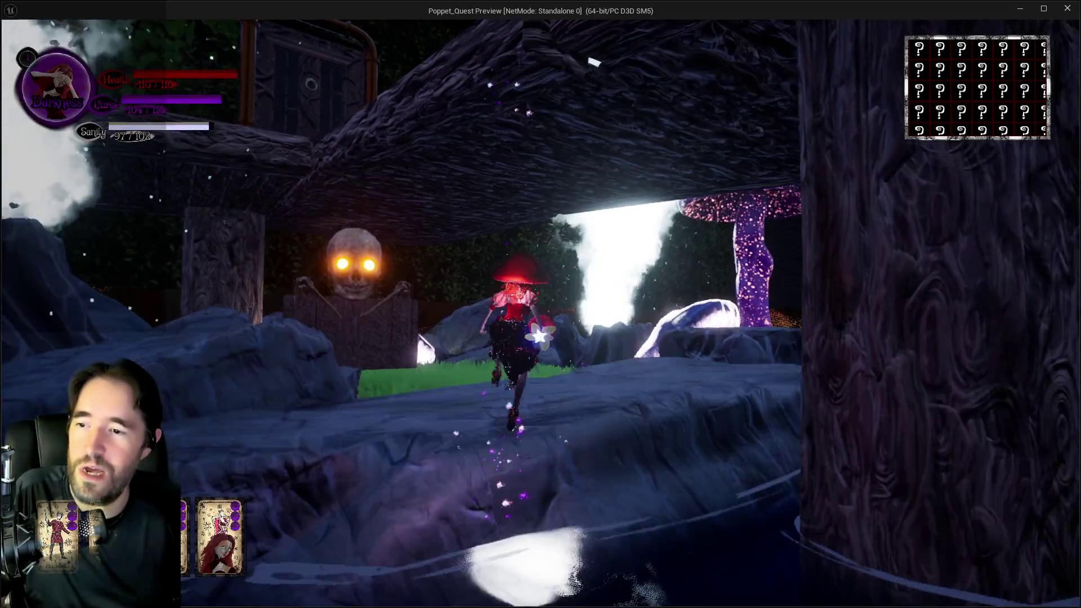
key("w")
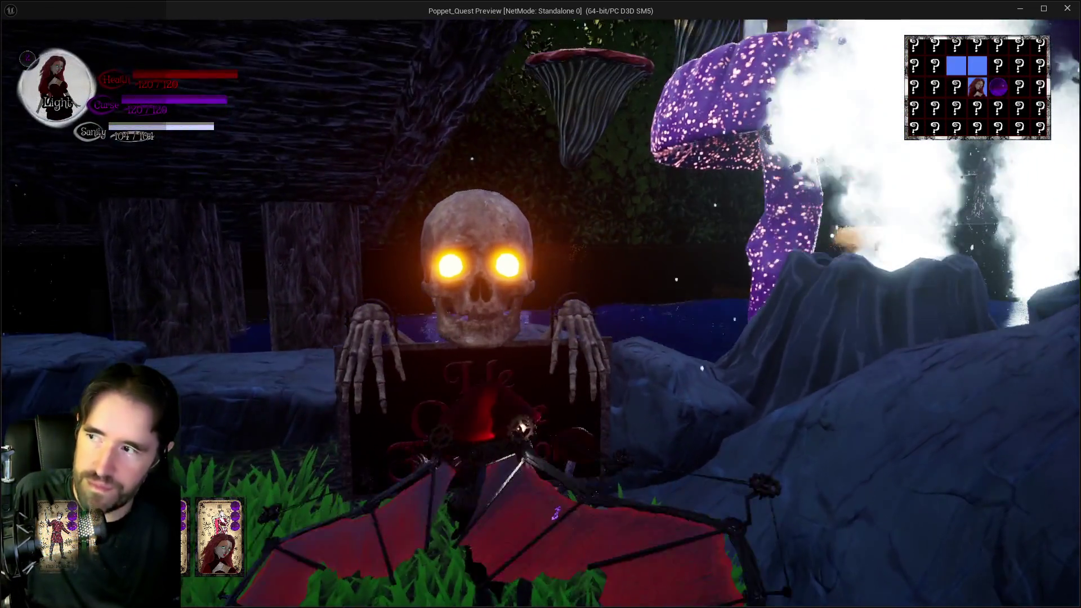
key("q")
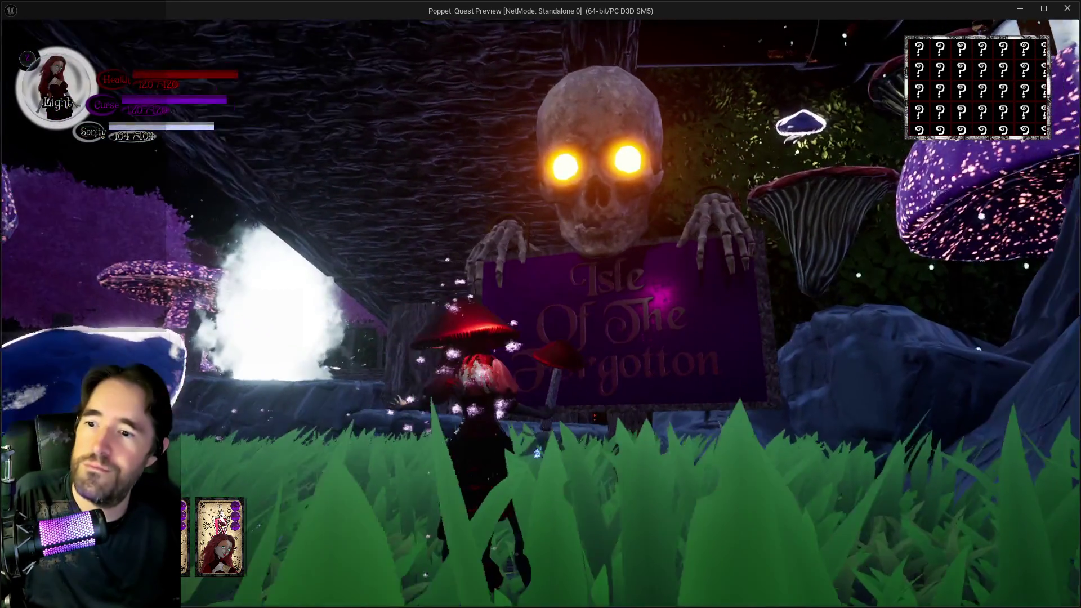
key("w")
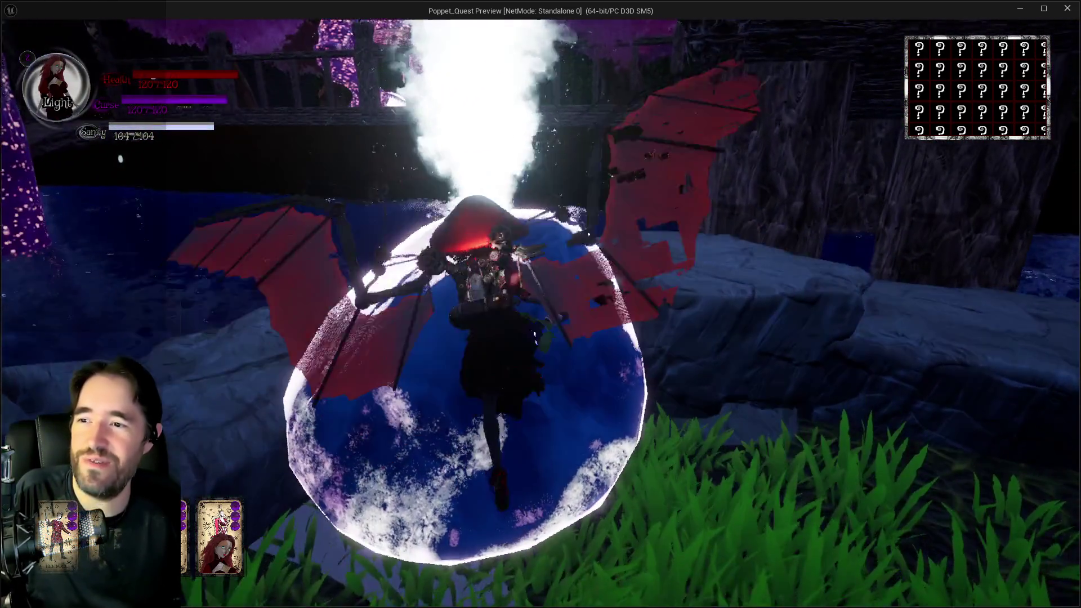
Glide onto the stone platform and run around the purple tree onto the wooden deck
key("w")
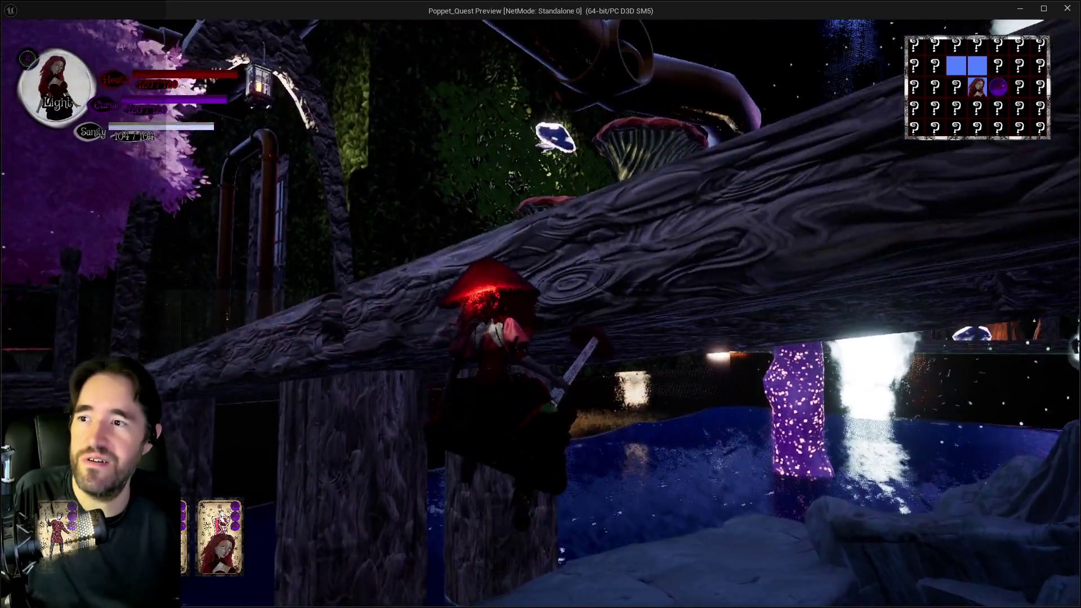
key("w")
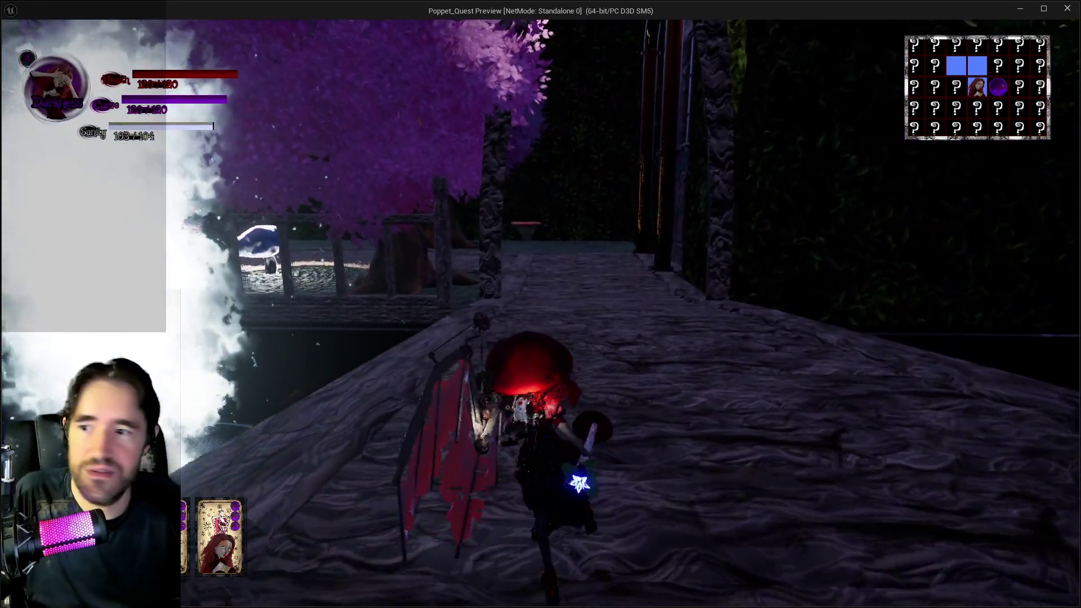
key("w")
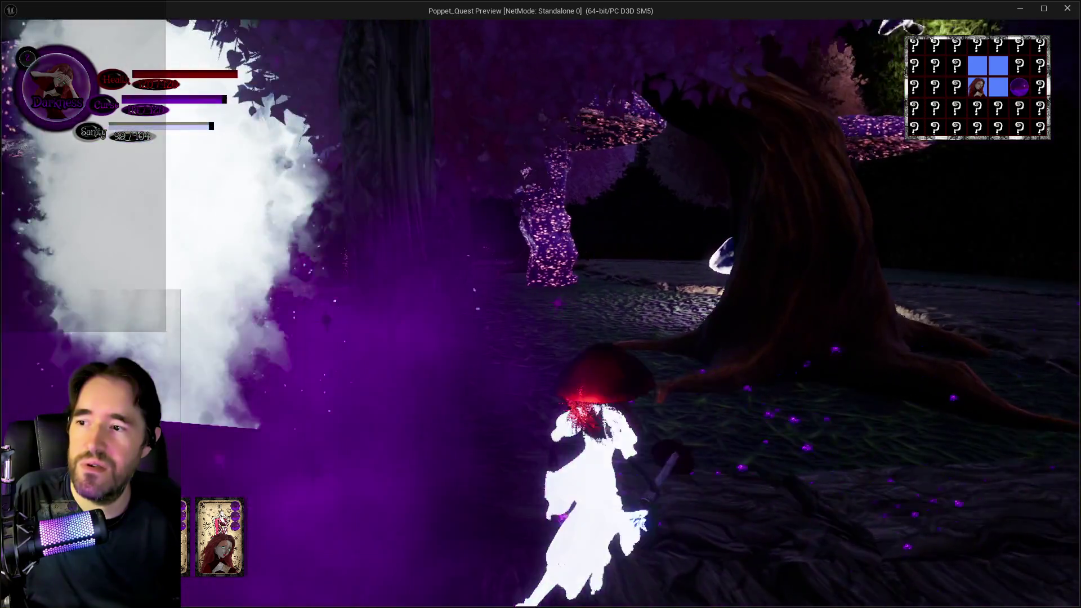
key("w")
key("w")
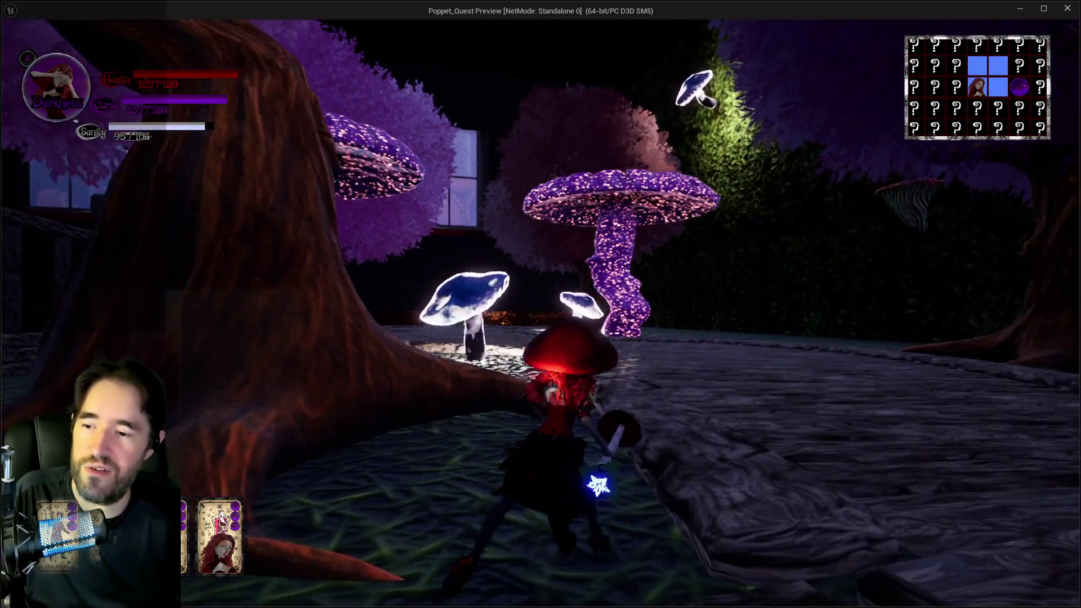
key("w")
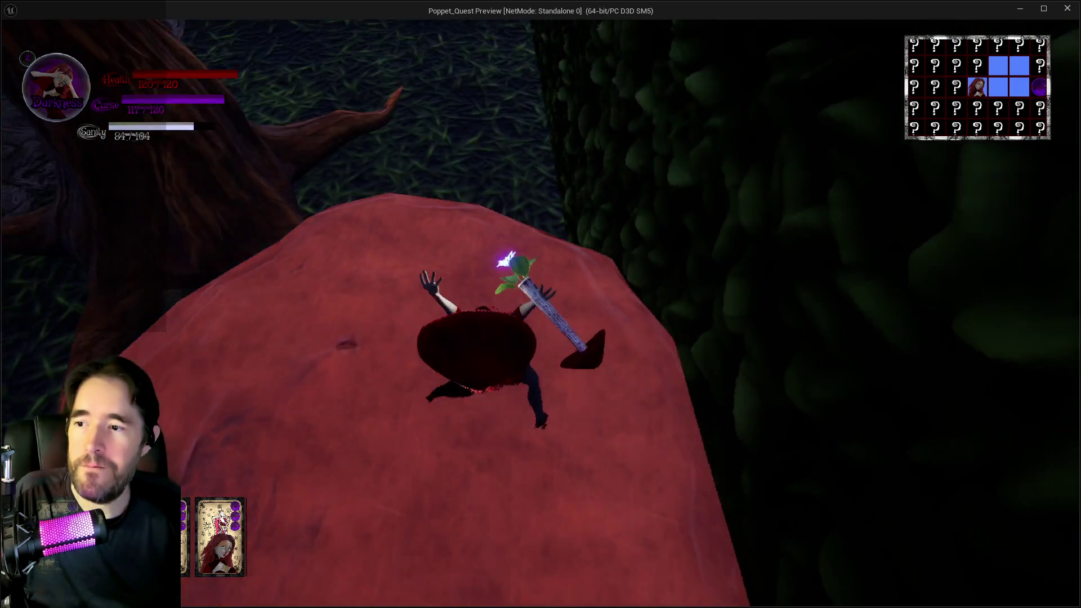
Land on the red mushroom cap, swing sword attacks across it, and step down onto the grass
key("w")
key("w")
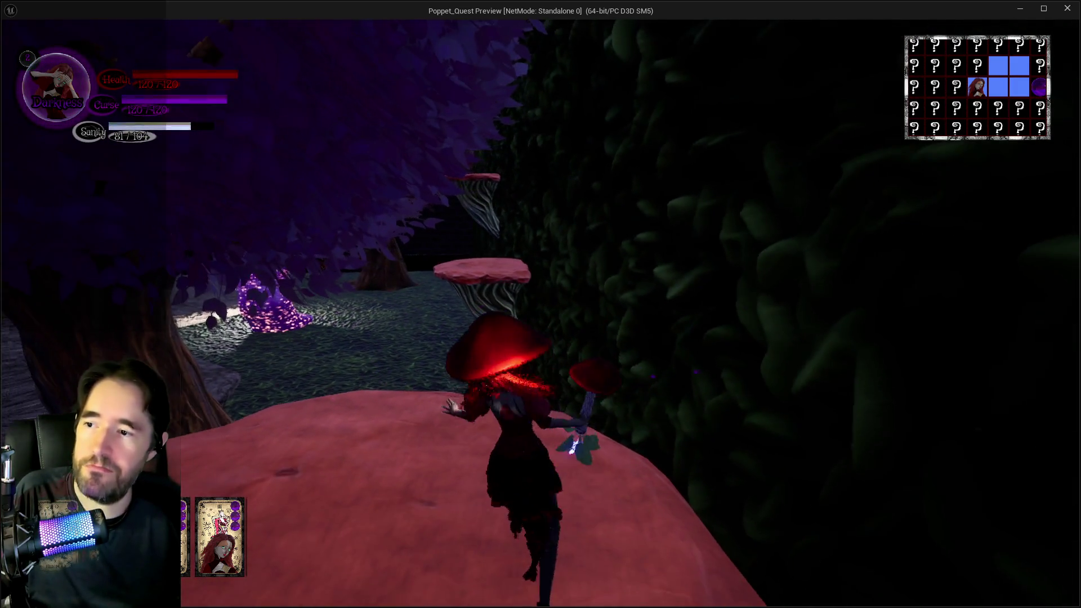
key("w")
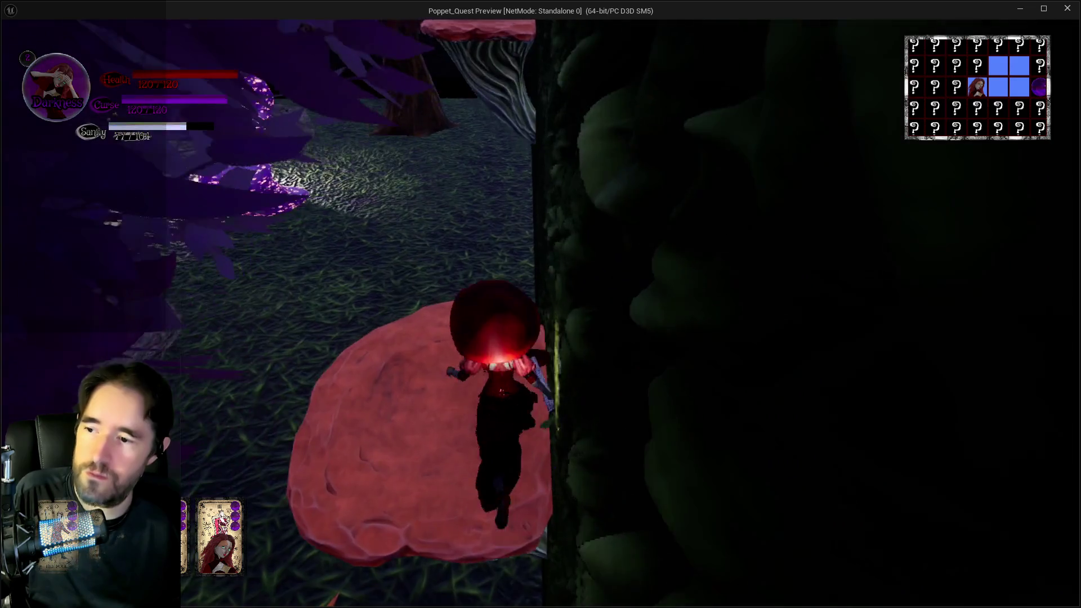
key("w")
key("w")
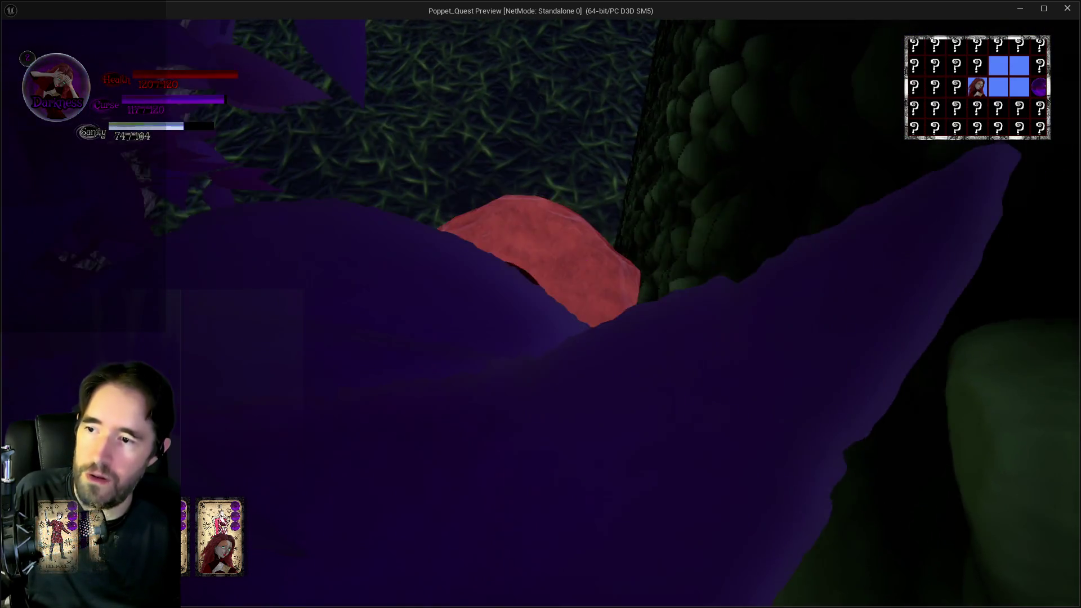
key("w")
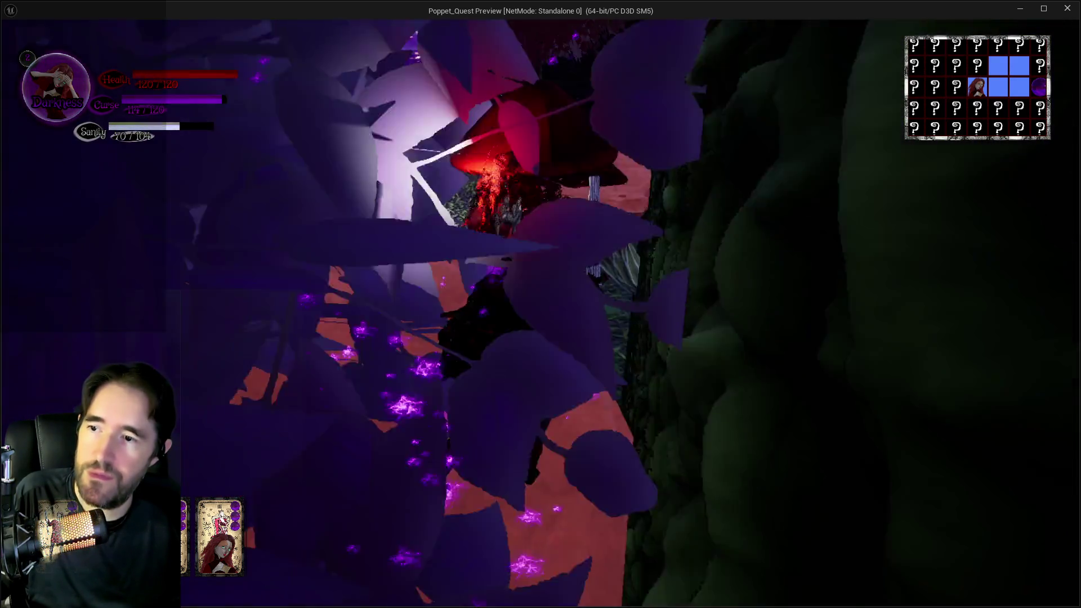
key("w")
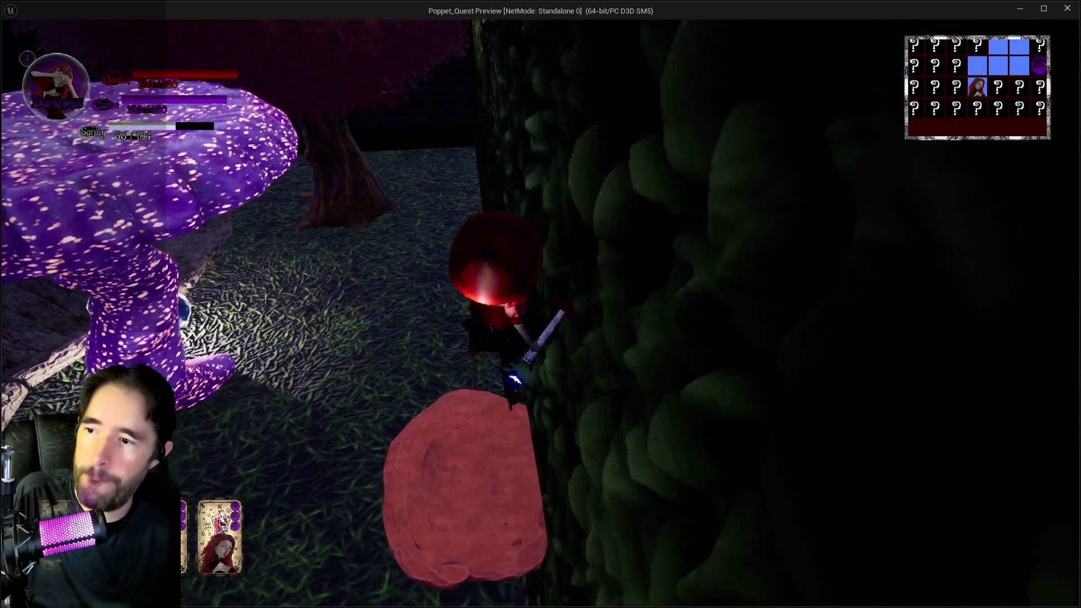
Walk the hedge path past the big tree and glowing mushrooms, then pause the game
key("w")
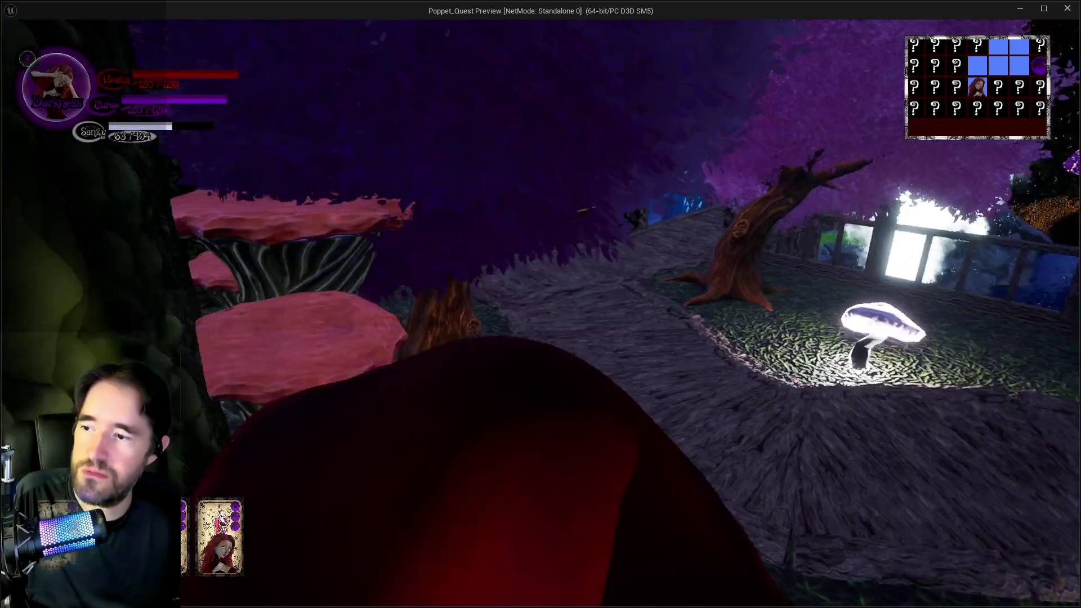
key("w")
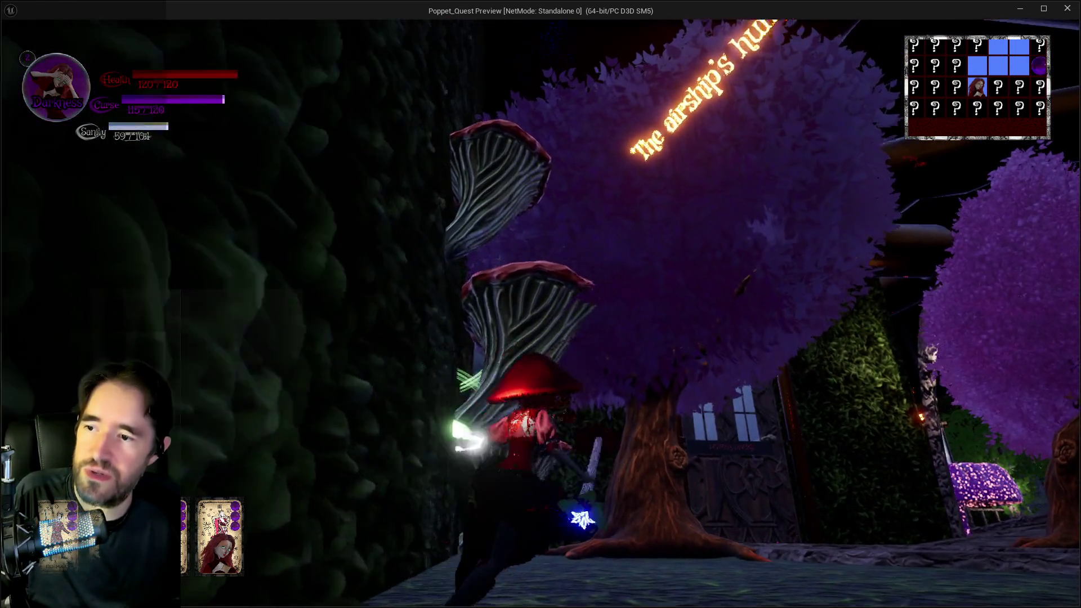
key("w")
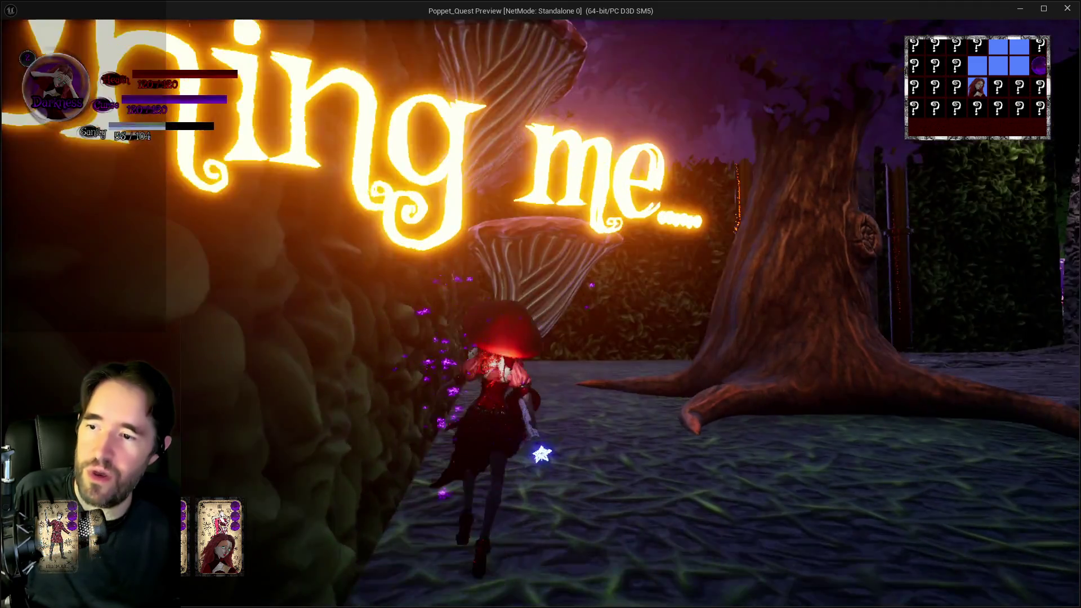
key("w")
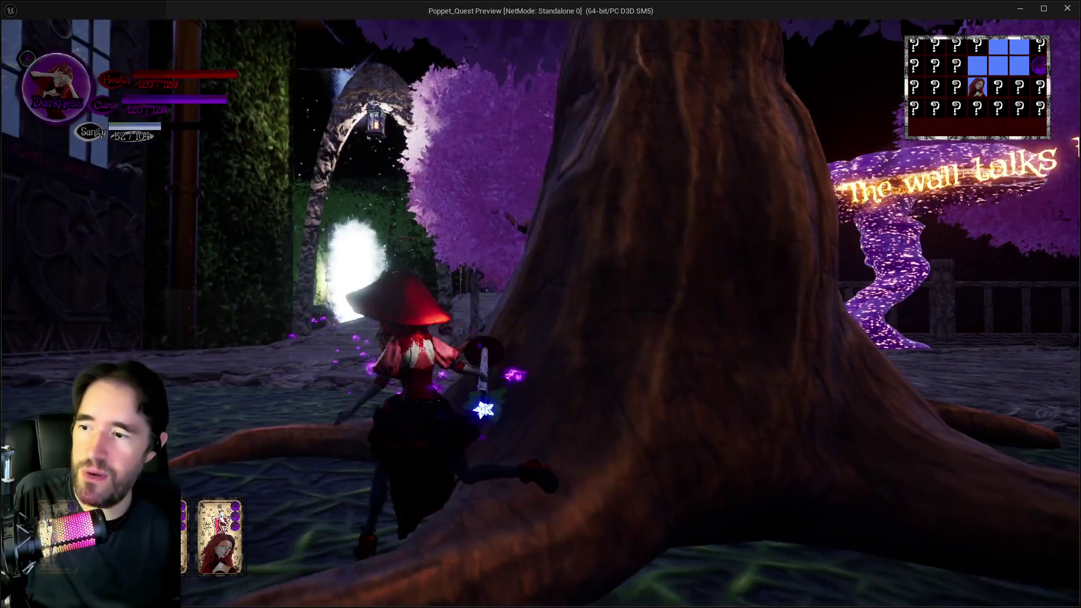
key("w")
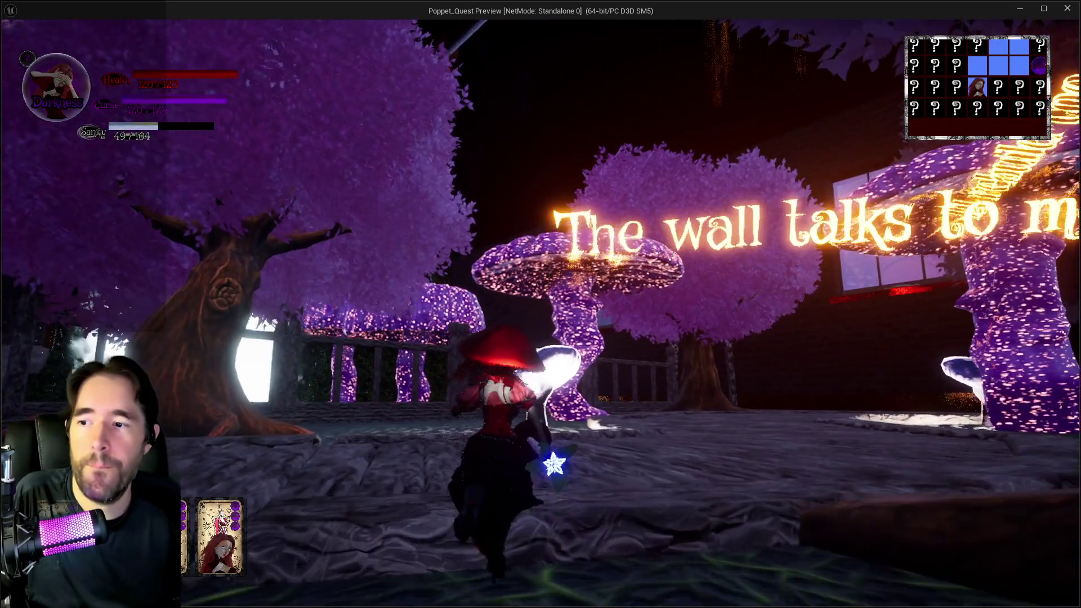
key("w")
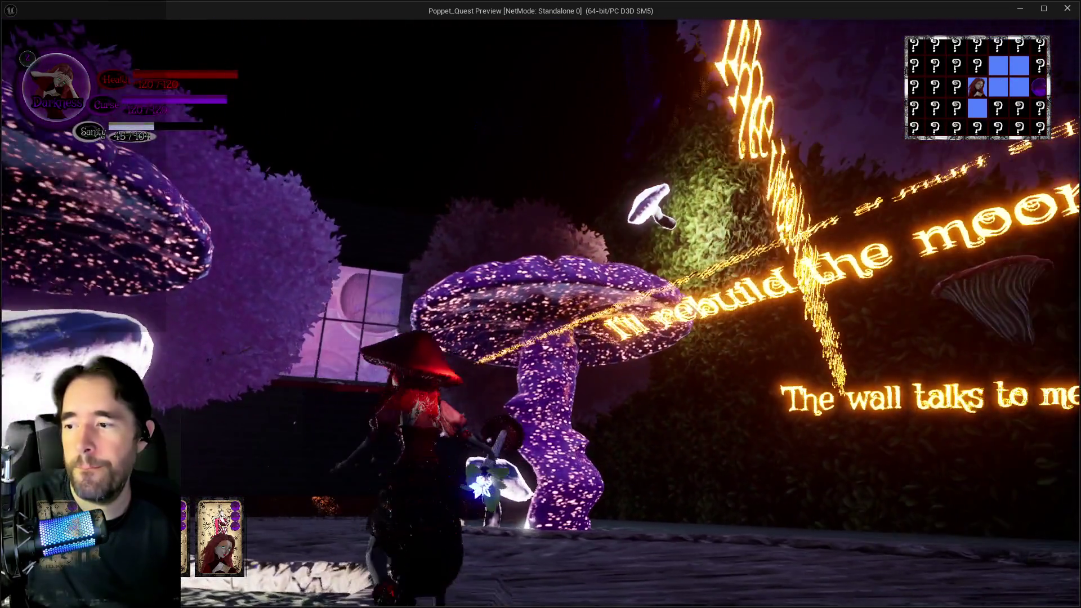
key("w")
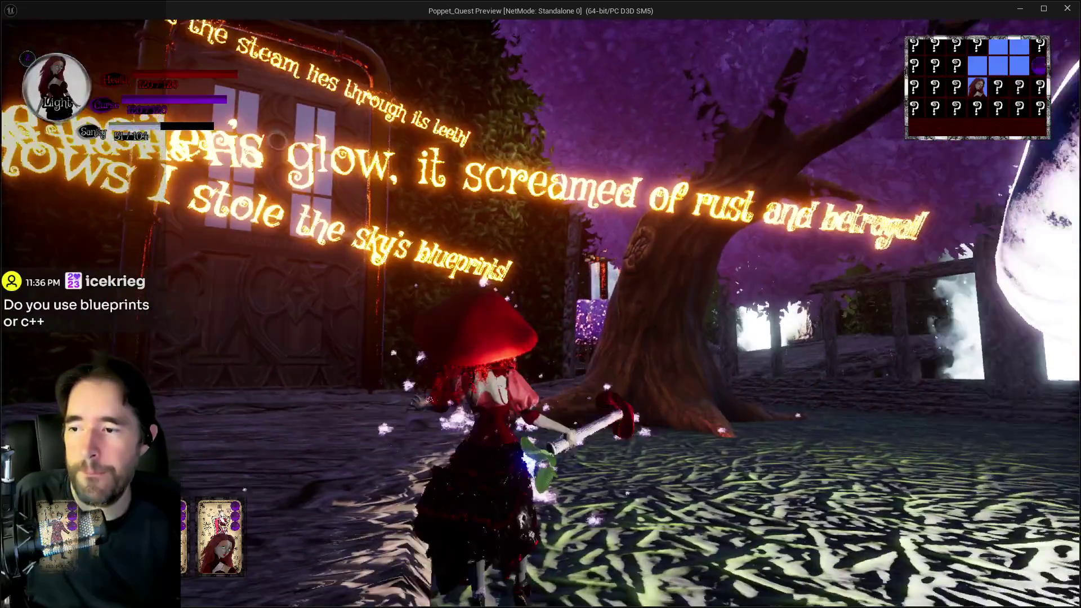
key("w")
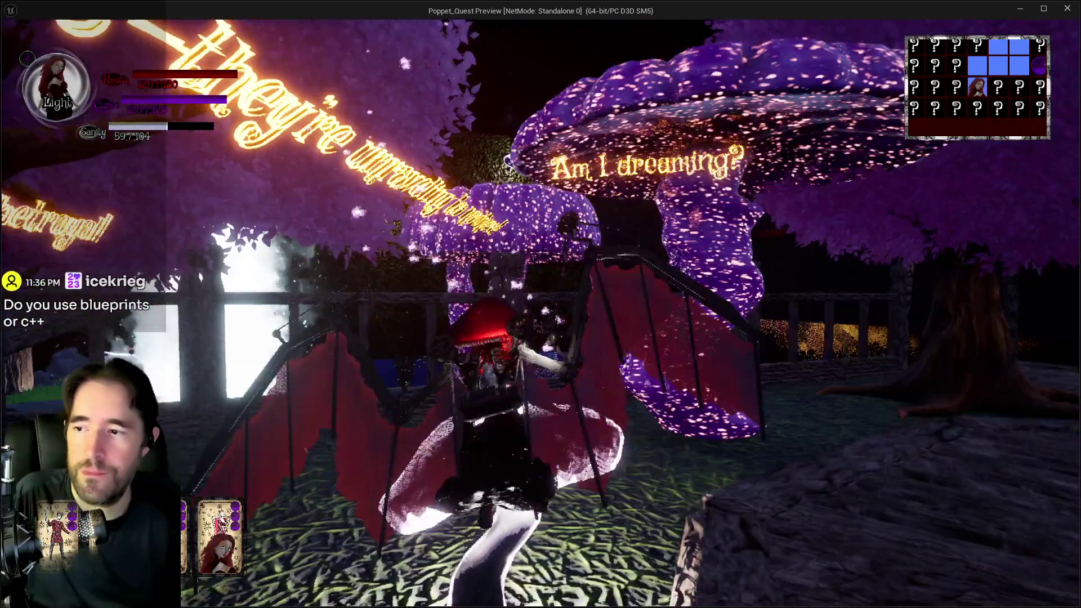
key("w")
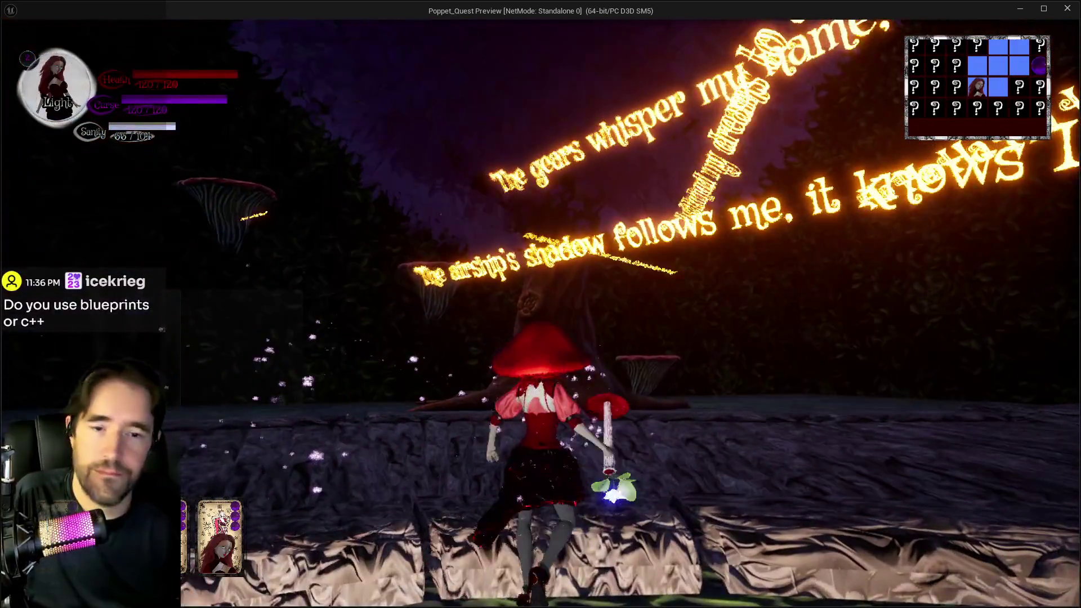
key("Escape")
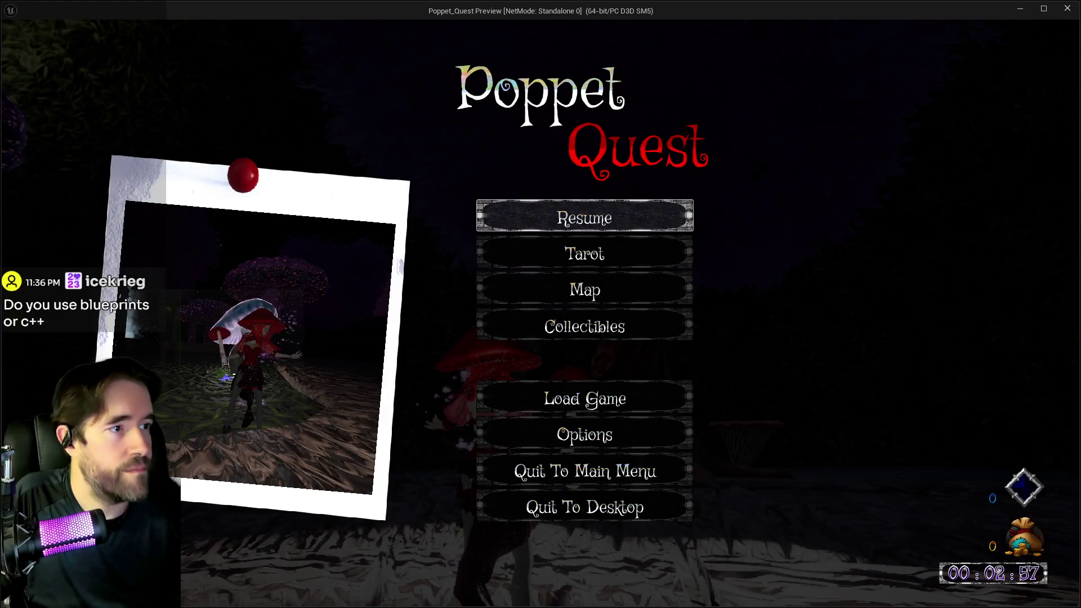
Switch to the Unreal Editor and back to the preview window, then choose Resume
key("alt+Tab")
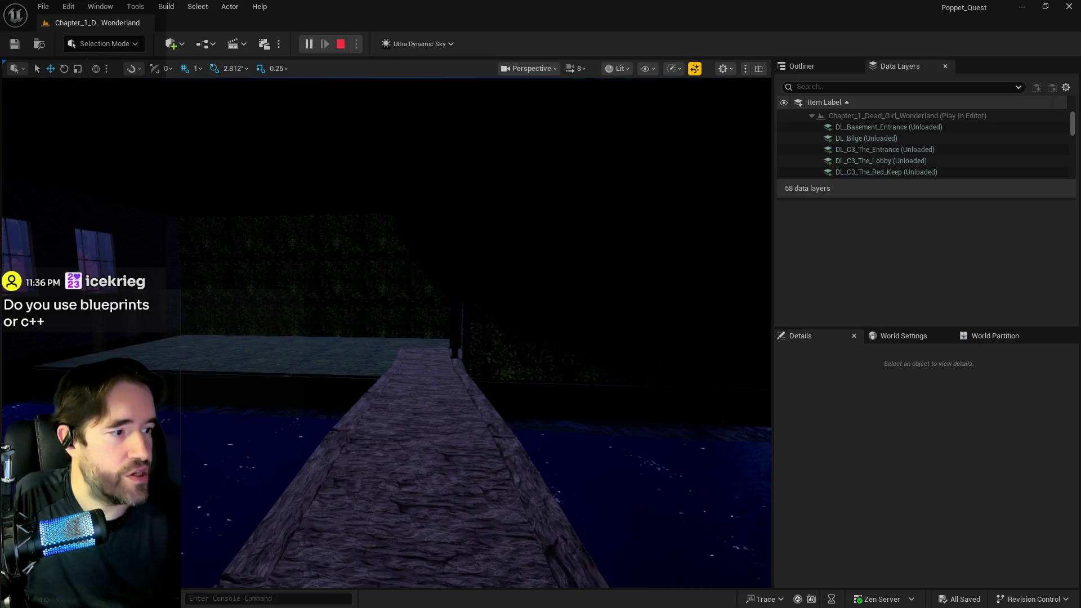
key("alt+Tab")
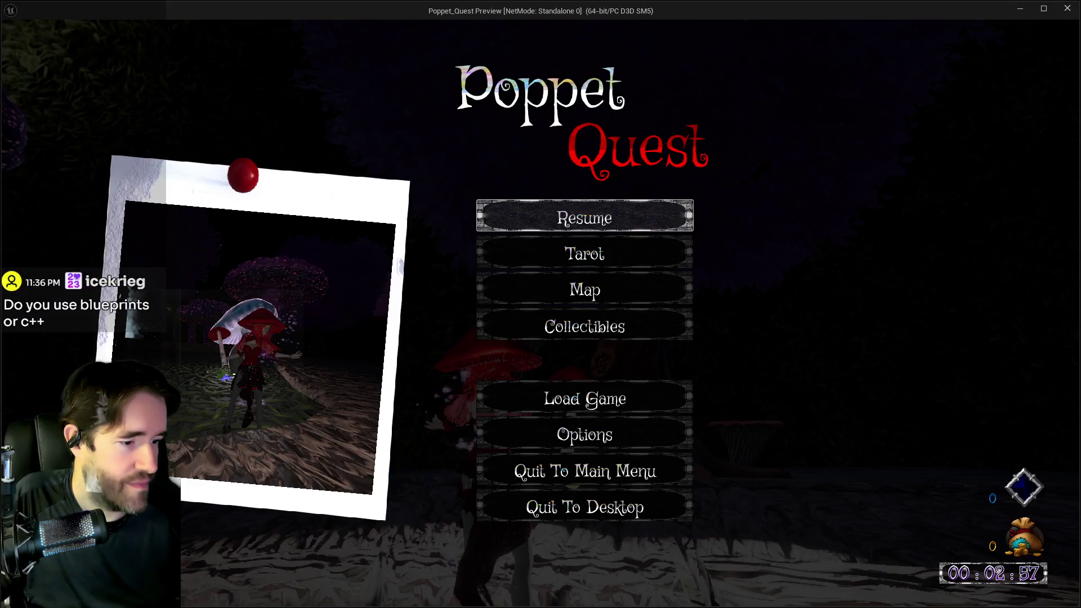
left_click(647, 218)
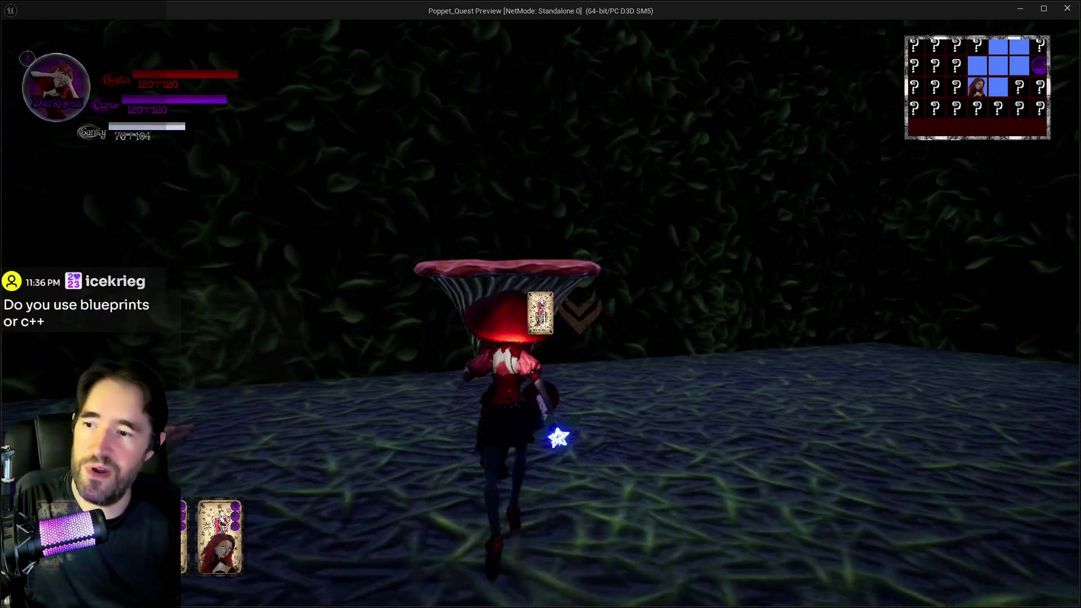
Hop onto the pink mushroom cap and move through the next rooms onto the large mushroom cap
key("space")
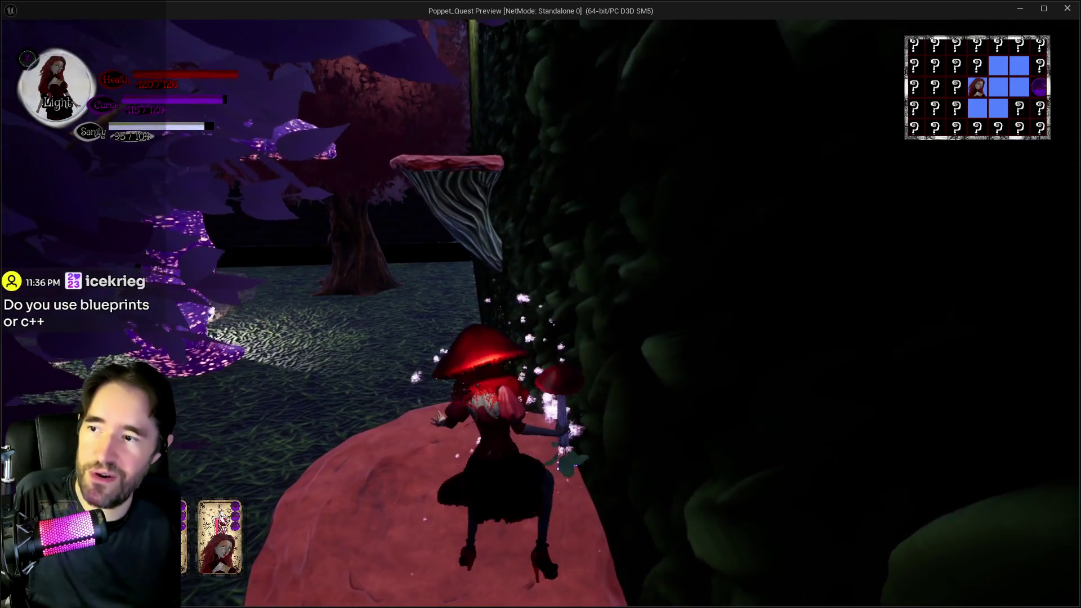
key("w")
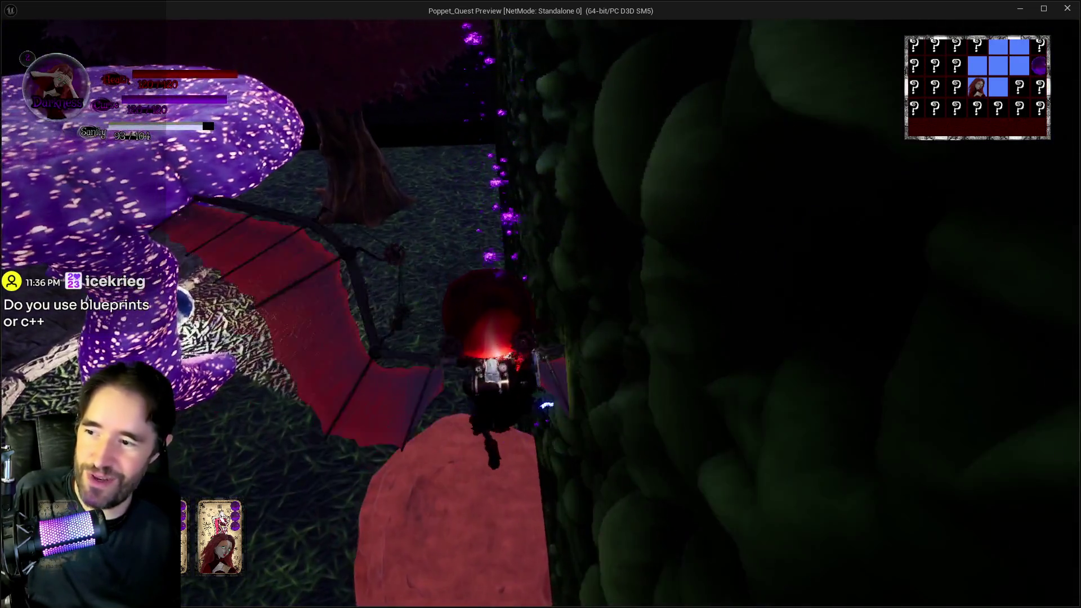
key("w")
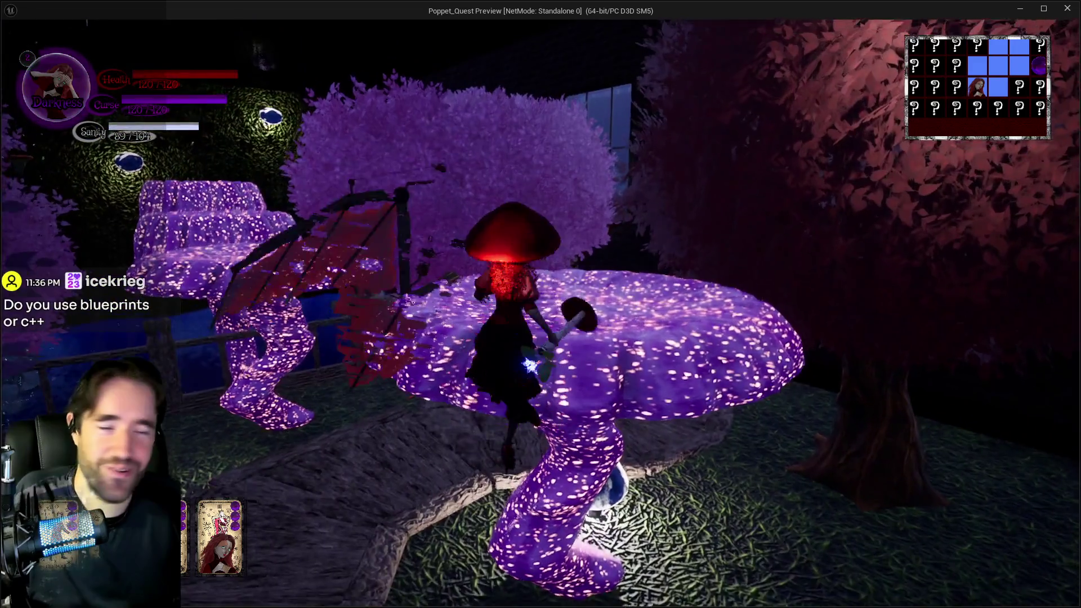
key("w")
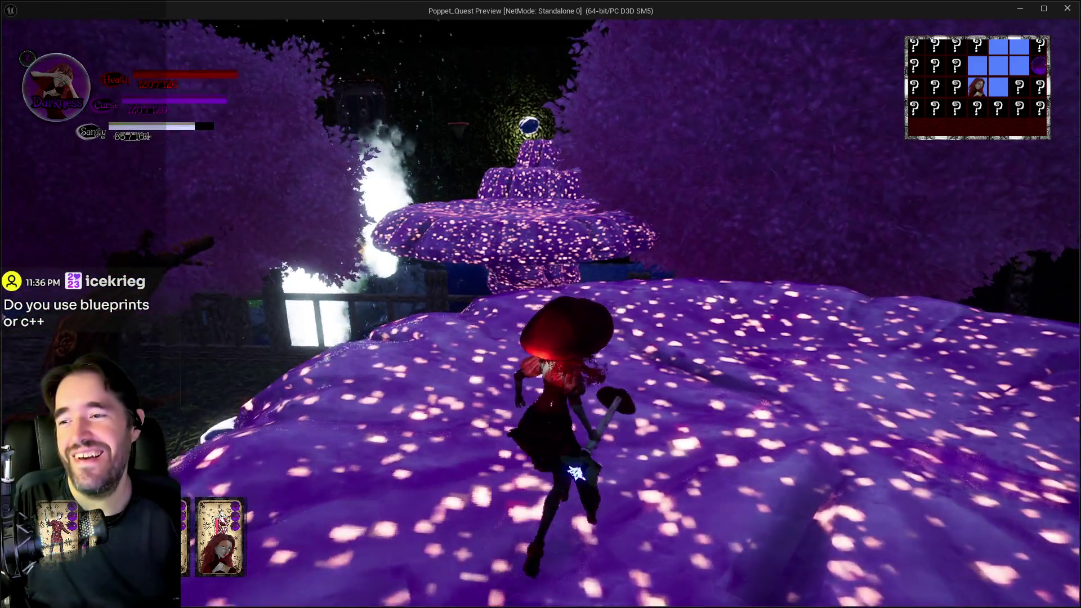
key("w")
Glide across the purple mushrooms, drop into the water, climb onto the log, and pause the game
key("space")
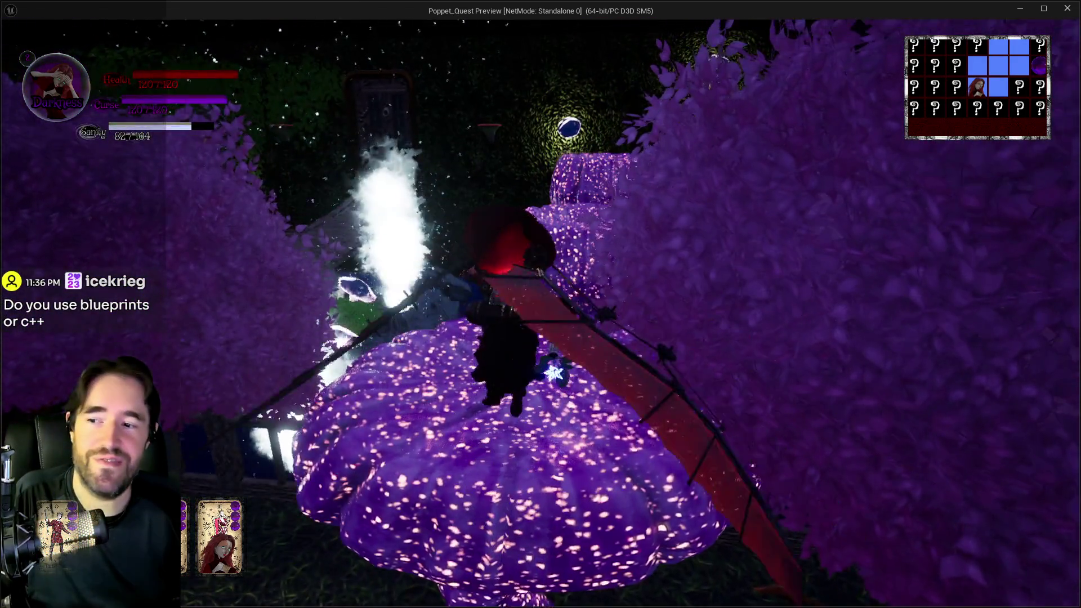
key("w")
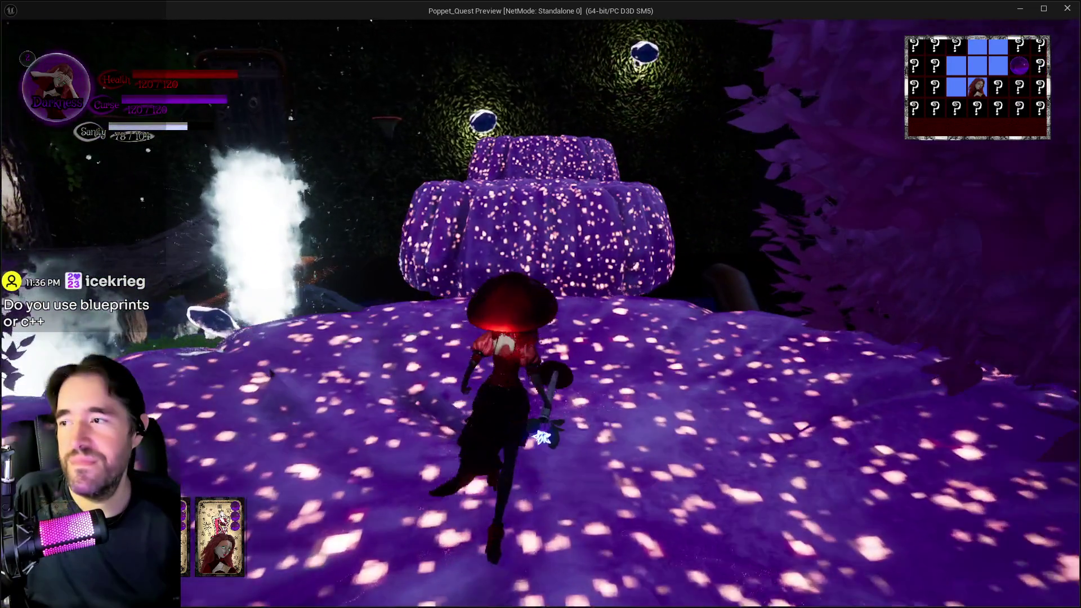
key("w")
key("space")
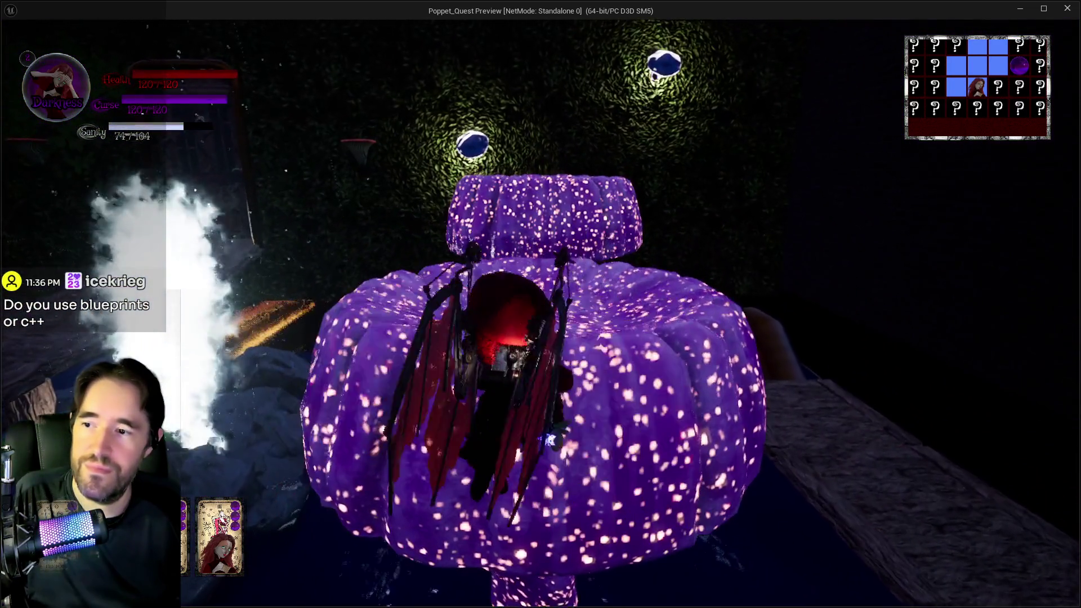
key("w")
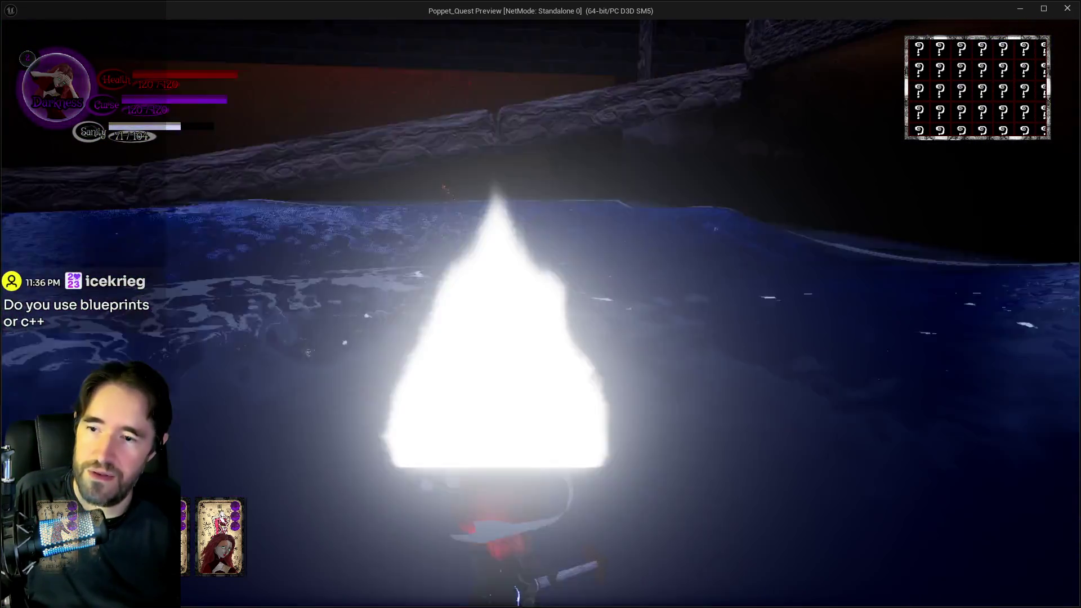
key("w")
key("space")
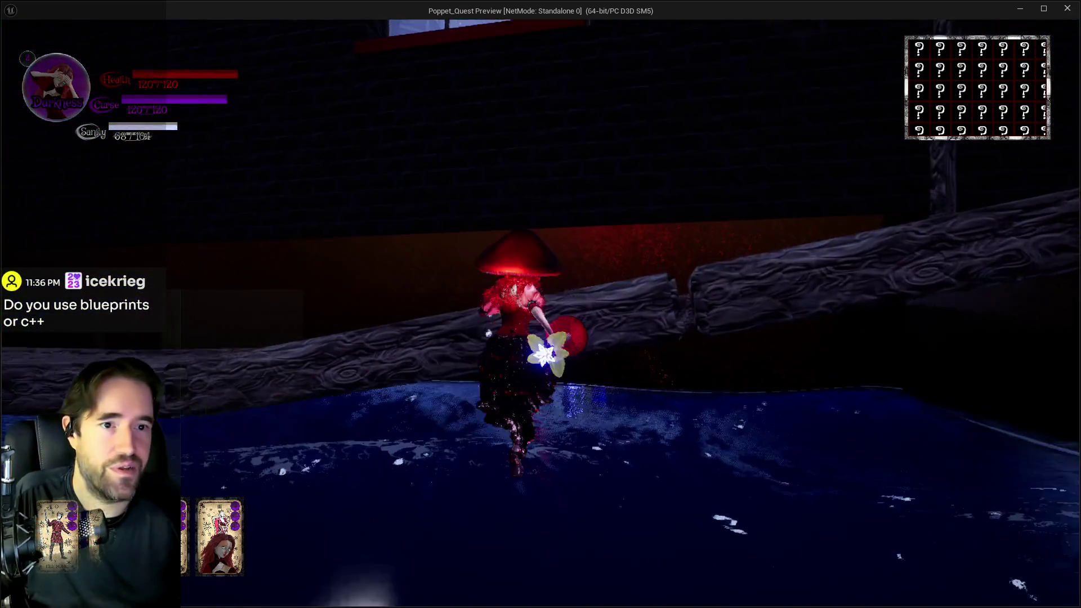
key("Escape")
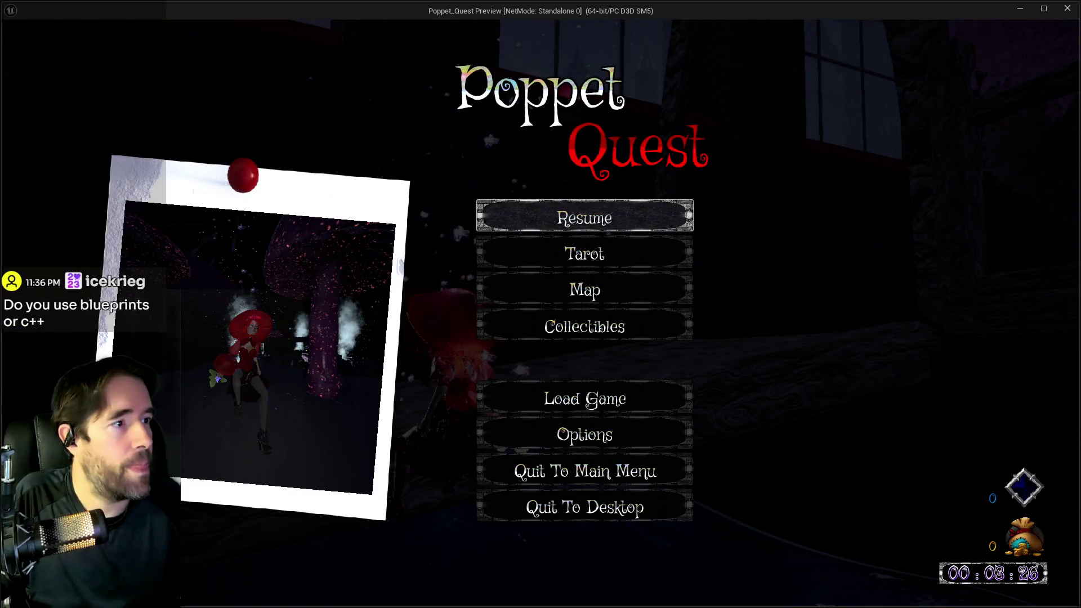
Switch to the editor and back to the standalone preview, then choose Resume in the pause menu
key("alt+Tab")
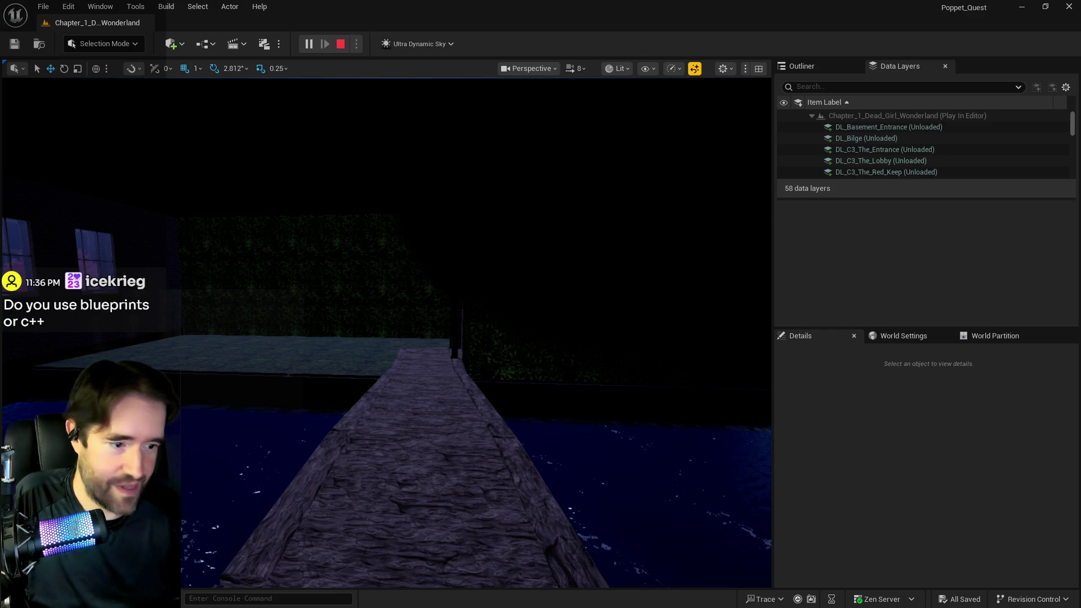
key("alt+Tab")
left_click(600, 222)
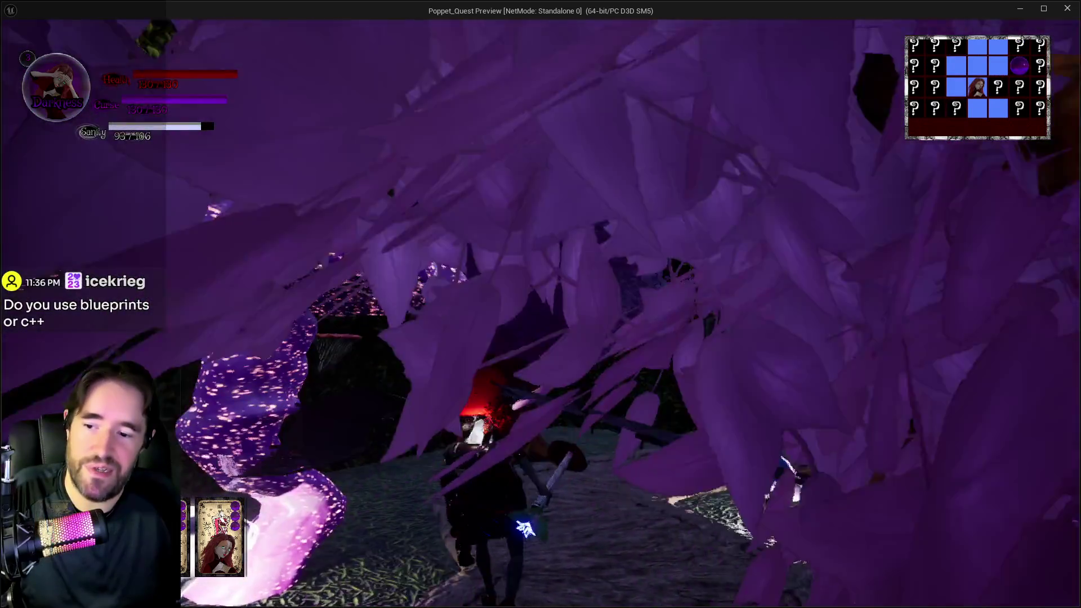
Switch to Light form and glide across the big mushroom caps onto the purple cap
key("q")
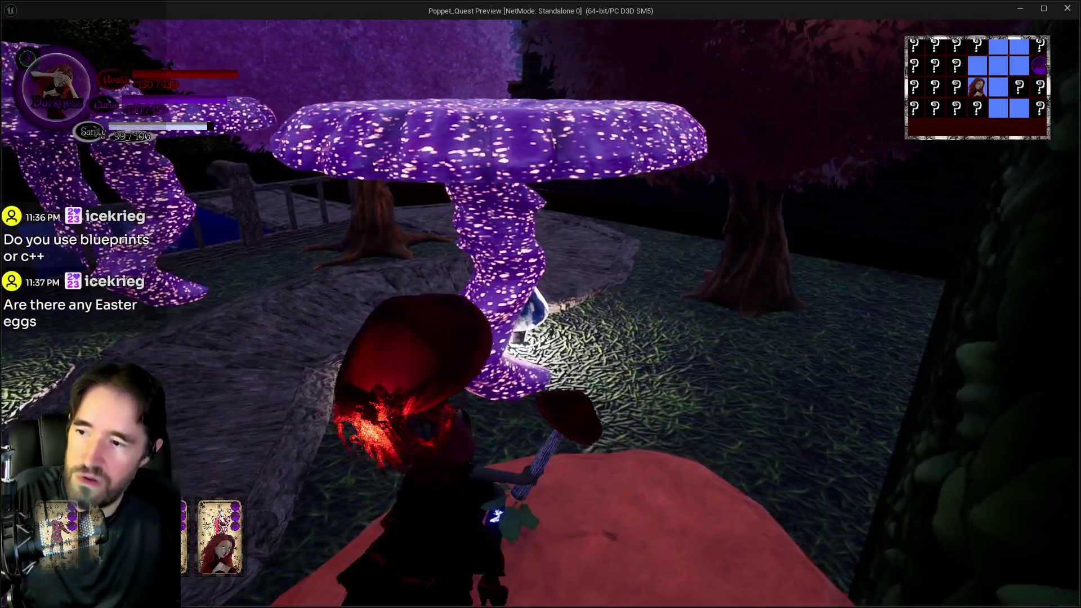
key("space")
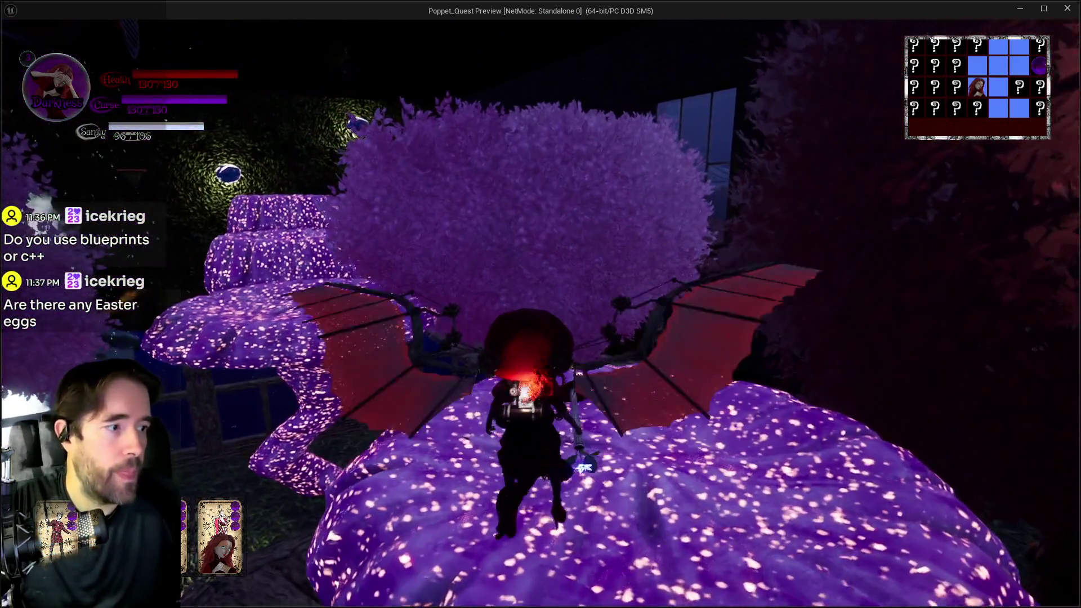
key("w")
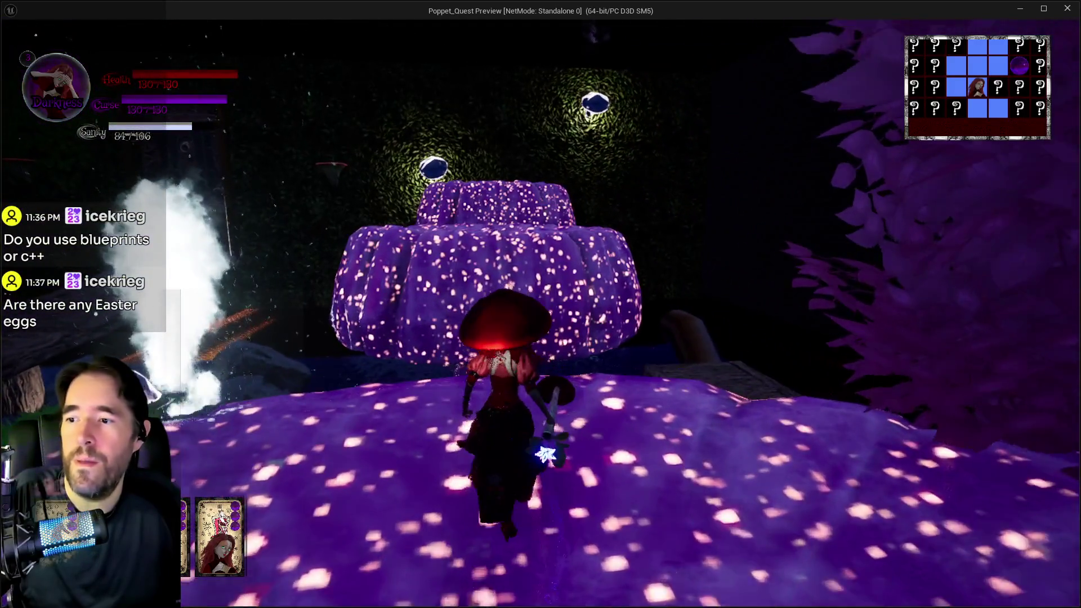
key("space")
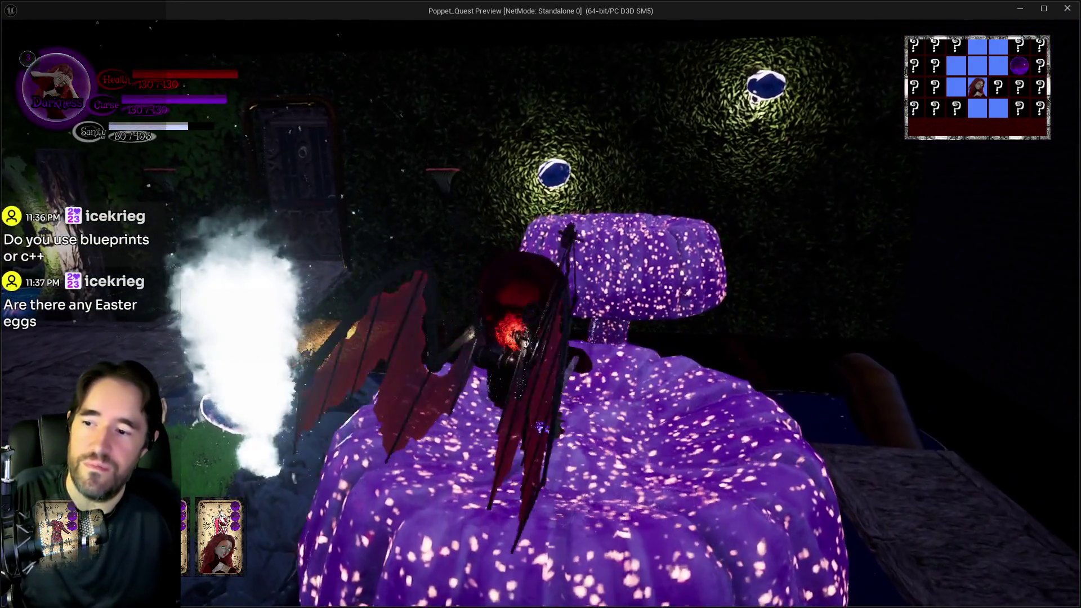
key("w")
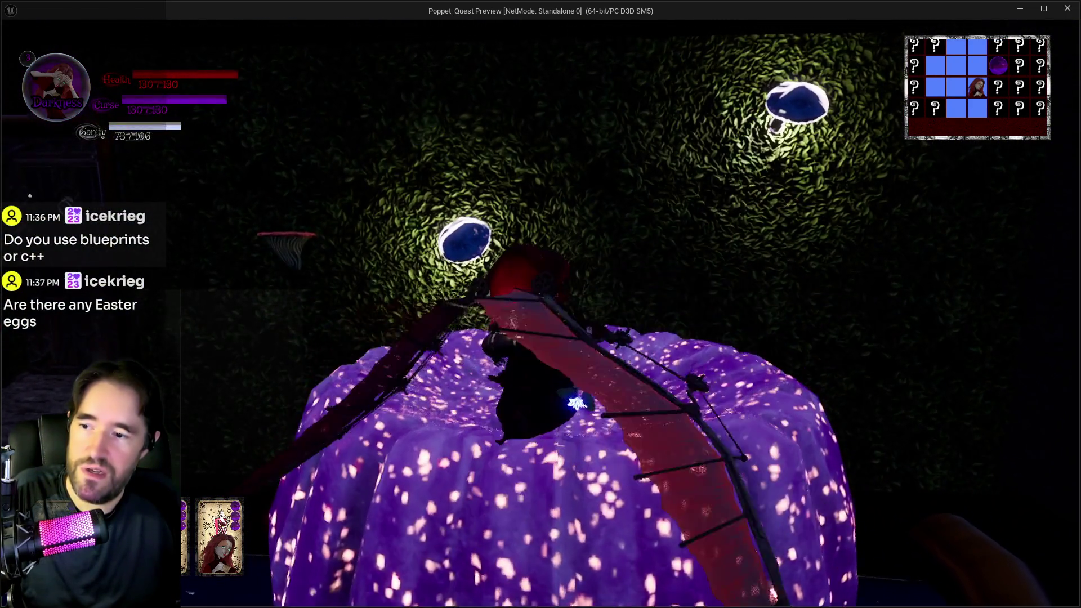
Cross onto the red mushroom and bounce on it repeatedly to unlock the Safari Room Painting
key("w")
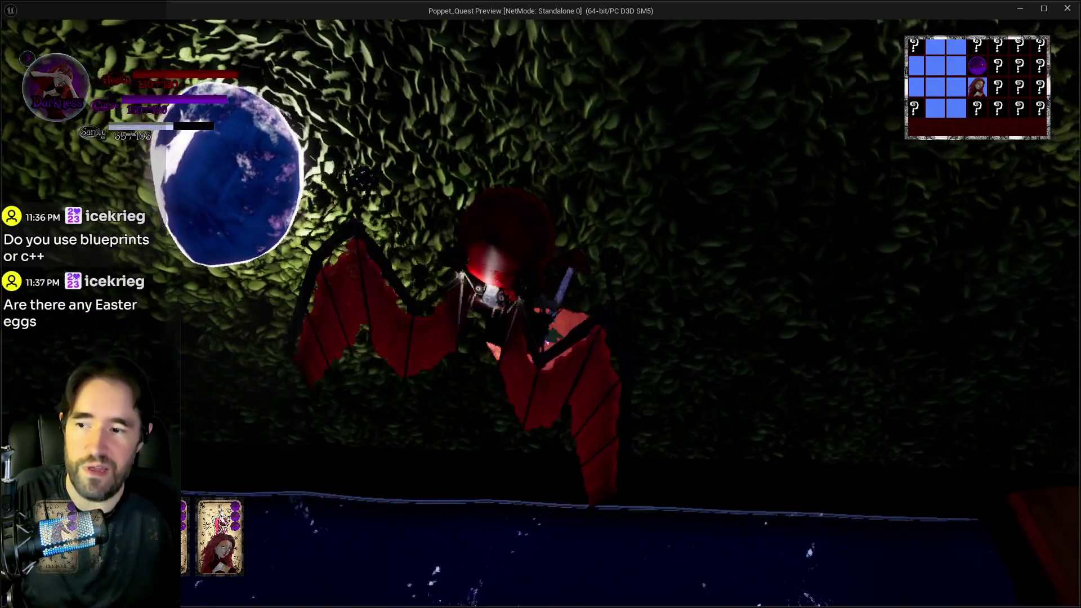
key("w")
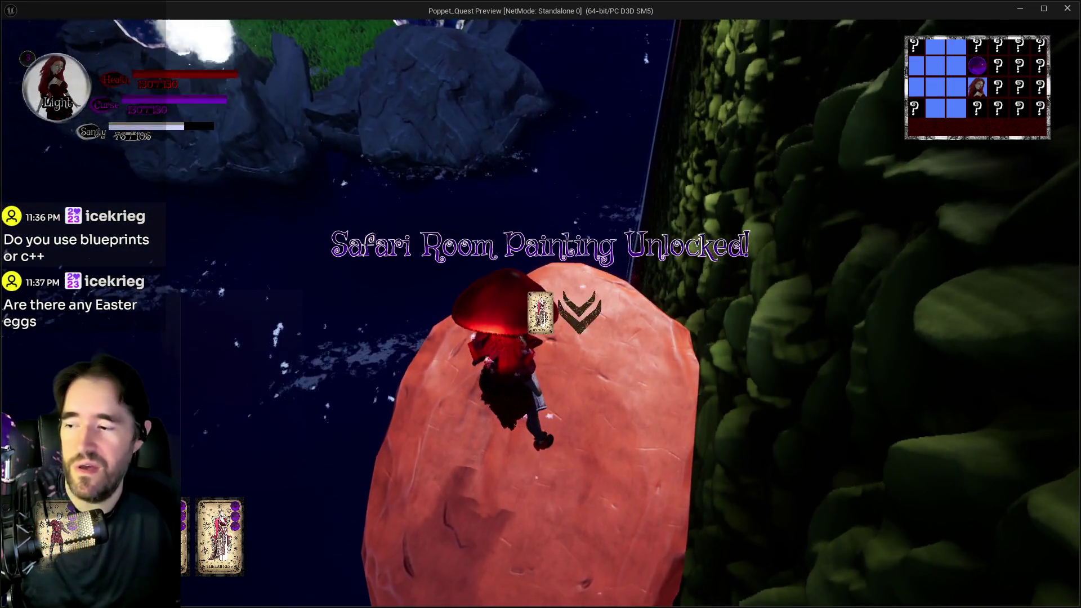
key("space")
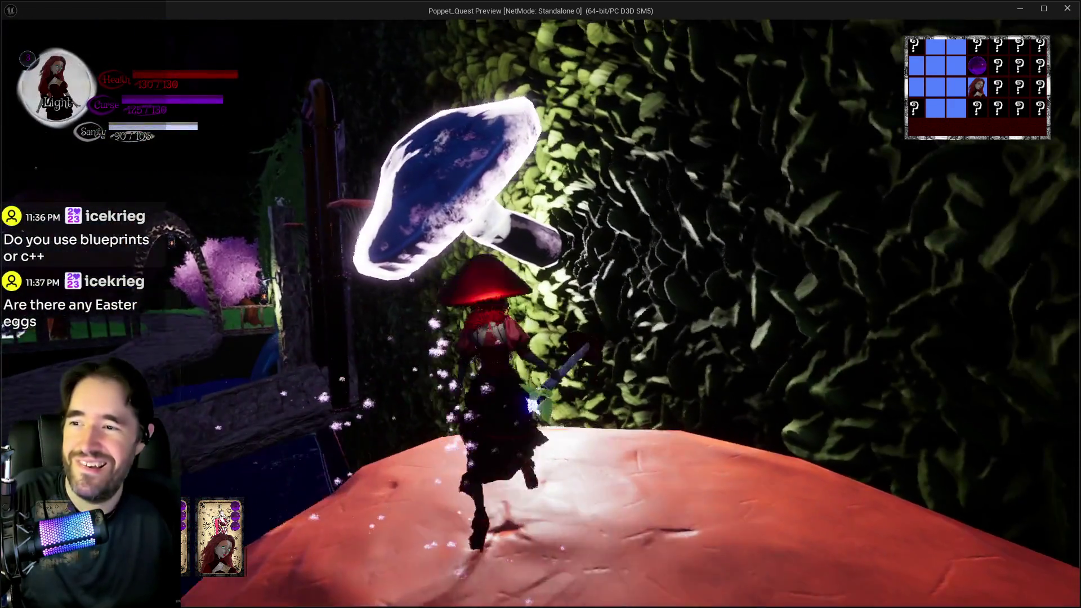
key("space")
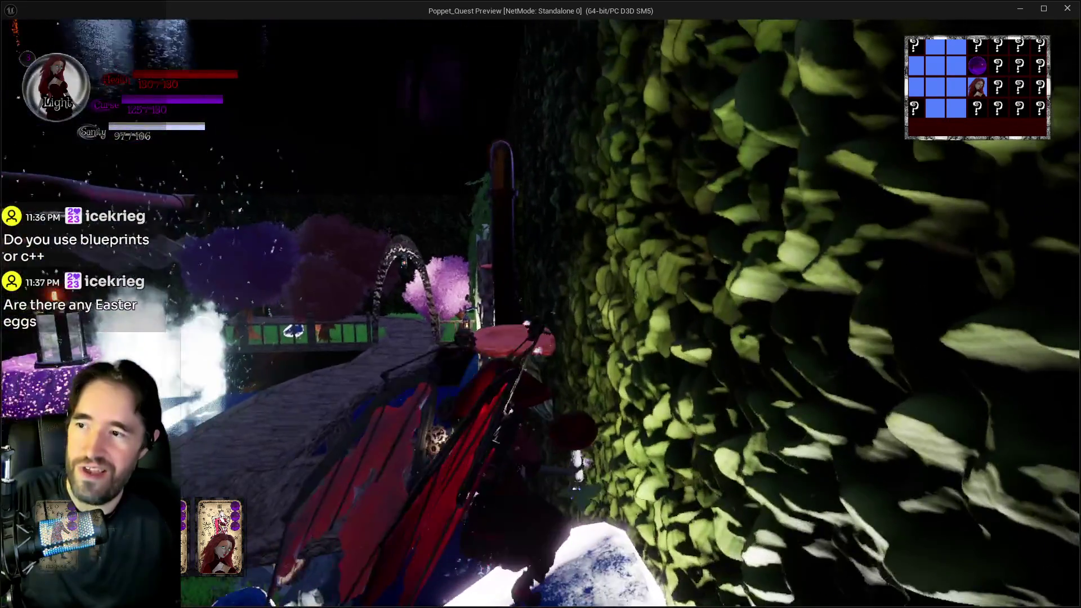
key("space")
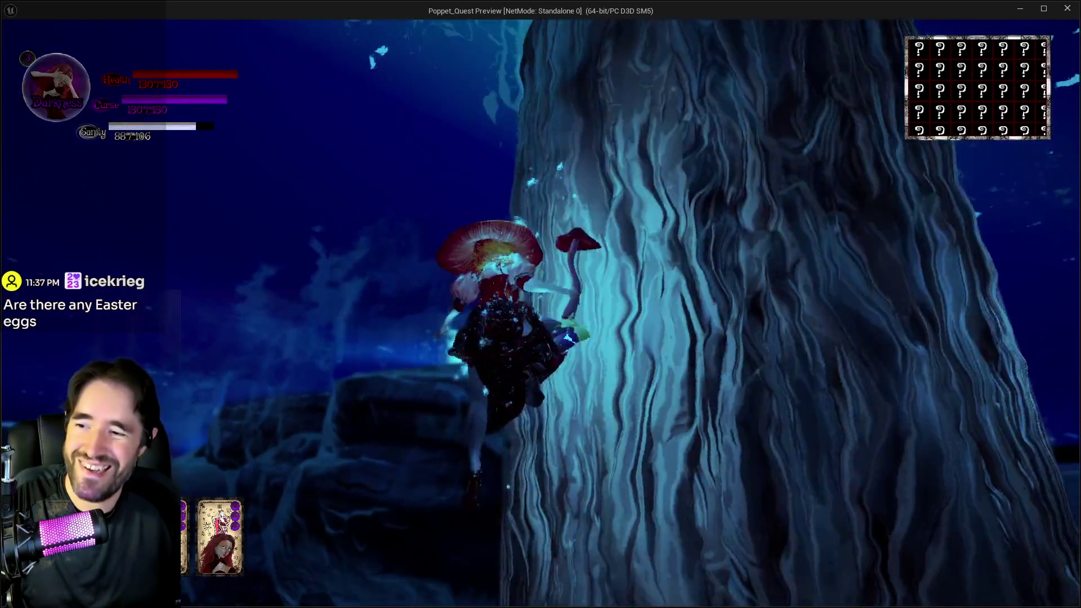
Equip The Chariot tarot card, then swap back to The Empress
key("Tab")
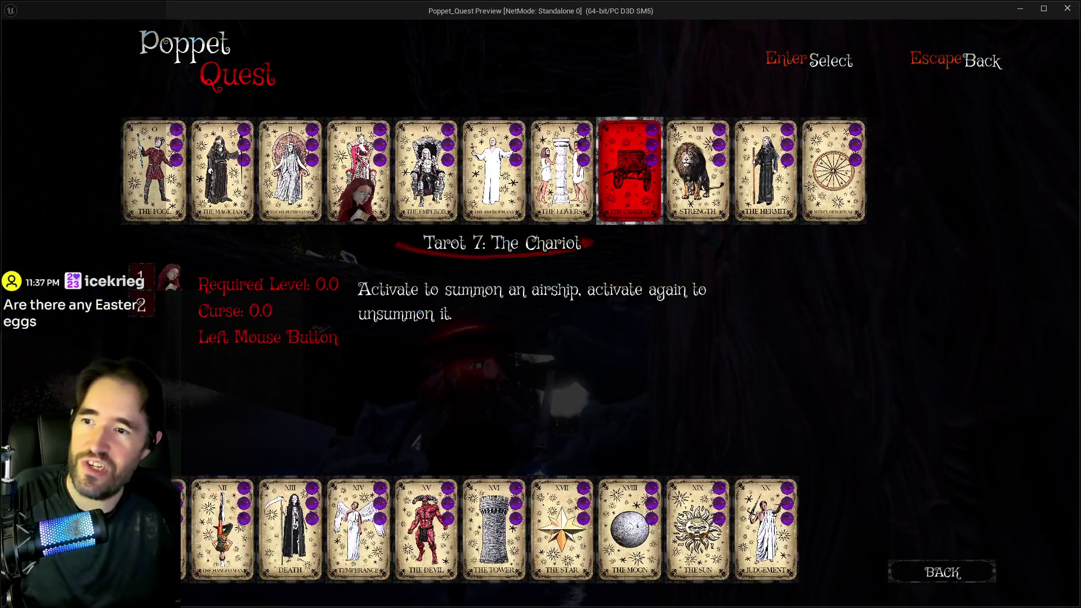
left_click(629, 165)
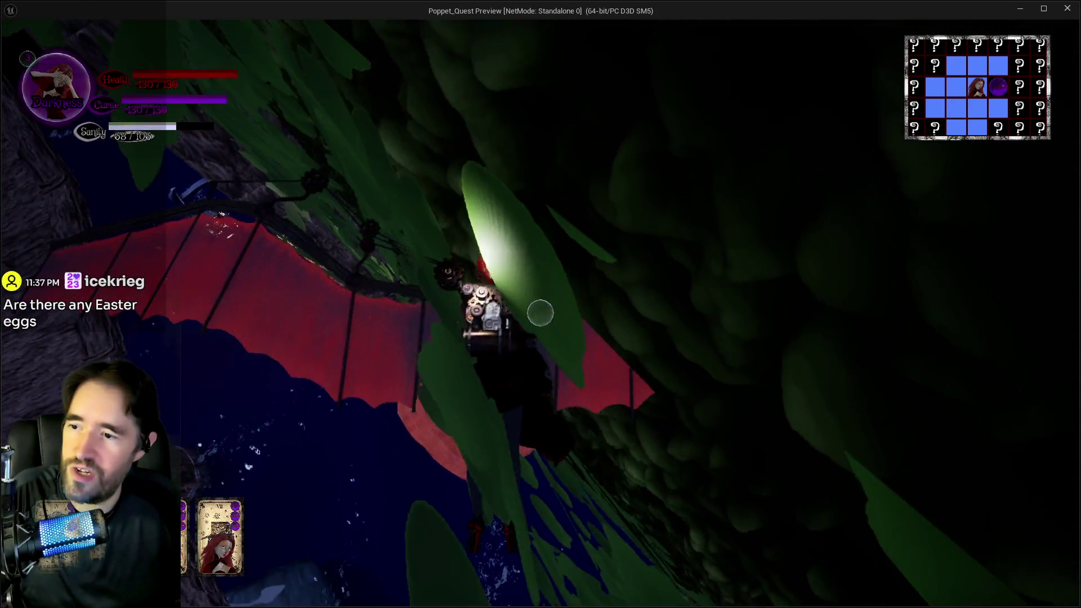
key("Tab")
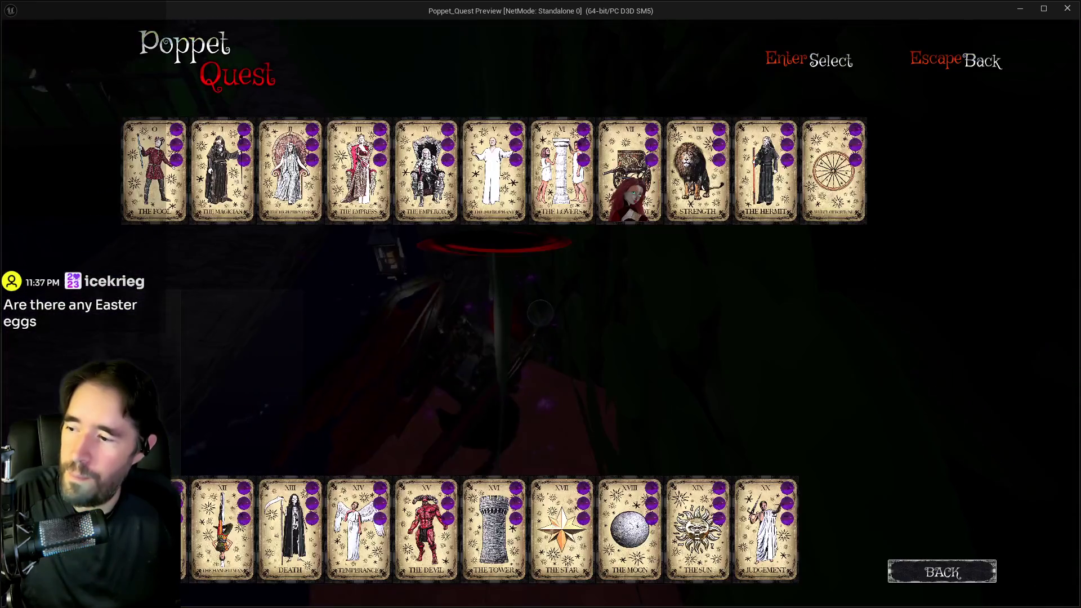
left_click(340, 178)
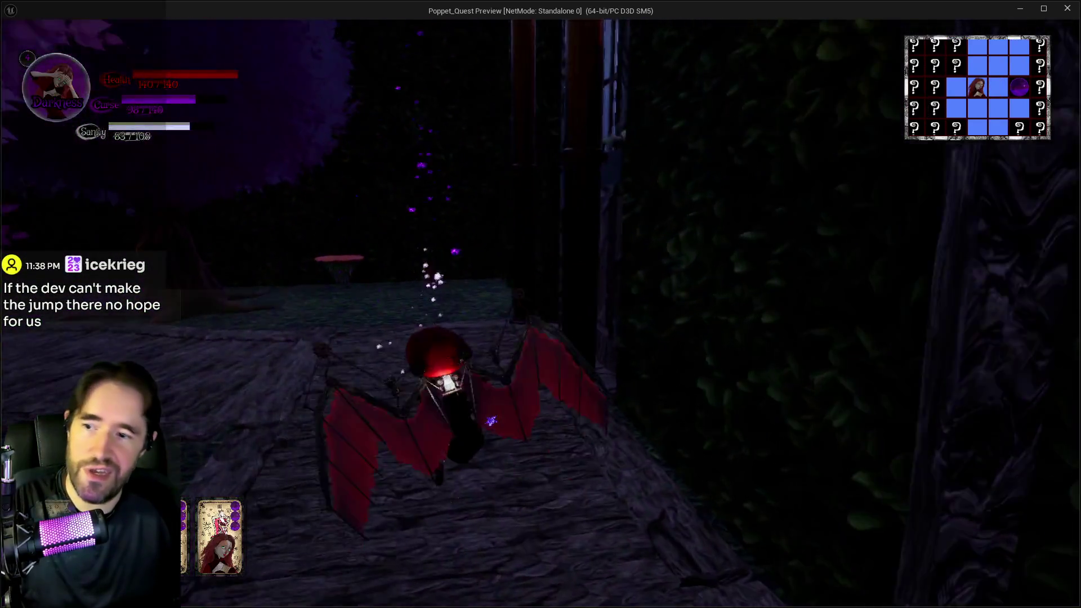
Dismiss the tarot menu, go through the Lower Decks door, and dash along the deck
key("Tab")
key("Escape")
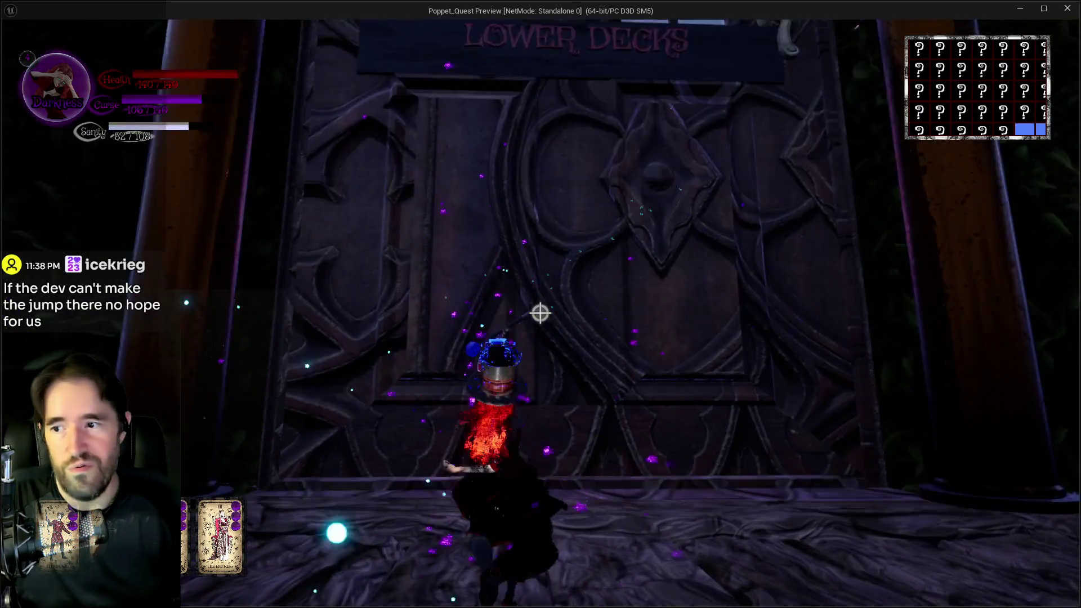
key("w")
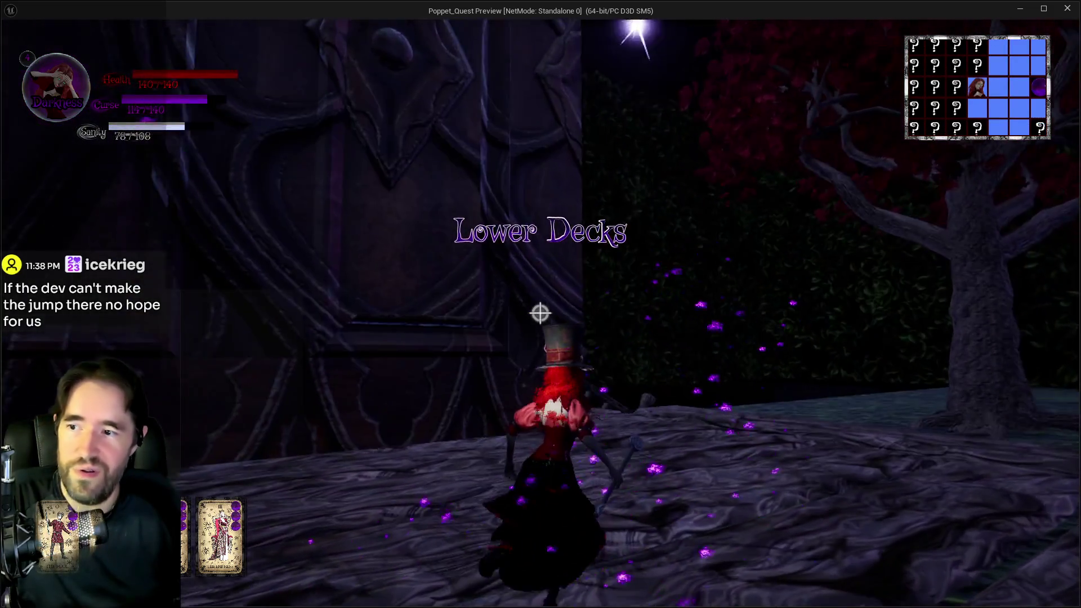
left_click(540, 312)
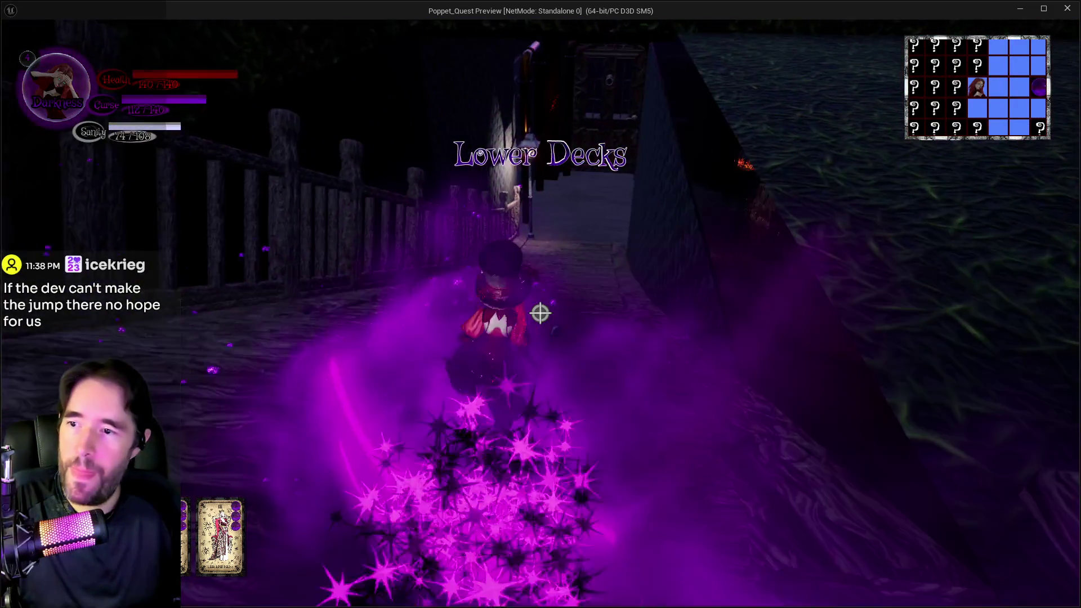
left_click(541, 312)
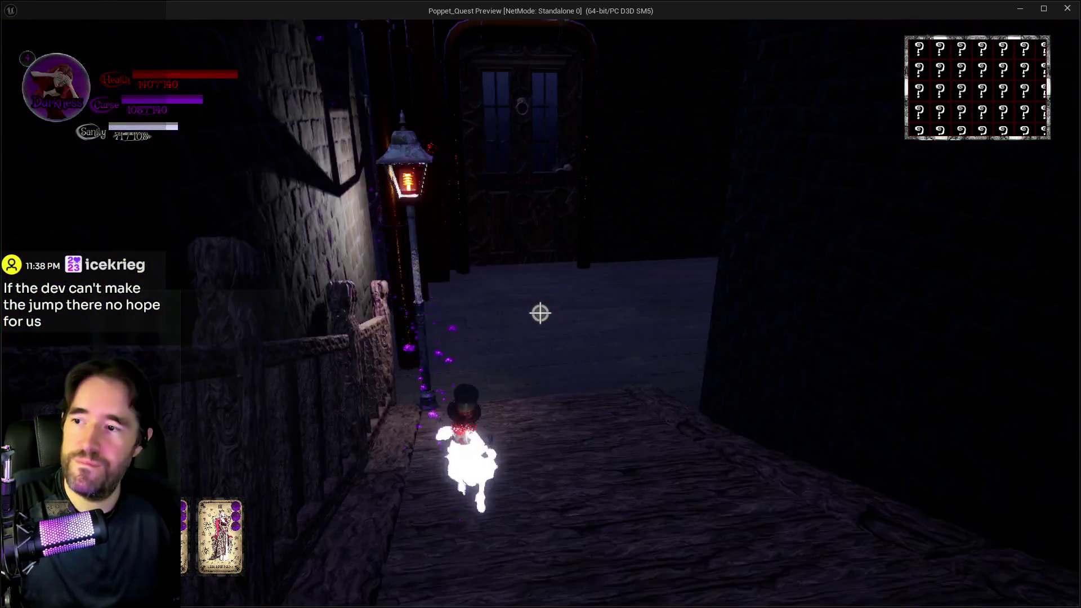
Toggle Light and Darkness forms, dash, and glide between the chairs
key("q")
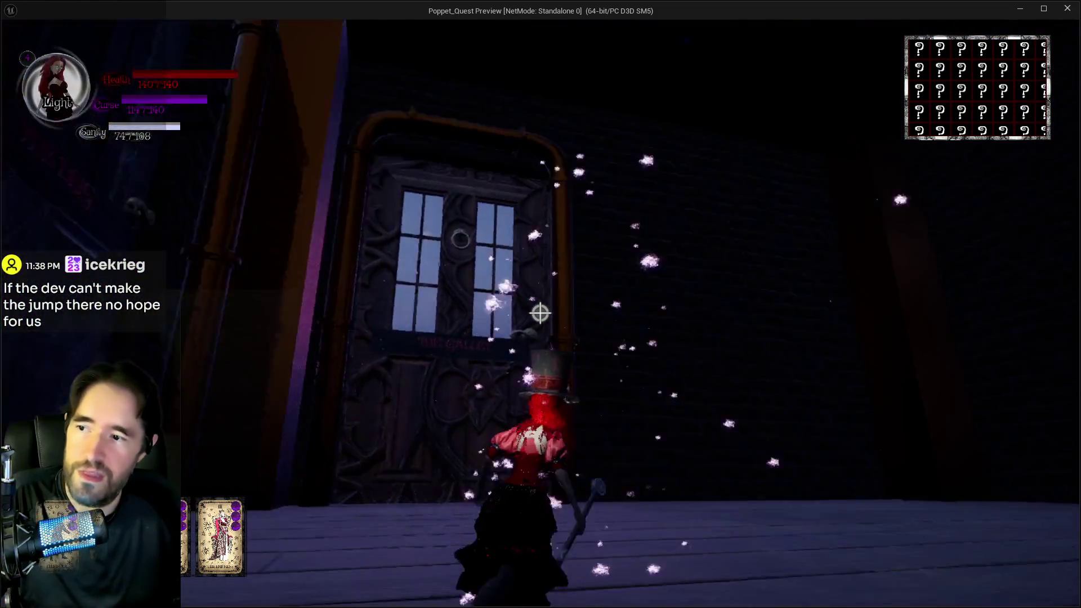
key("q")
left_click(540, 313)
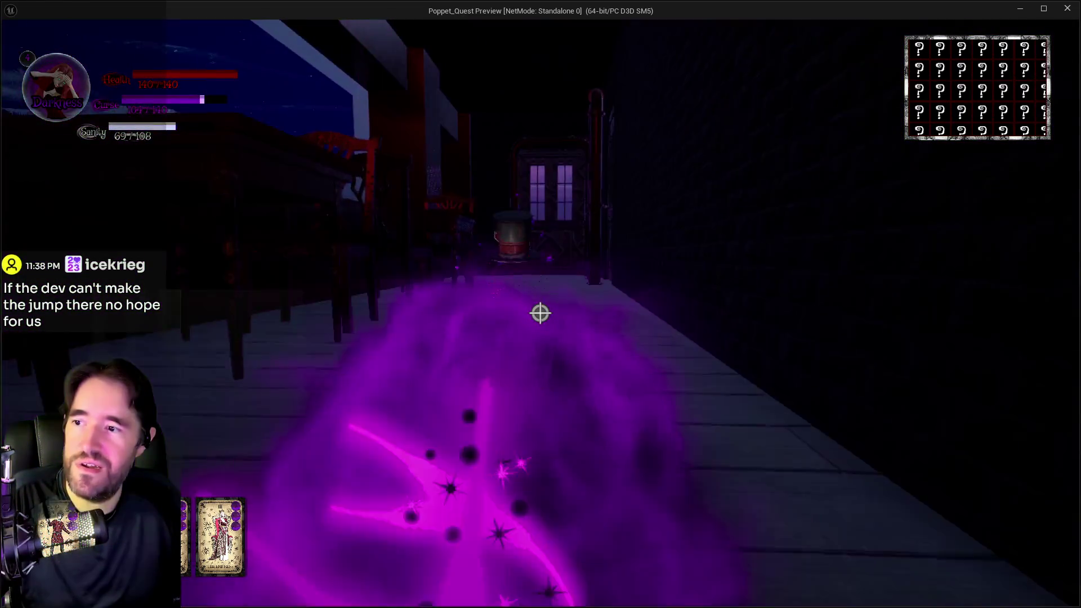
key("space")
key("w")
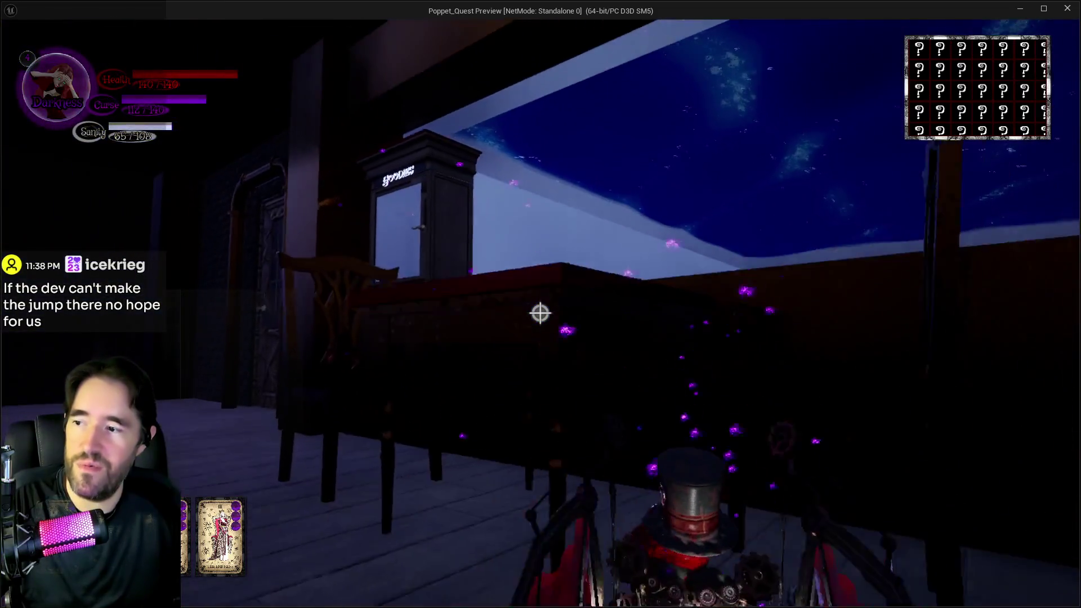
Glide down the corridor past the window wall into Grotto Pump Room 2, then return to the editor
key("space")
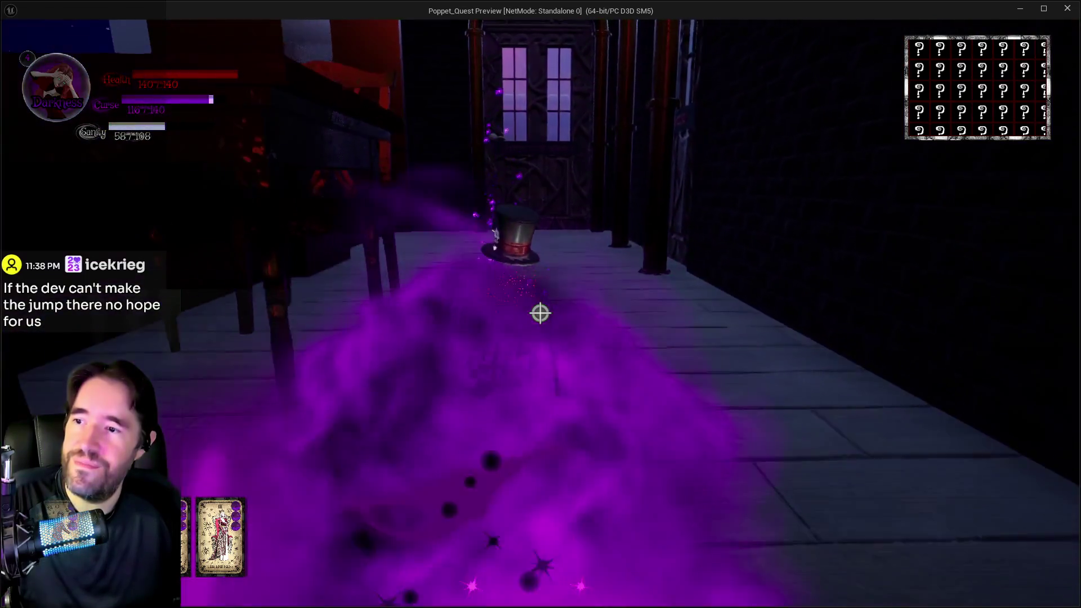
key("space")
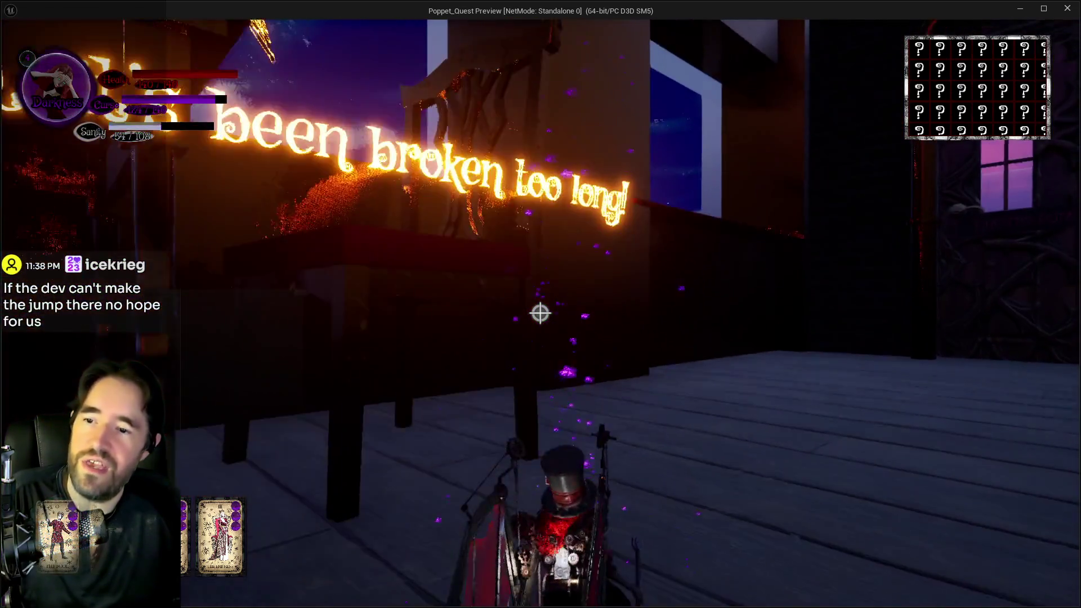
key("space")
key("w")
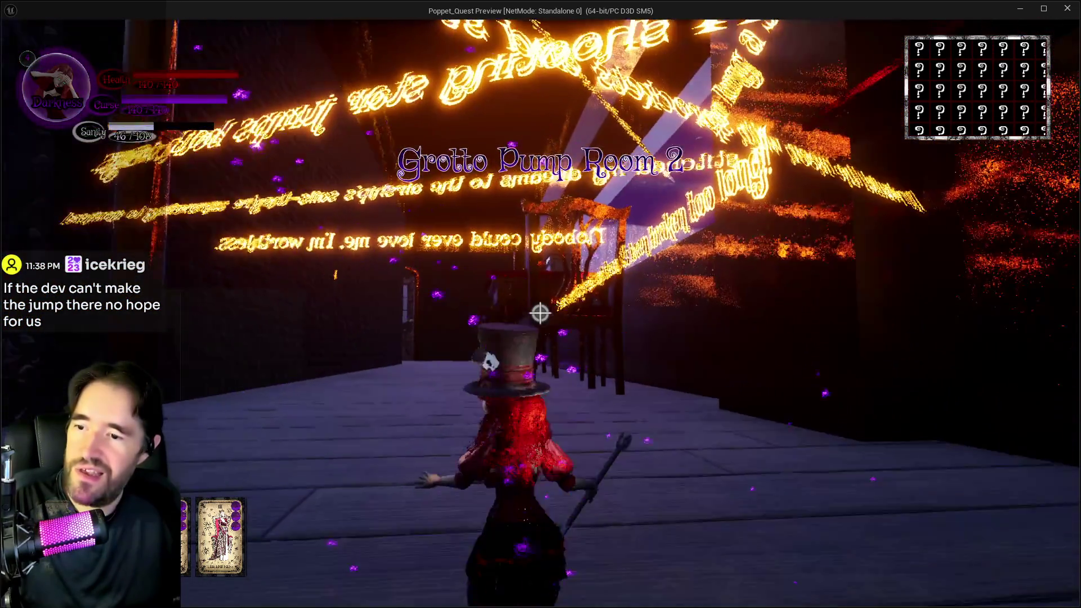
key("alt+Tab")
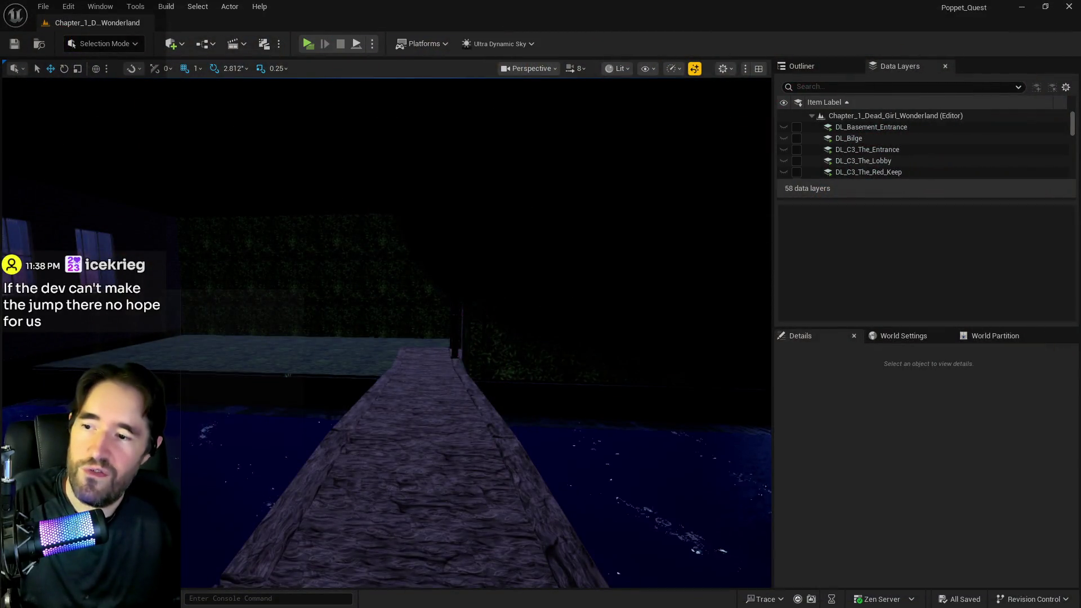
Fly the view past the wall portals, town and chapel to frame the PLAY ROOM door, then start a playtest
key("w")
key("w")
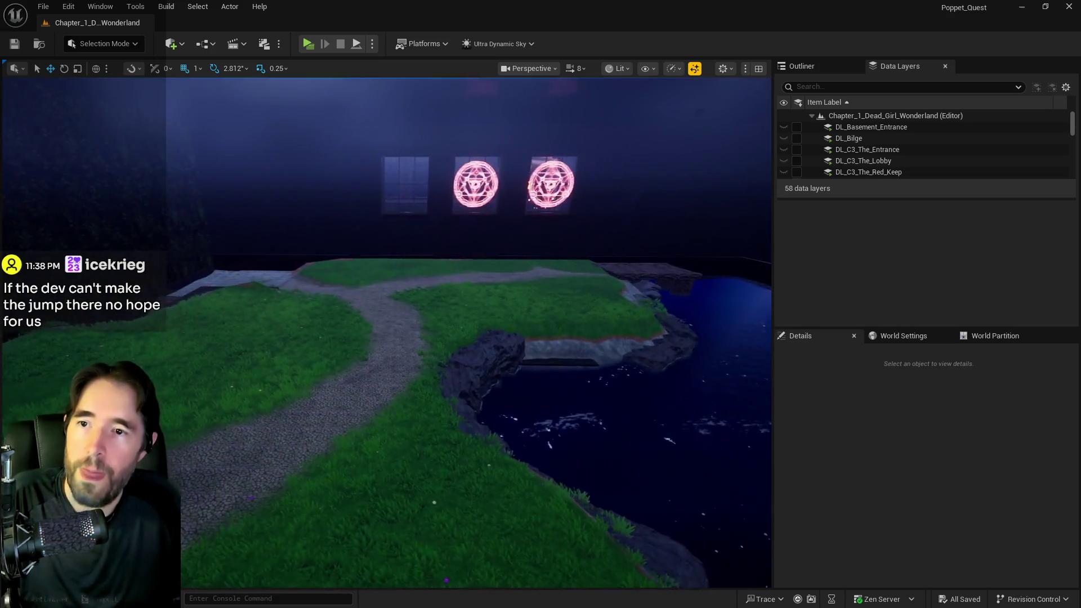
key("w")
key("w")
key("w")
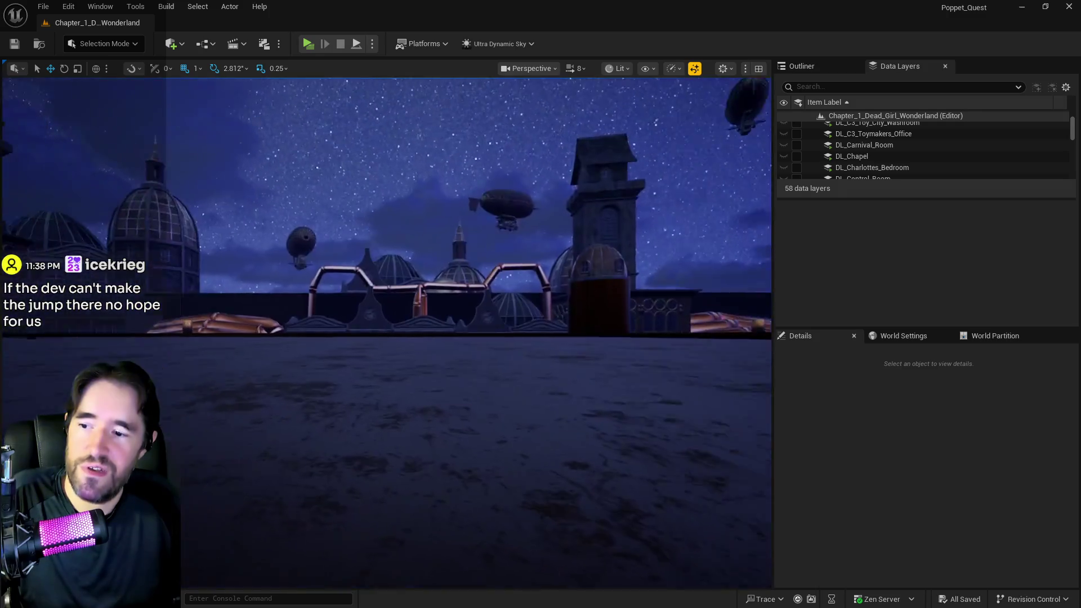
key("w")
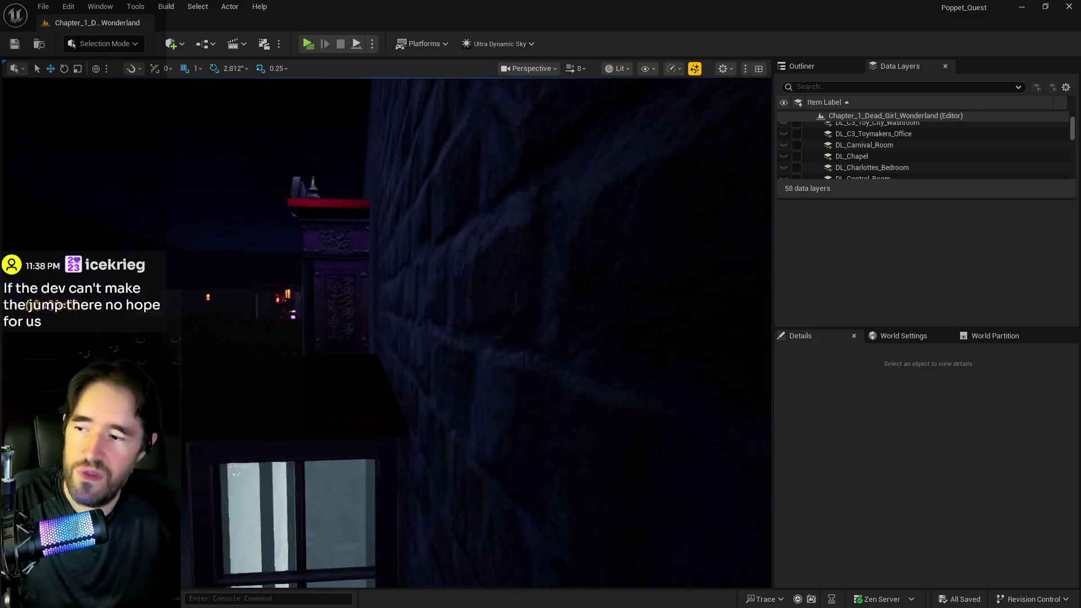
key("w")
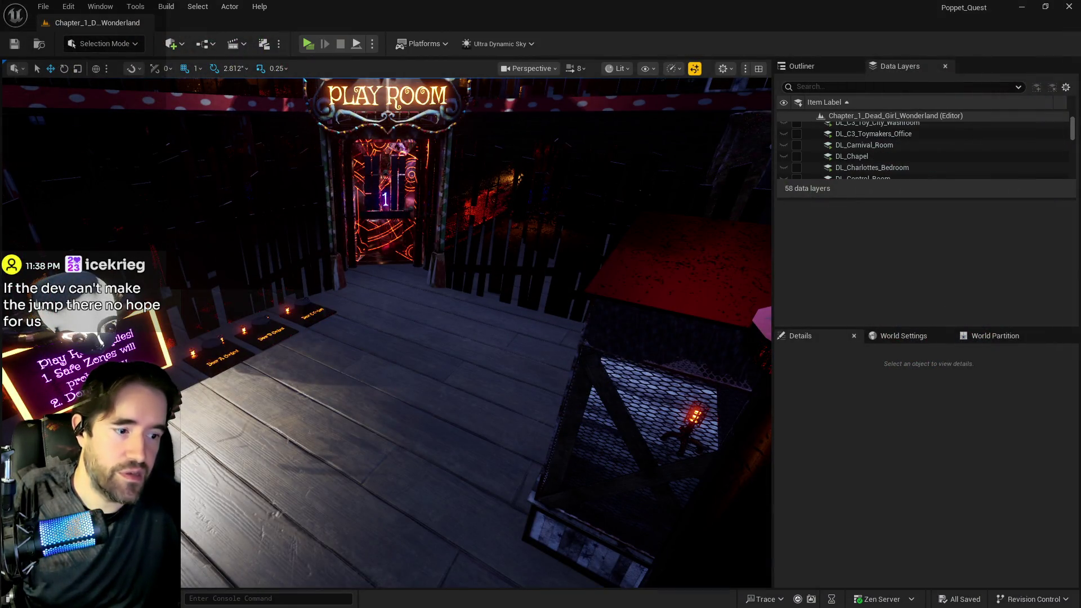
key("s")
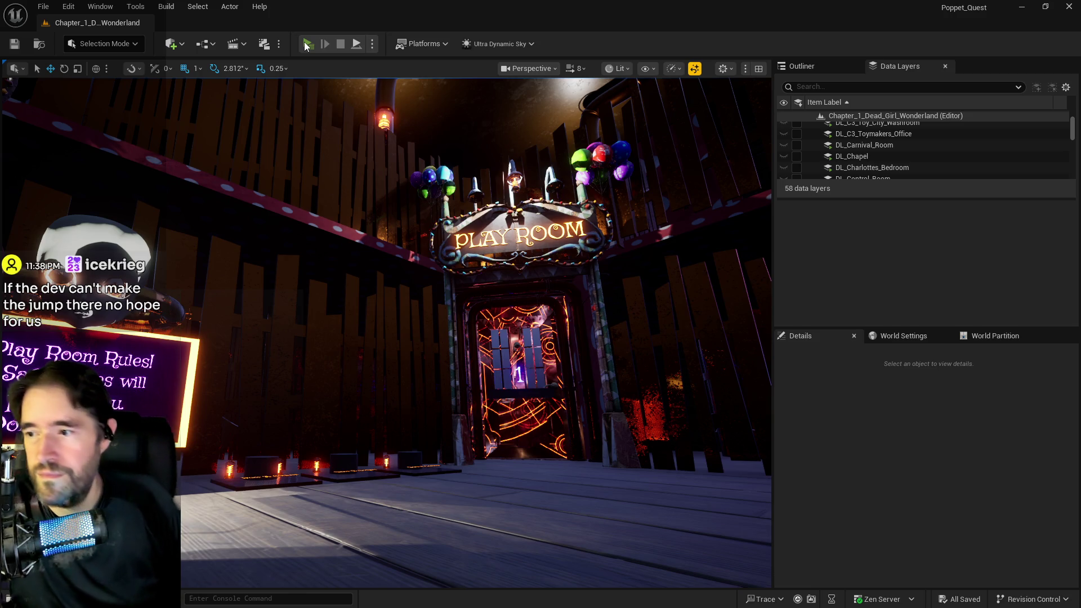
left_click(307, 44)
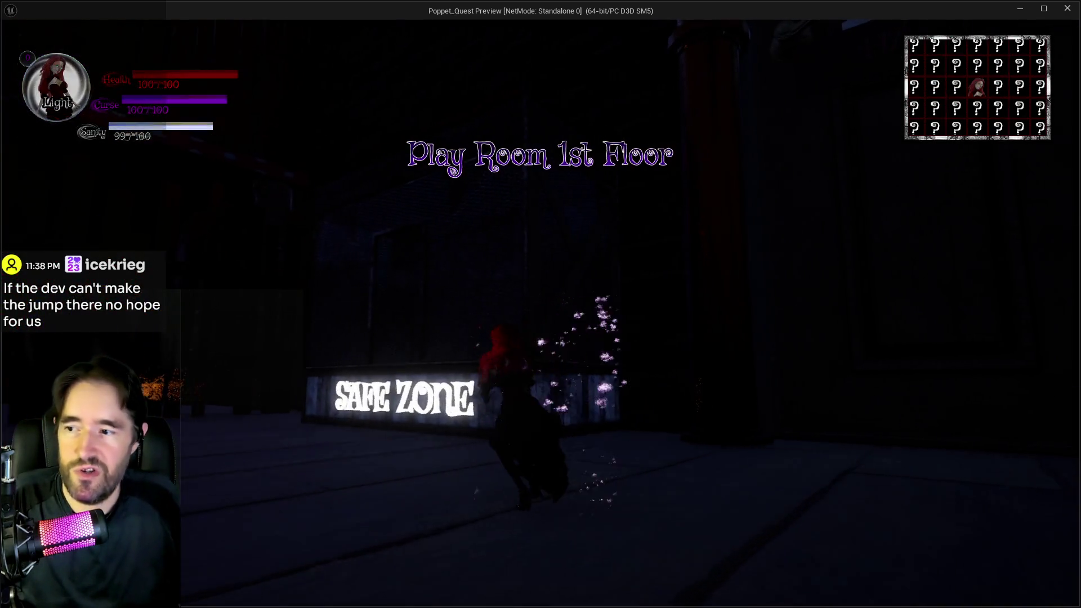
Run into the Safe Zone cage, pause the game, and open then close the tarot card list
key("w")
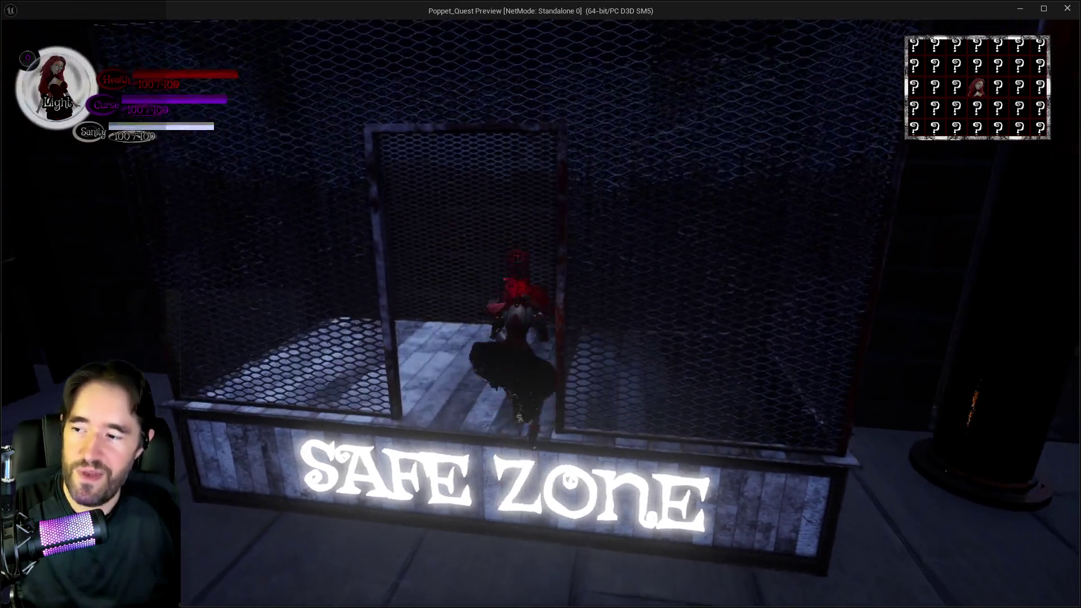
key("Escape")
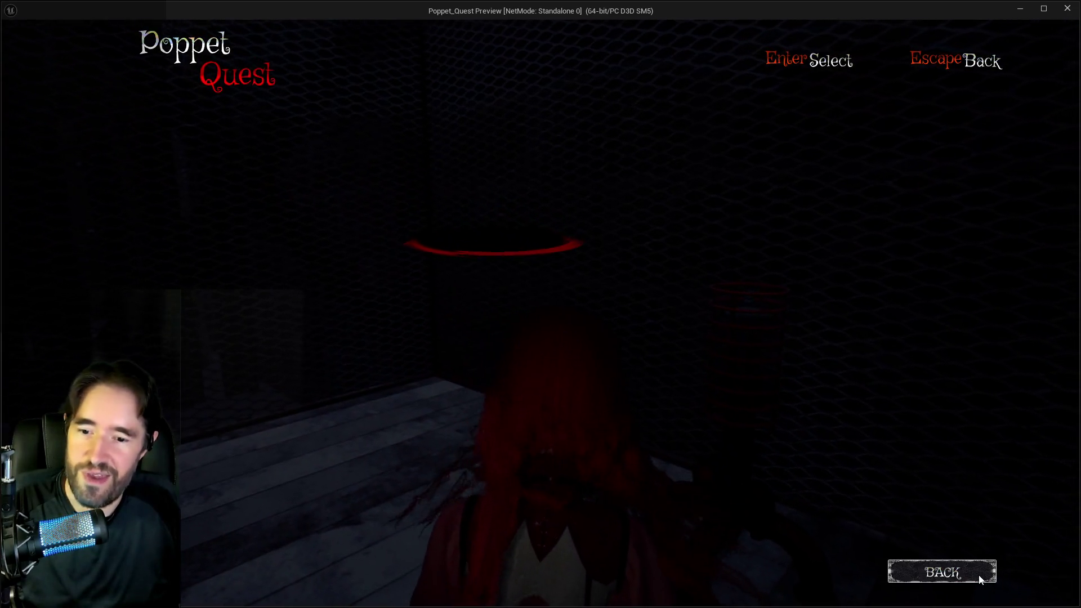
left_click(956, 573)
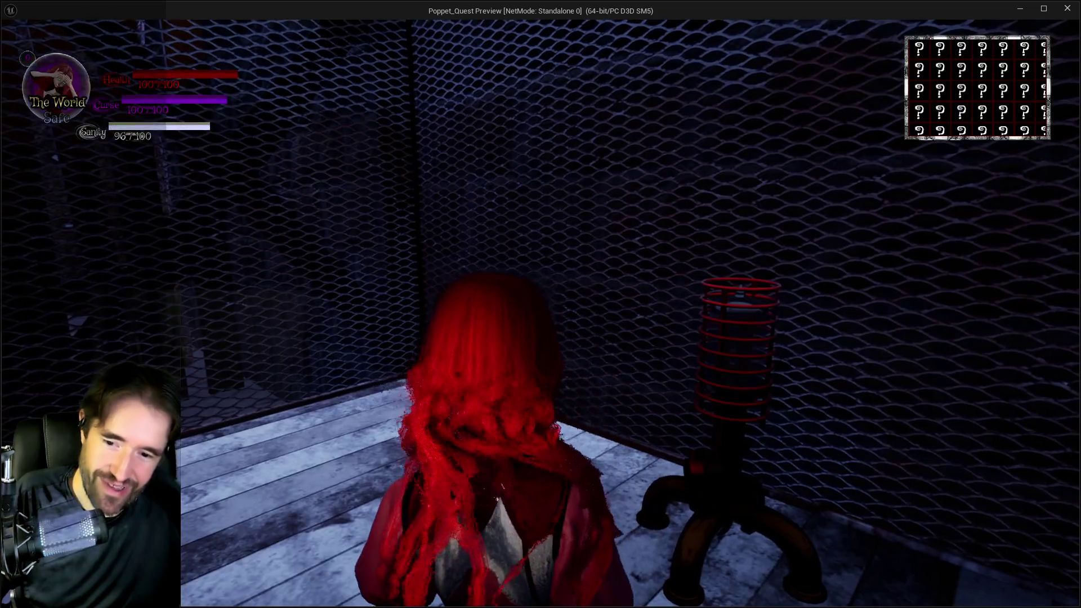
key("Tab")
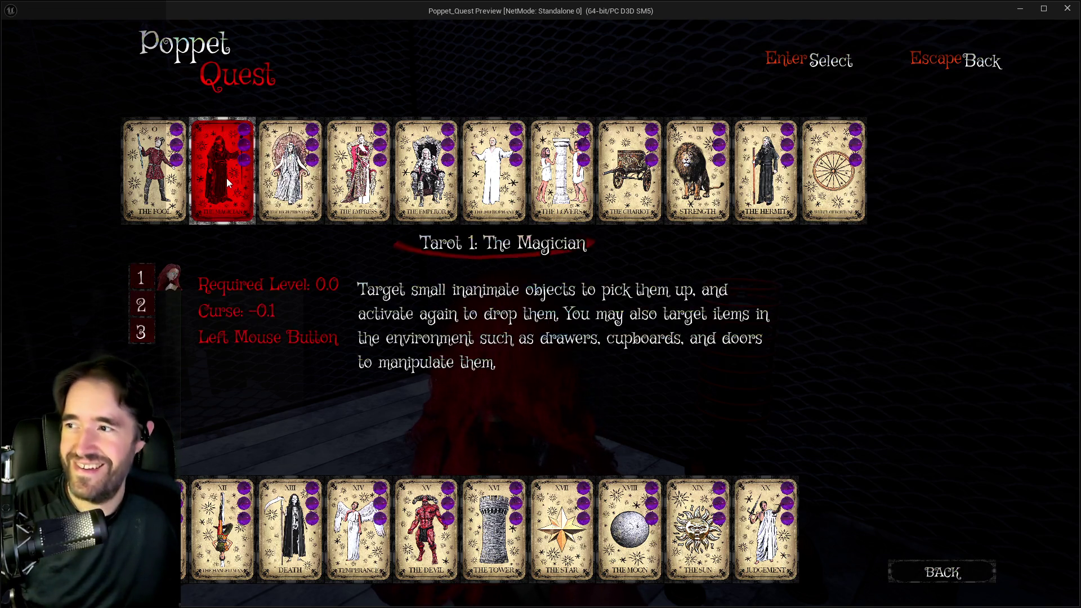
key("Tab")
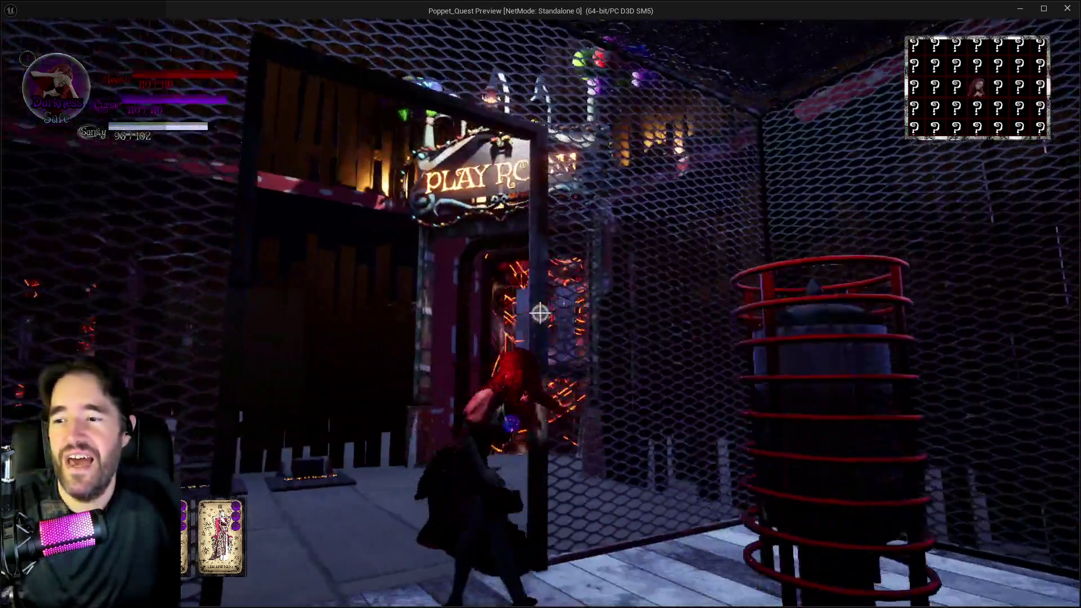
Run through the Play Room doorway, past the Rules sign and numbered doors, into the fenced alley
key("w")
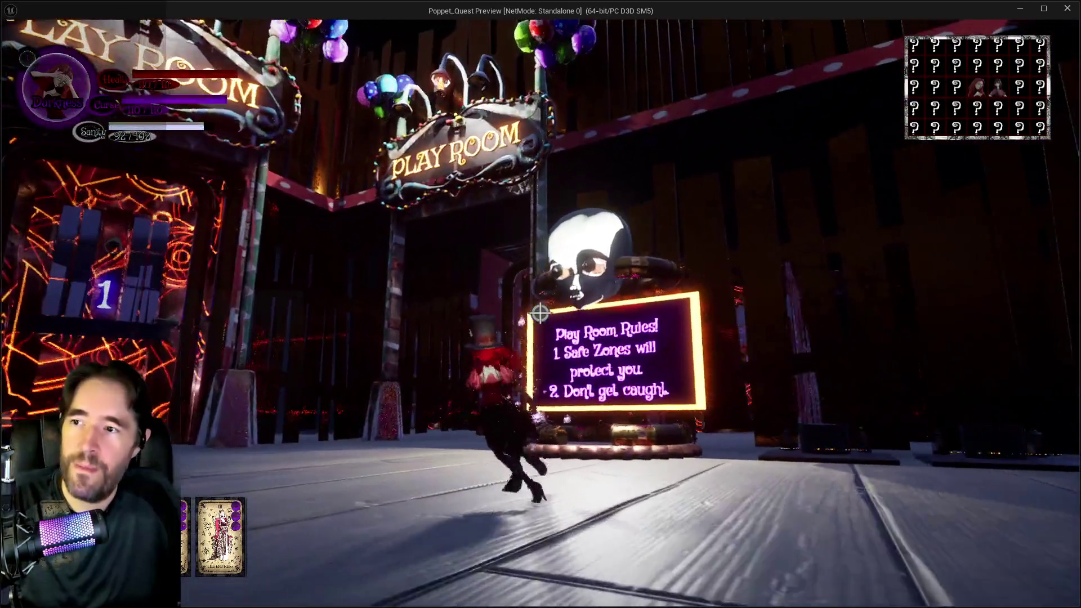
key("w")
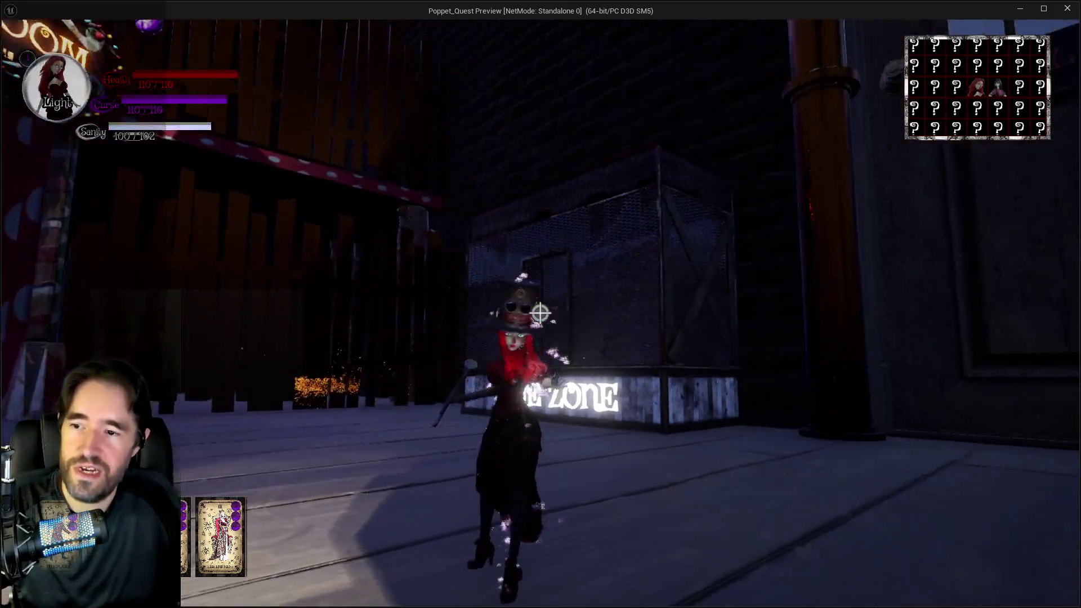
key("w")
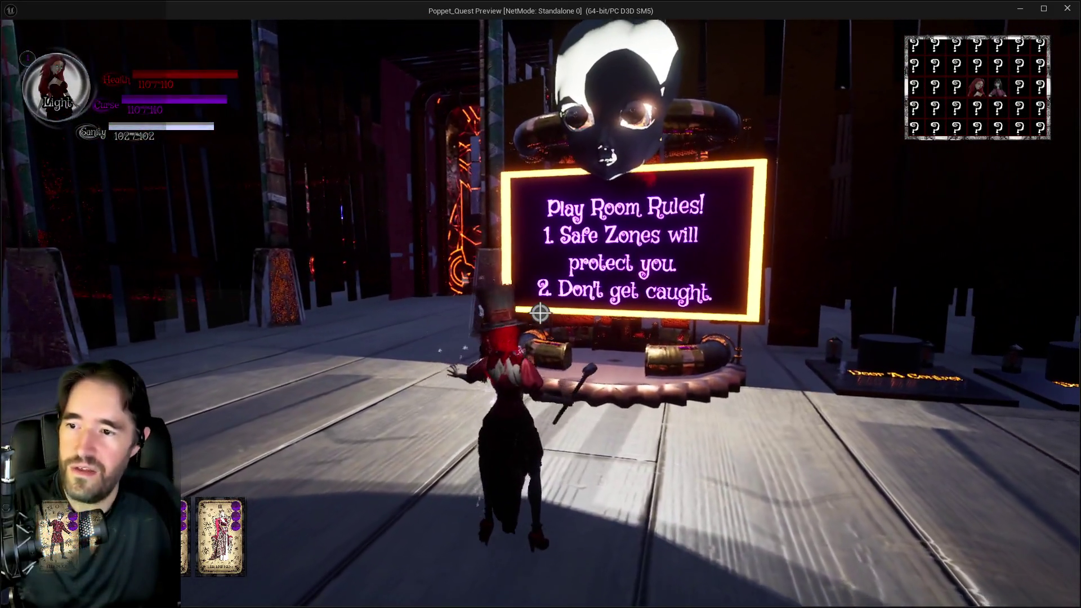
key("w")
key("w")
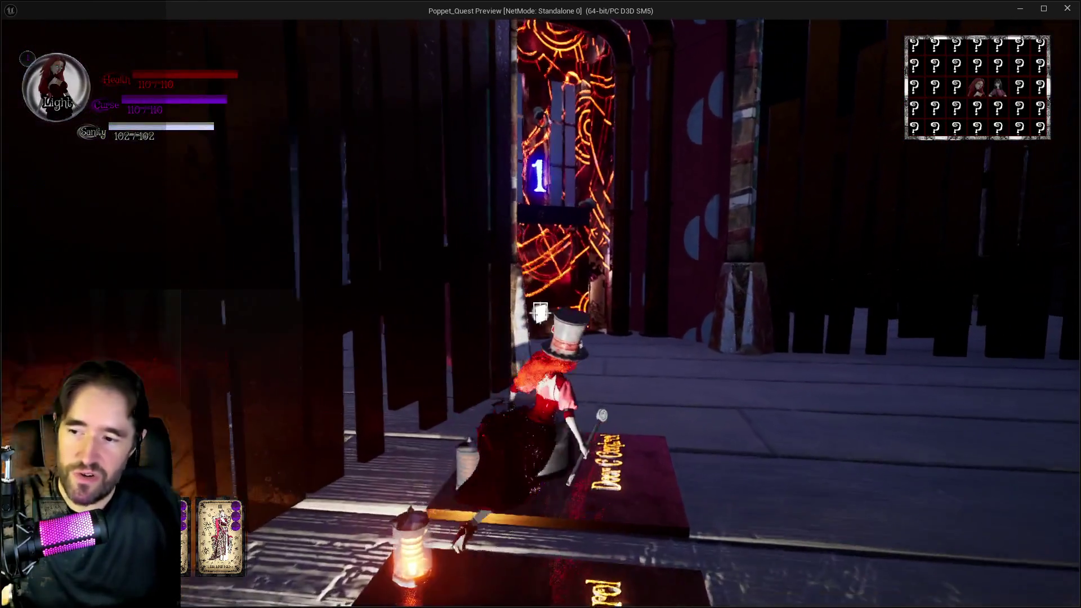
key("w")
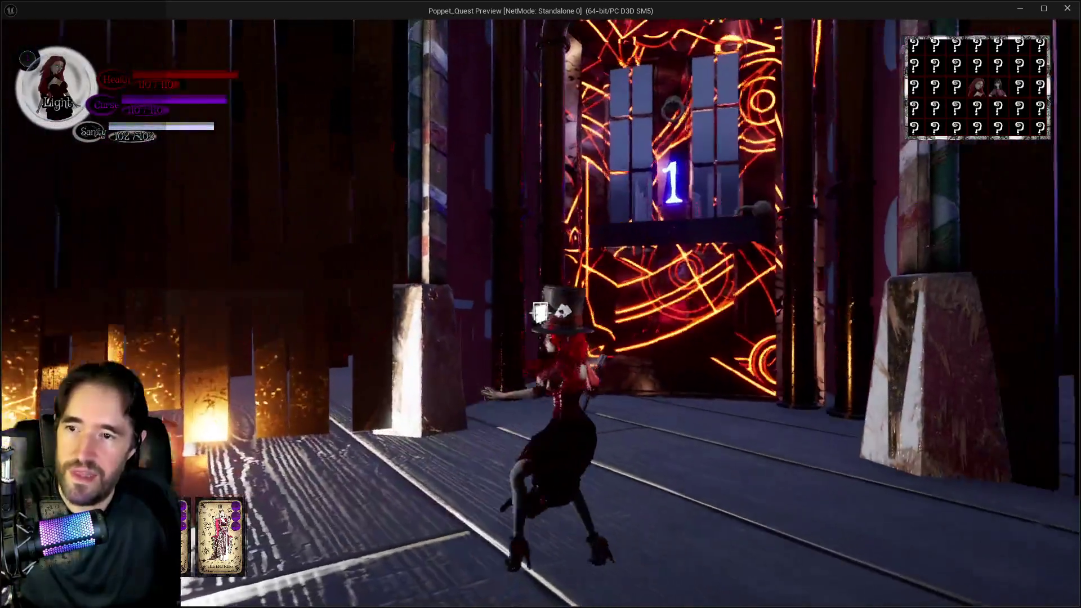
key("w")
key("w")
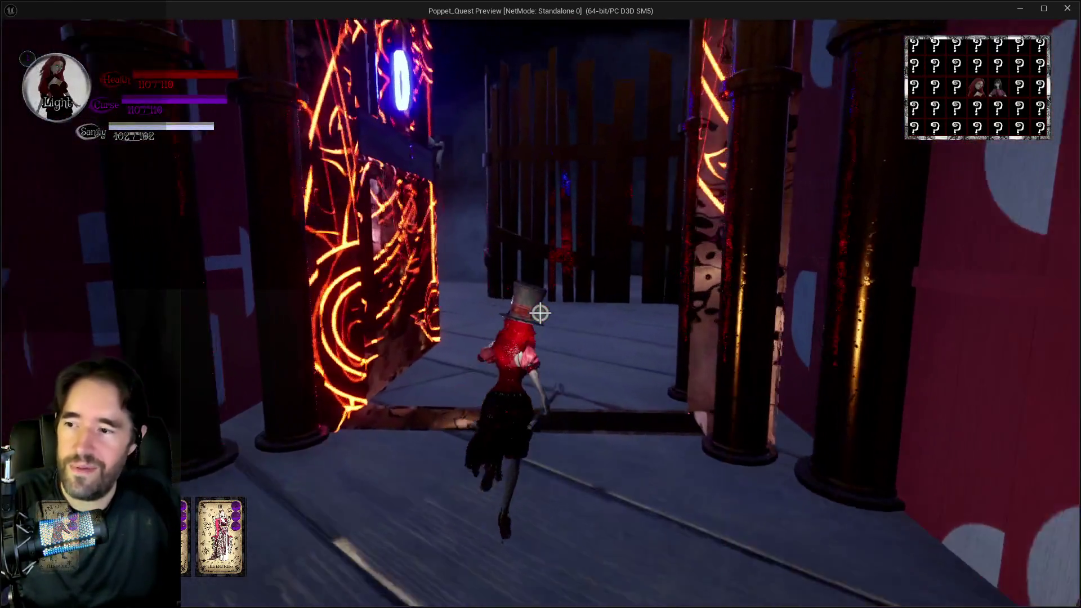
key("w")
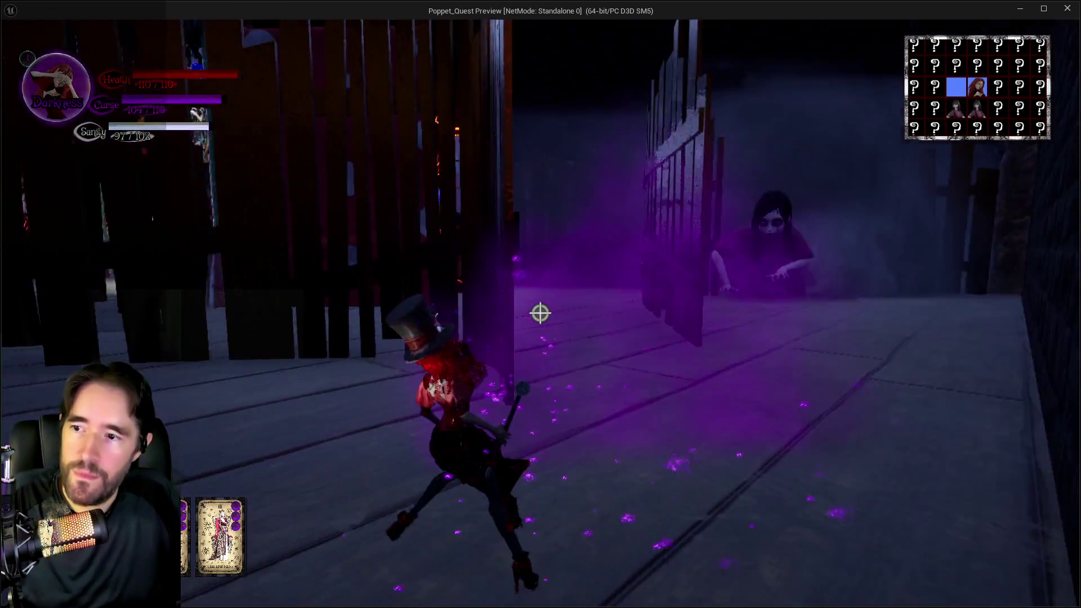
key("w")
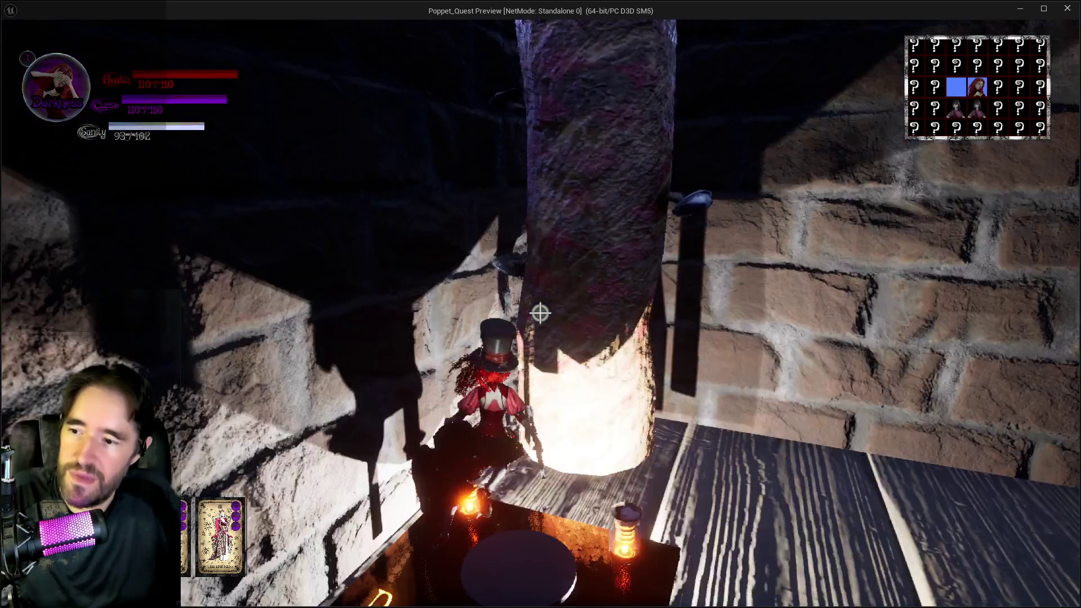
Continue past the wooden pillars and glowing rune plank down the dark polka-dot corridor
key("w")
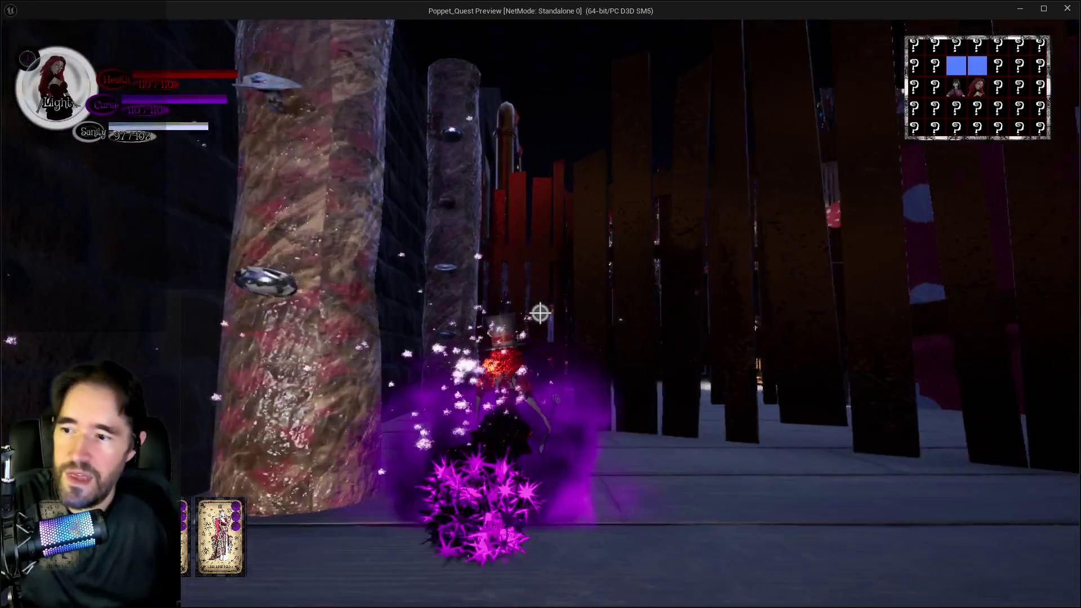
key("w")
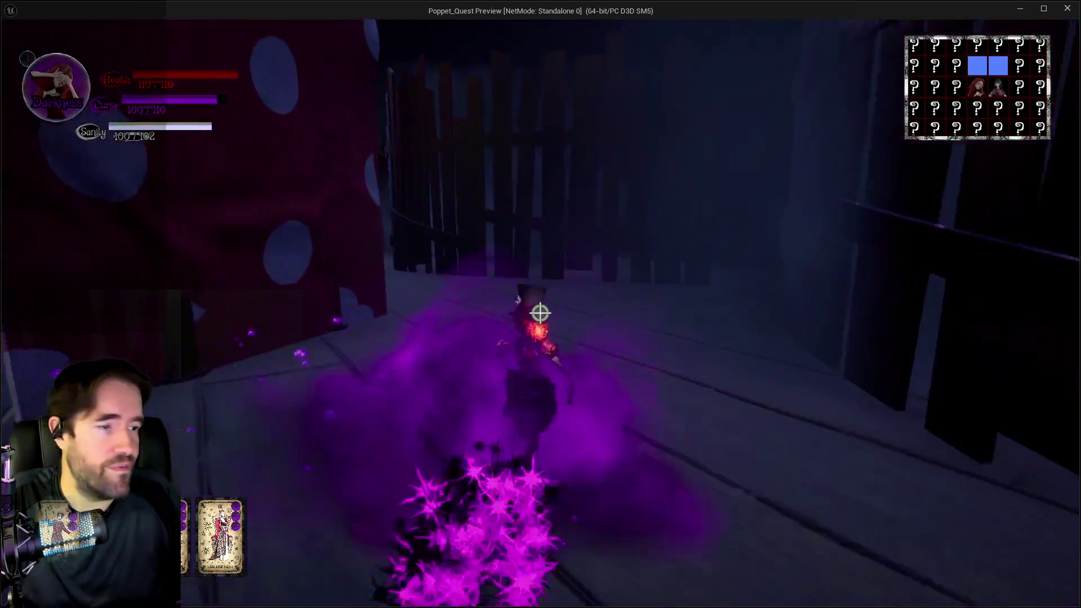
key("w")
key("w")
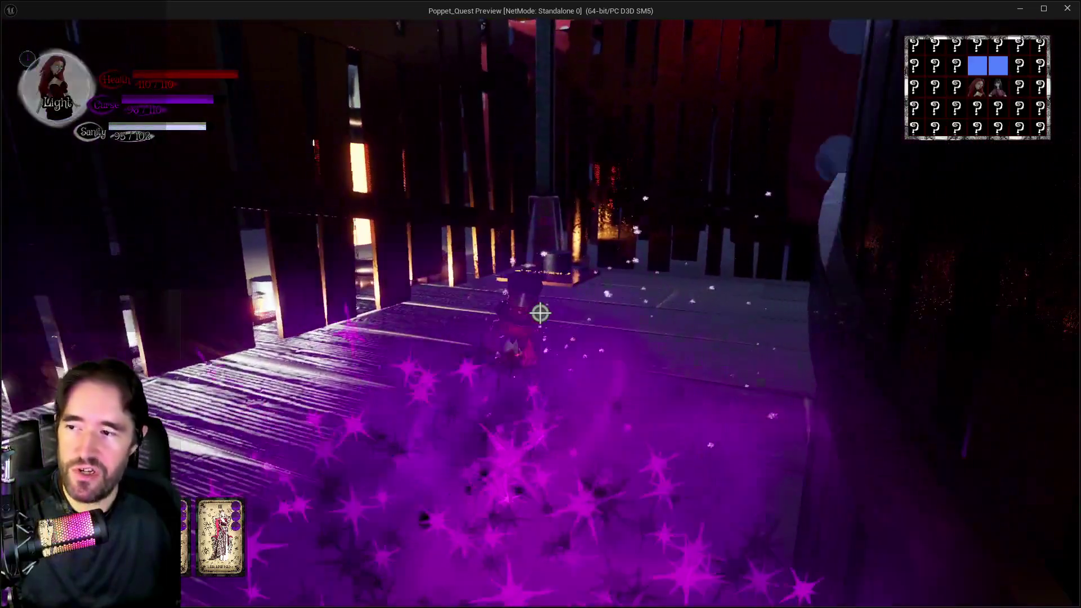
key("w")
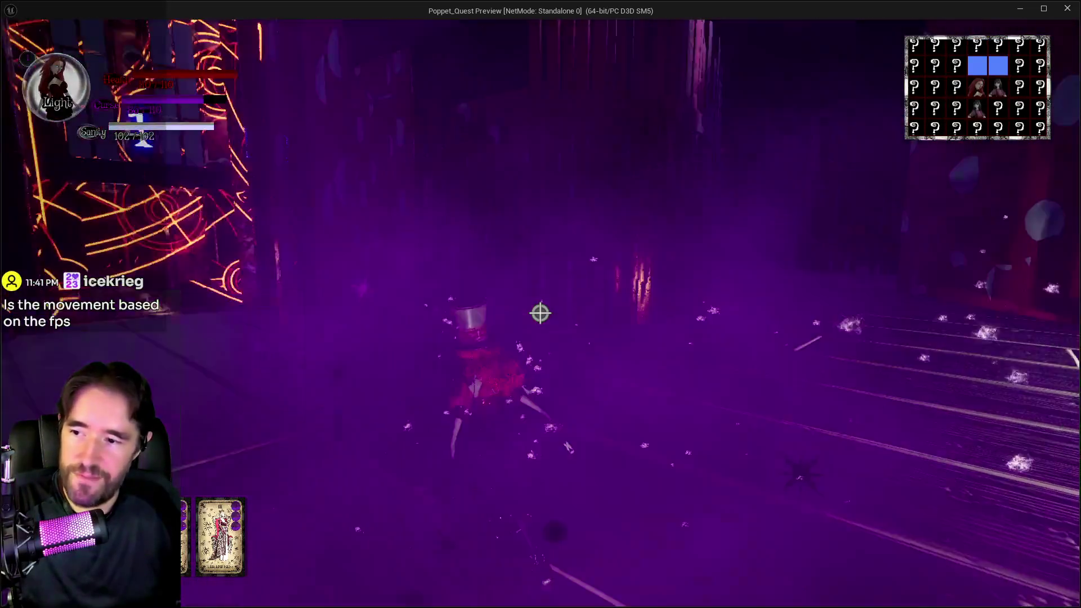
key("w")
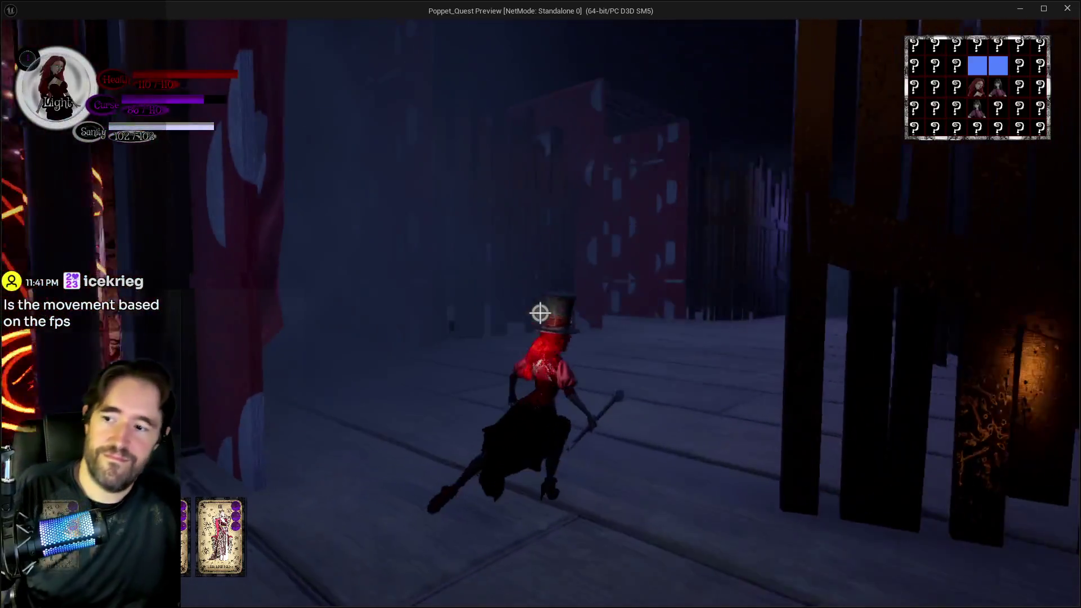
key("w")
key("w")
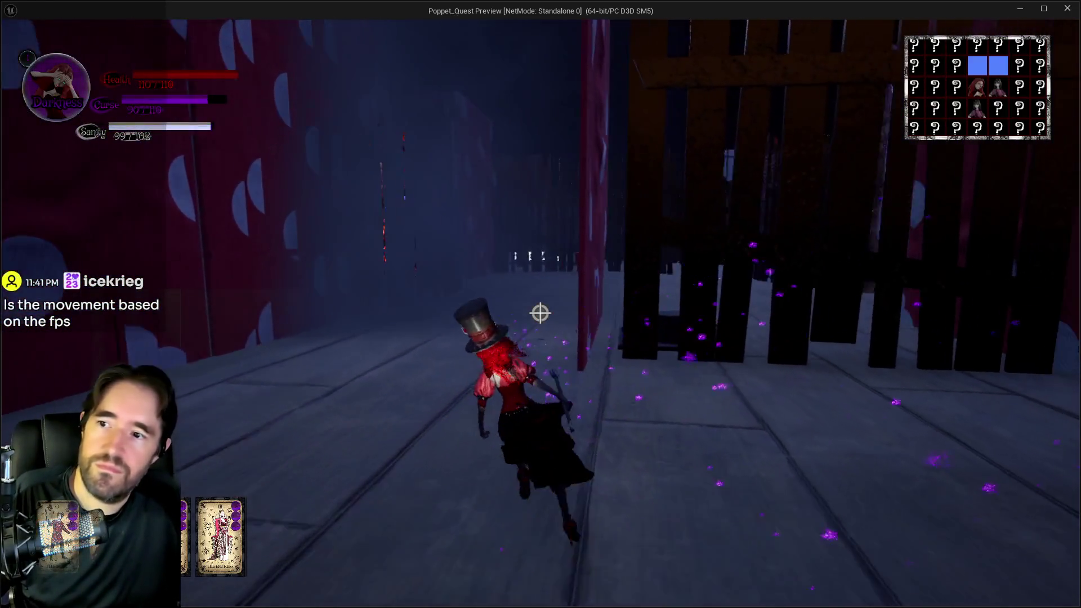
left_click(540, 313)
key("w")
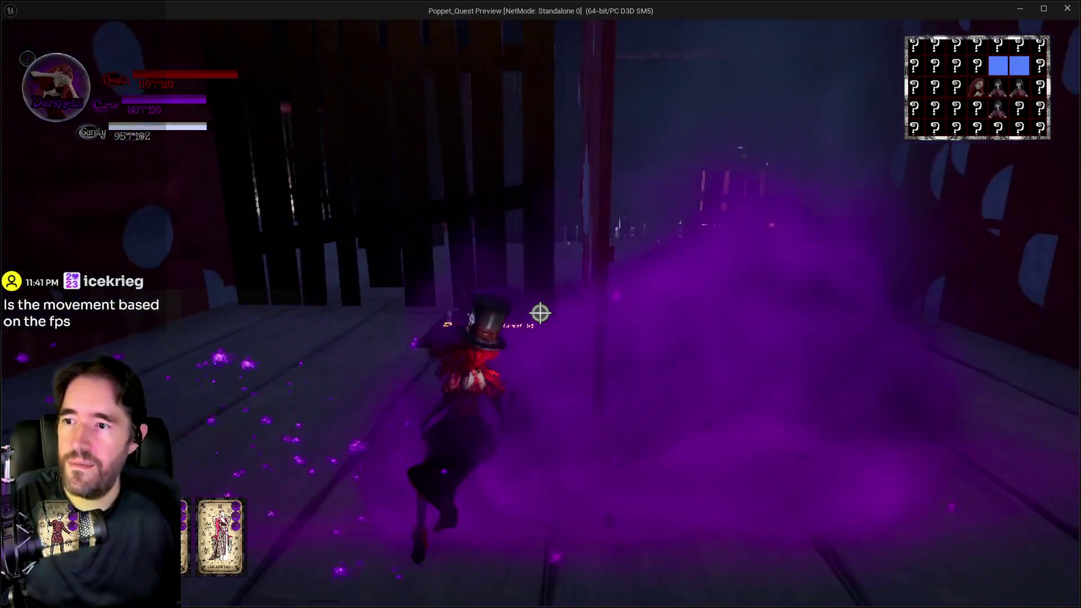
key("w")
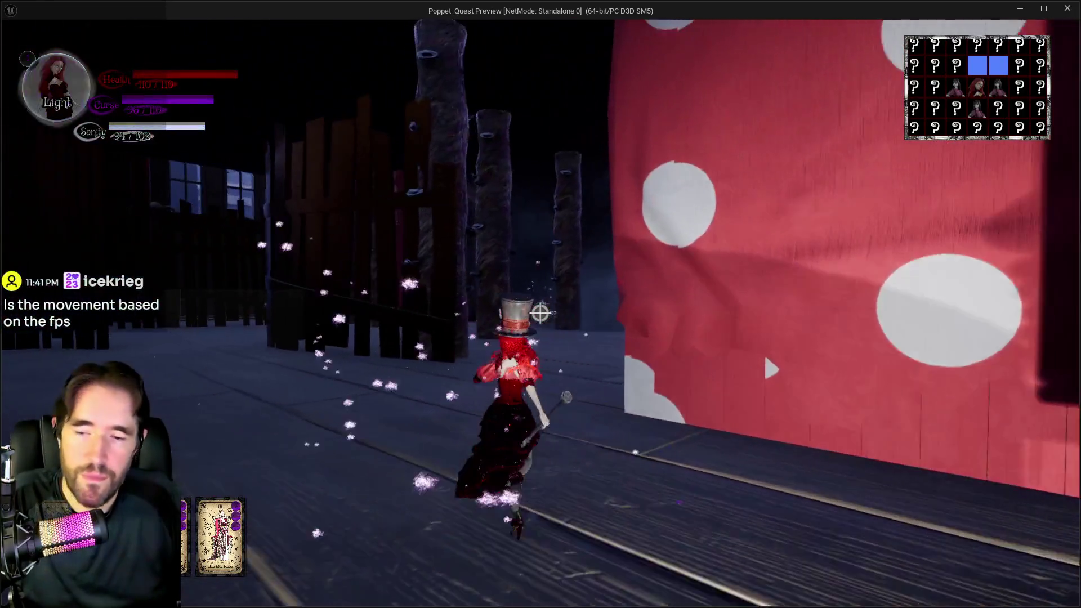
Run along the corridor past the glowing door into the Safe Zone cage
key("w")
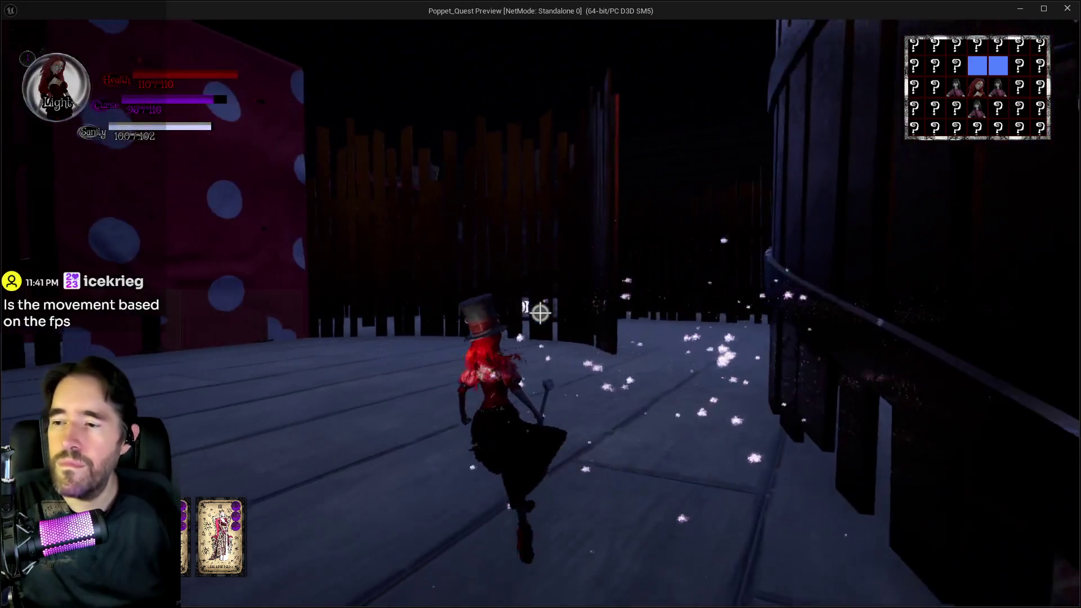
key("w")
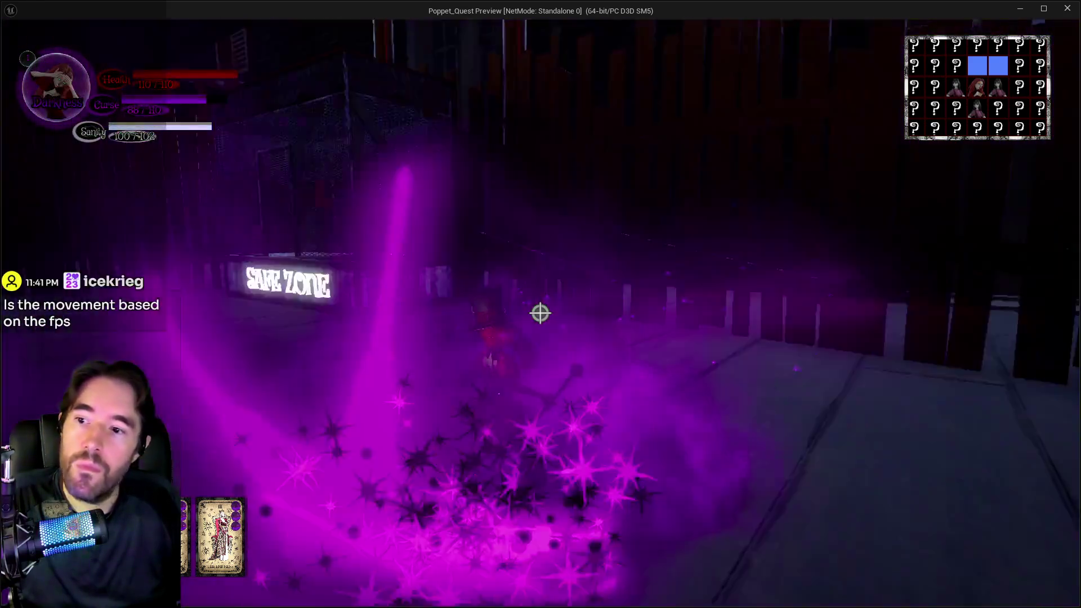
key("w")
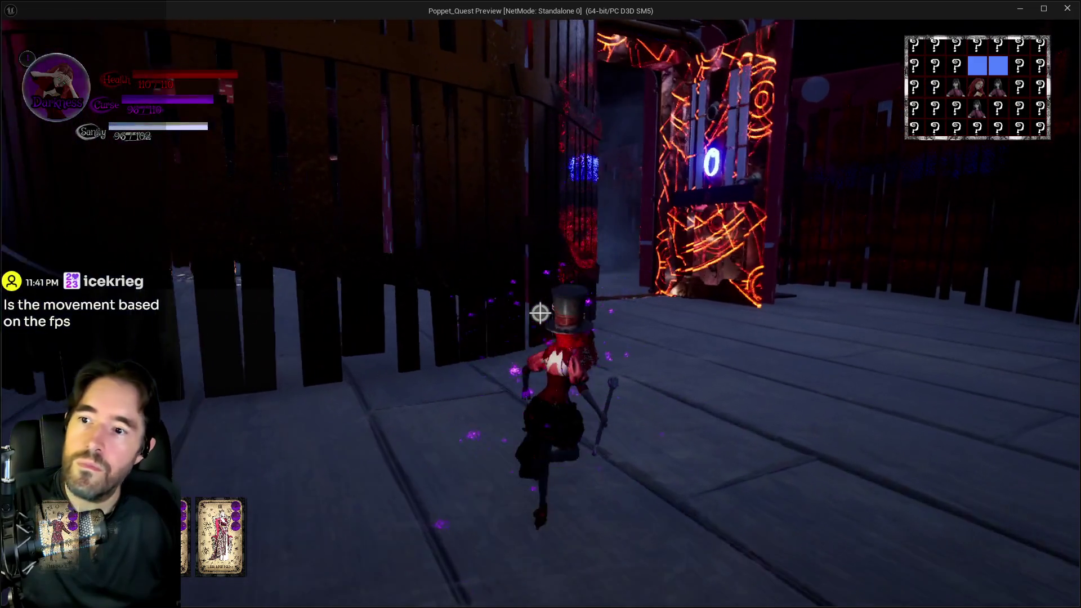
key("w")
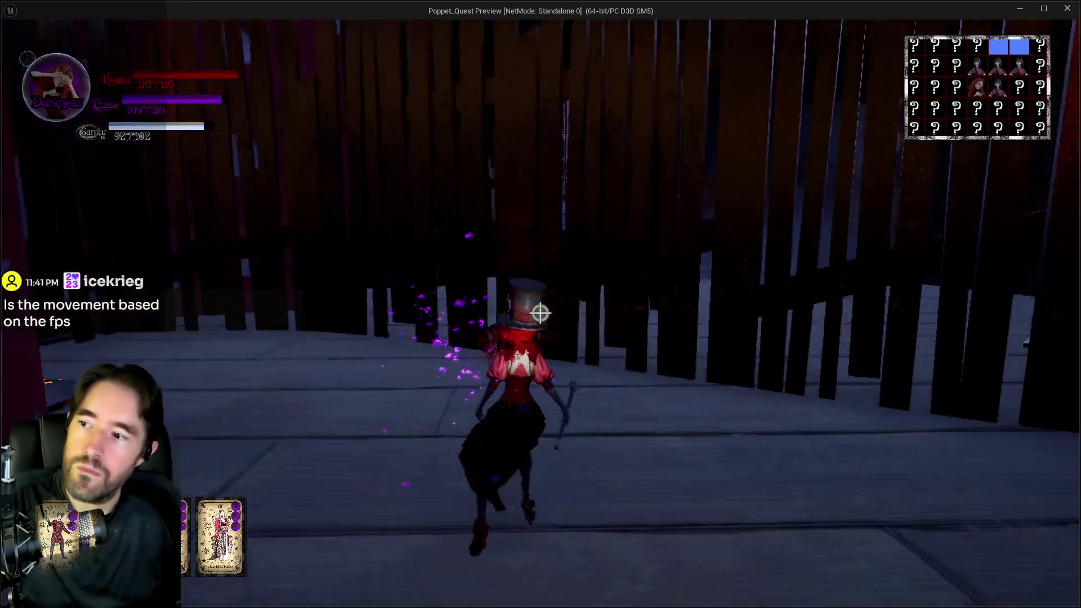
key("w")
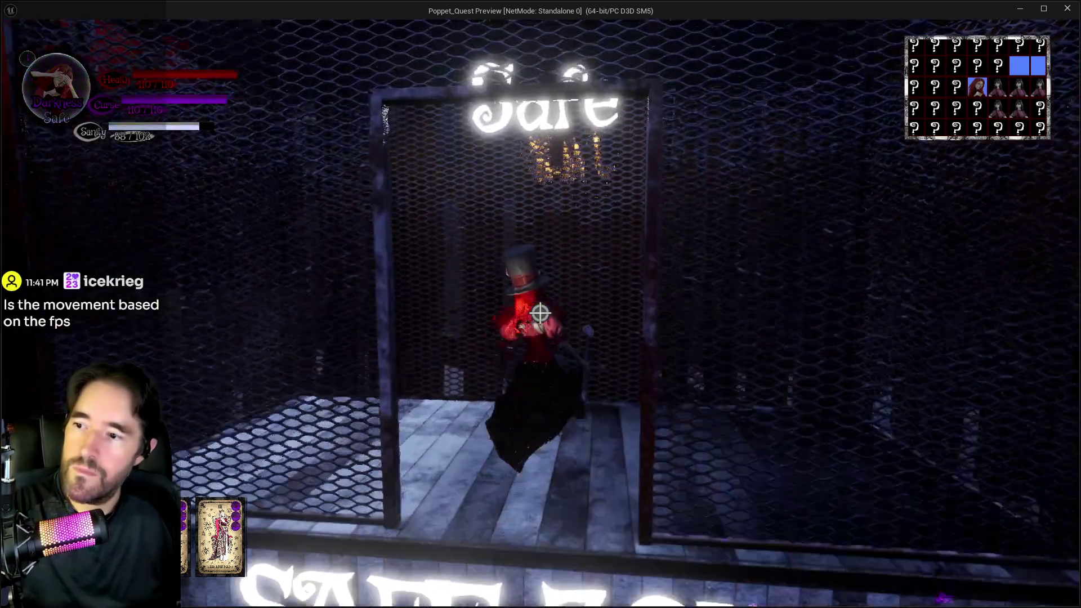
Wait in the cage doorway, step onto the Door Control platform, and return to the cage
key("w")
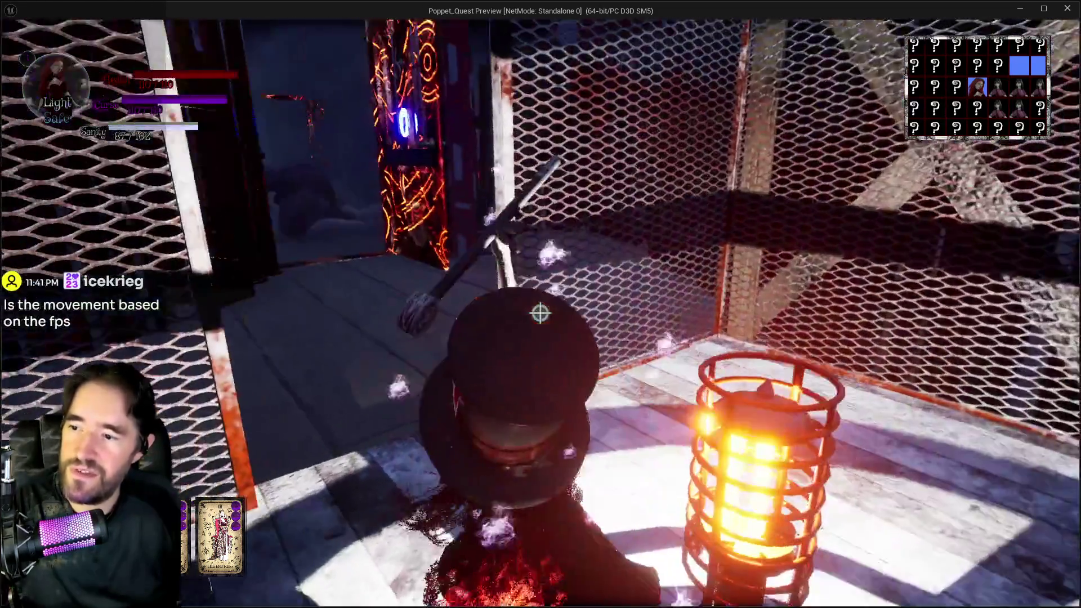
key("w")
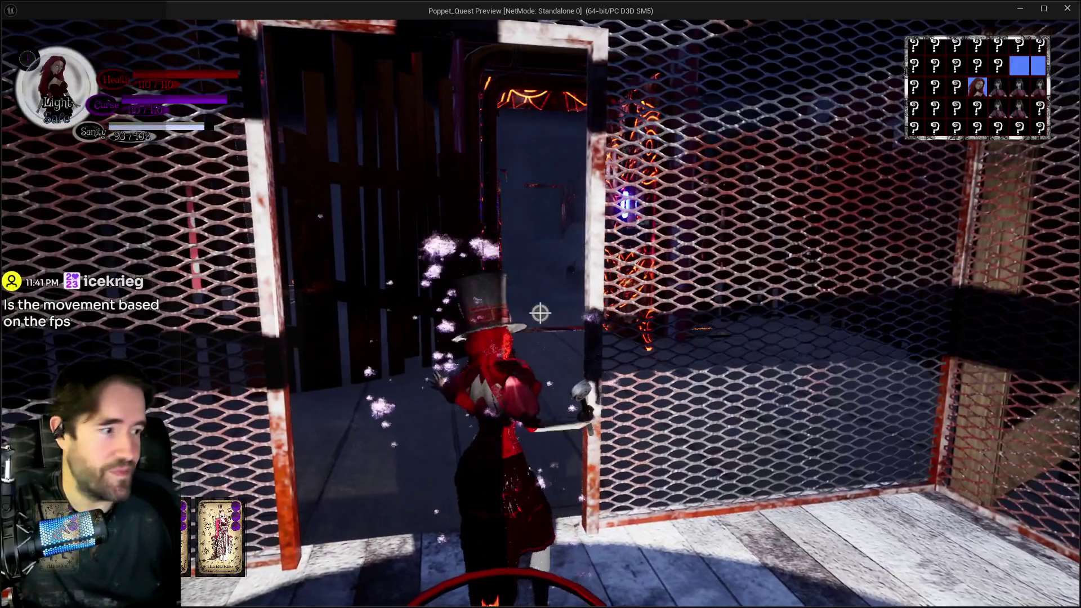
key("w")
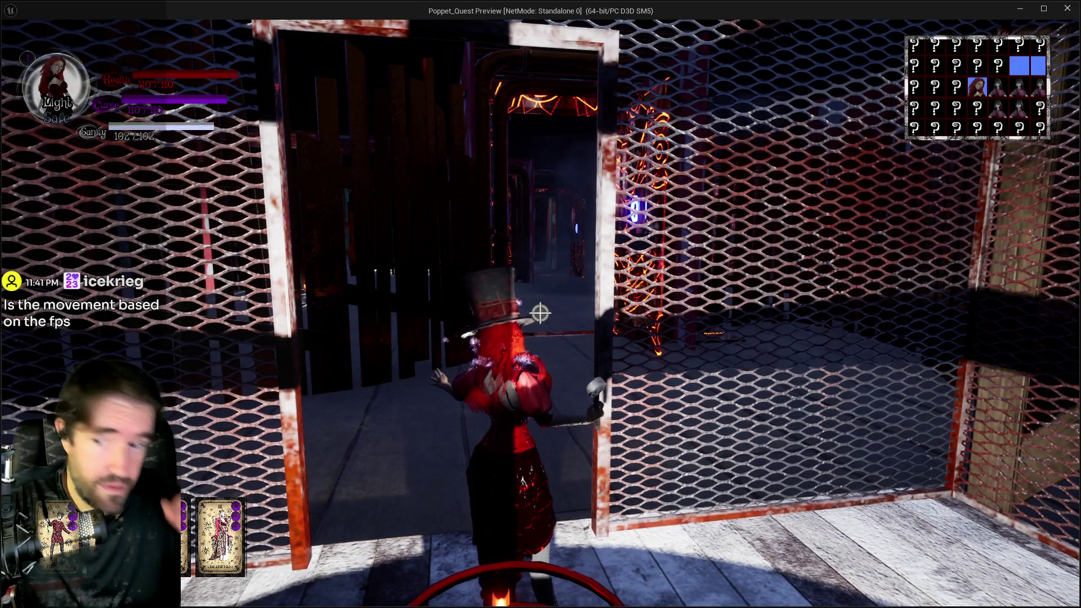
key("w")
key("w")
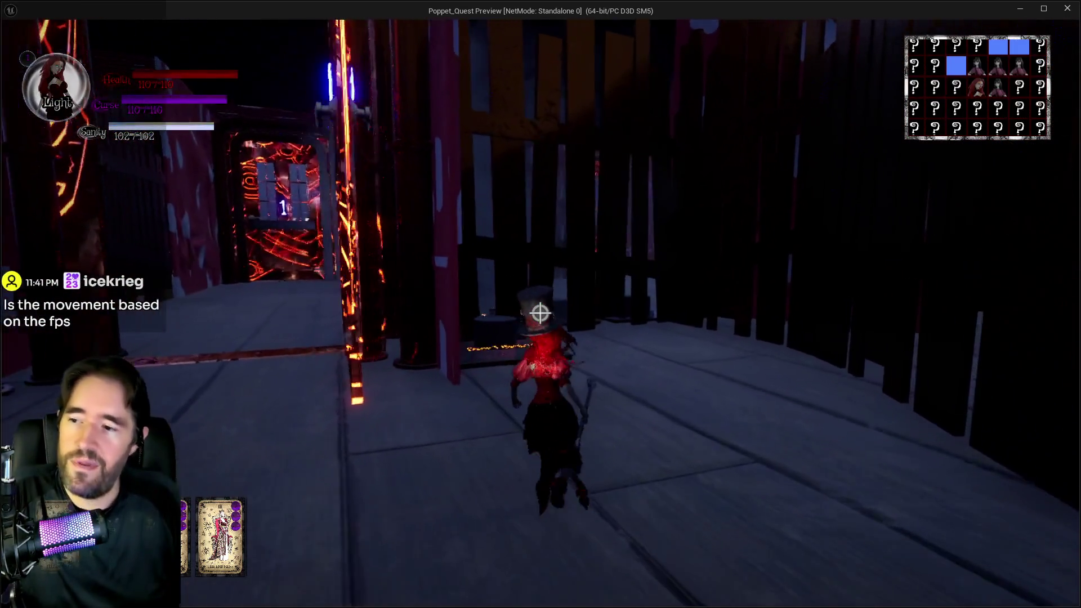
key("w")
key("w")
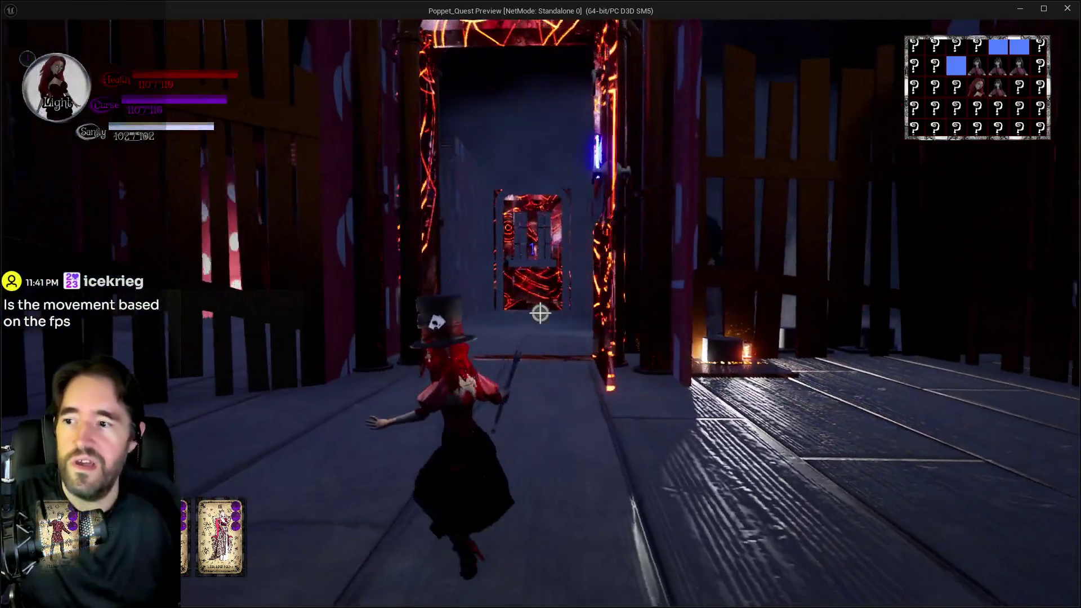
key("w")
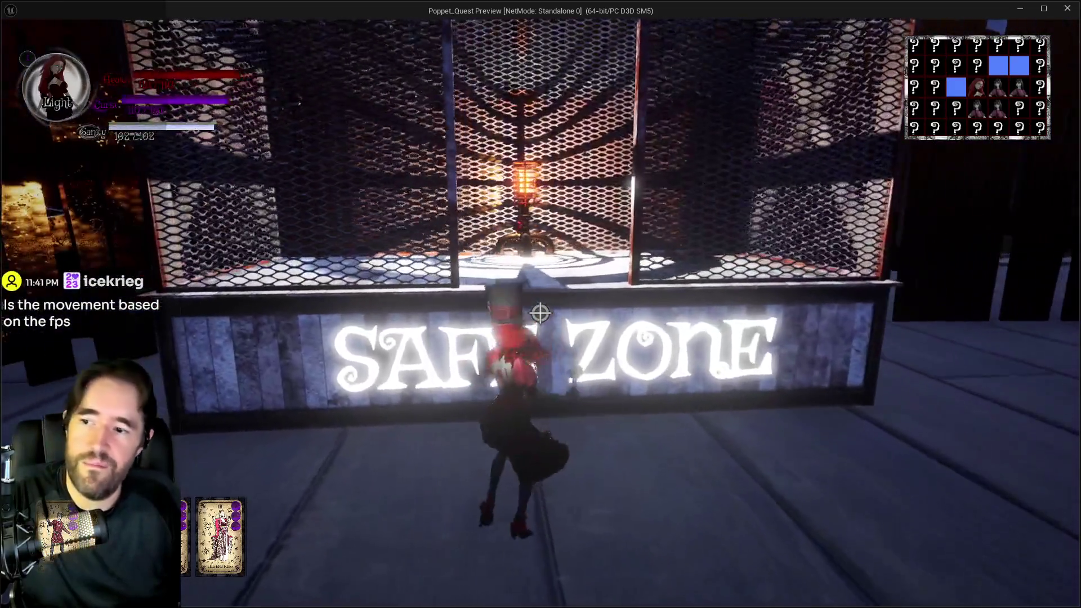
key("w")
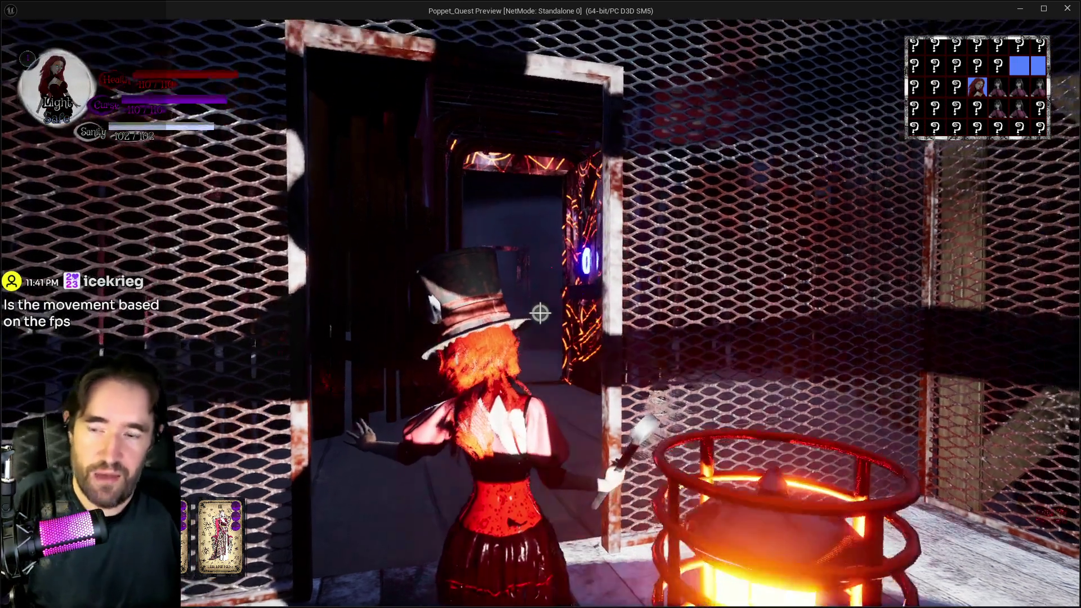
Leave and re-enter the Safe Zone, then walk through the glowing doorway into a dim room
key("w")
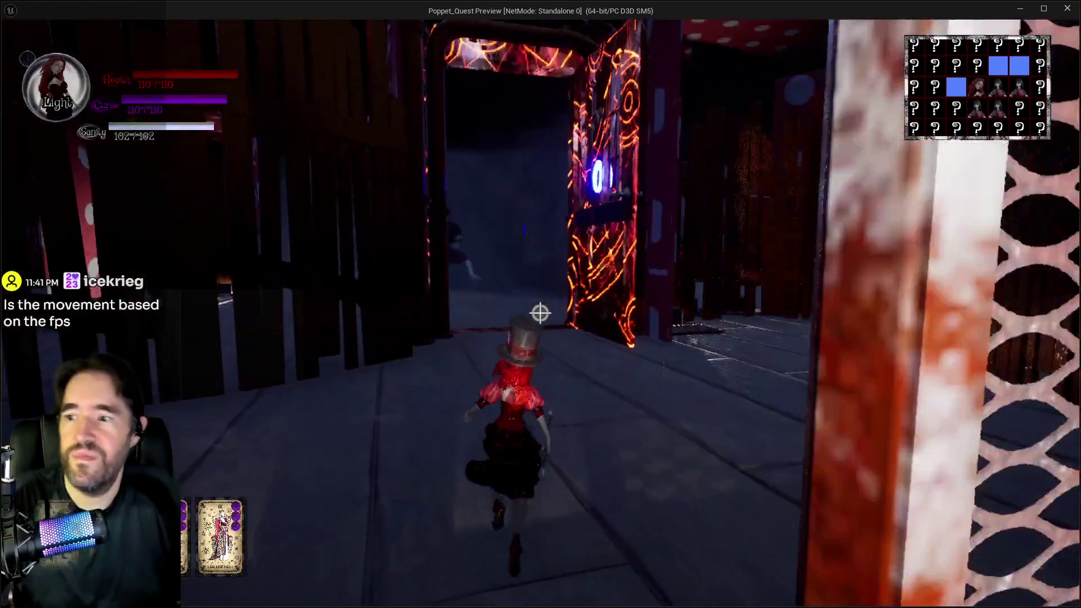
key("w")
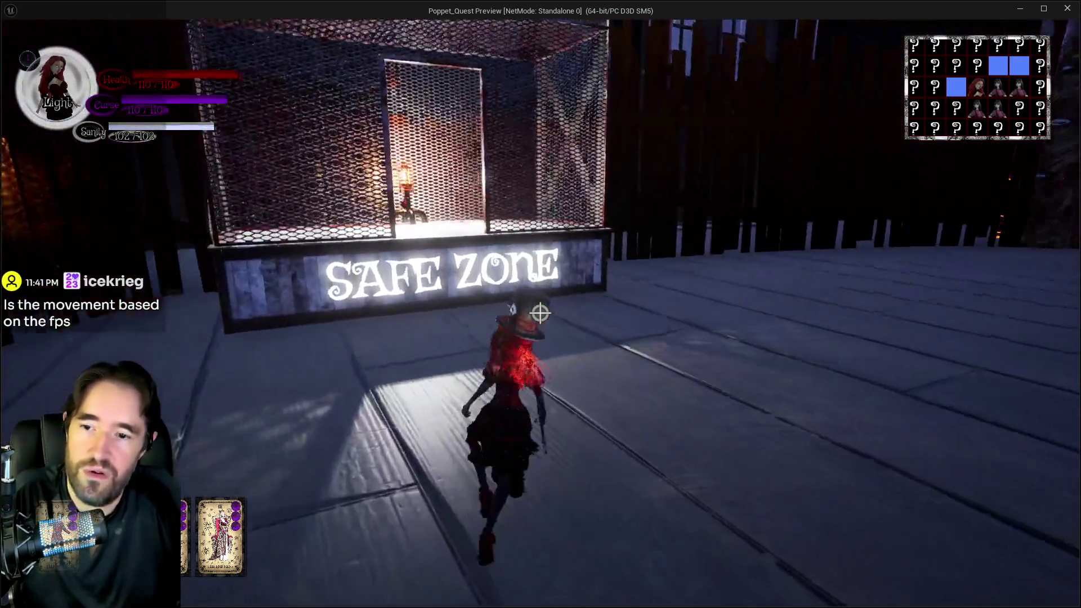
key("w")
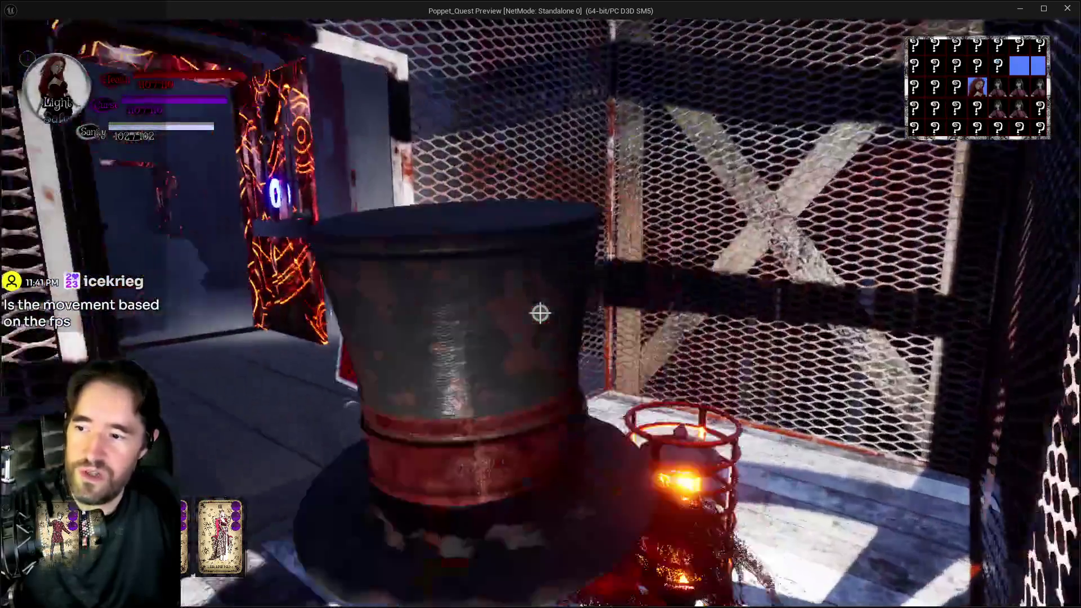
key("s")
key("w")
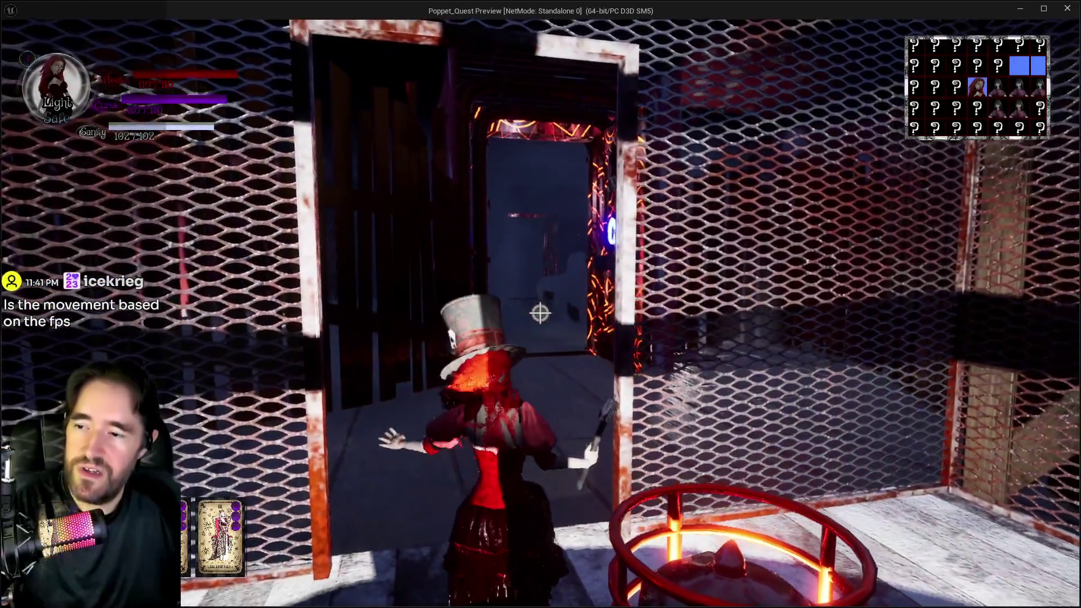
key("w")
key("w")
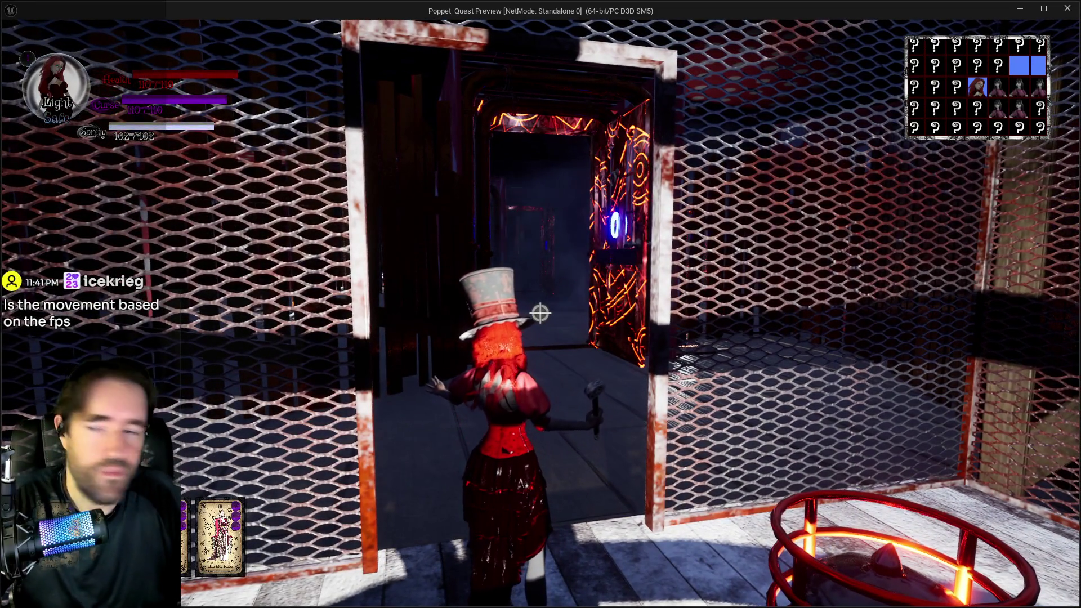
key("w")
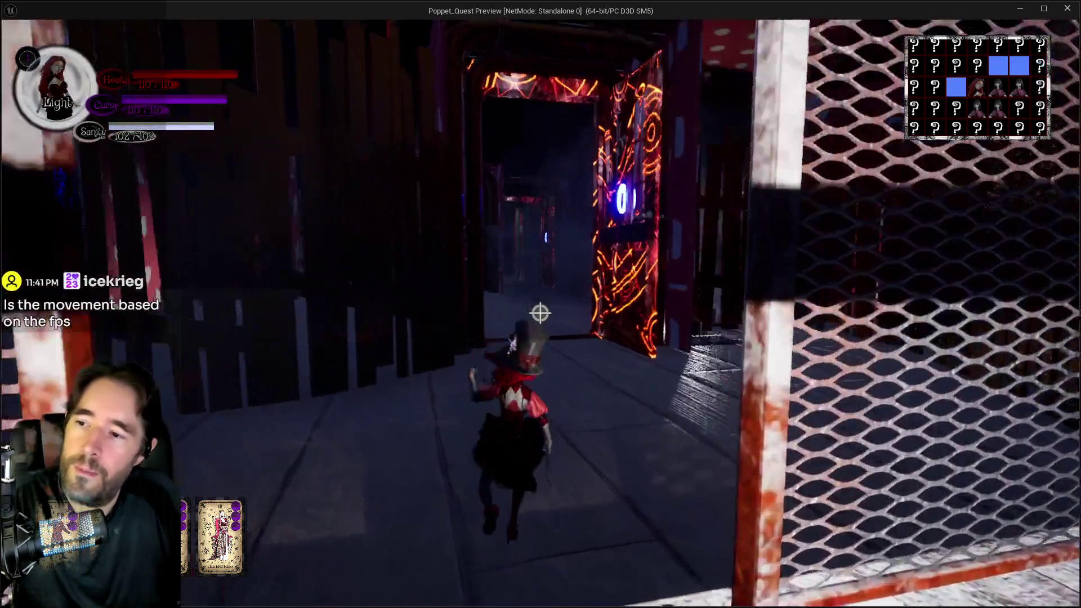
key("w")
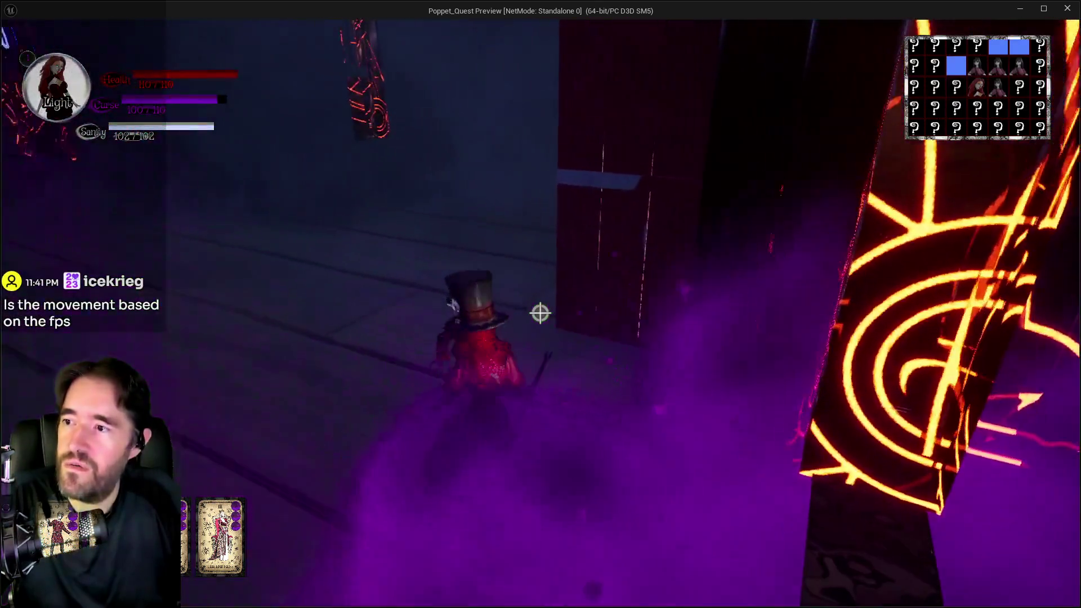
Cross into the room with glowing doors and cast purple spell bursts near doors 1 and 0
key("a")
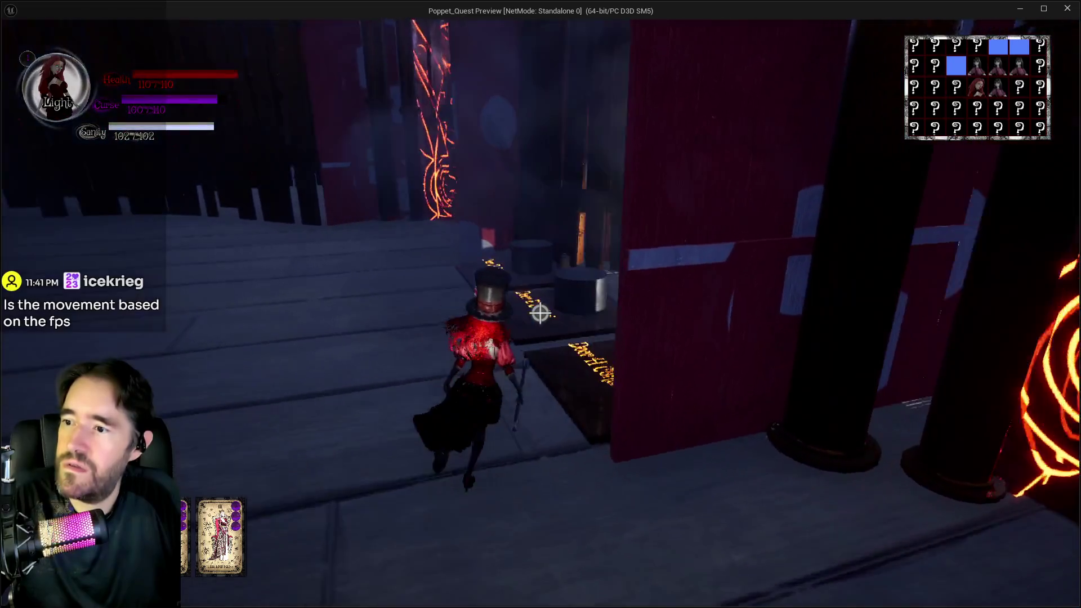
key("w")
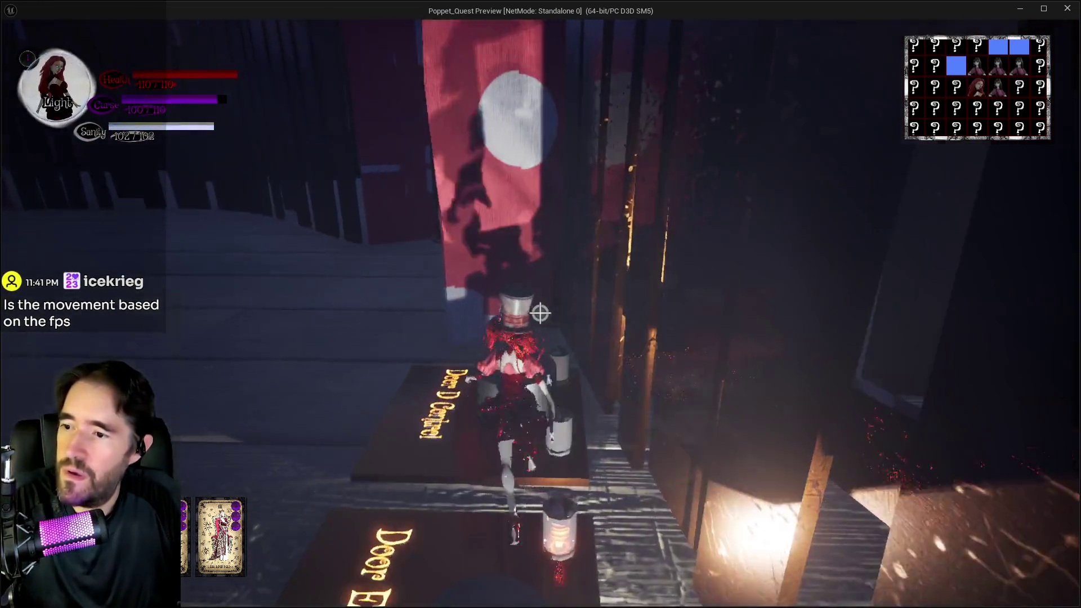
key("w")
left_click(540, 314)
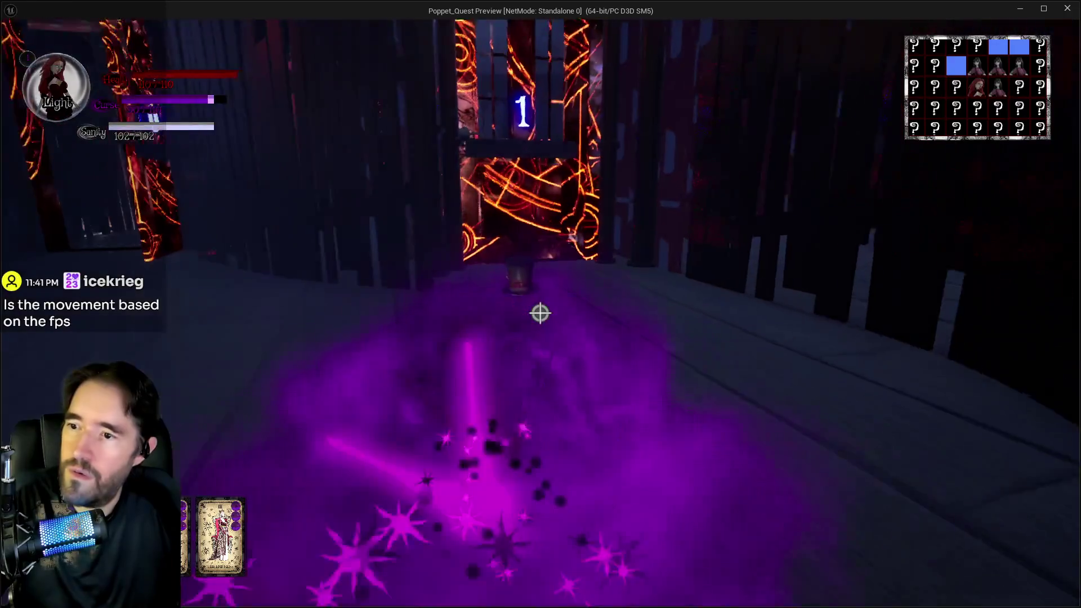
key("w")
key("w")
left_click(540, 314)
left_click(540, 314)
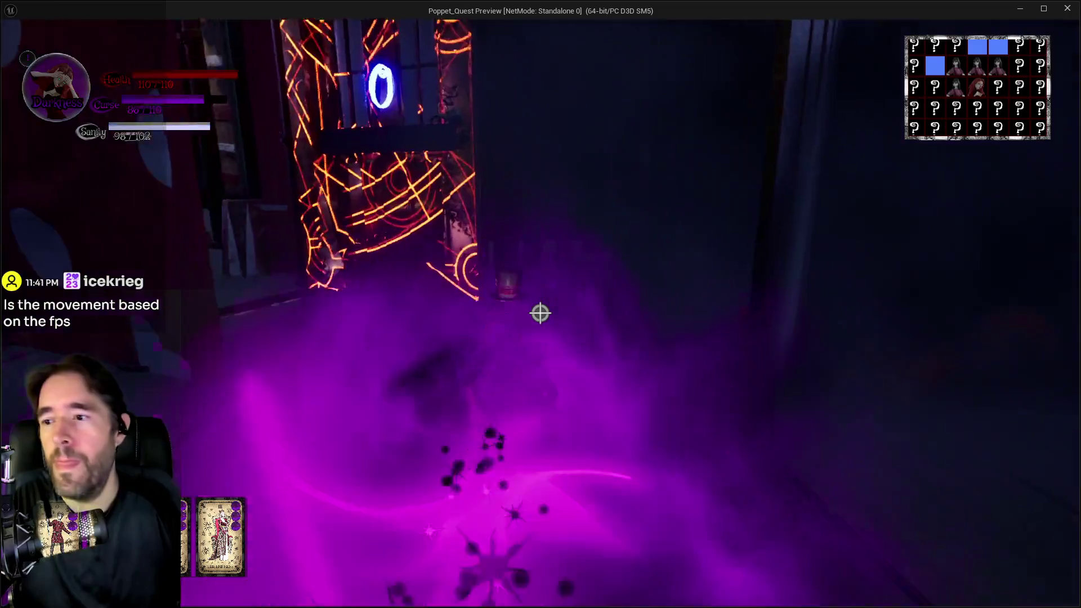
left_click(540, 313)
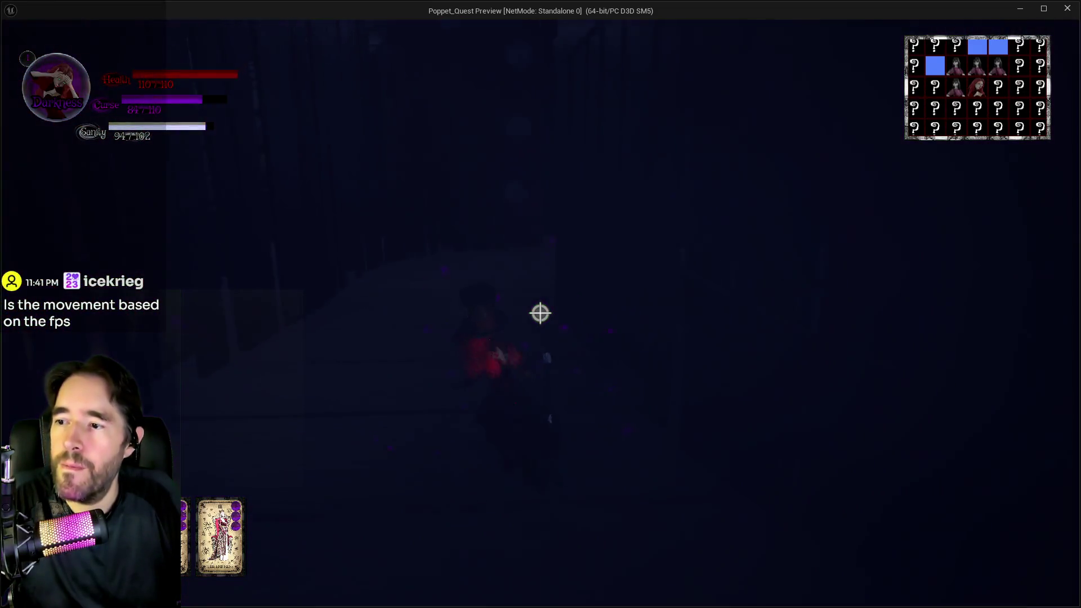
left_click(540, 314)
left_click(540, 314)
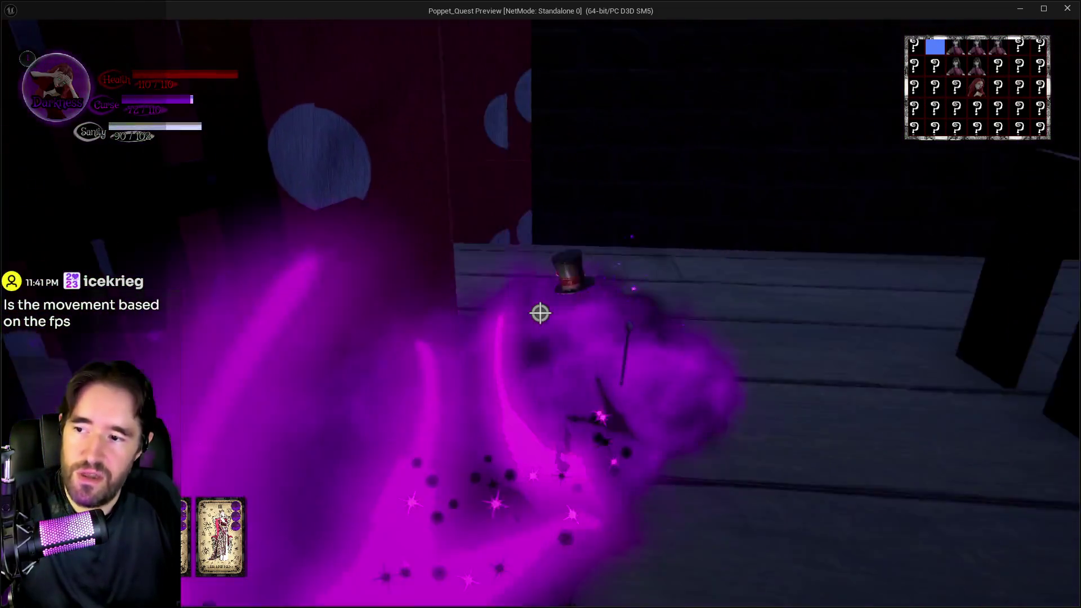
Move along the red patterned walkway and step onto the Door Control 2 plate
key("w")
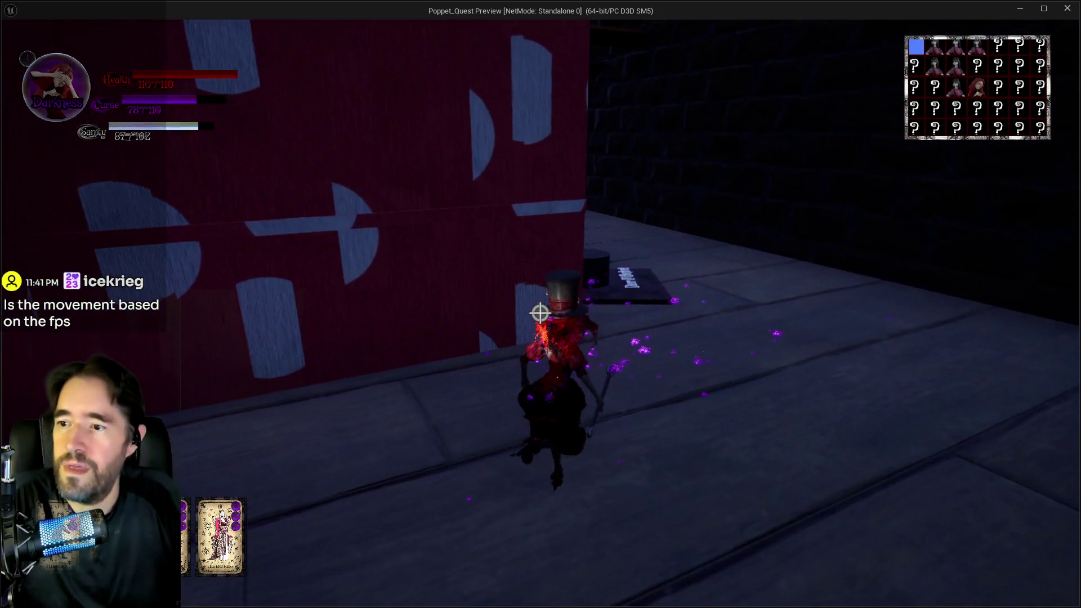
key("w")
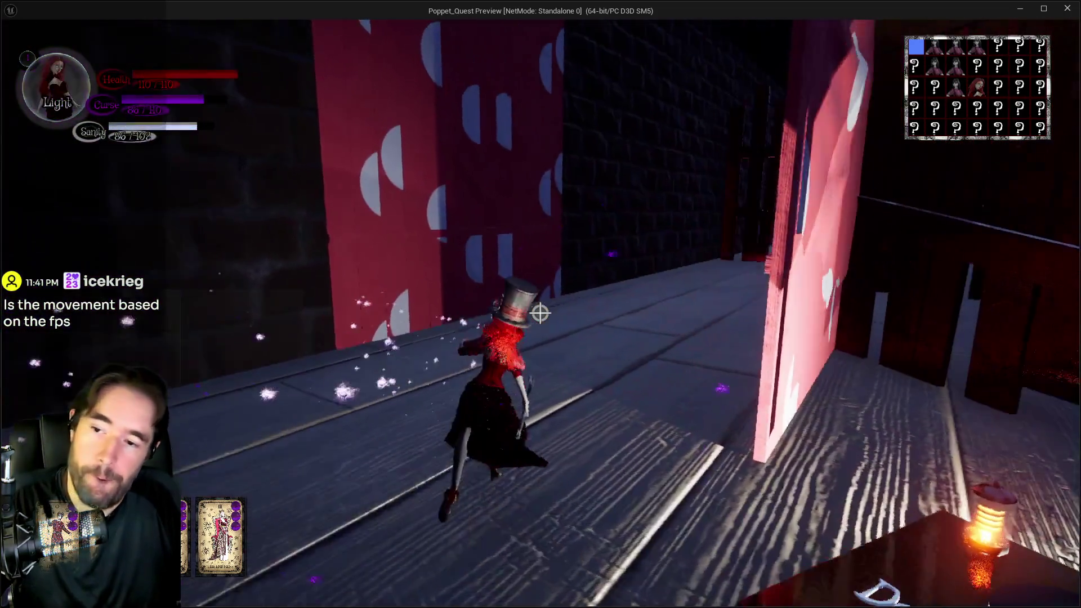
key("w")
left_click(540, 314)
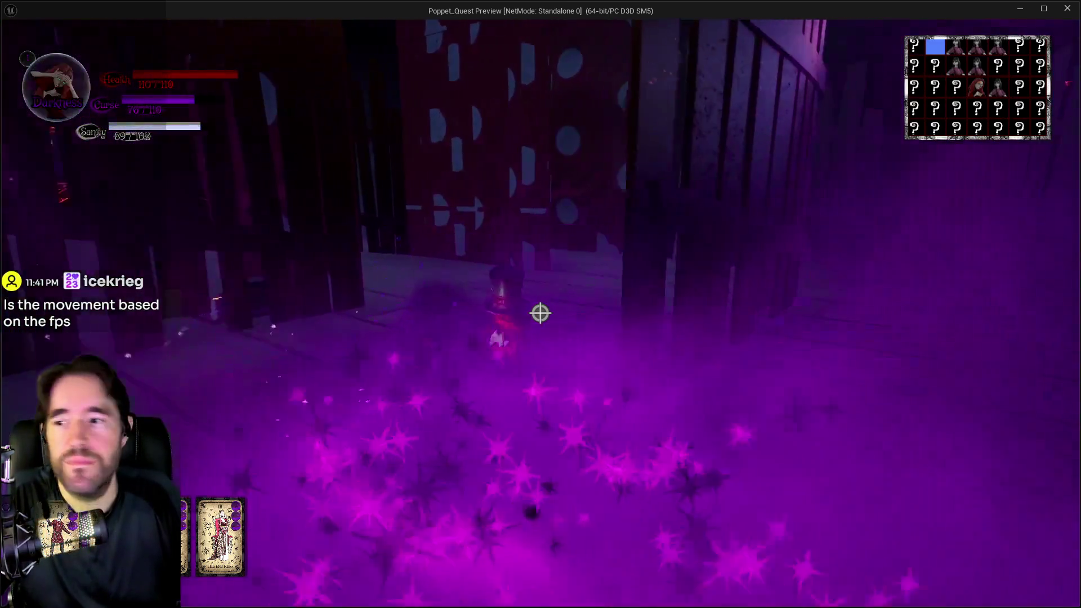
key("w")
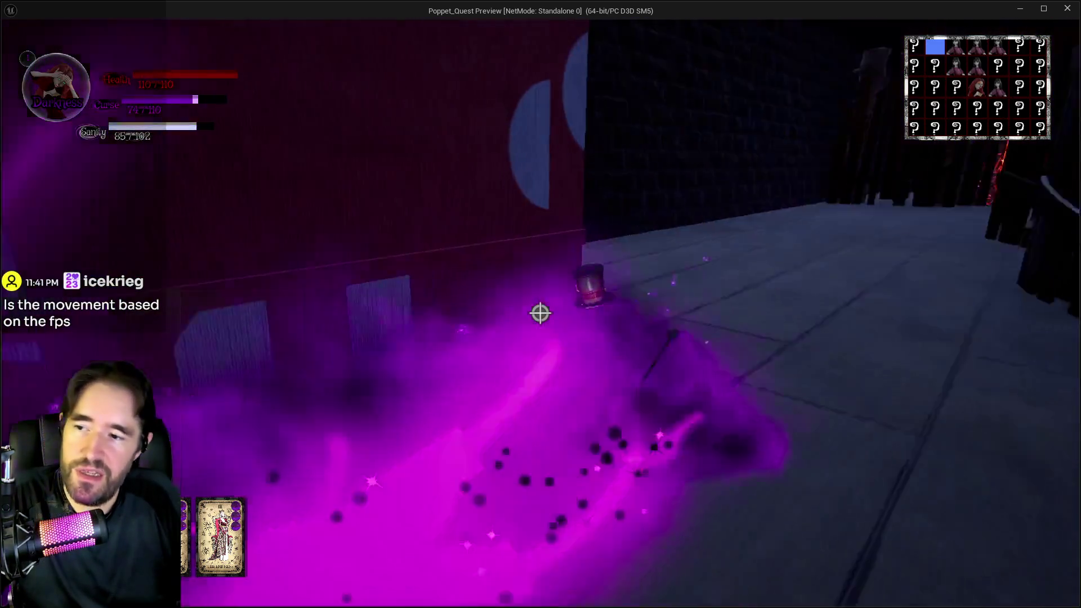
key("w")
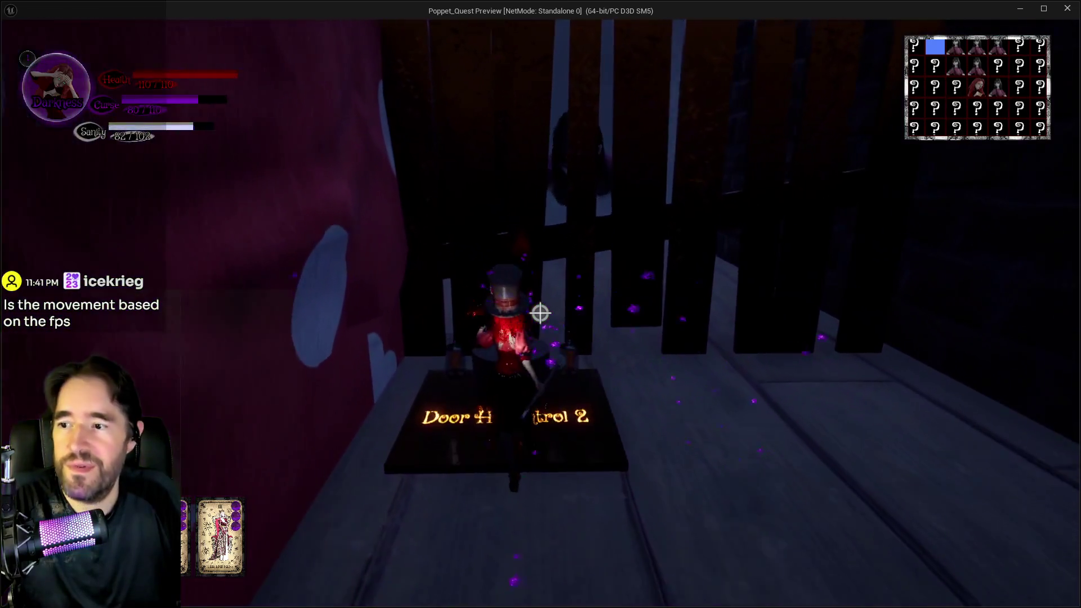
key("w")
key("w")
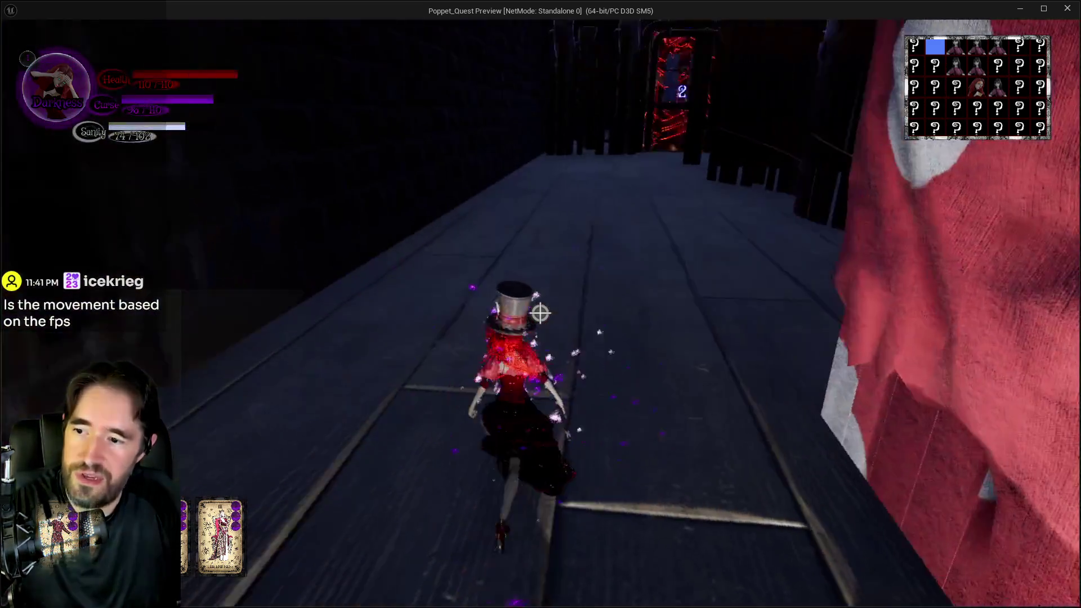
Switch to Light form and fire purple burst attacks toward the stairs
key("q")
key("q")
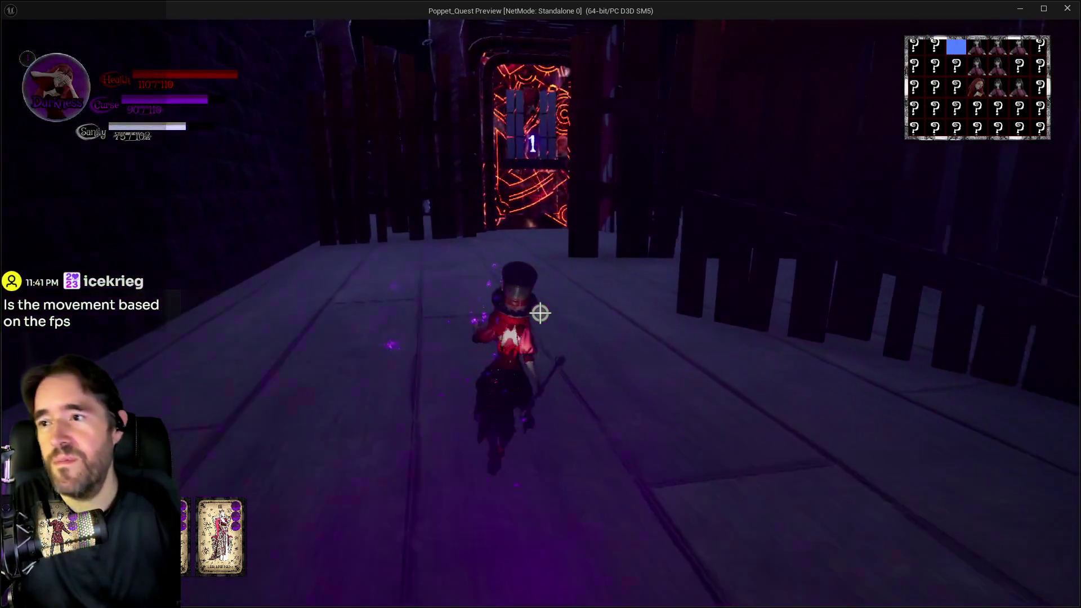
left_click(540, 313)
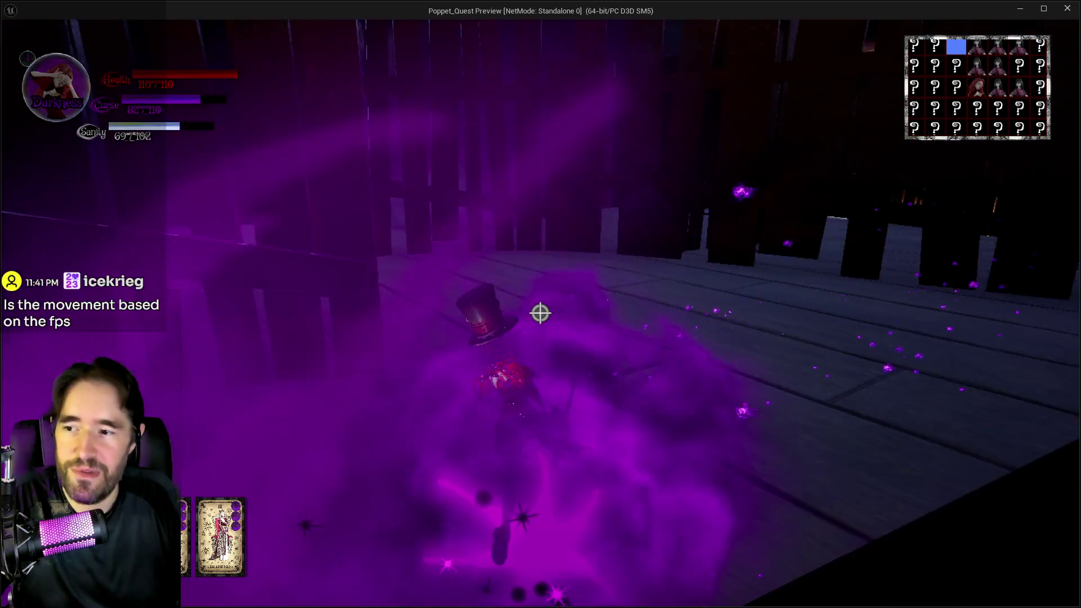
left_click(541, 313)
left_click(540, 313)
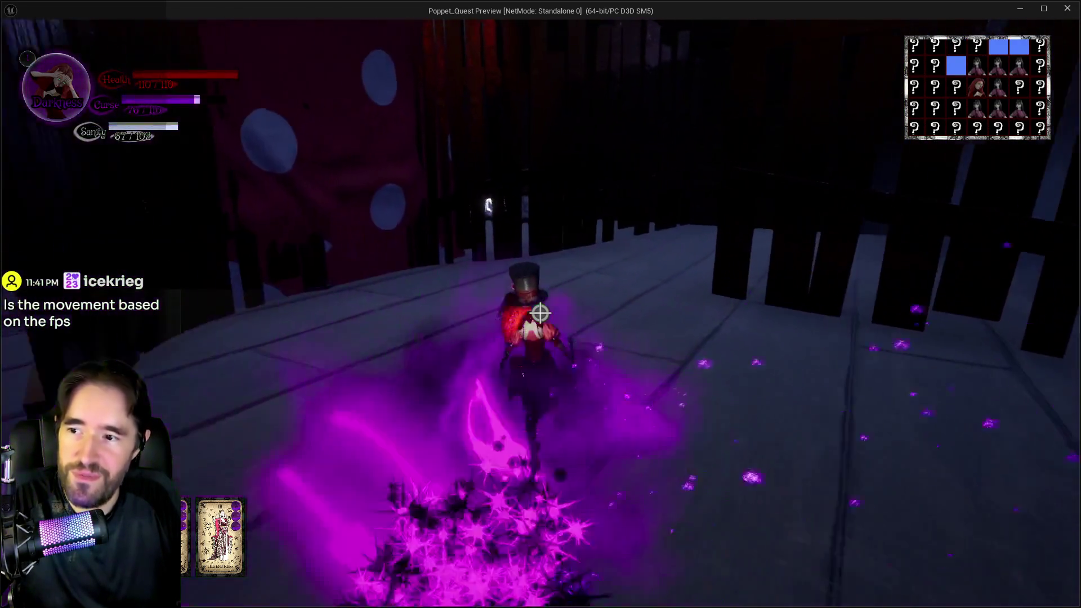
left_click(541, 313)
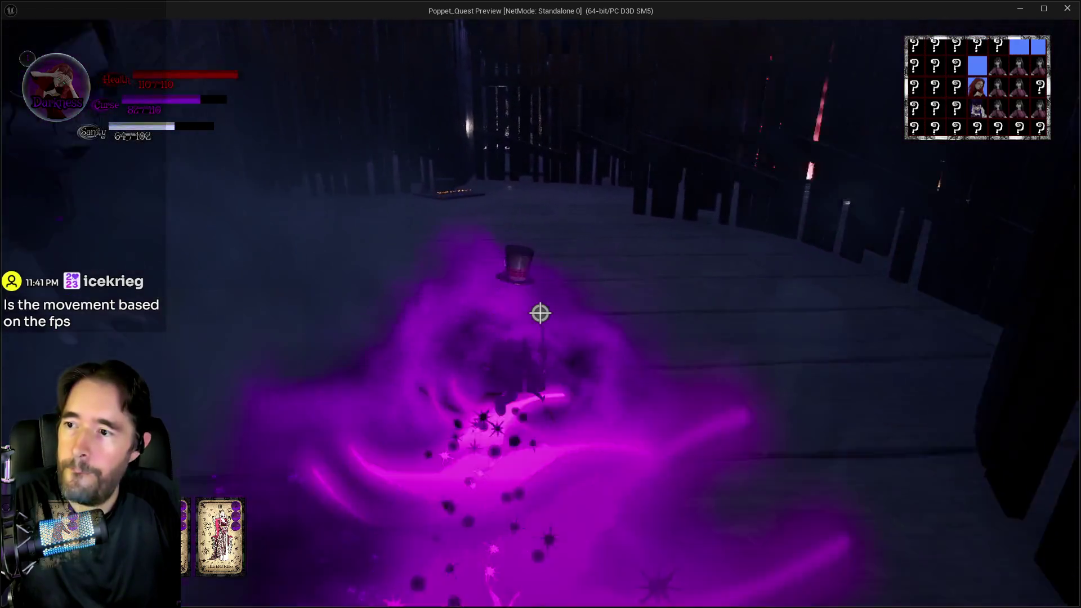
left_click(540, 313)
Run through the Ha Ha Ha arena and red polka-dot area down the corridor to the lit booth
key("w")
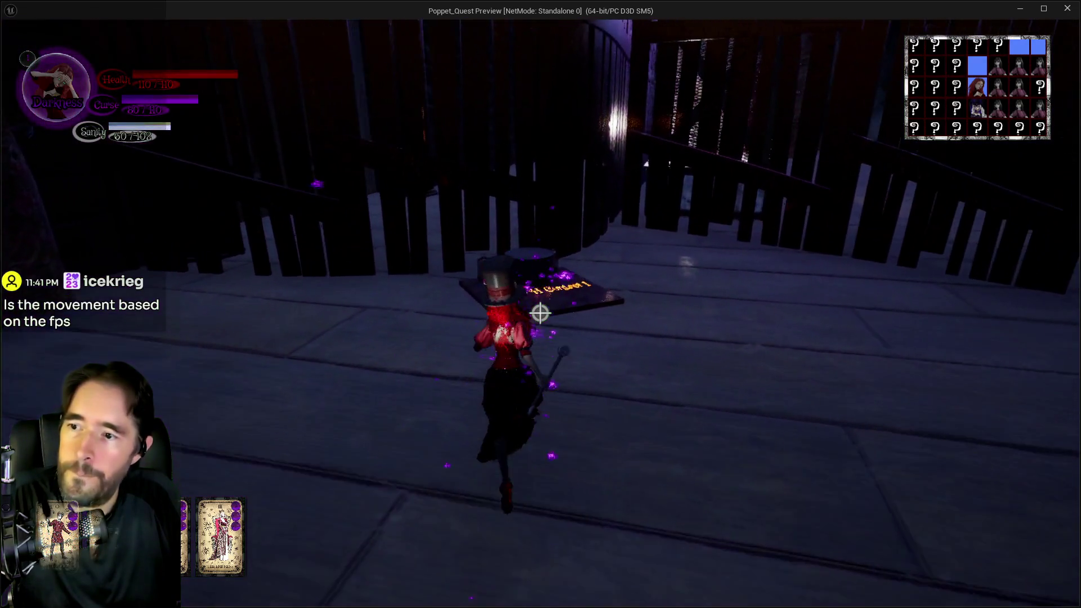
key("w")
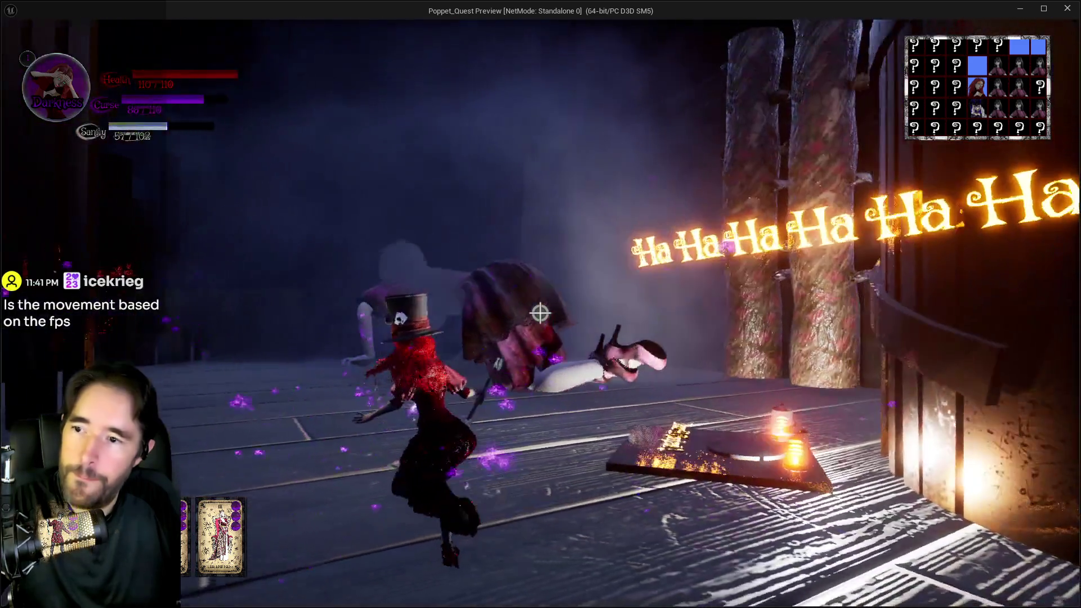
key("w")
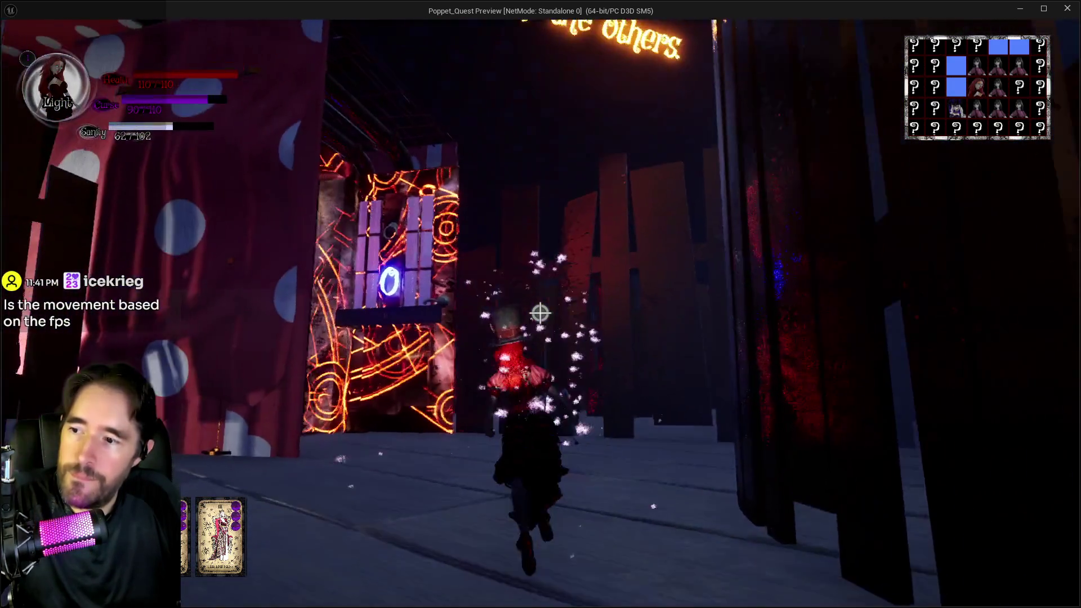
key("w")
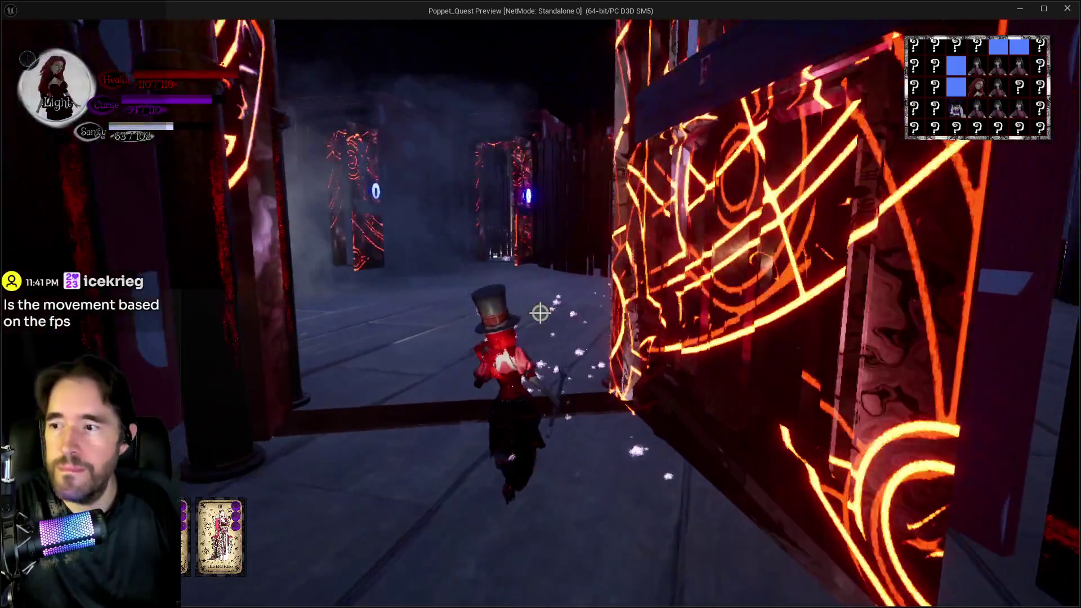
key("w")
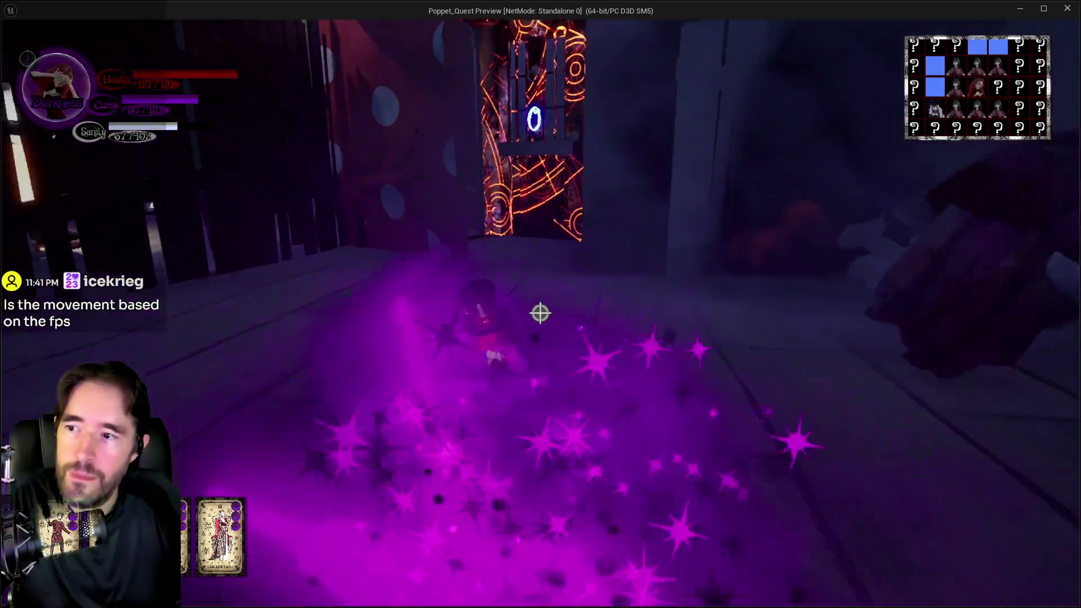
key("w")
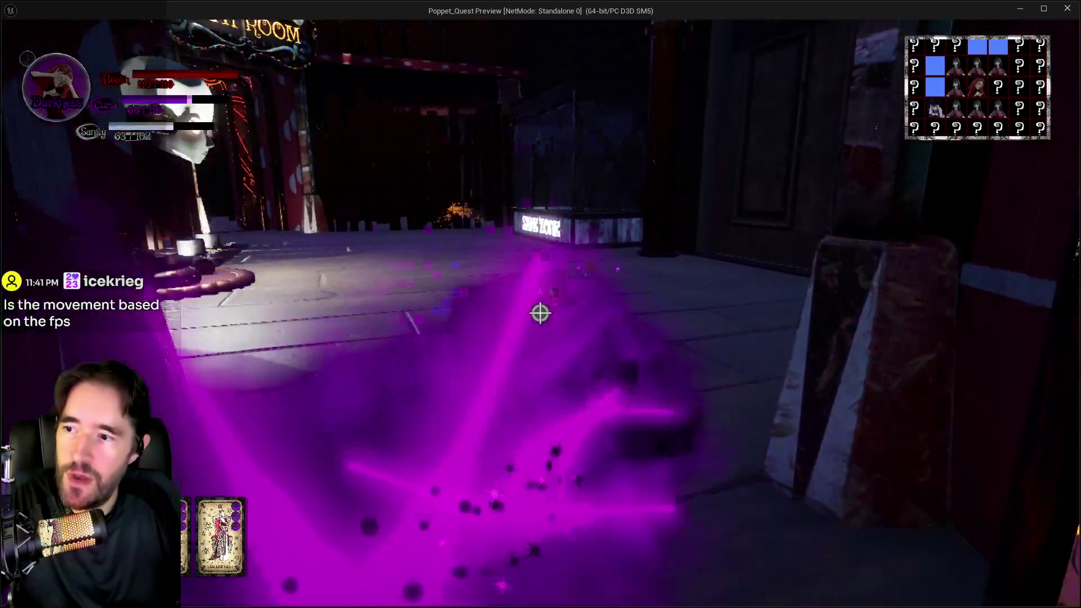
key("w")
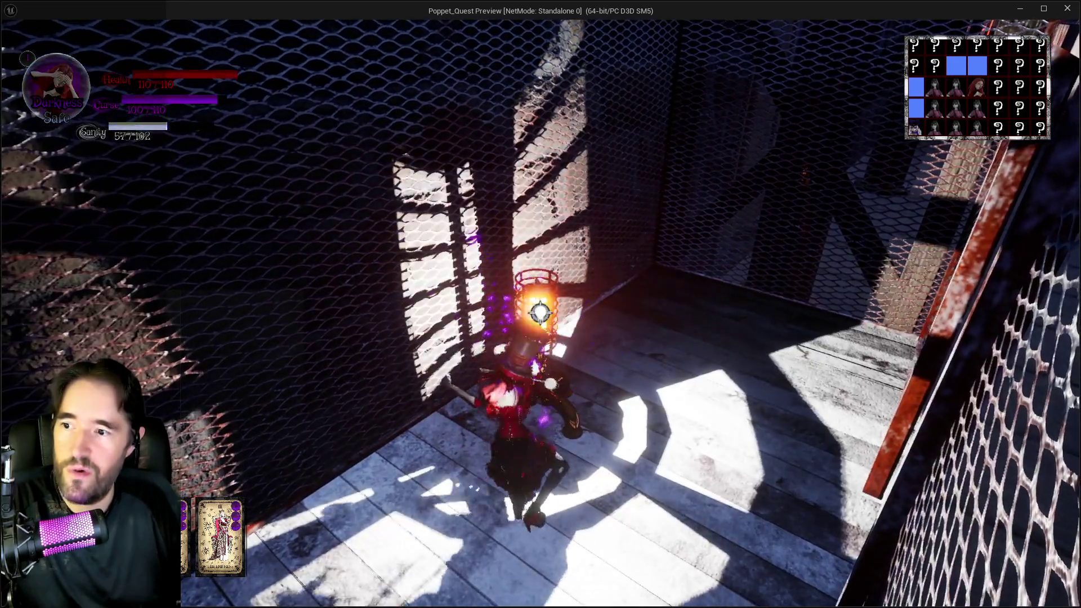
Pass through the gate into the caged safe zone and out toward the Play Room rules sign
key("w")
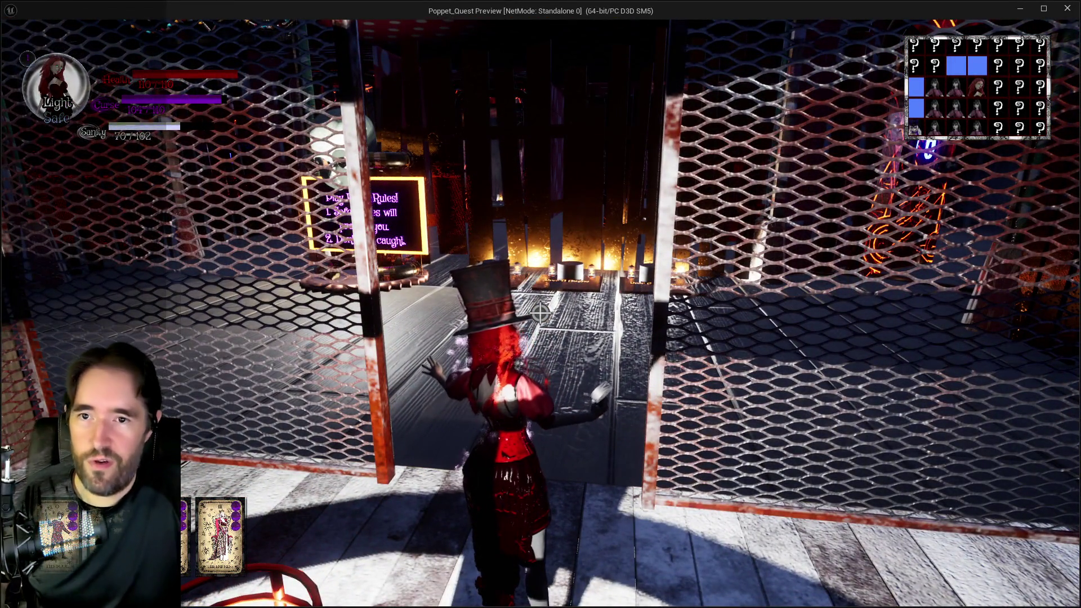
key("w")
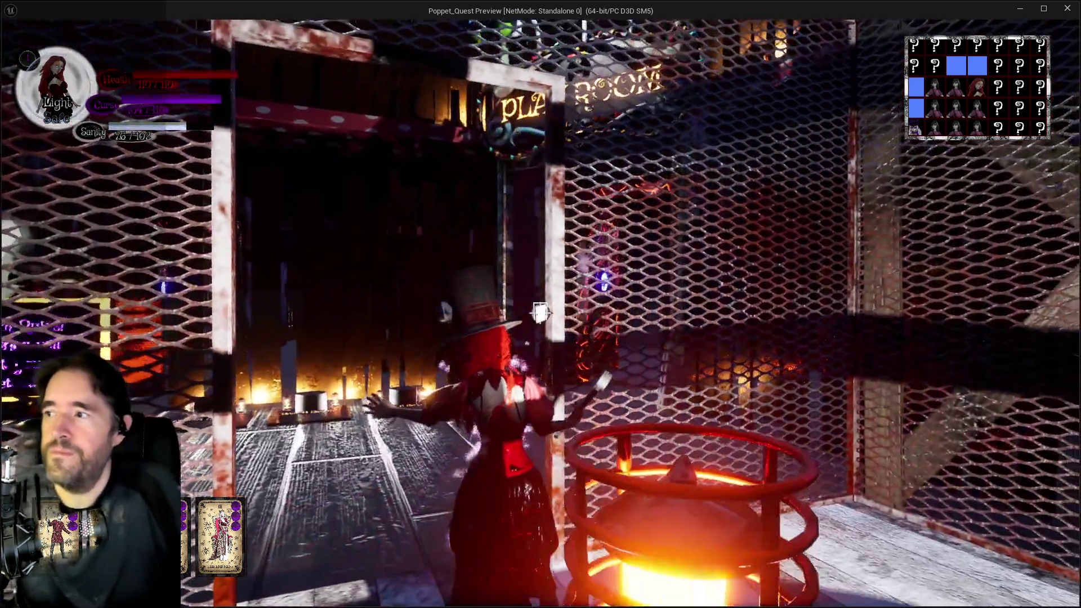
key("w")
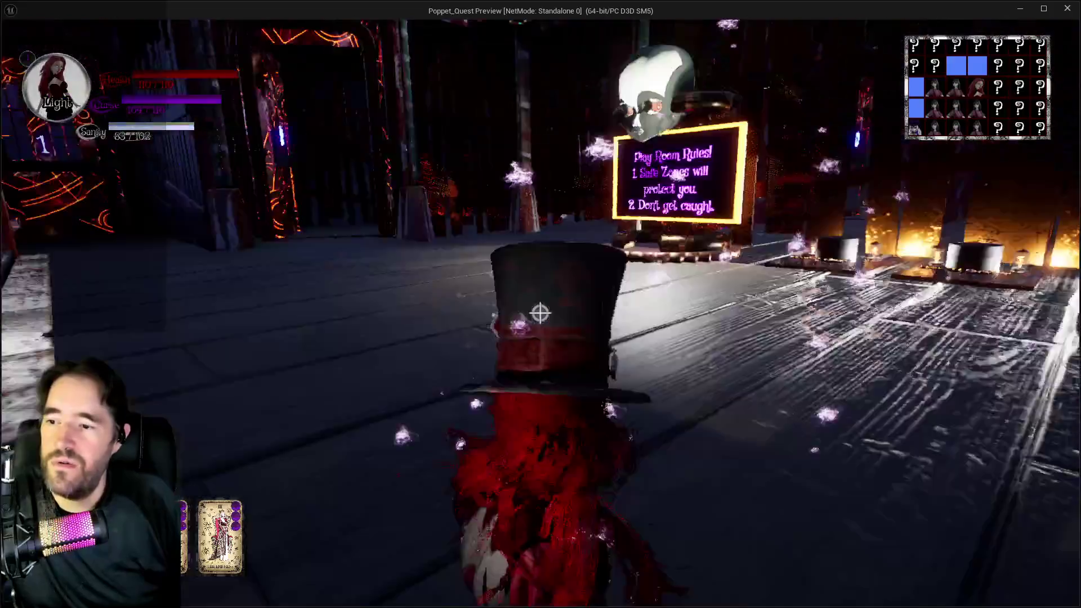
key("w")
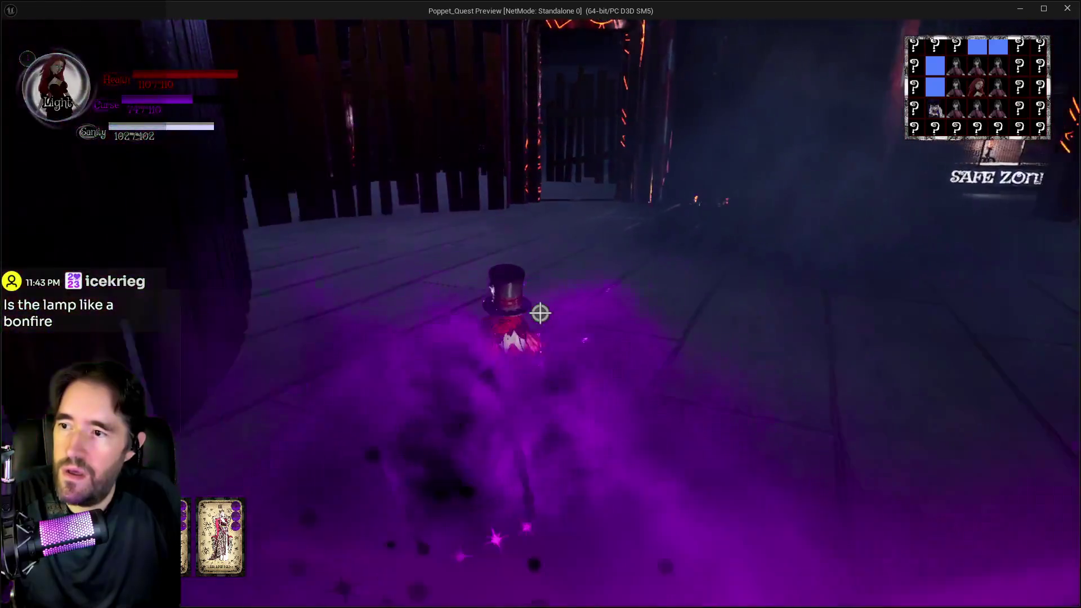
Run through the purple fog and glowing gate into the safe zone, then into the lamp-lit corridor
key("w")
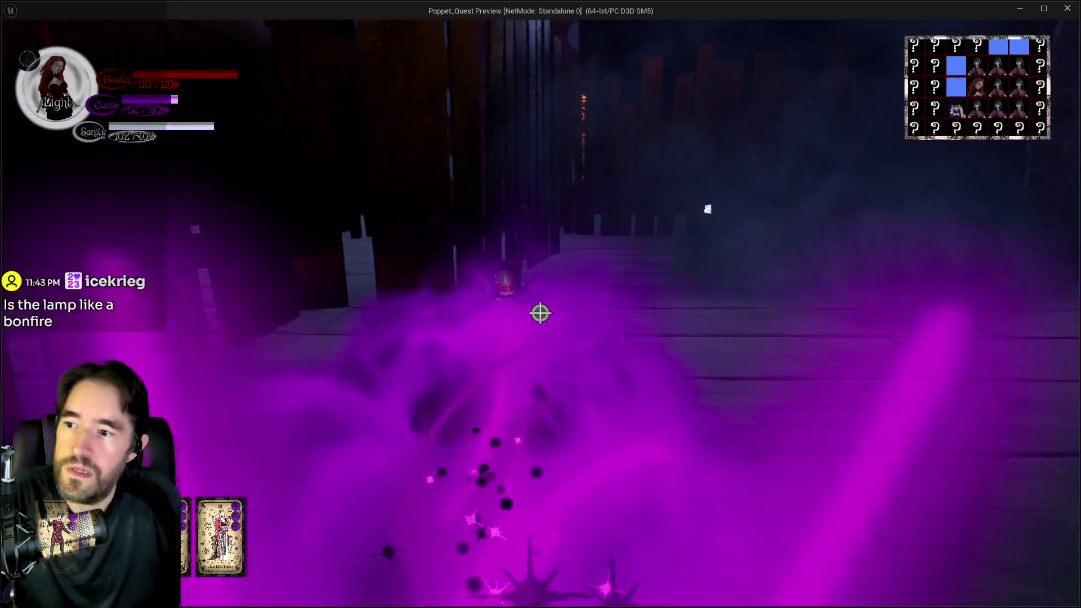
key("w")
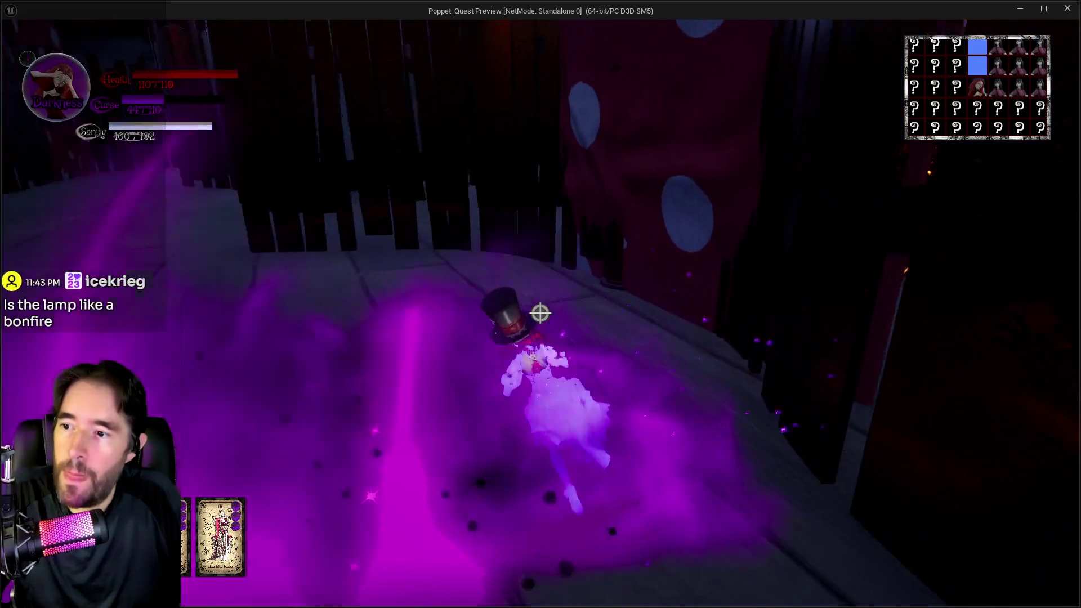
key("w")
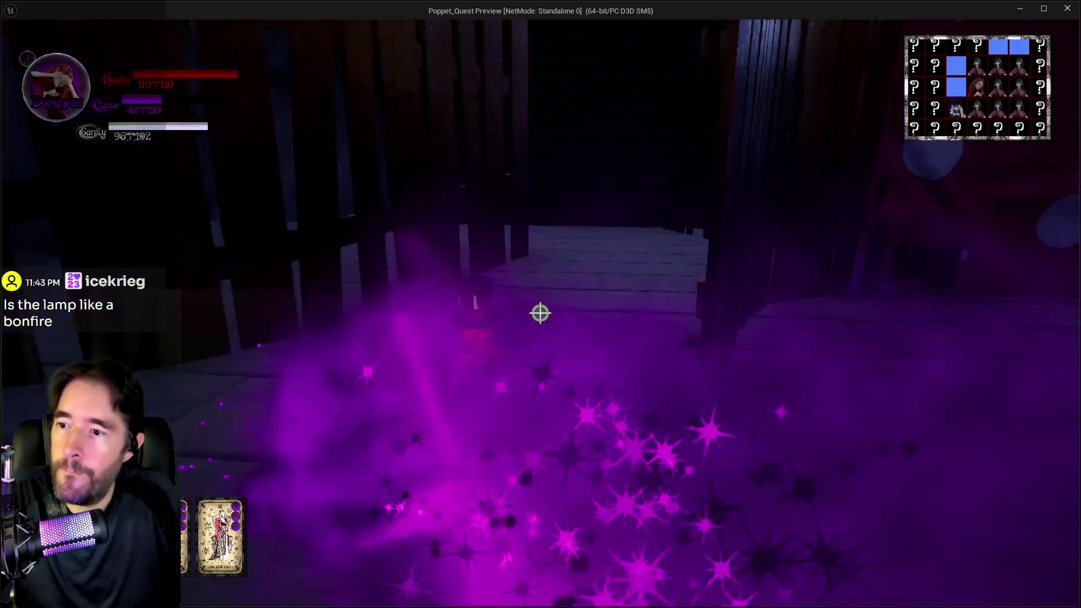
key("w")
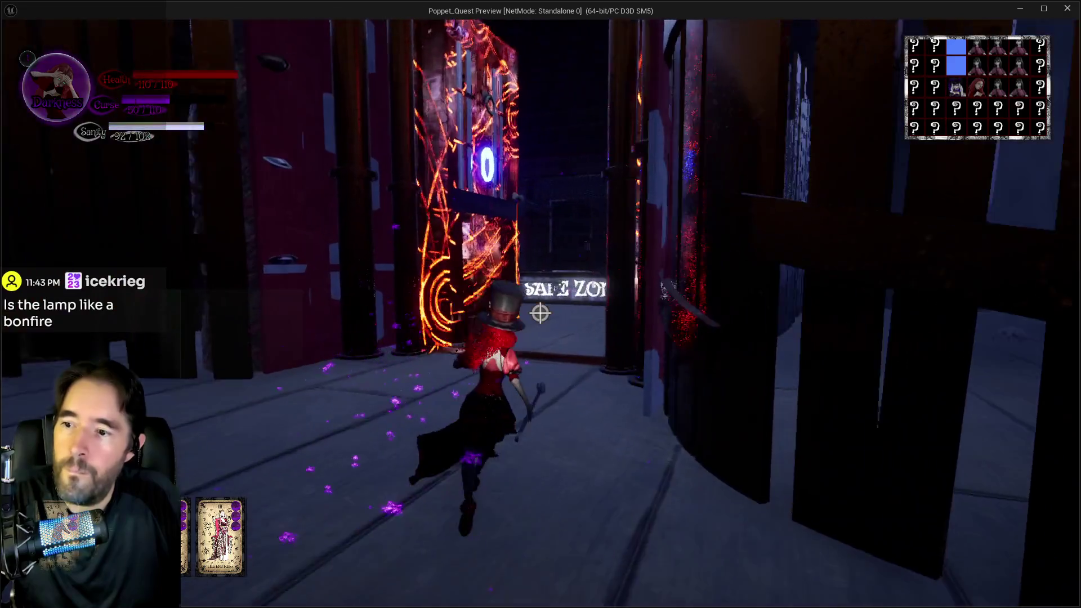
key("w")
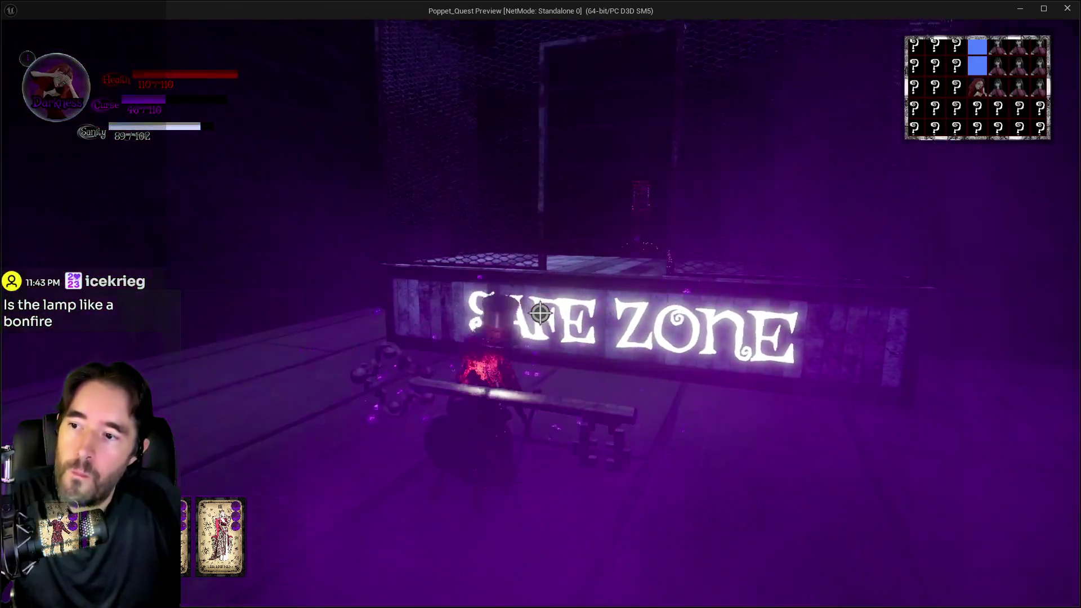
key("w")
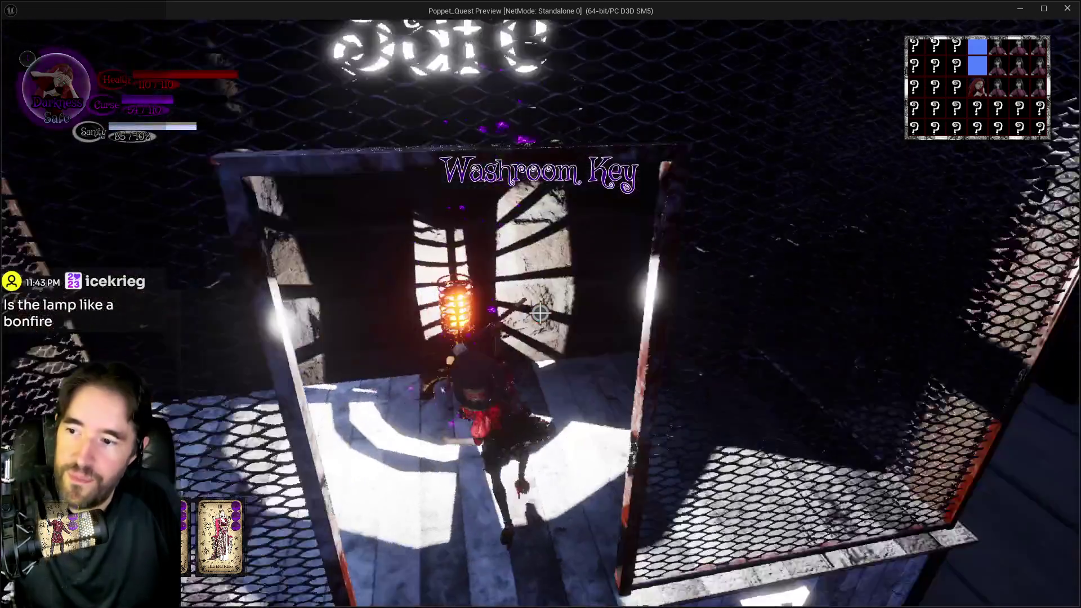
key("w")
key("w")
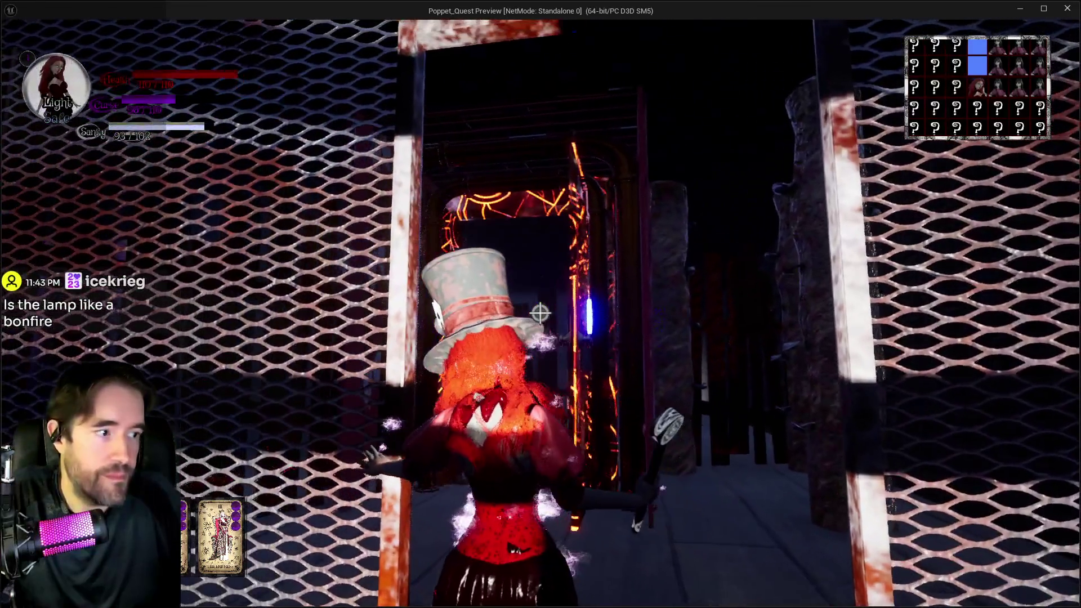
key("w")
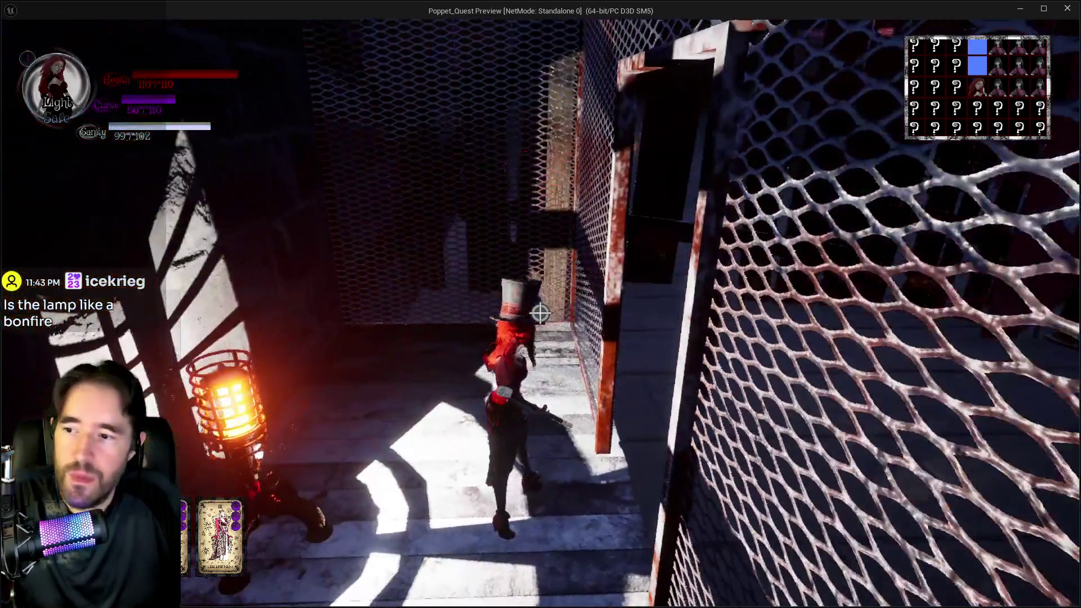
key("w")
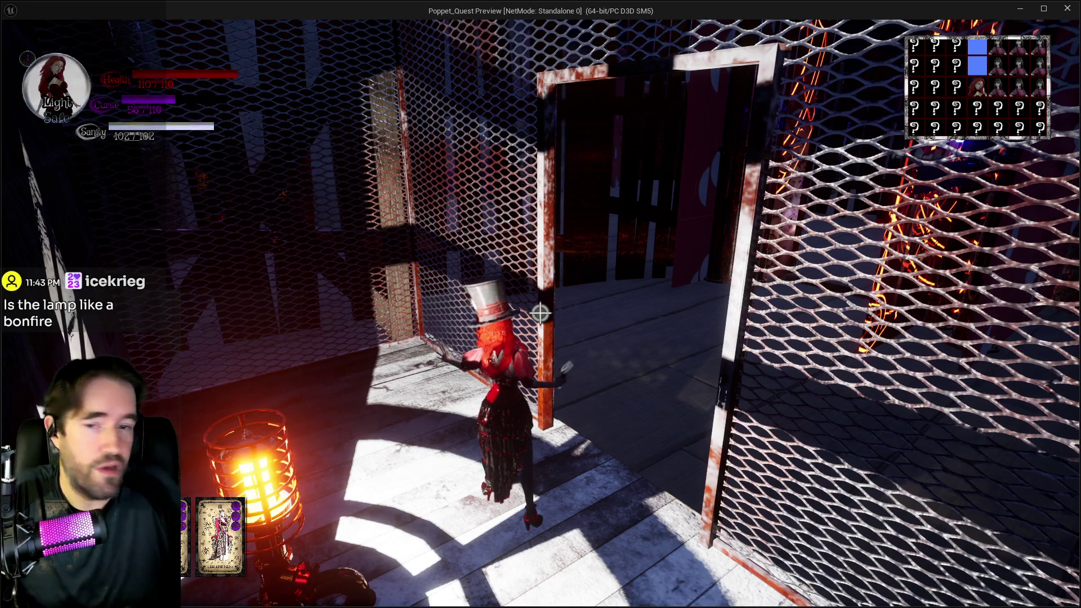
Take another cage doorway into the dark corridor, switch to Darkness form, and burst-attack near the fire
key("w")
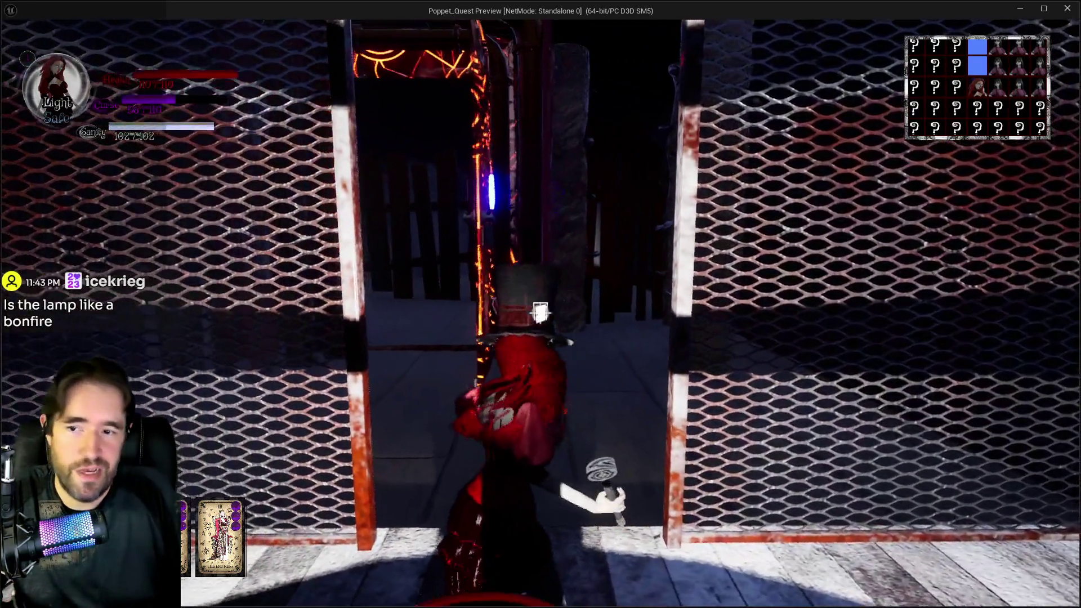
key("w")
key("s")
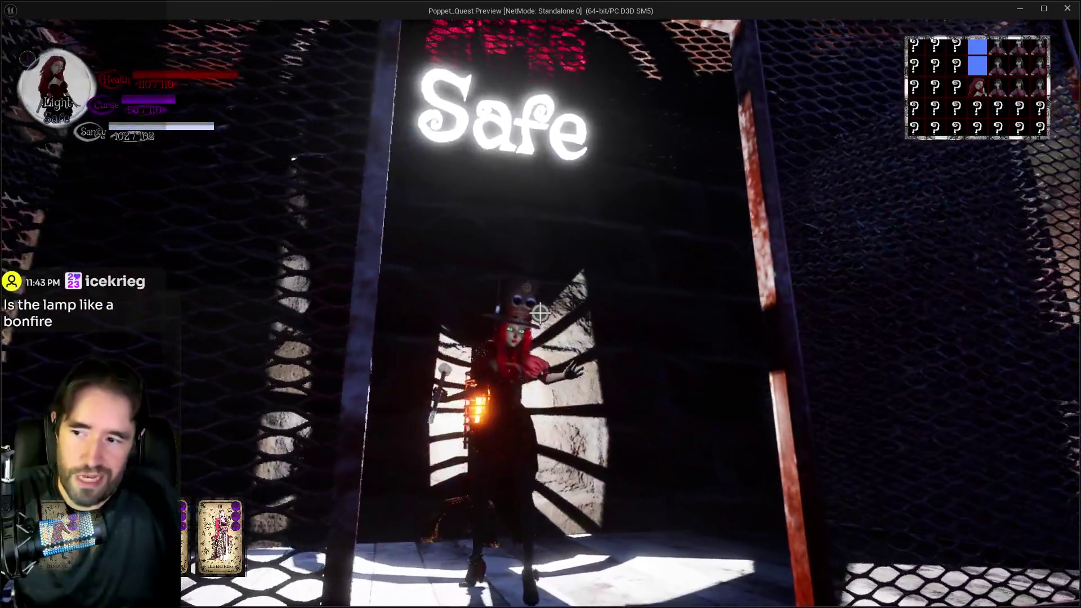
key("w")
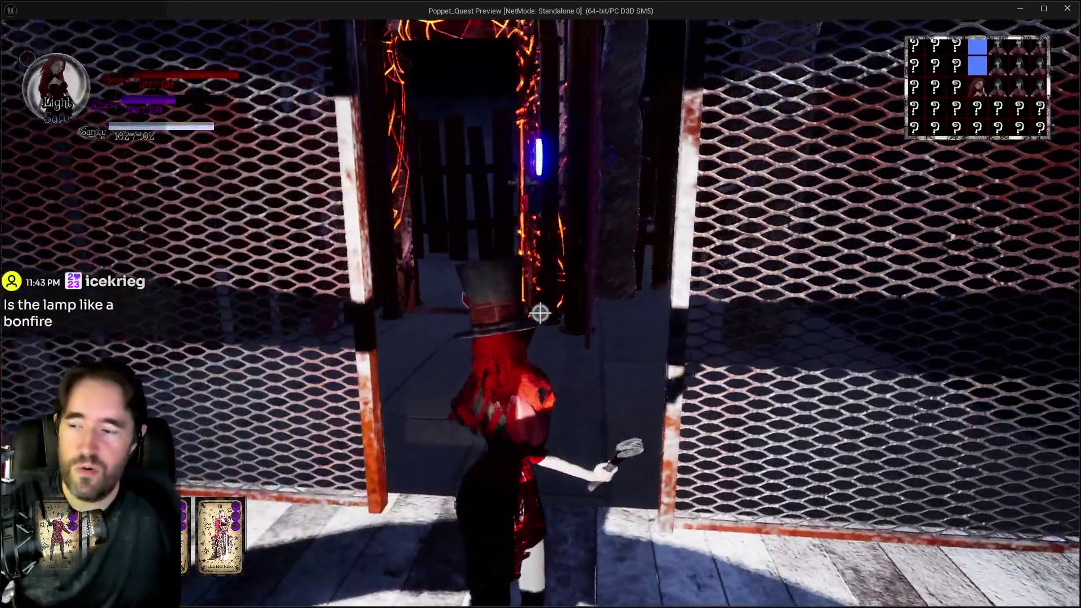
key("w")
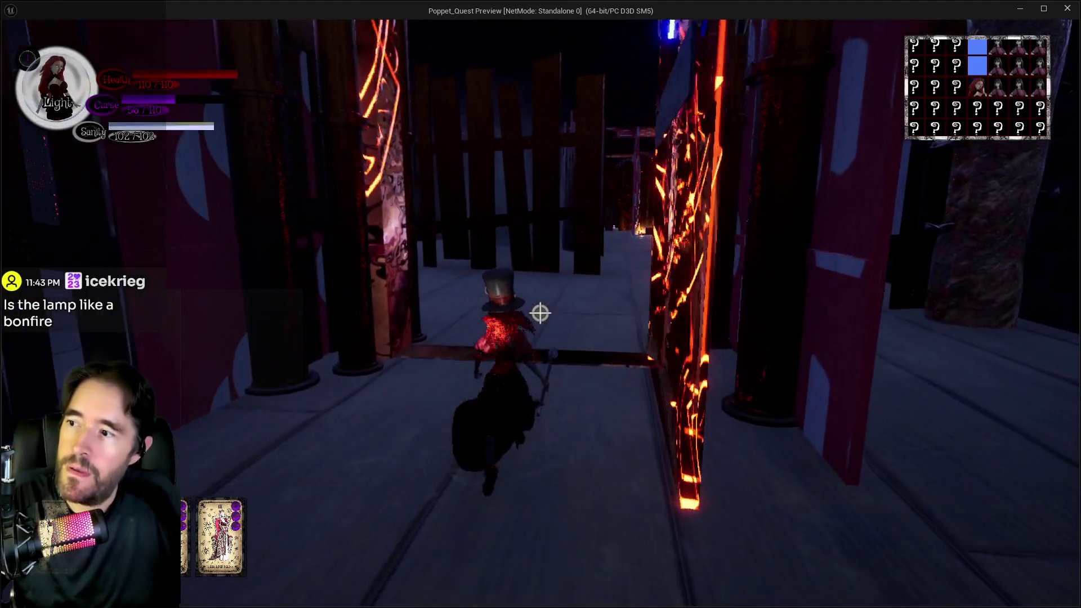
key("w")
key("q")
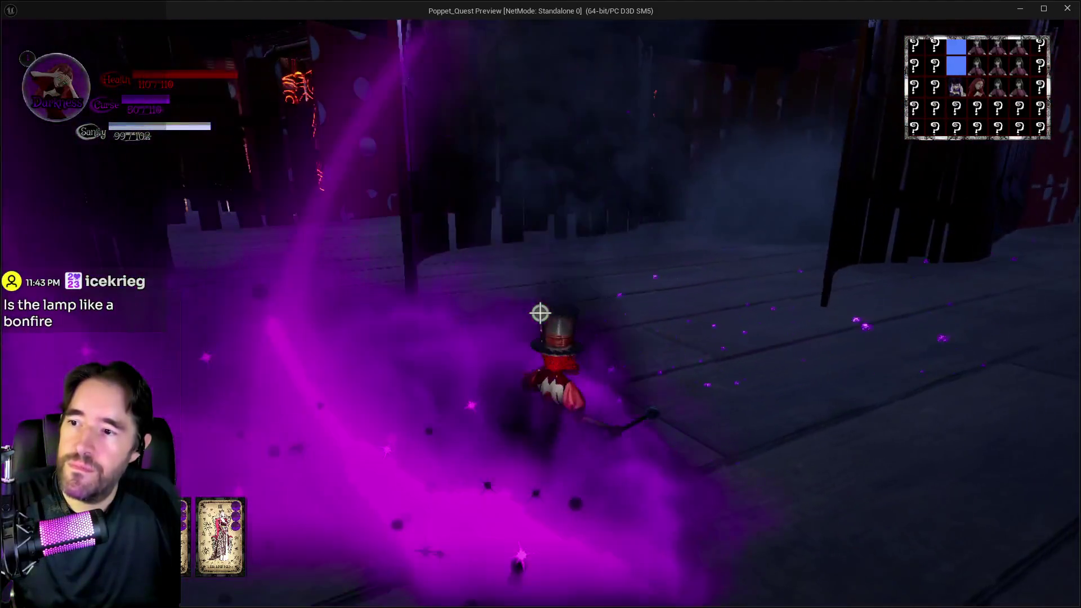
key("w")
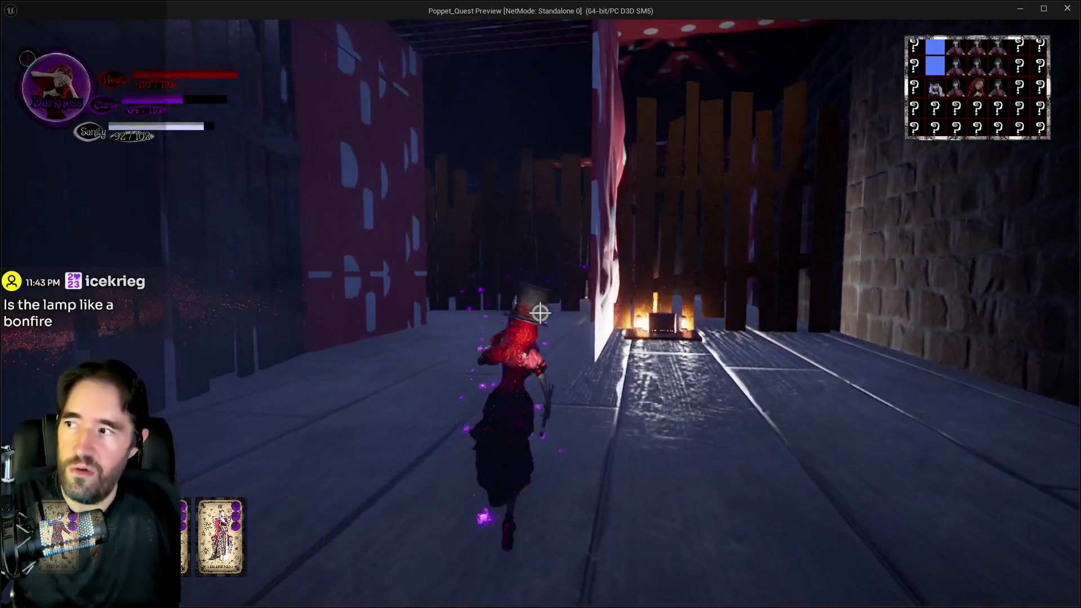
left_click(540, 314)
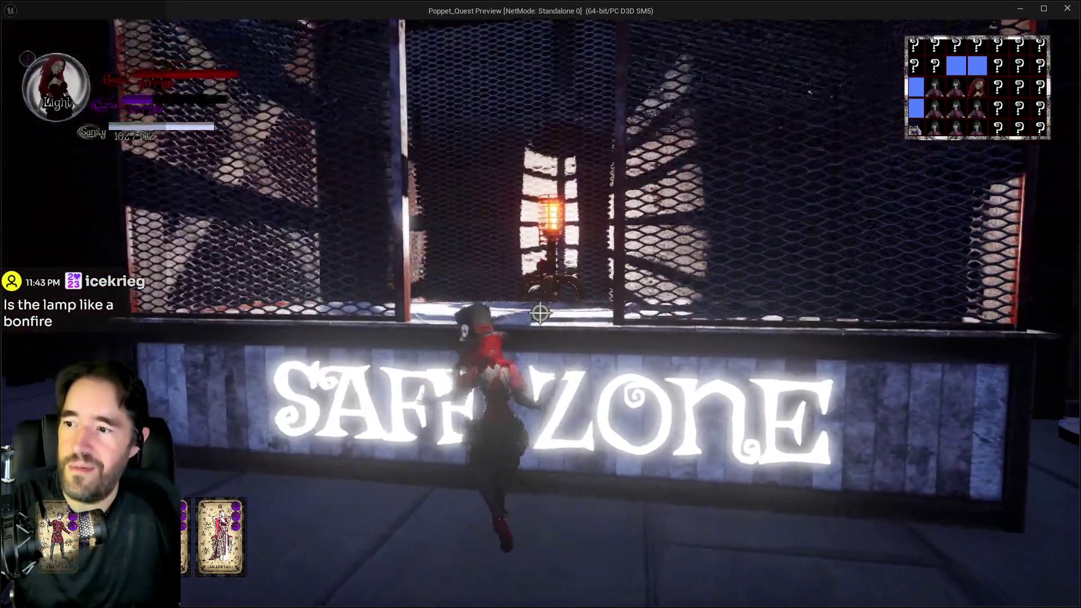
Enter the cage behind the SAFE ZONE sign and dash past the rune wall through the purple effect
key("w")
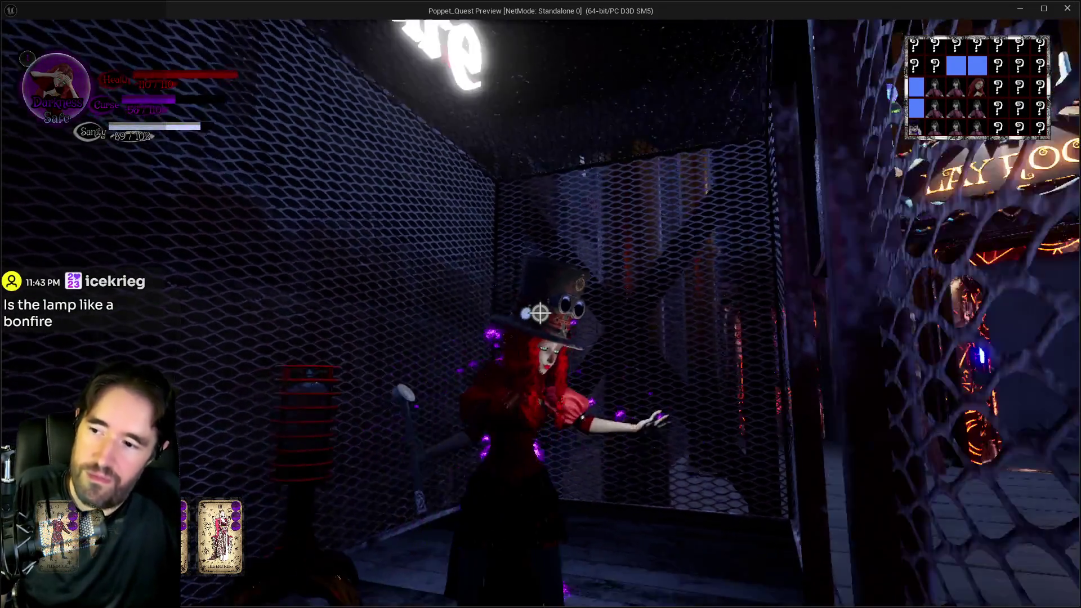
key("w")
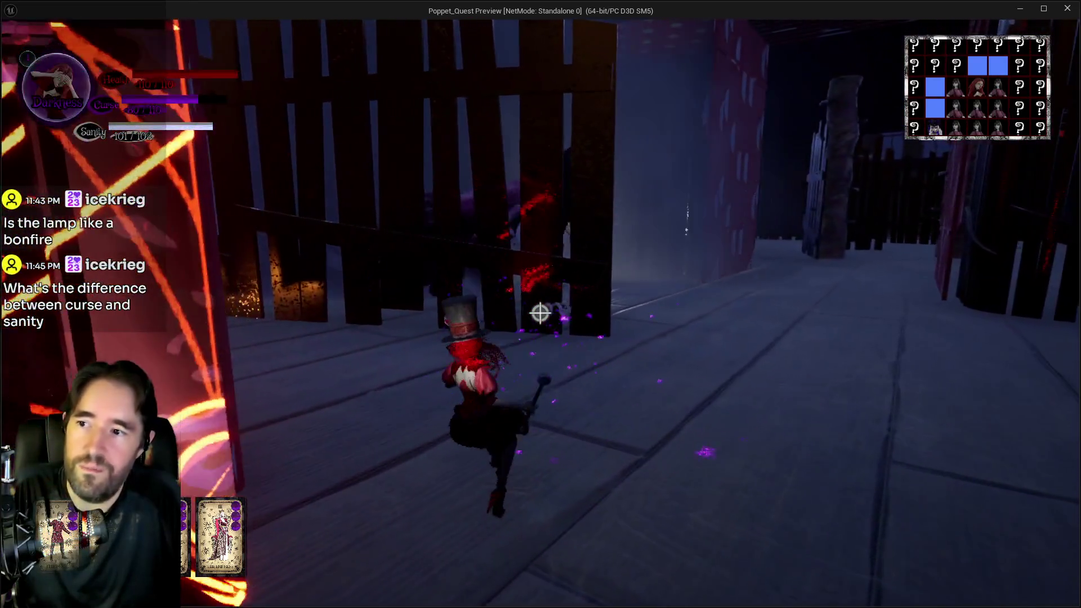
key("w")
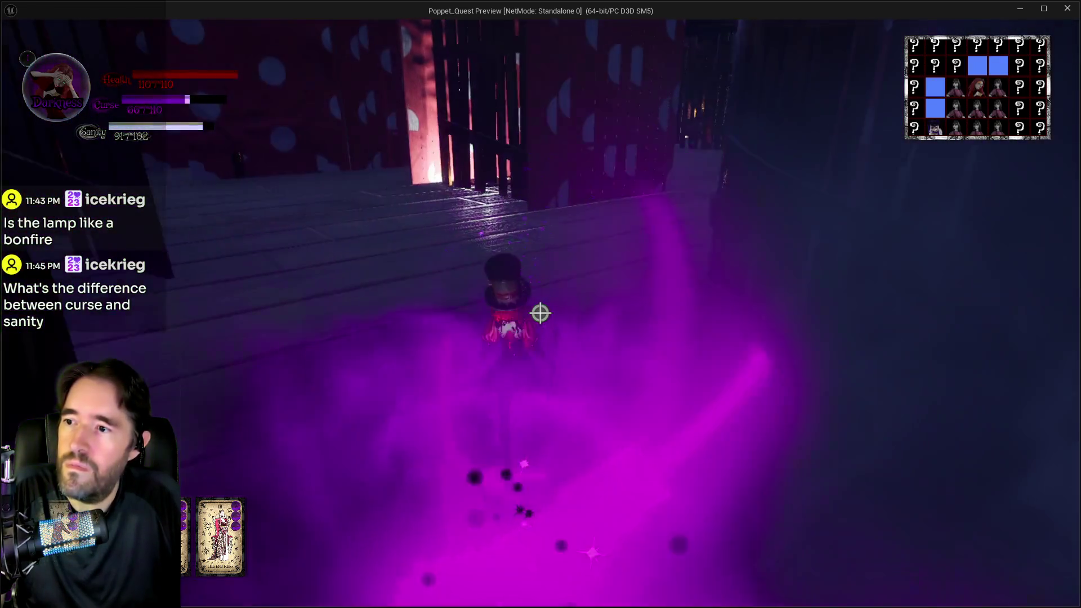
key("w")
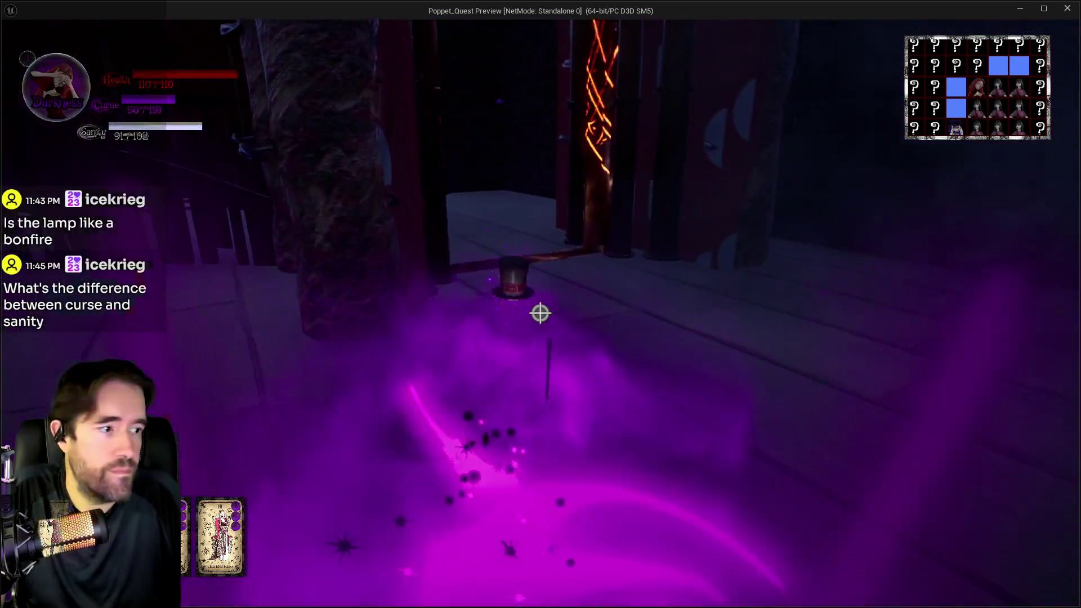
Run from the rune-covered door down the dark alley toward the awning
key("w")
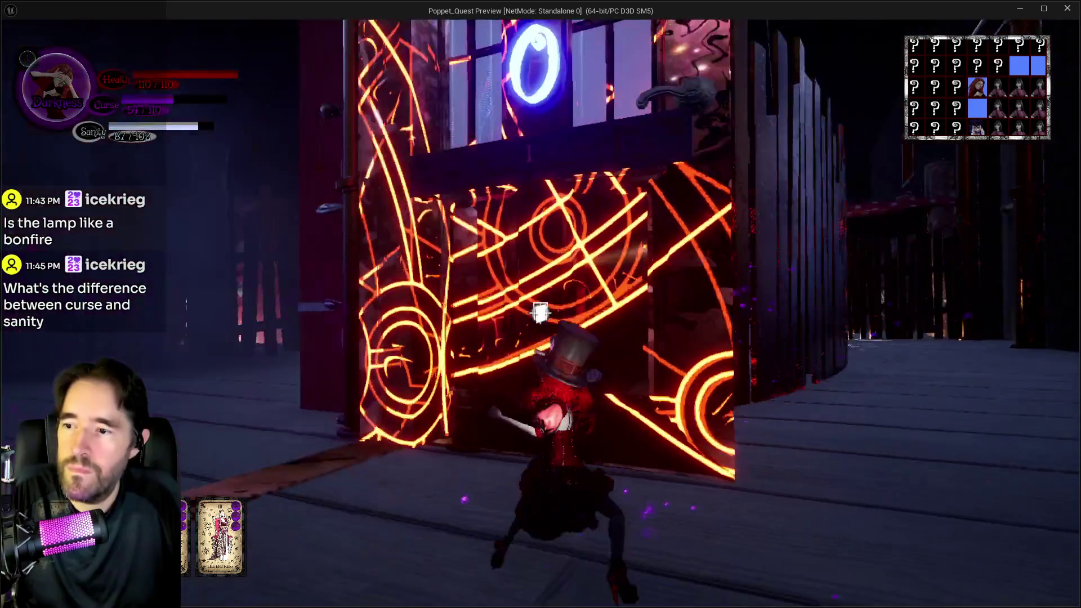
key("w")
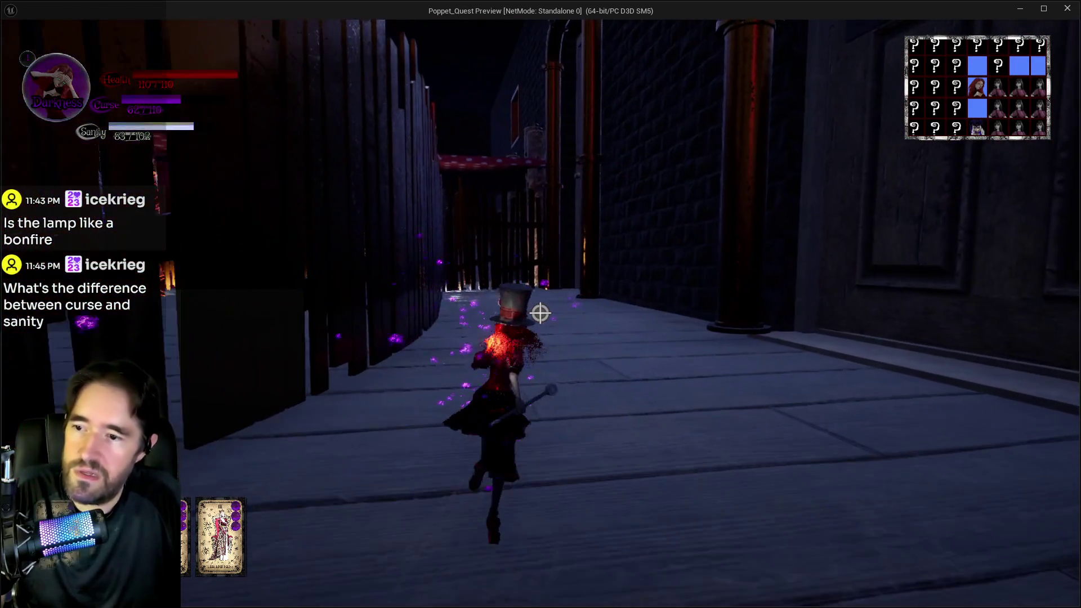
key("w")
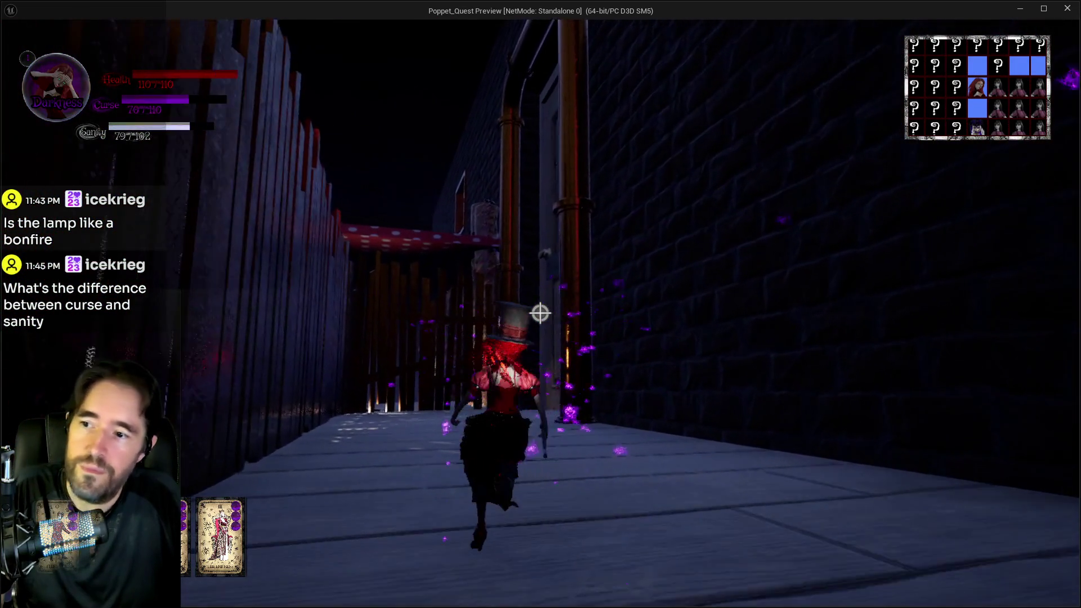
key("w")
key("q")
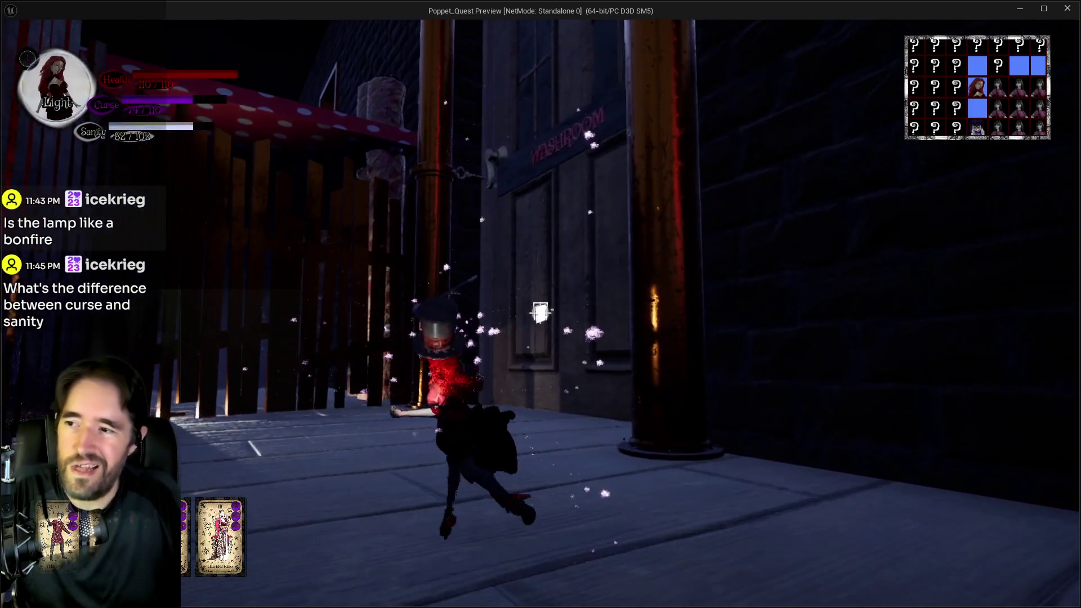
key("w")
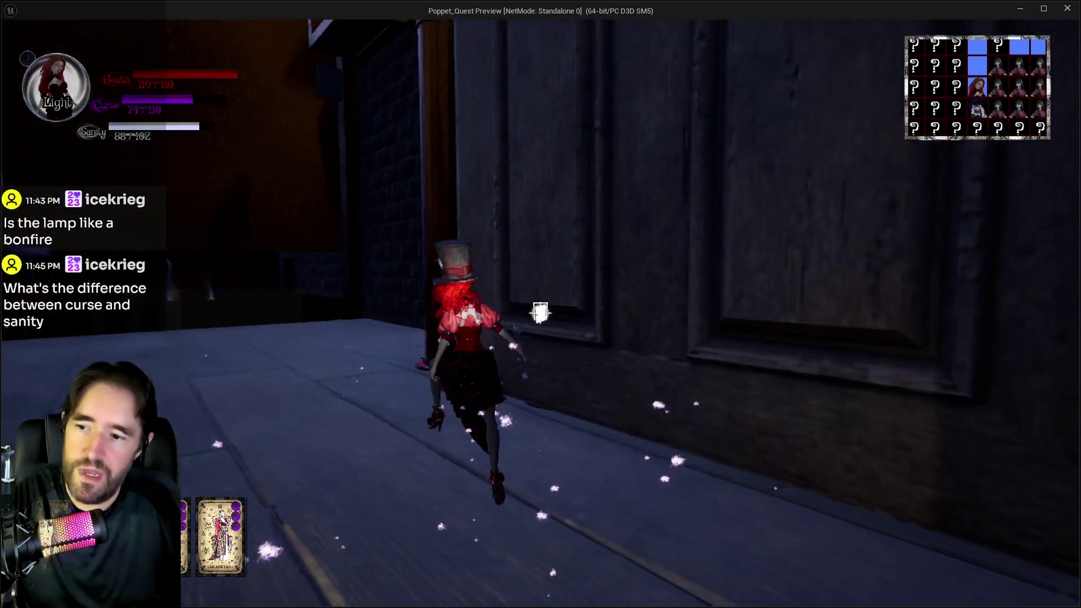
Enter the Washroom through the panelled door and climb onto the toilet rim beside the top hat
key("w")
key("e")
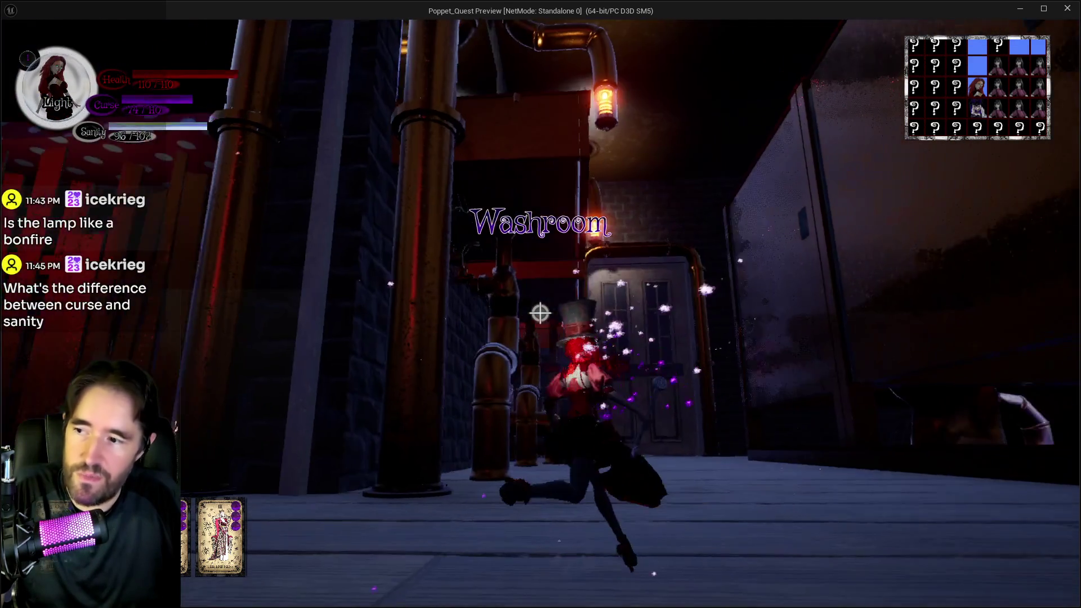
key("q")
key("w")
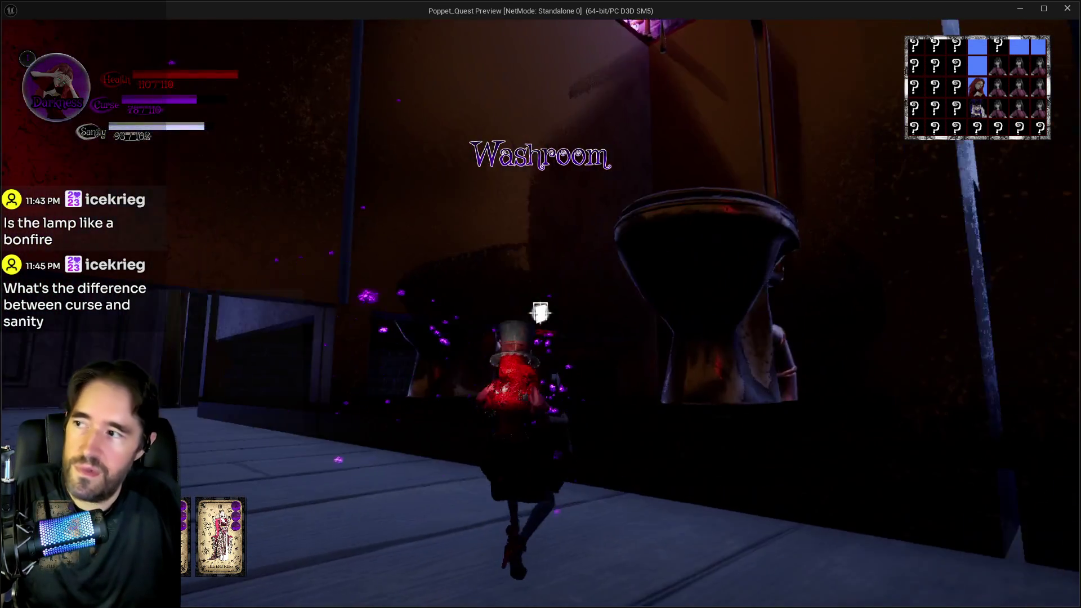
key("w")
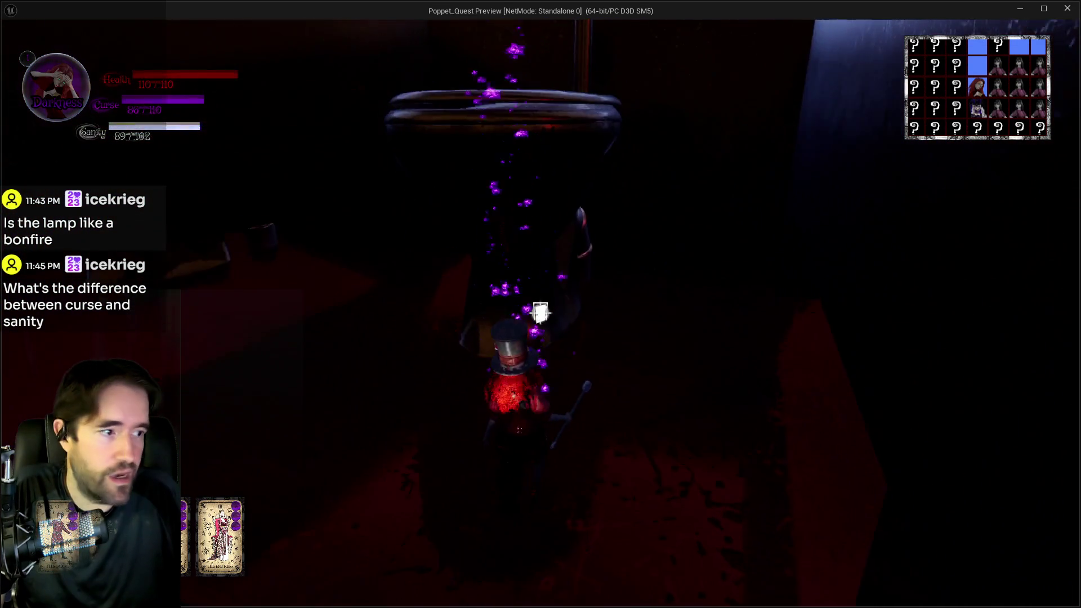
key("w")
key("w")
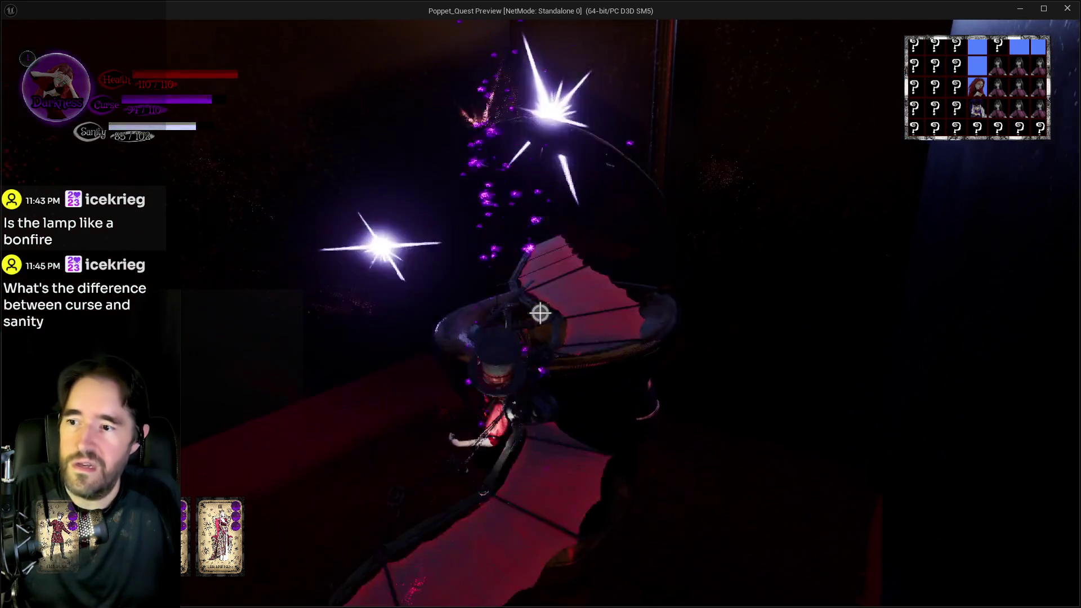
key("w")
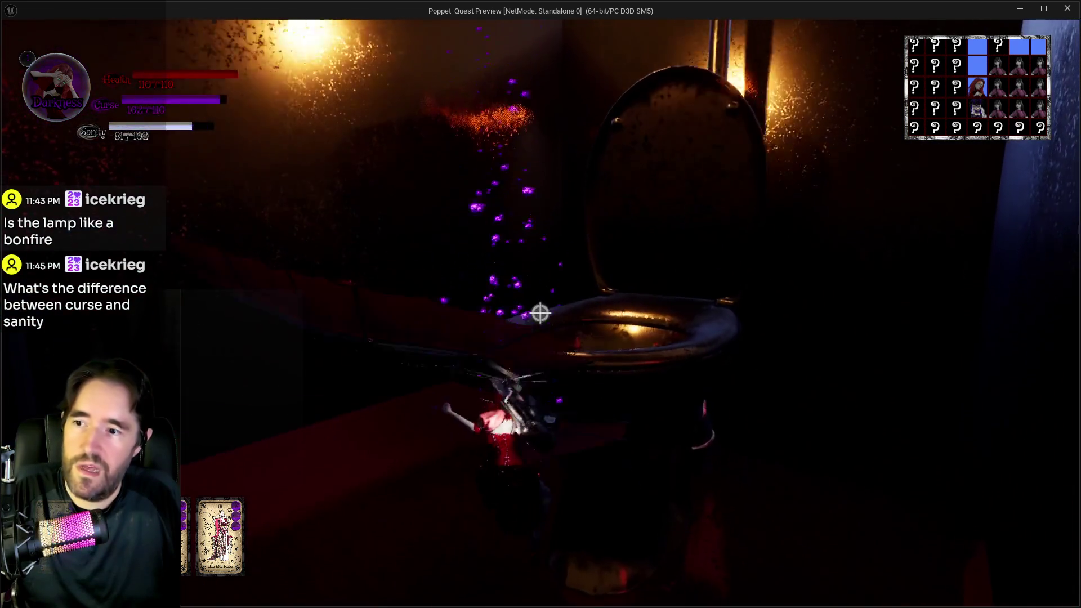
key("w")
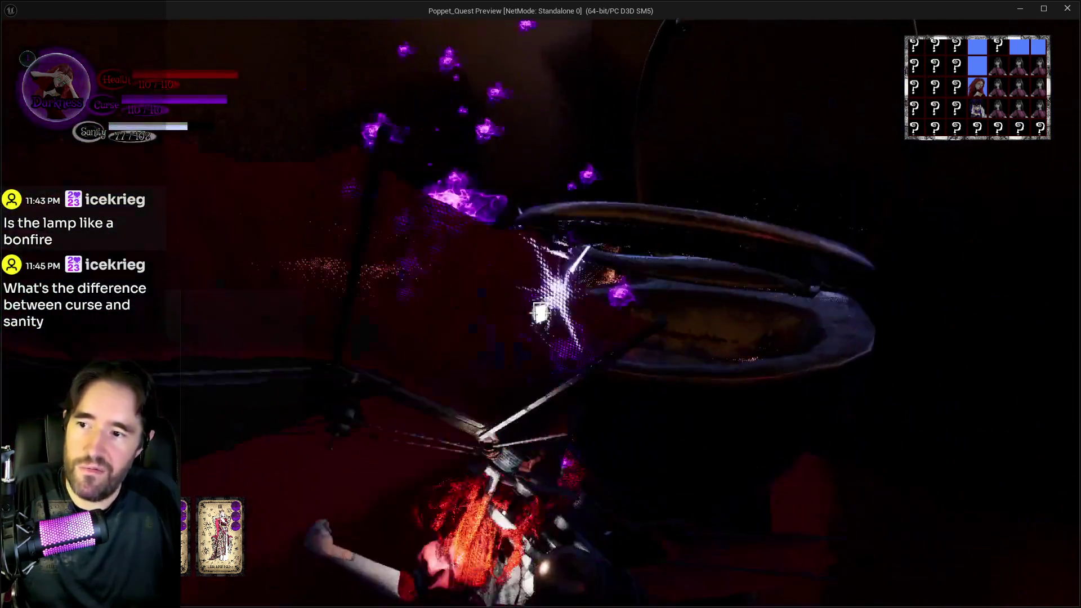
key("w")
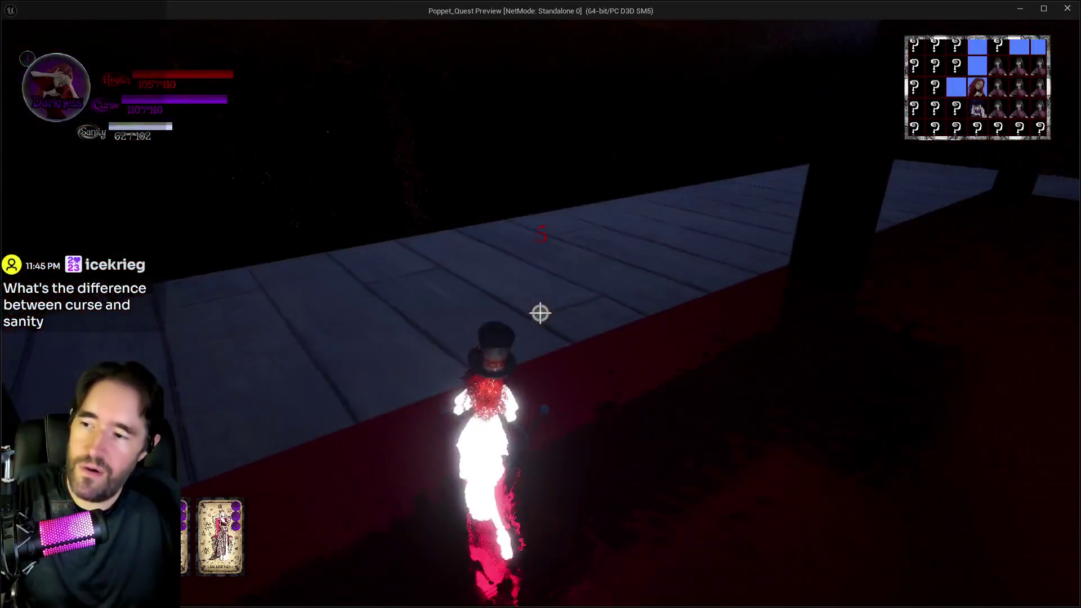
Run down the corridor past the pipes, barrel and Music Room door to the floating glowing text
key("w")
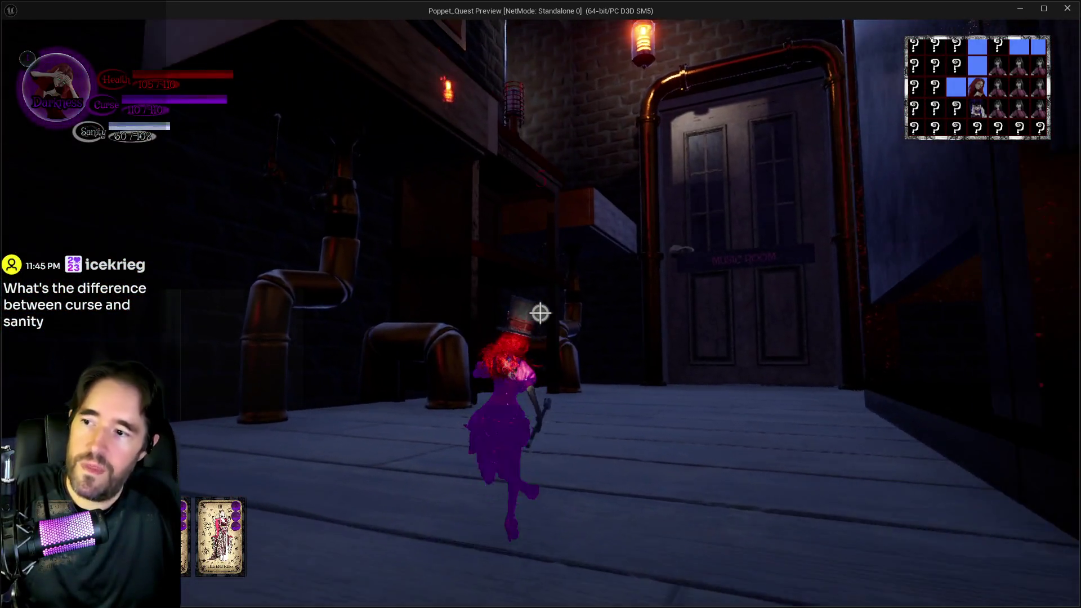
mouse_move(540, 313)
key("w")
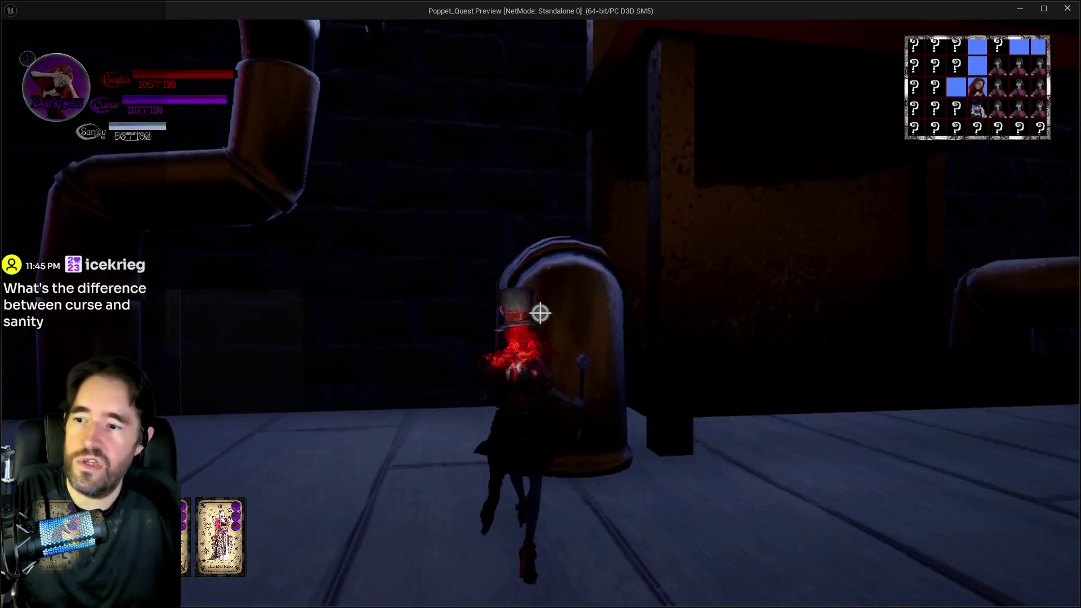
key("w")
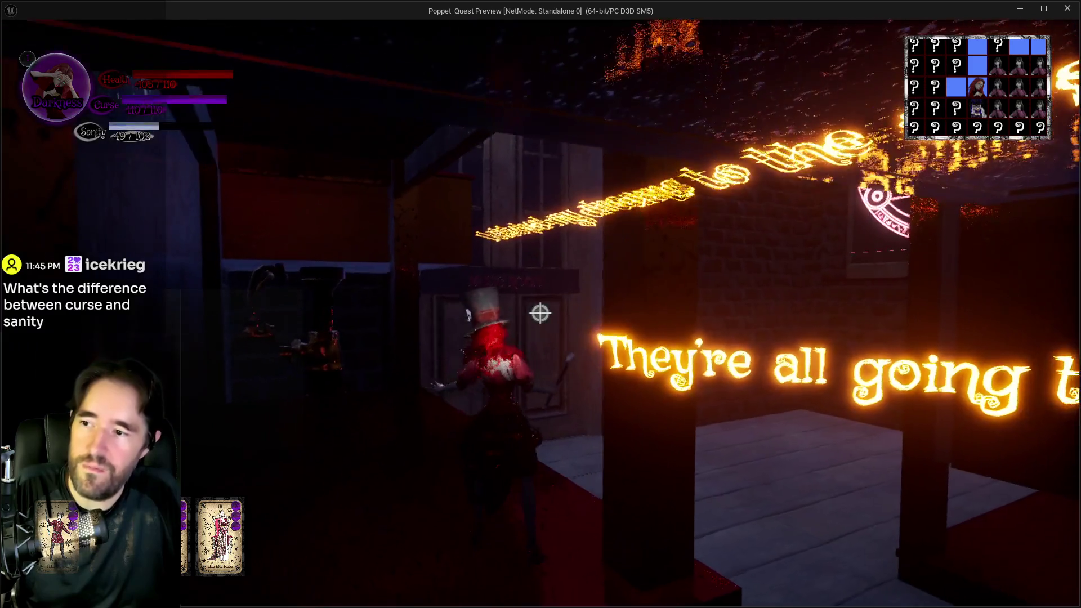
key("w")
key("w")
key("q")
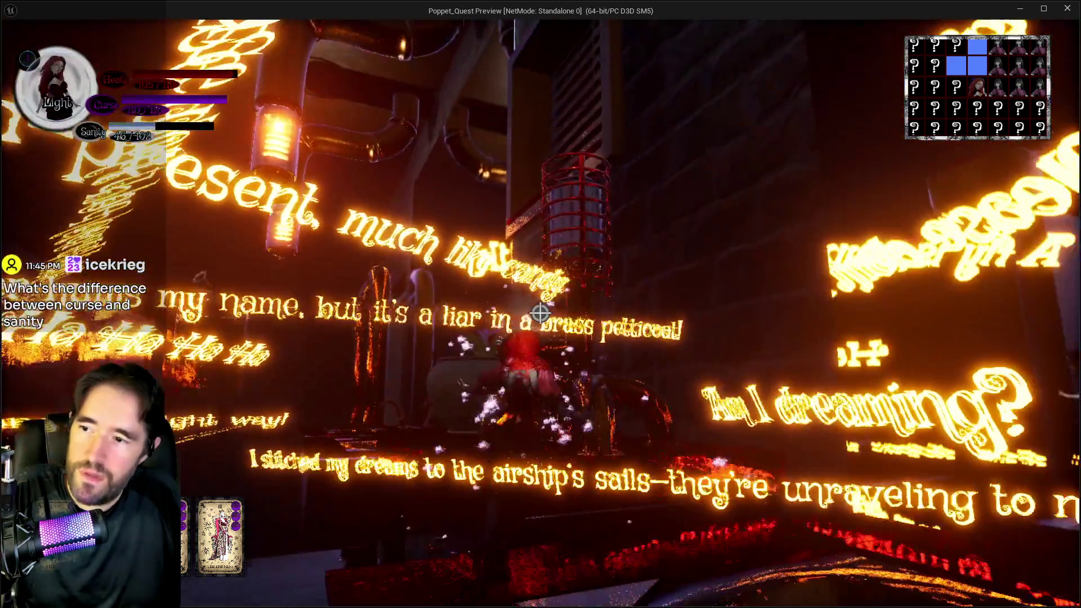
key("w")
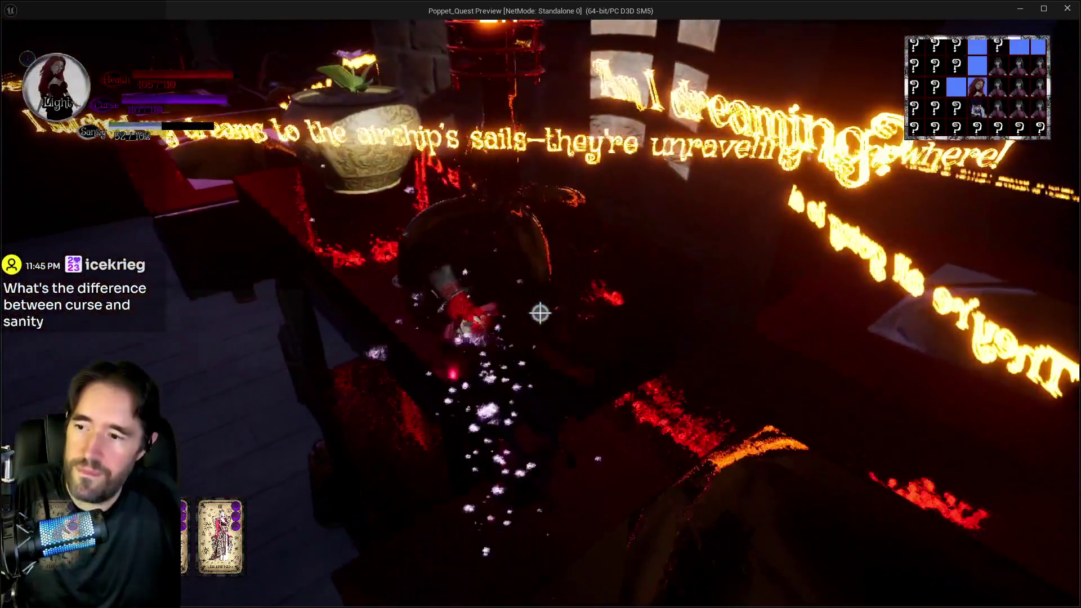
key("w")
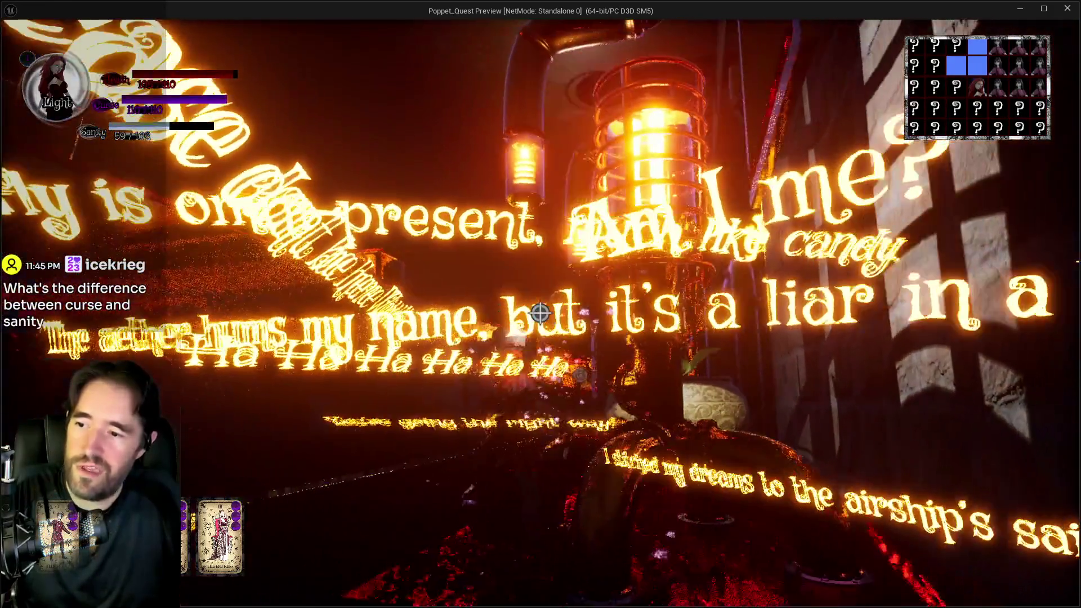
key("w")
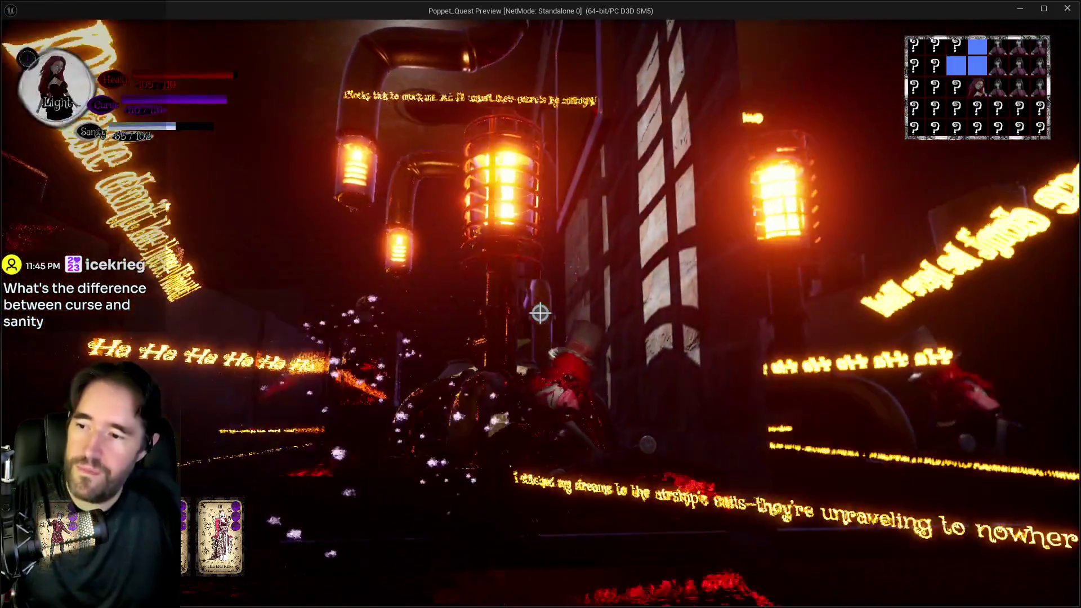
Approach the vase by the caged lamp and jump into the centre of the flower pot
key("w")
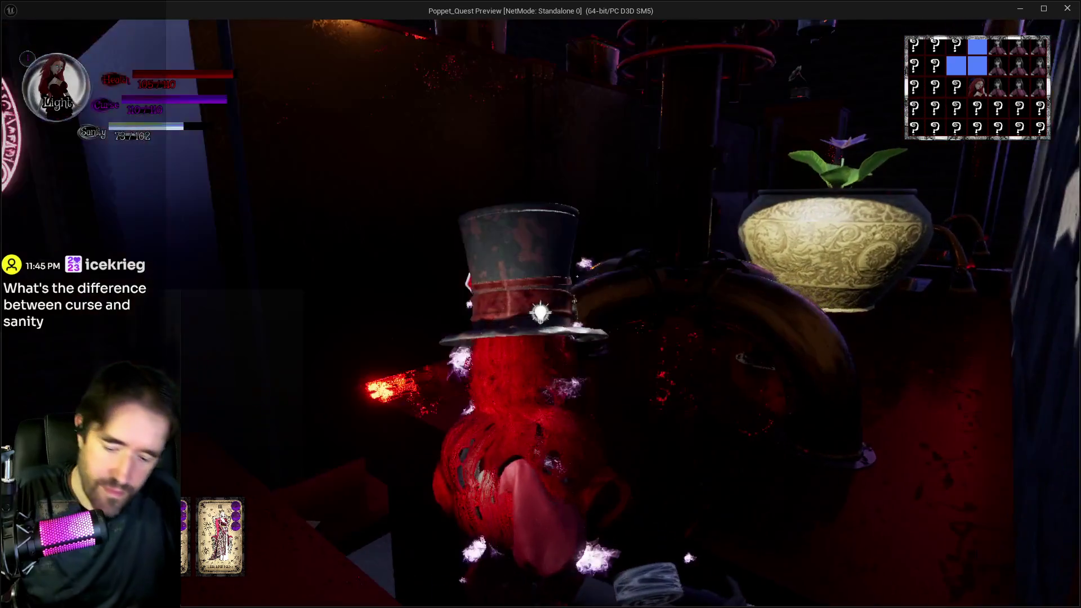
key("w")
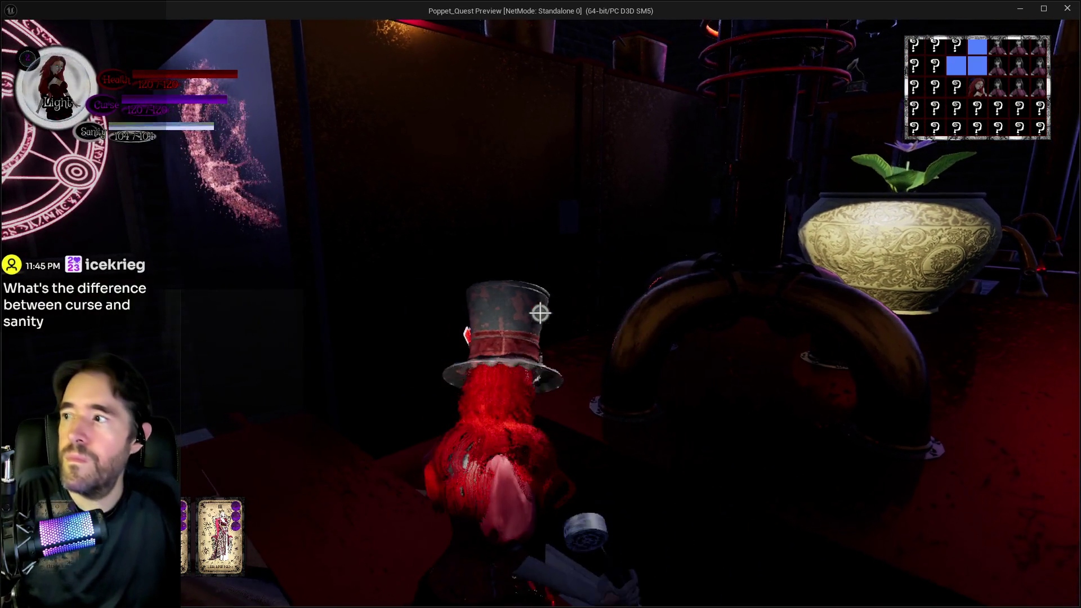
key("w")
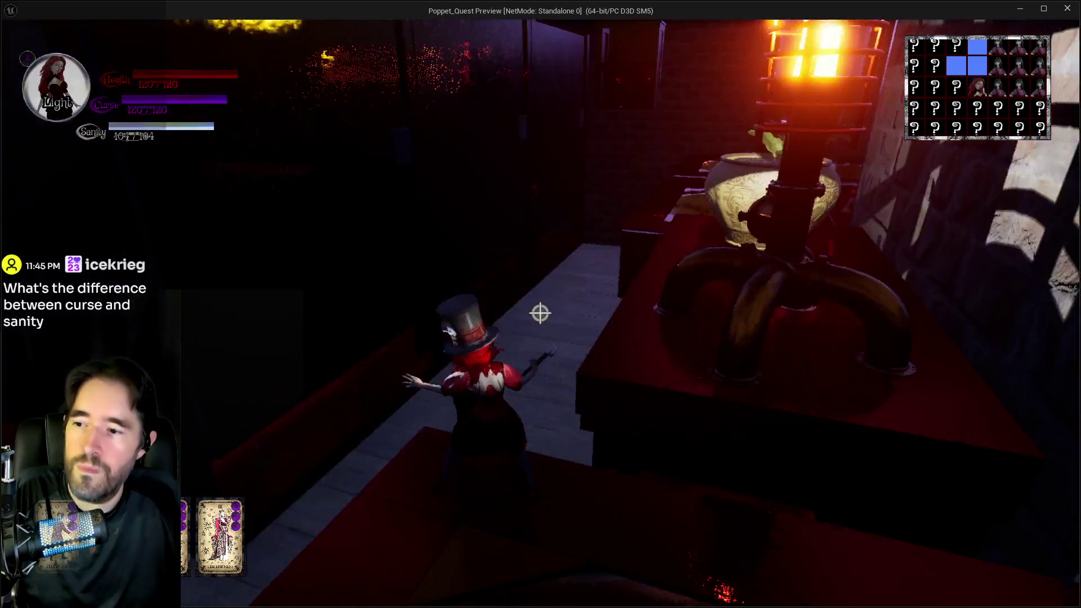
key("w")
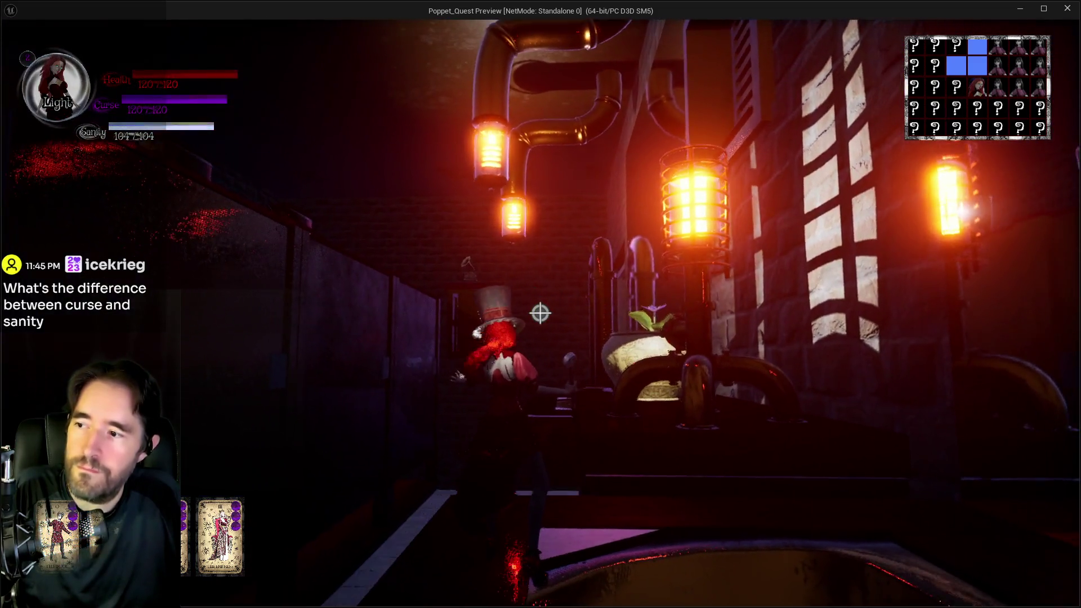
key("w")
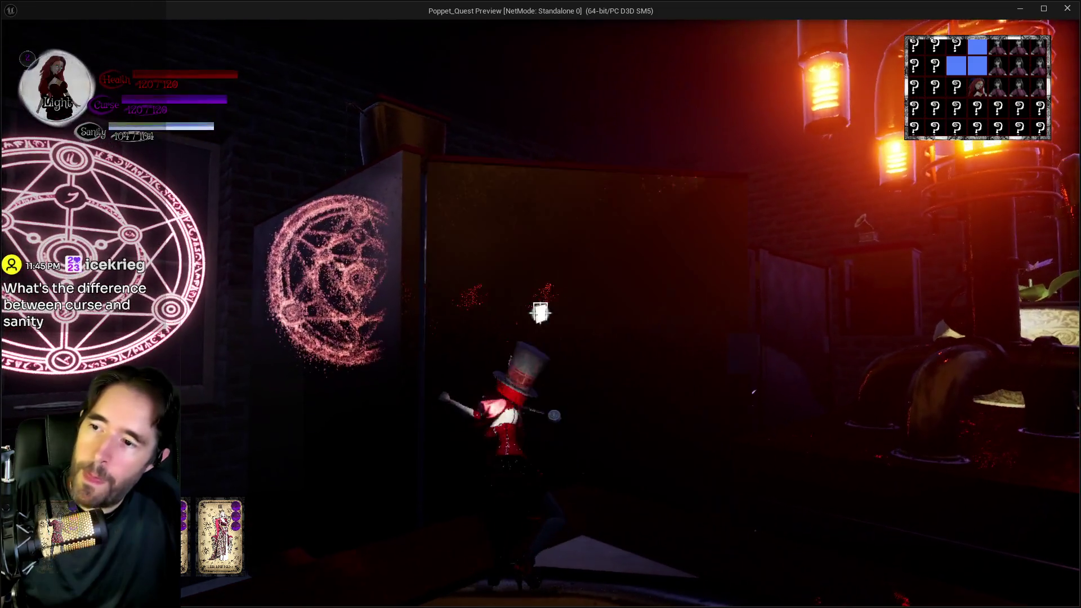
key("w")
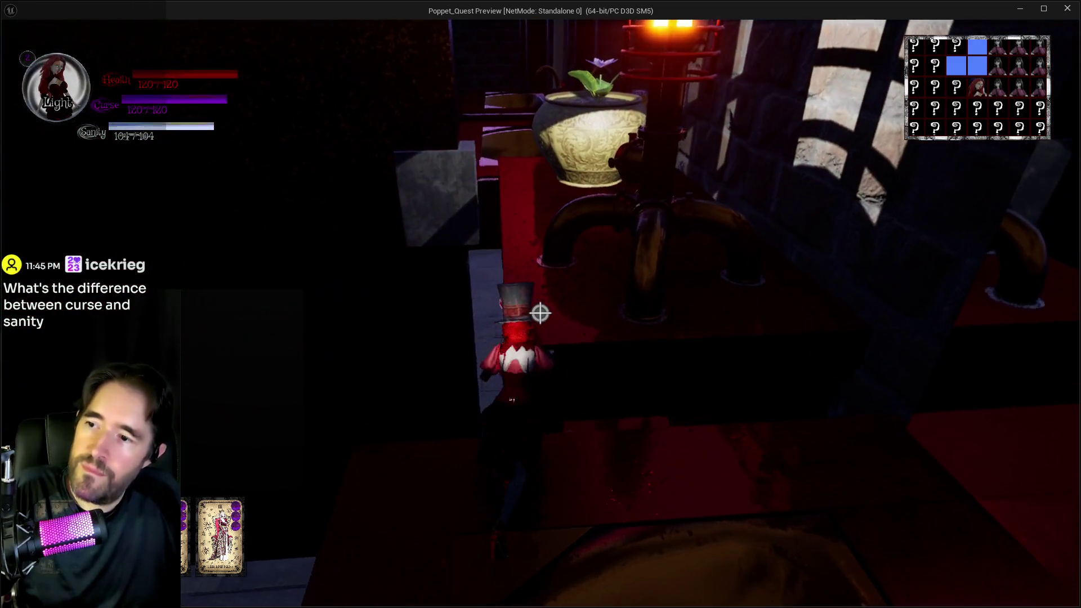
key("w")
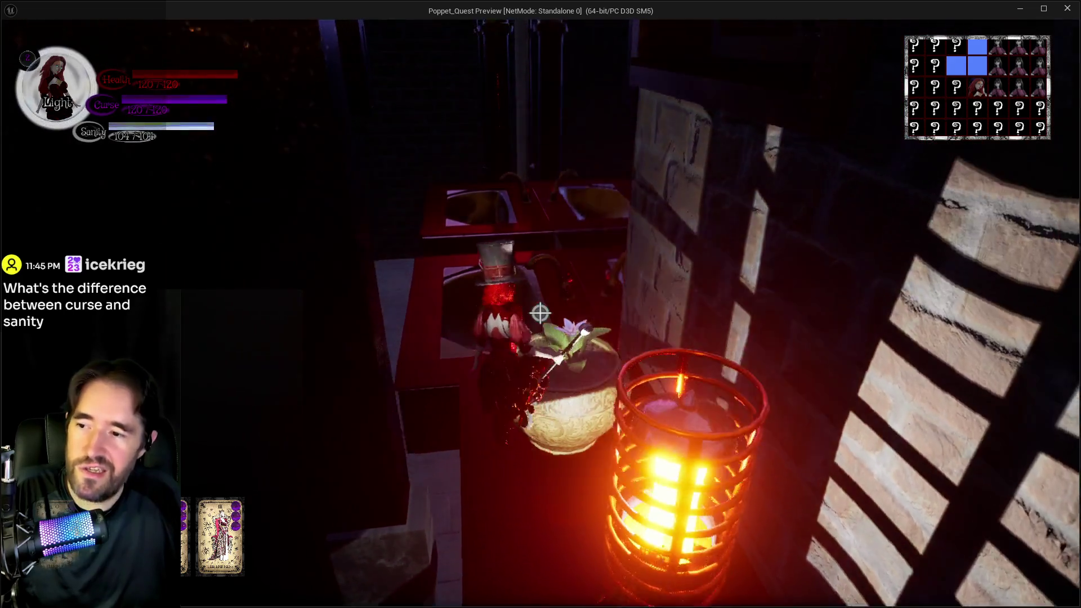
key("w")
key("space")
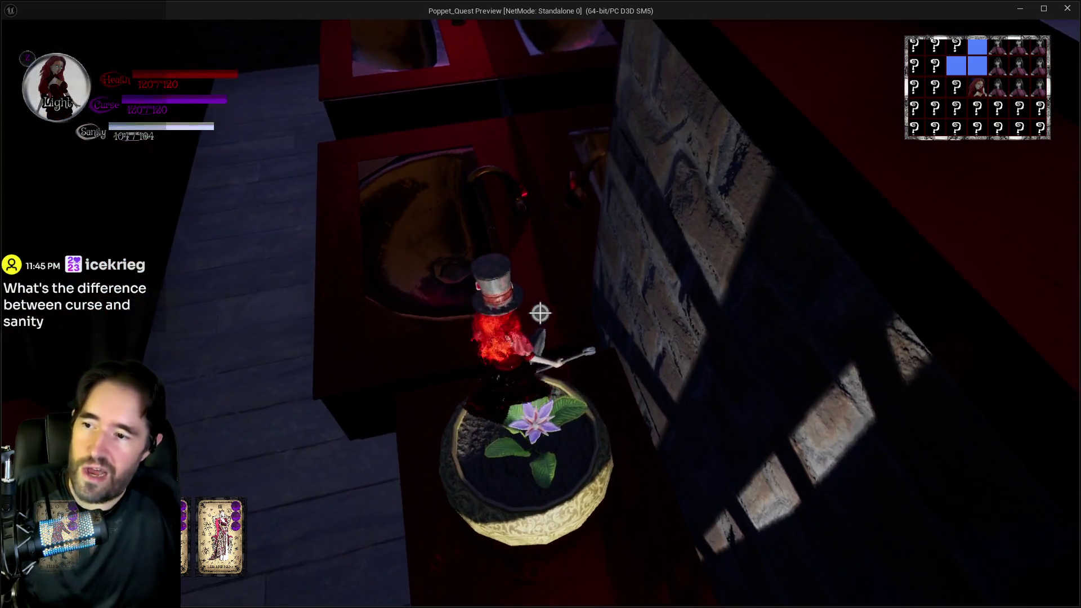
key("w")
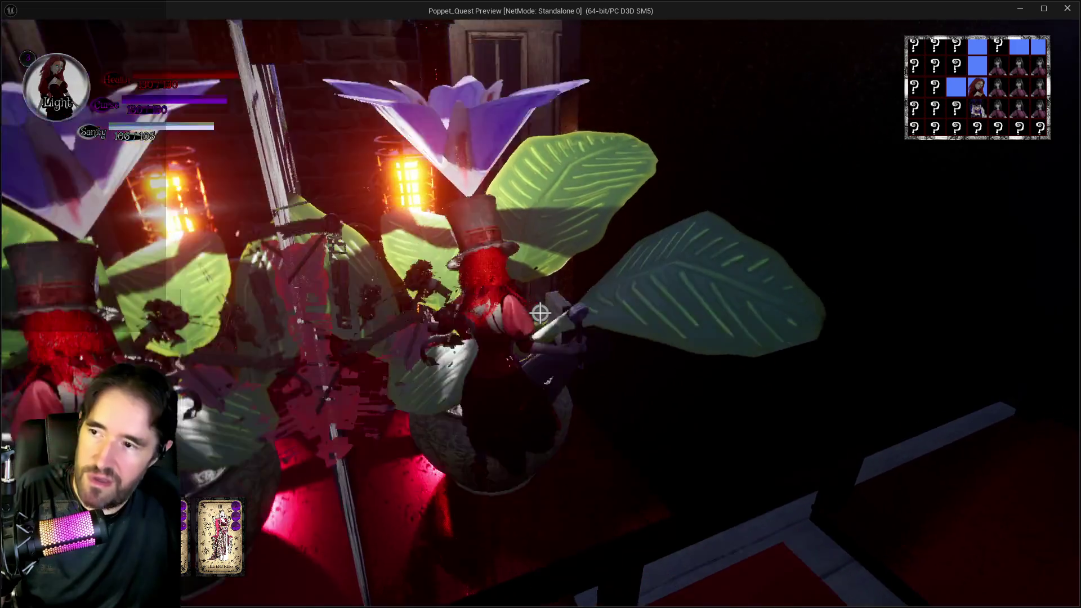
Throw two tarot cards at the plant creatures, then switch back to the editor with Alt+Tab
left_click(541, 313)
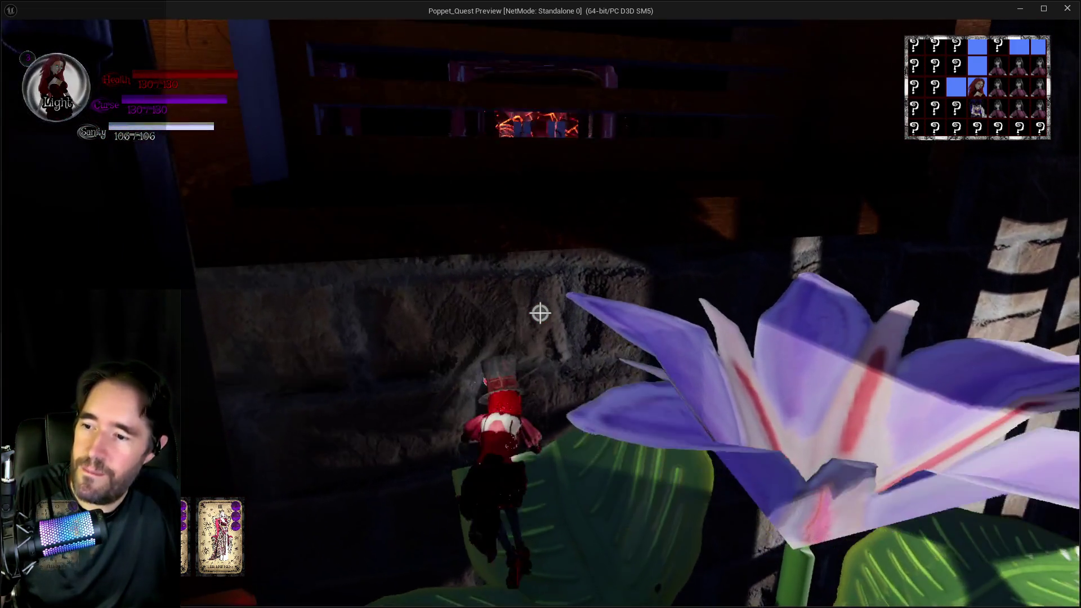
left_click(541, 312)
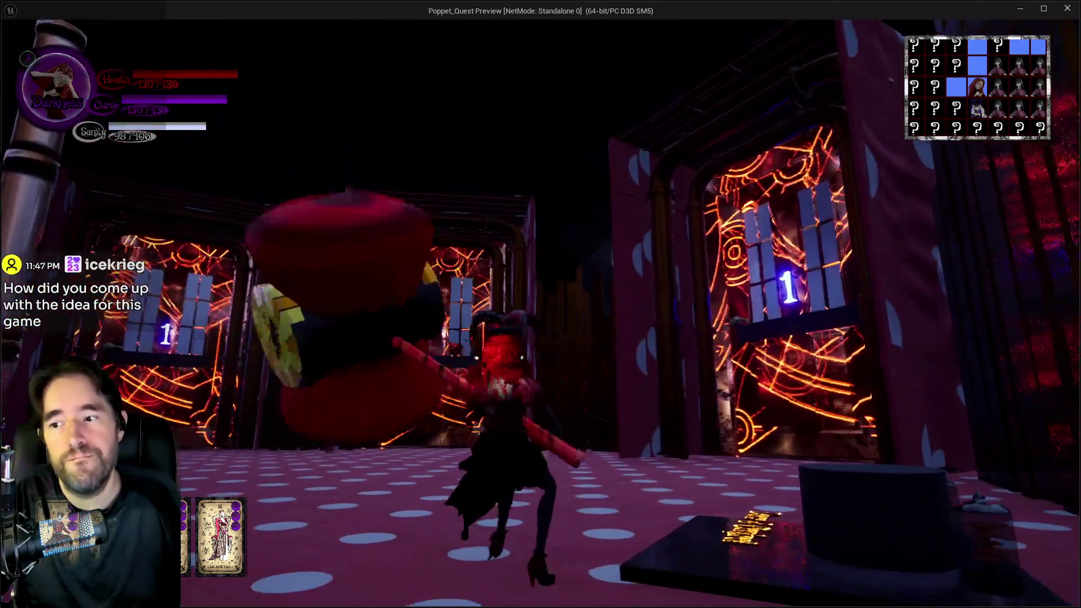
key("alt+Tab")
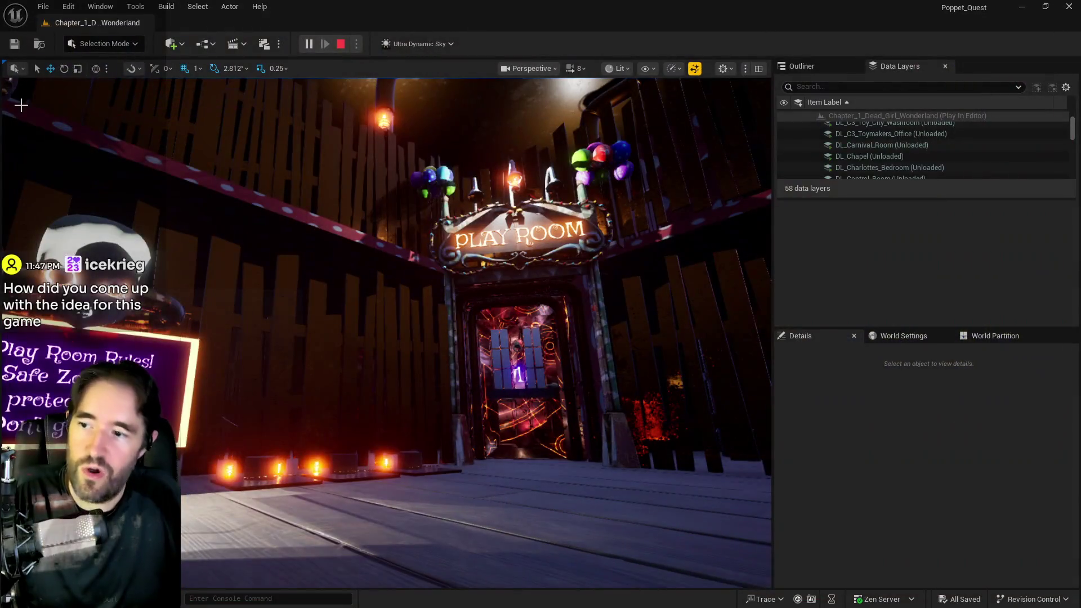
Stop the playtest and unload the polka-dot room, DL_Safari_Room and DL_Hall_Of_Records data layers
key("Escape")
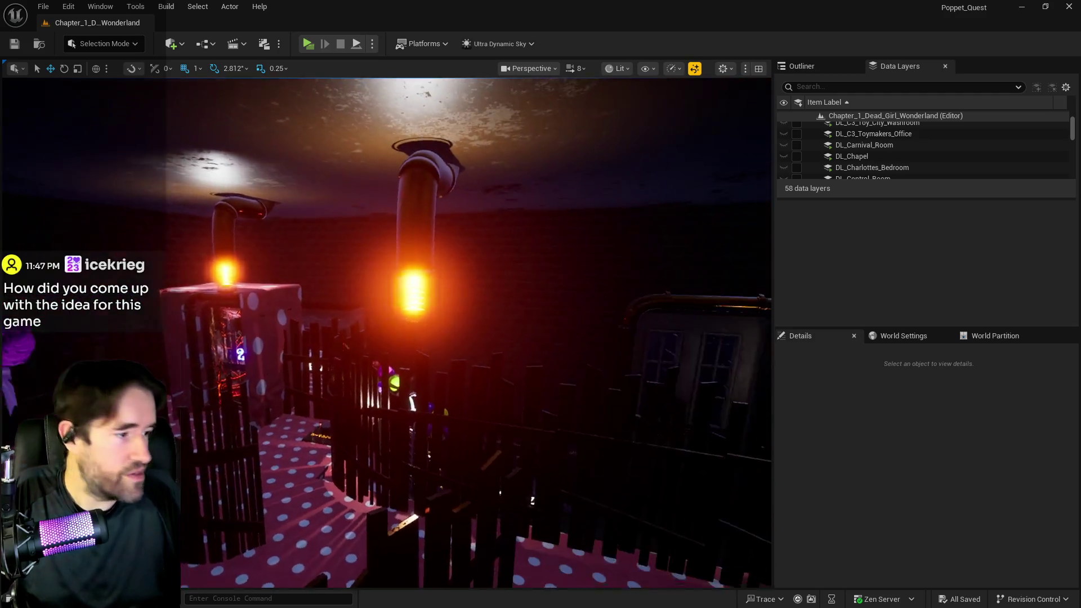
left_click_drag(655, 141, 655, 141)
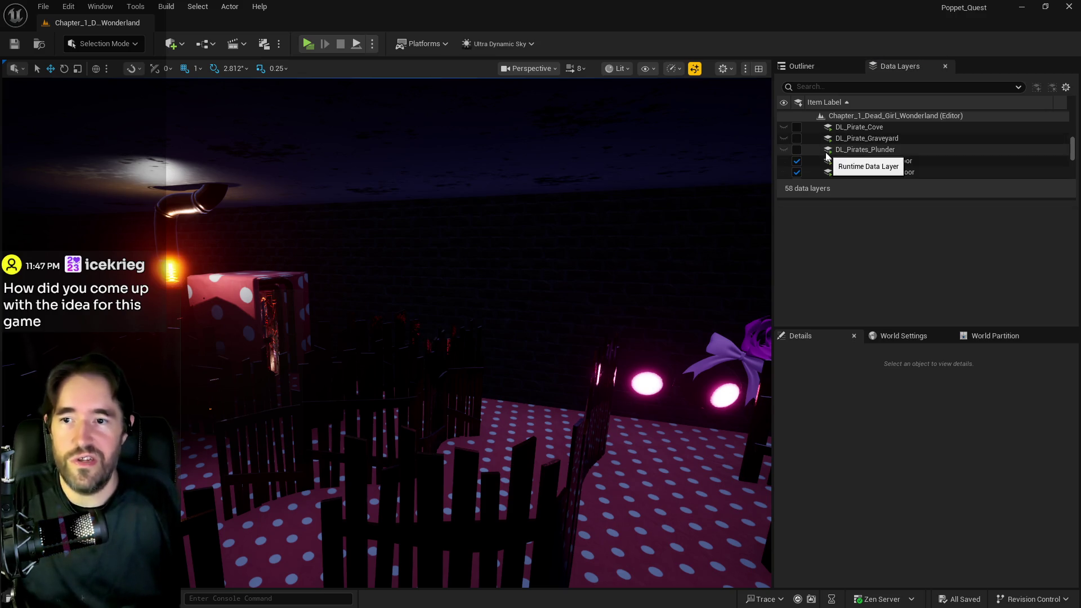
left_click(797, 173)
scroll(817, 158, "down", 3)
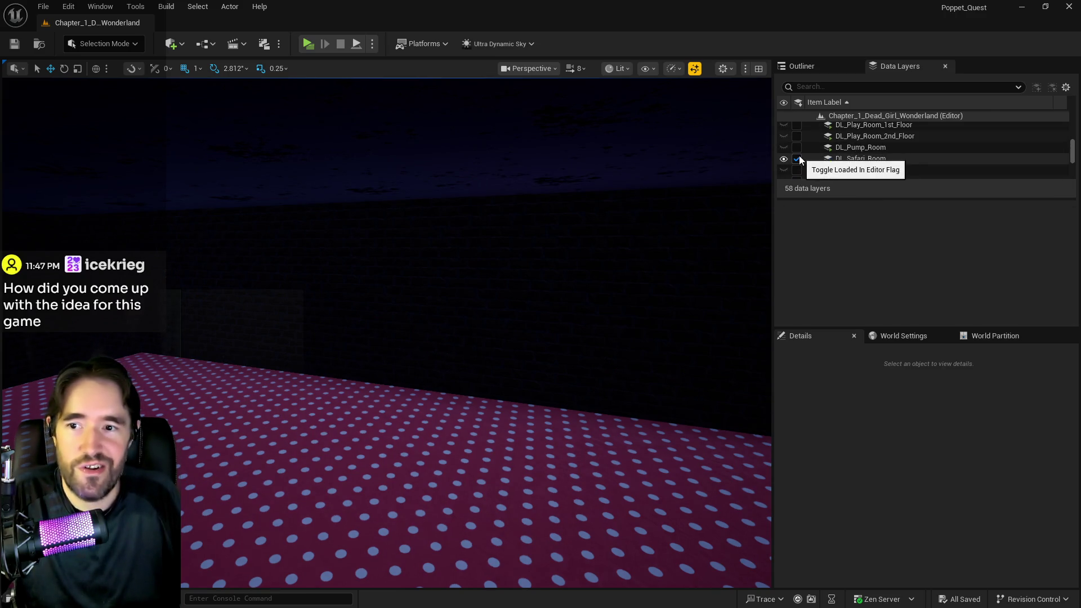
left_click(797, 158)
scroll(822, 162, "up", 10)
scroll(817, 157, "down", 1)
left_click(796, 158)
Fly the viewport past the pool room and select the Pirate Cove door BP_Door_81
mouse_move(592, 180)
left_mouse_down()
mouse_move(551, 203)
mouse_move(546, 192)
mouse_move(518, 194)
left_mouse_up()
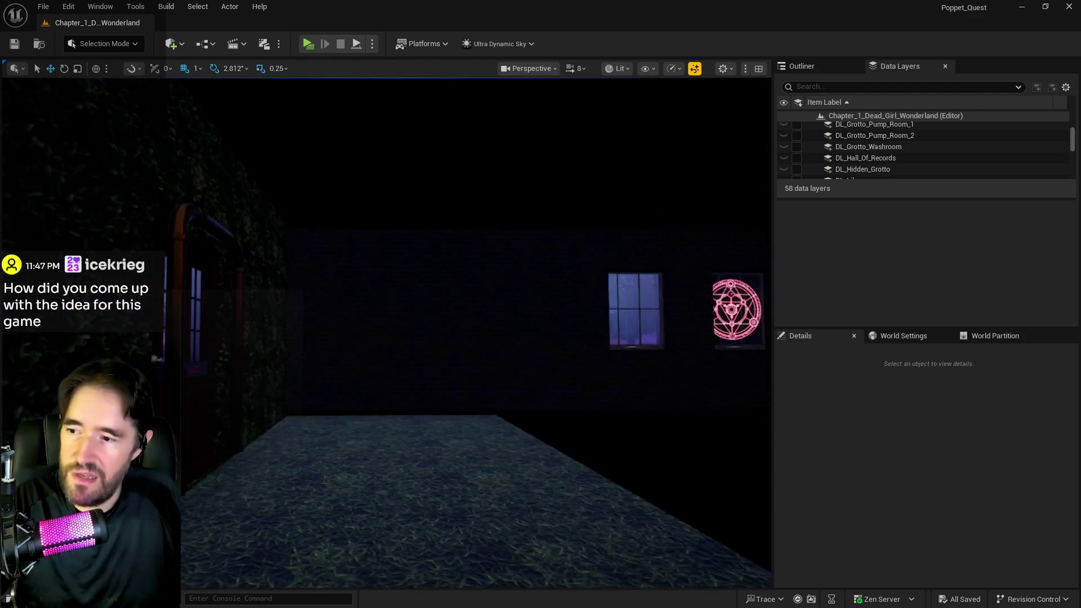
mouse_move(518, 195)
left_mouse_down()
mouse_move(507, 194)
mouse_move(471, 318)
mouse_move(471, 293)
mouse_move(507, 276)
left_mouse_up()
left_click(471, 318)
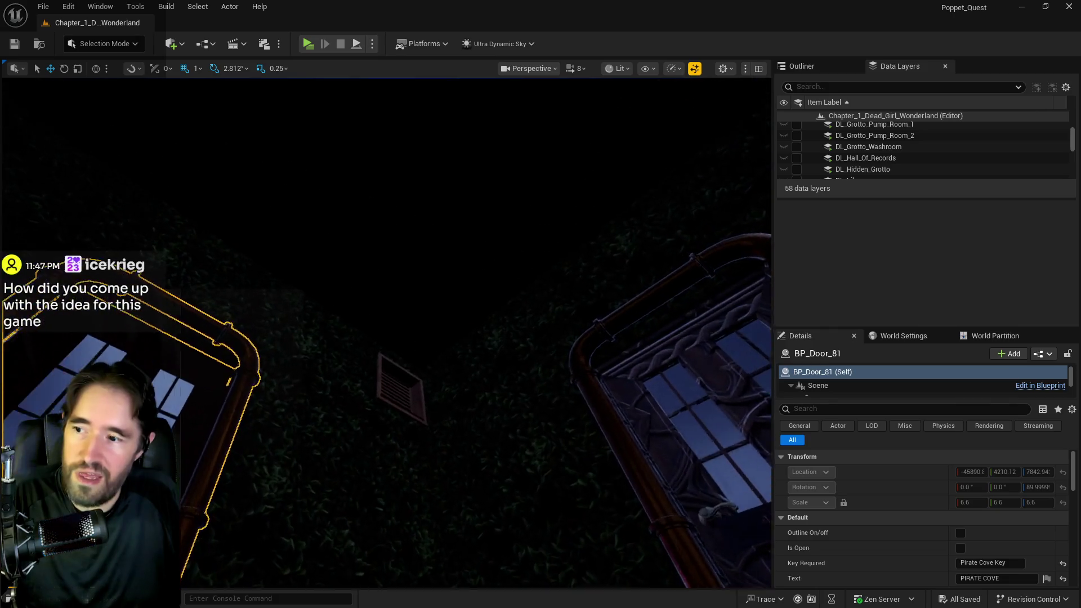
scroll(406, 442, "up", 10)
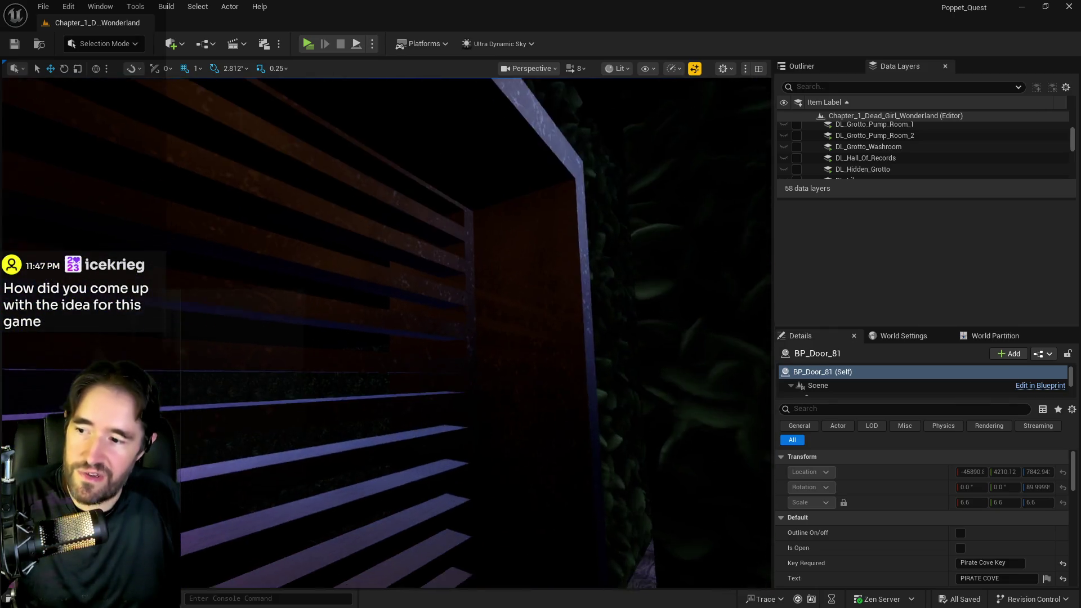
scroll(441, 417, "down", 10)
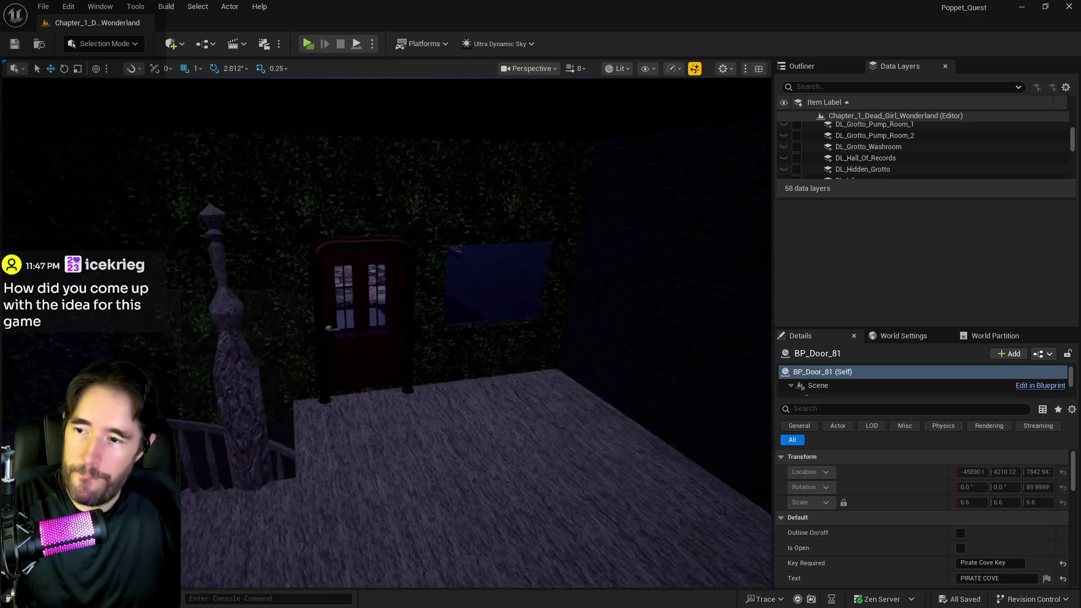
scroll(421, 428, "down", 5)
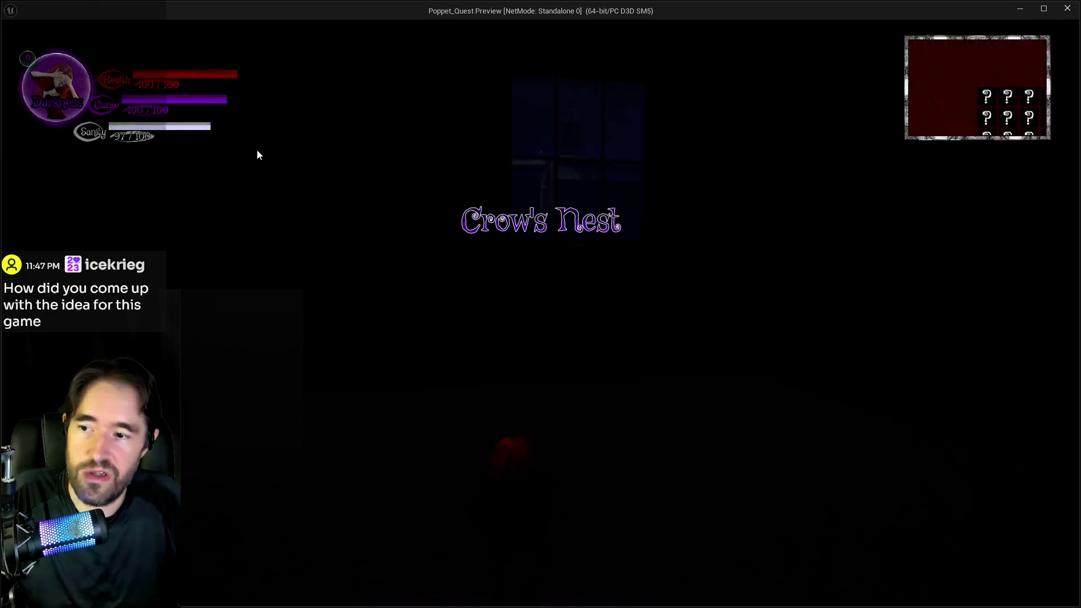
Run the character across the Crow's Nest toward the box and large door, then return to the editor
key("w")
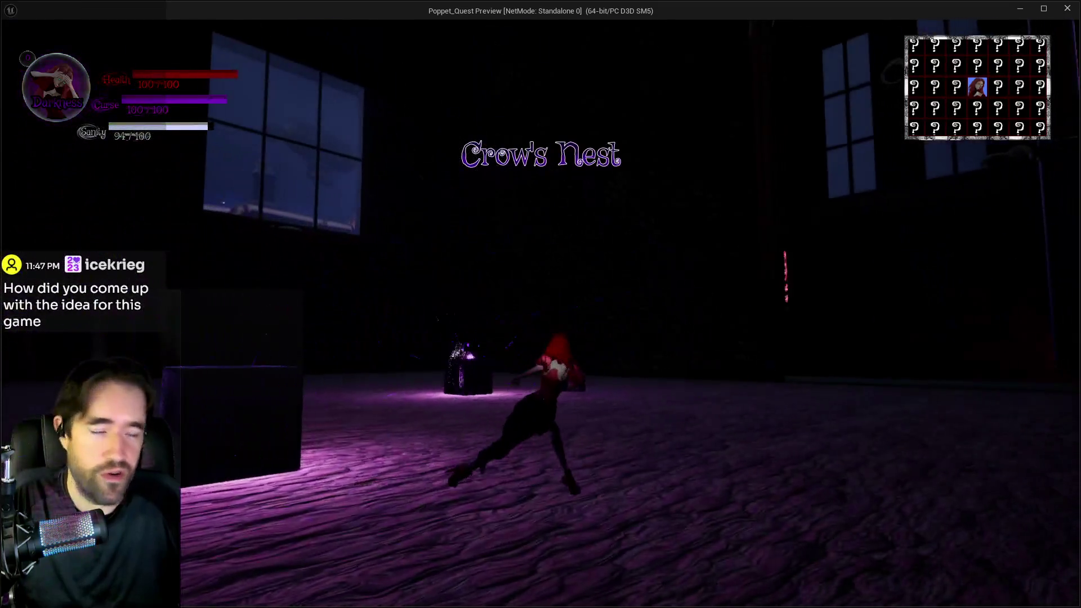
key("w")
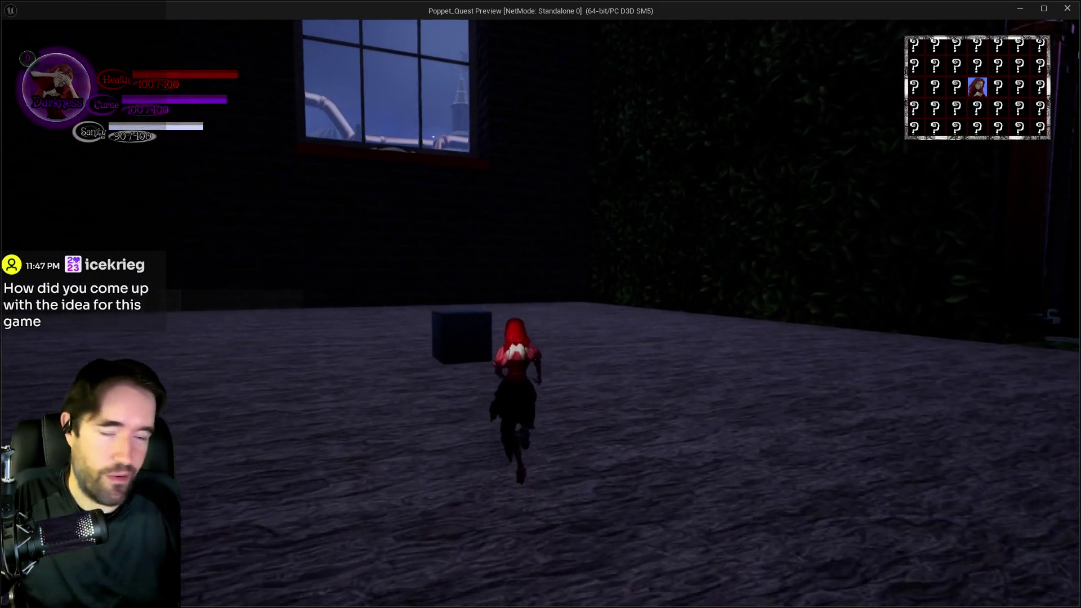
key("w")
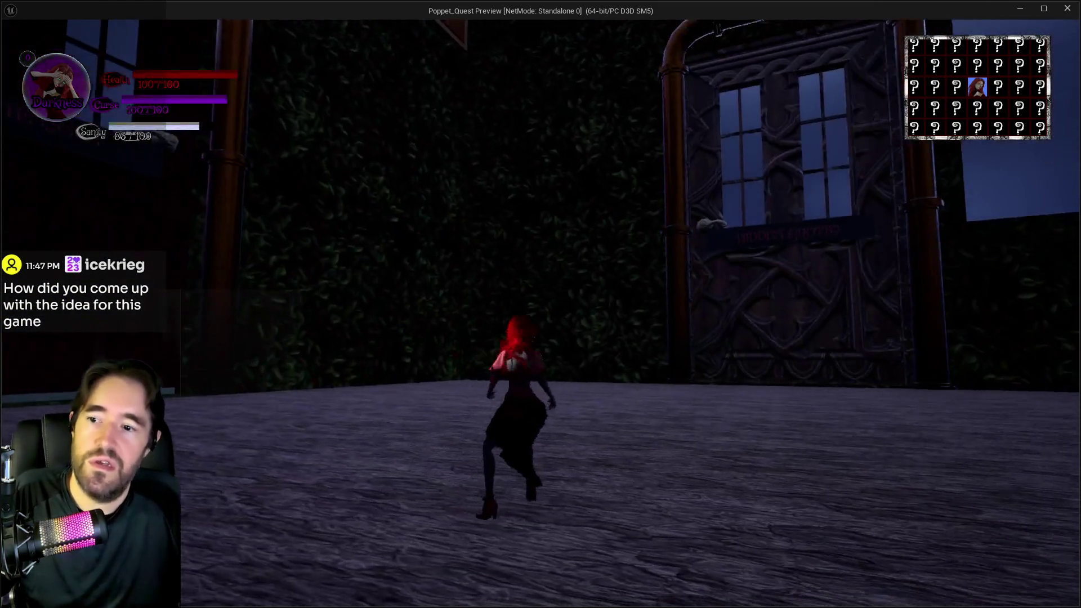
key("w")
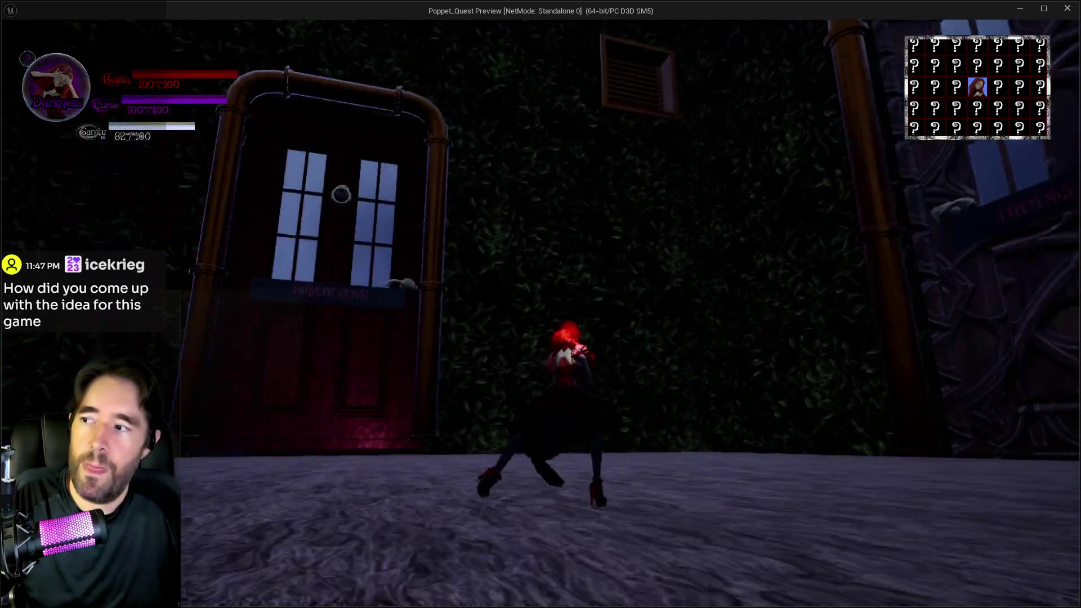
key("s")
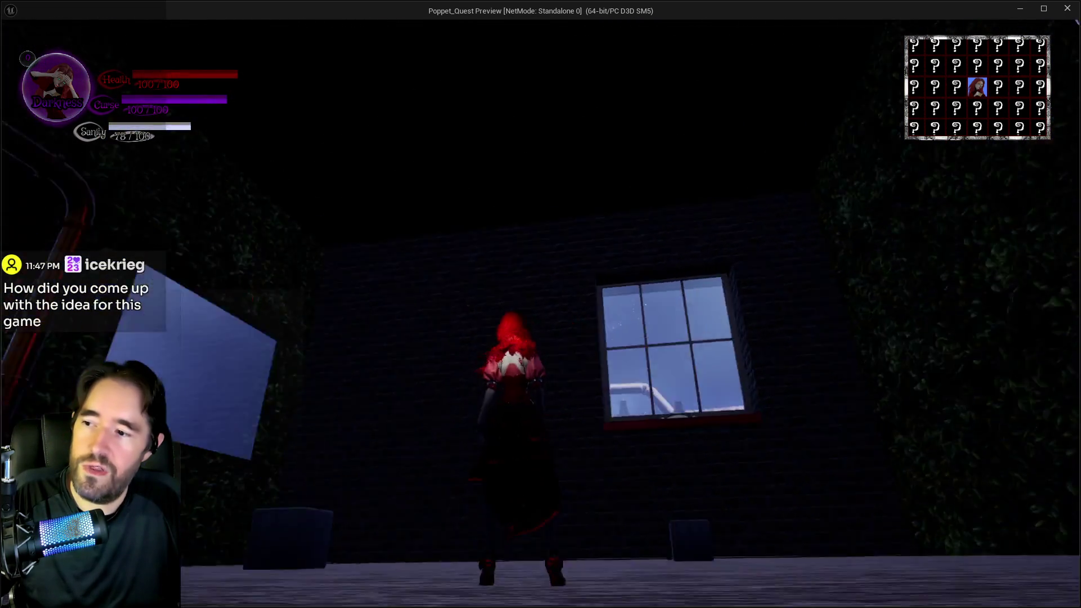
key("alt+Tab")
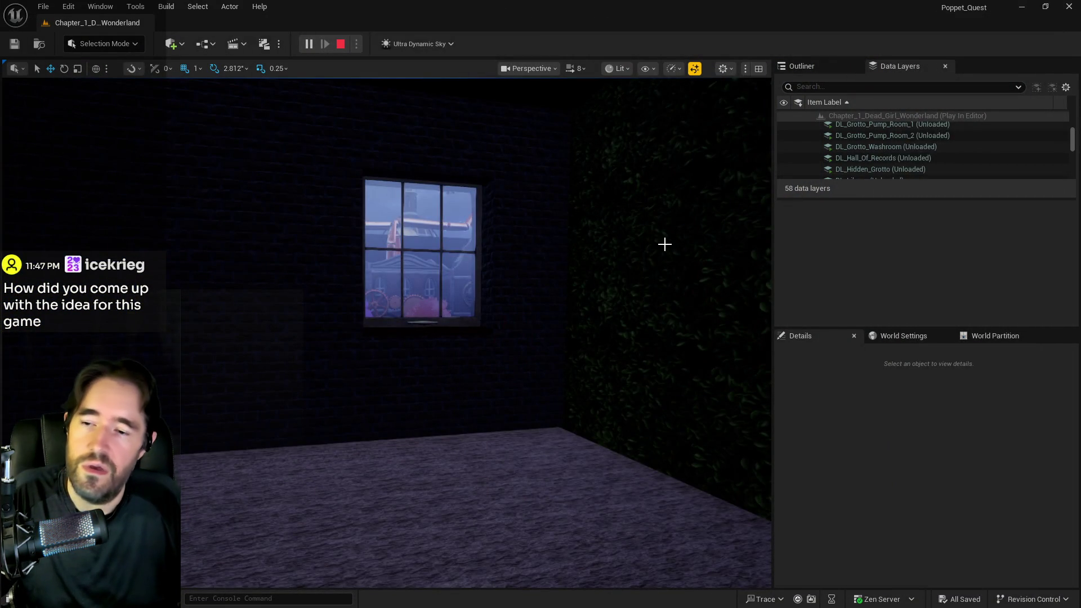
Restart the playtest and run along the stone path and waterside ledge onto the wooden platform
key("Escape")
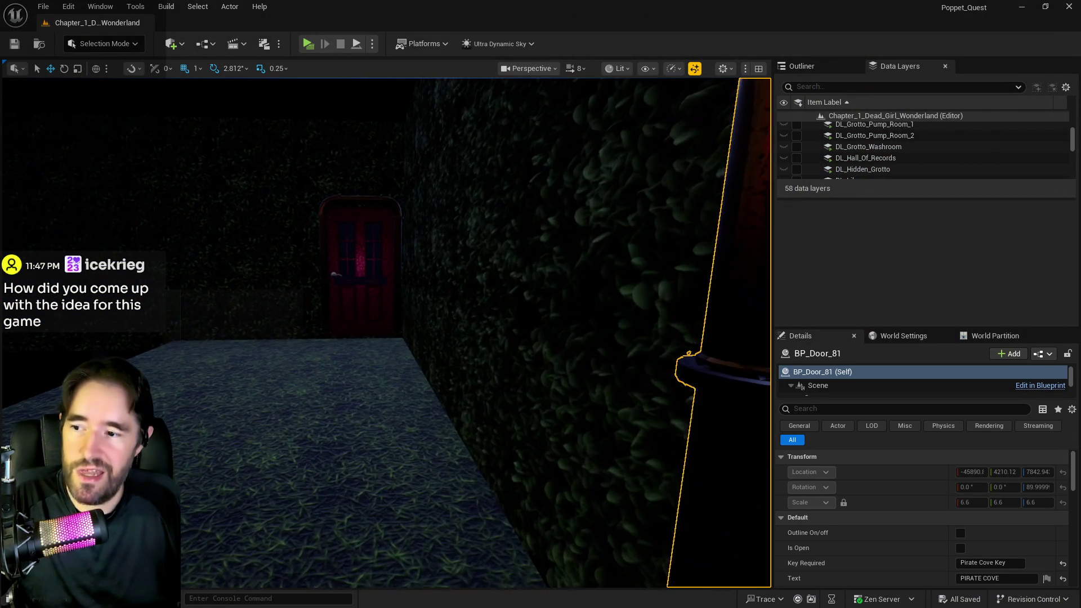
left_click_drag(628, 232, 601, 223)
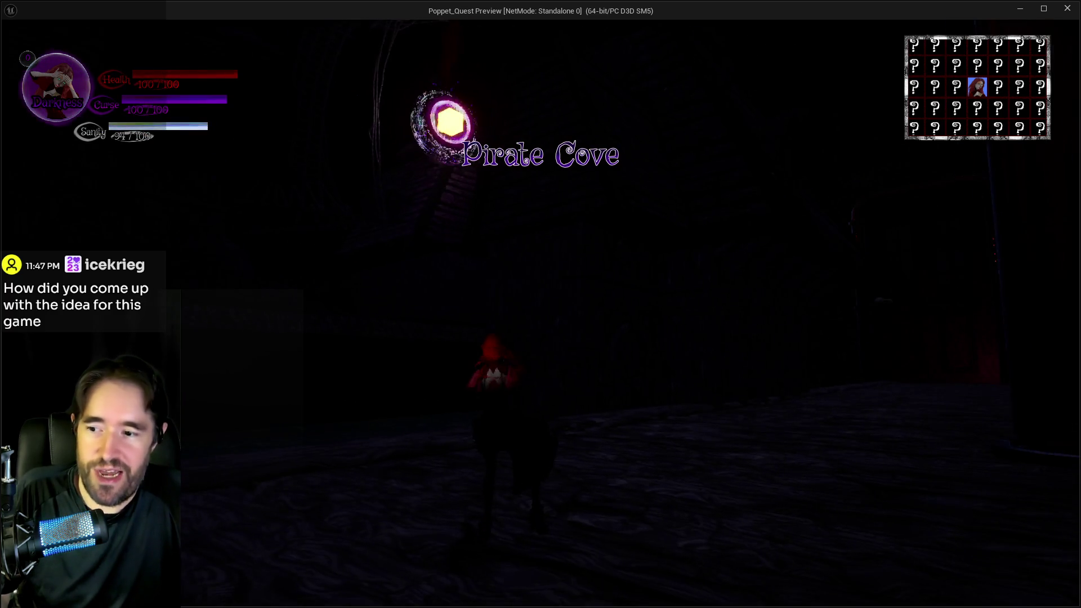
key("w")
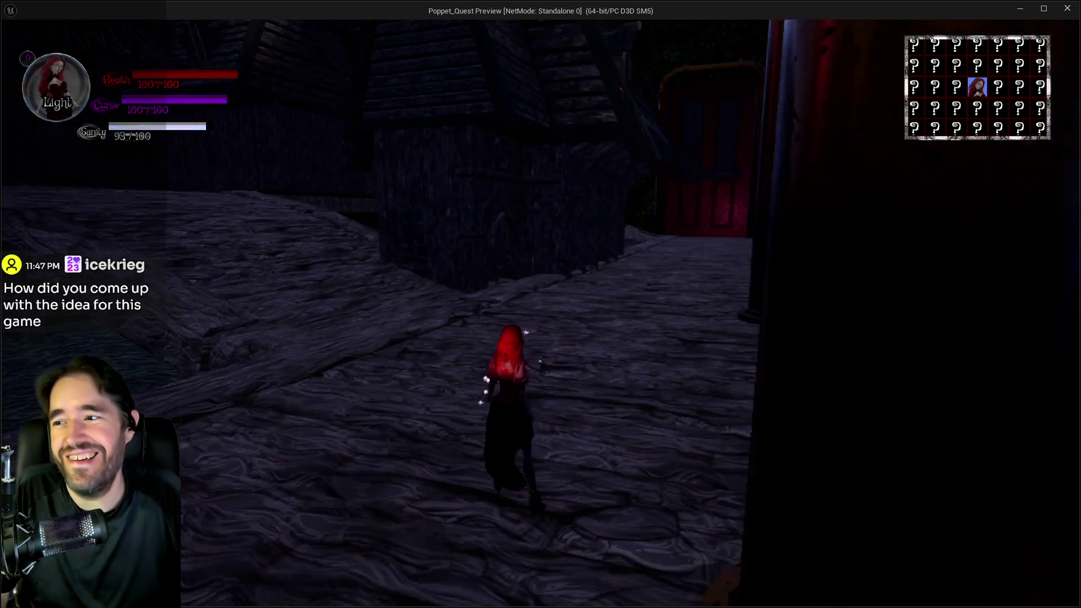
key("w")
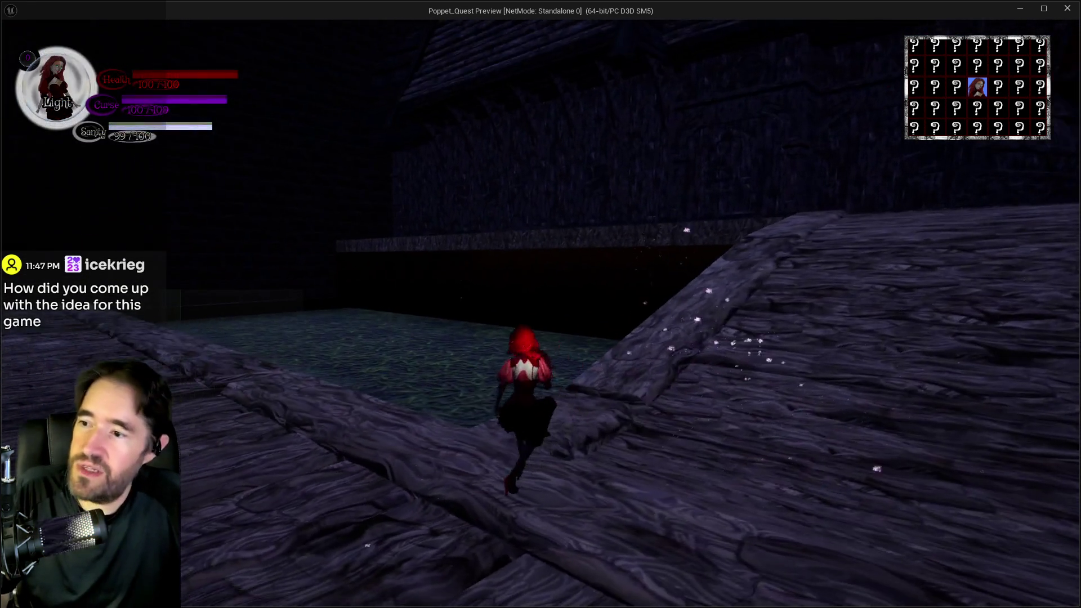
key("w")
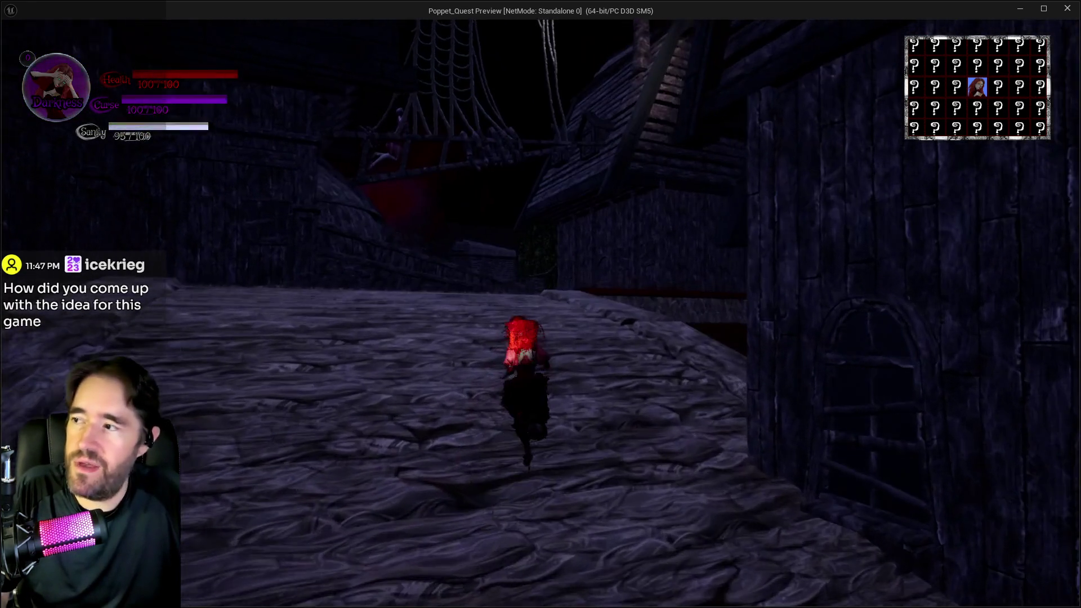
key("w")
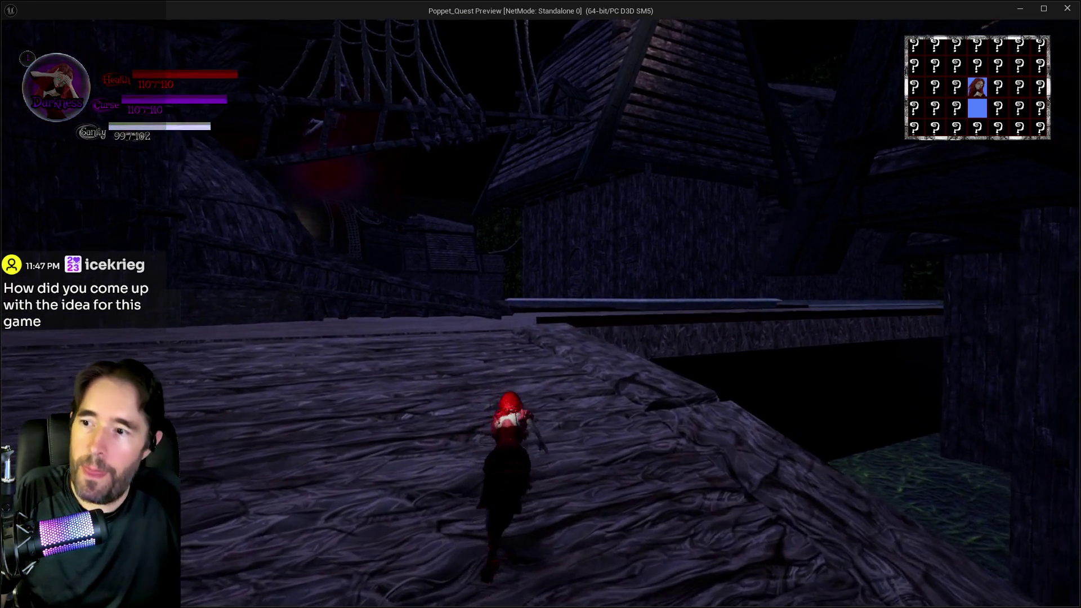
key("w")
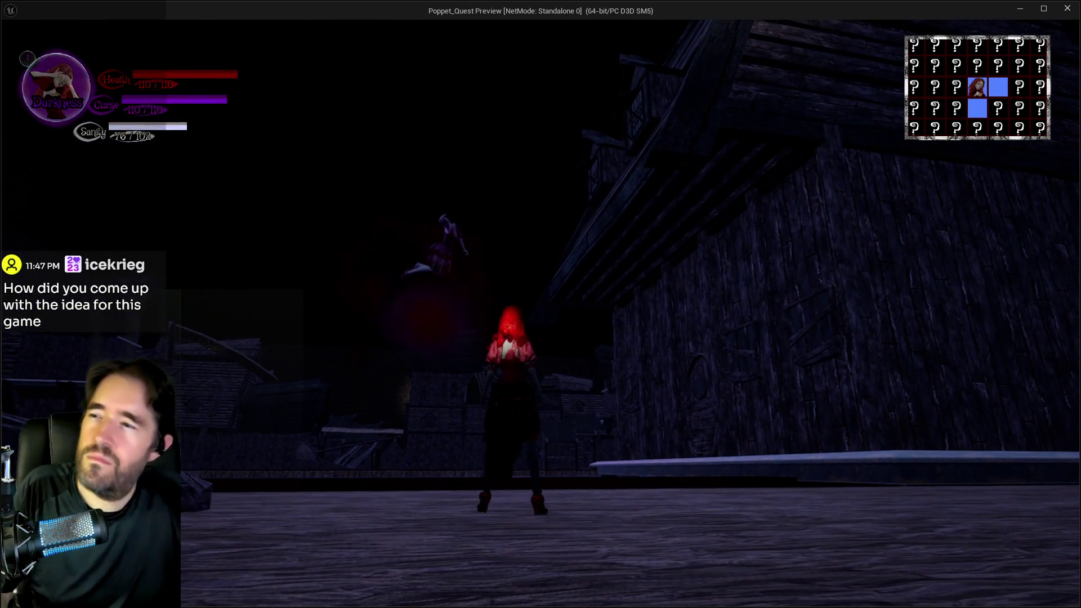
Run through the alley and plaza and leap toward the ship, triggering the fiery taunt text
key("w")
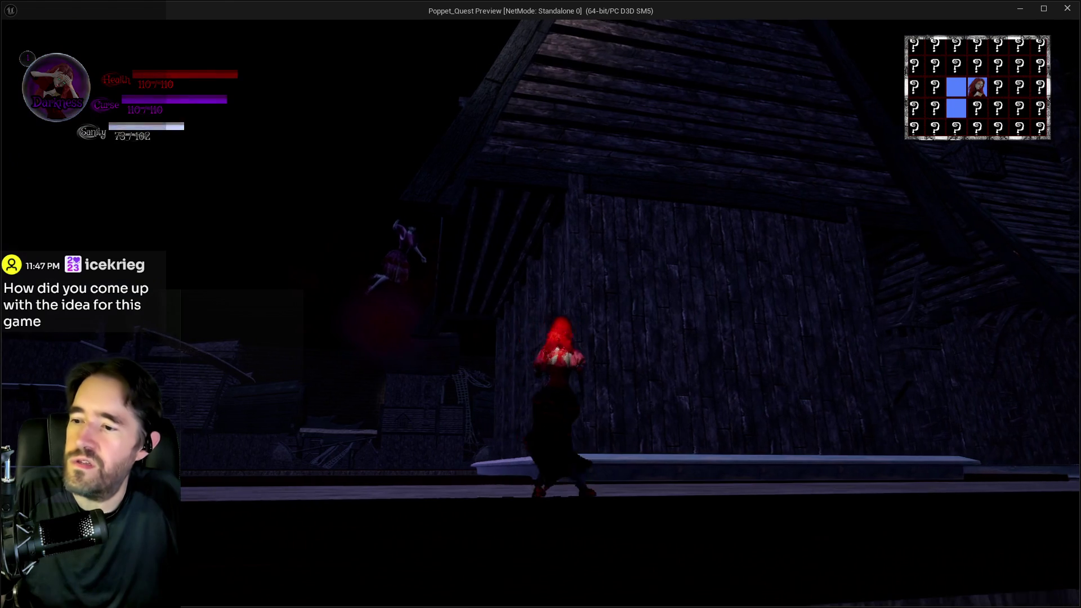
key("a")
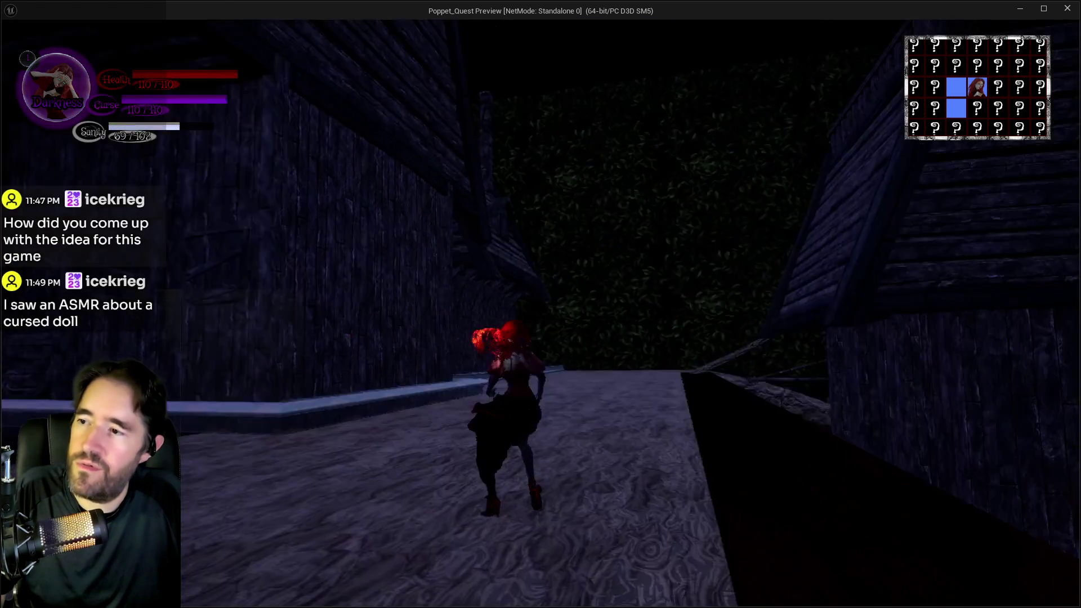
key("w")
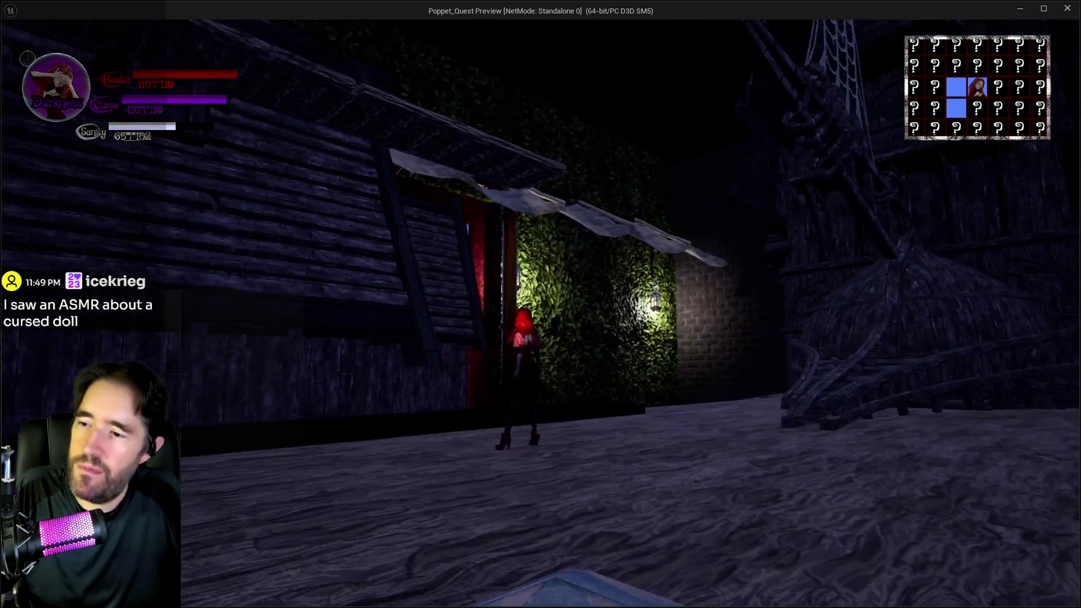
key("w")
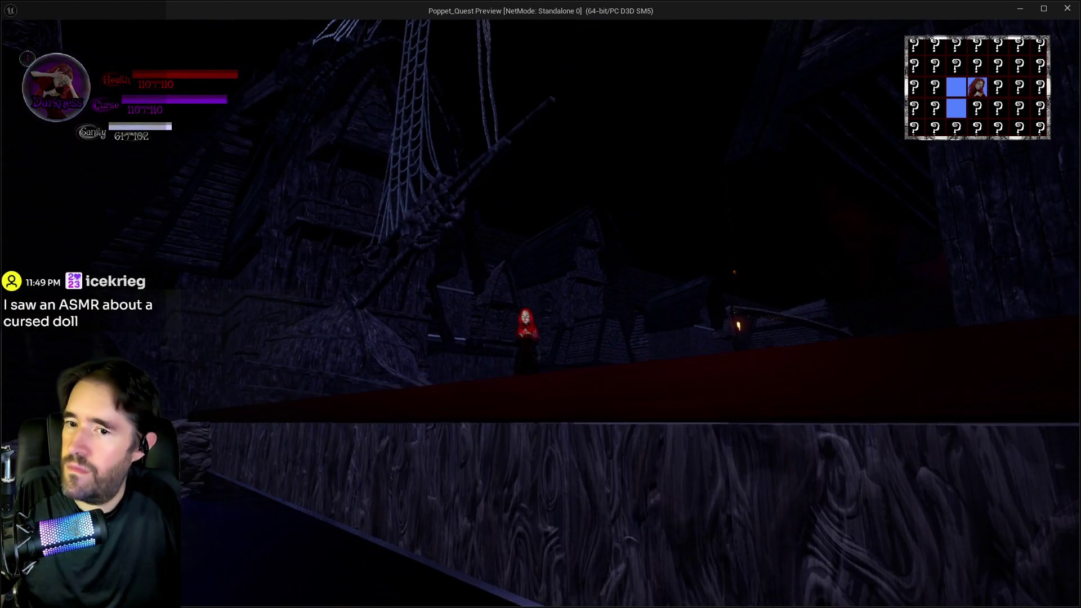
key("space")
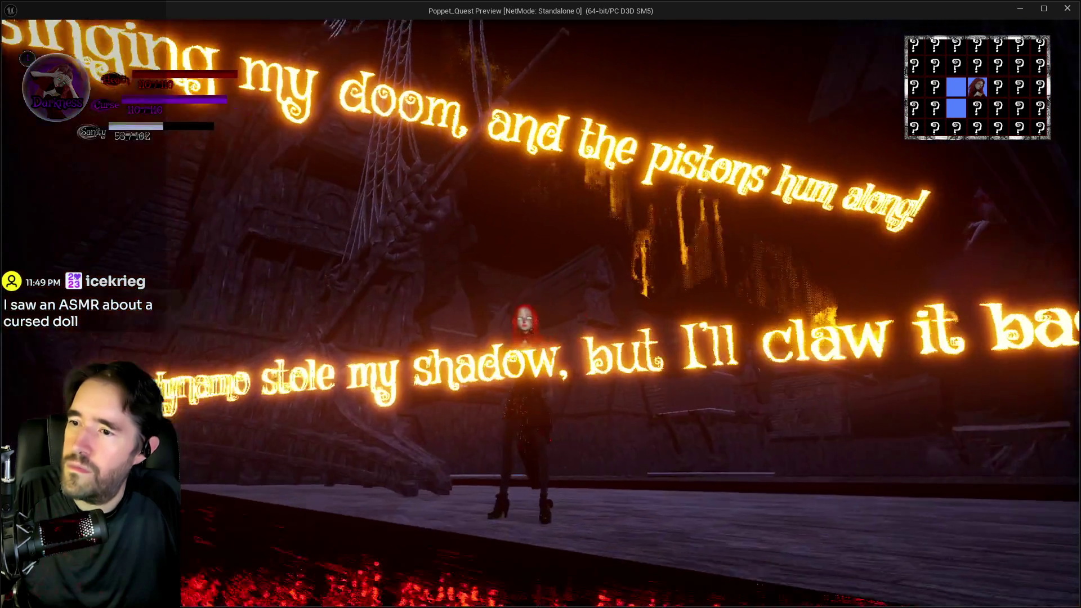
key("alt+Tab")
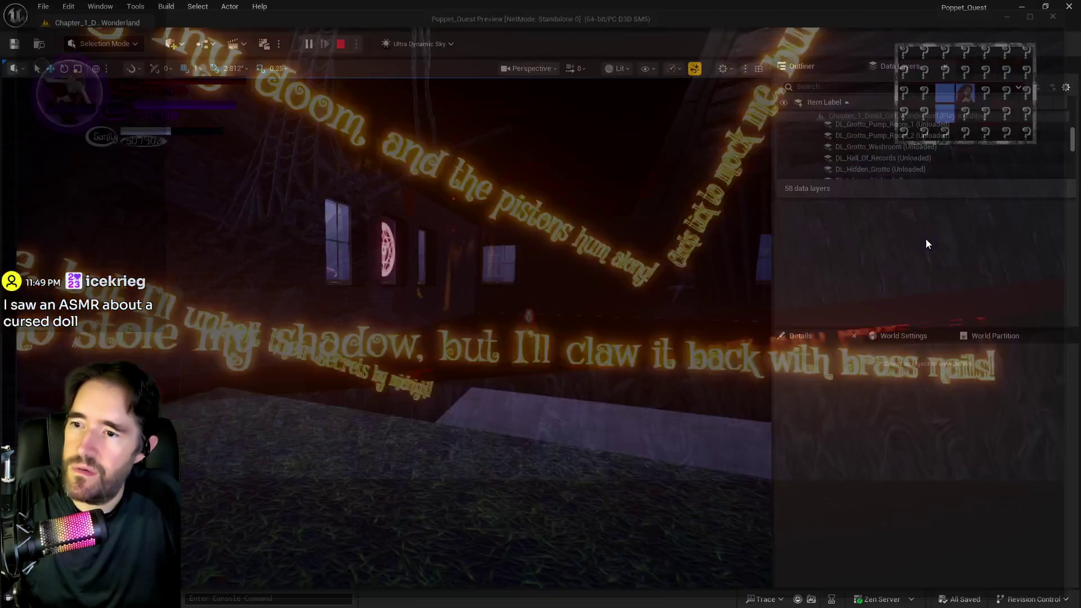
Stop the session and inspect the Charlotte Destroyed event, SET and Play Montage nodes
key("Escape")
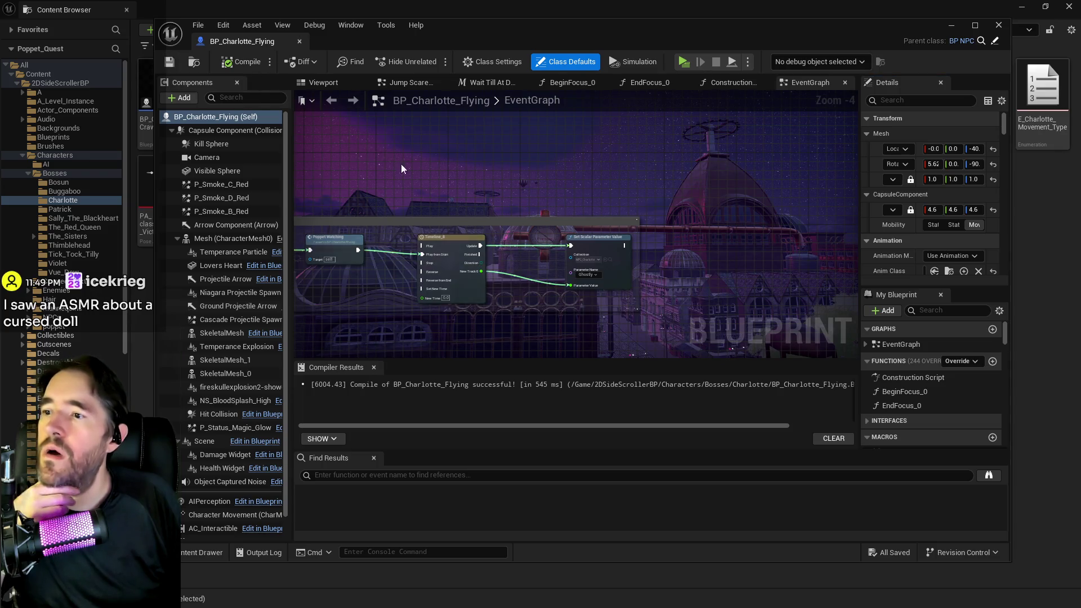
scroll(458, 197, "down", 3)
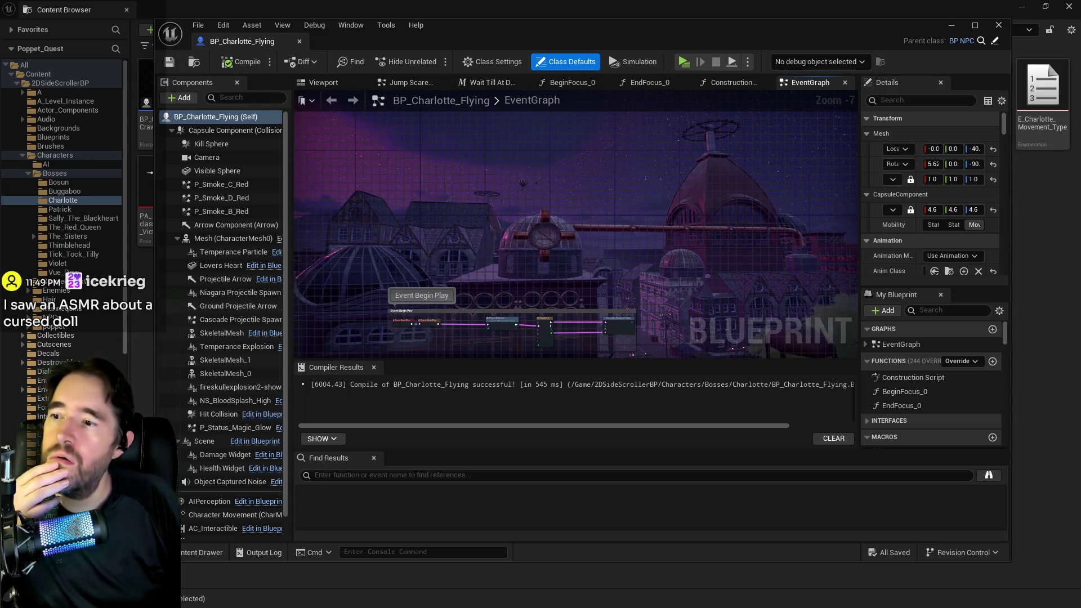
scroll(553, 275, "down", 1)
mouse_move(552, 275)
left_mouse_down()
mouse_move(576, 86)
mouse_move(623, 128)
left_mouse_up()
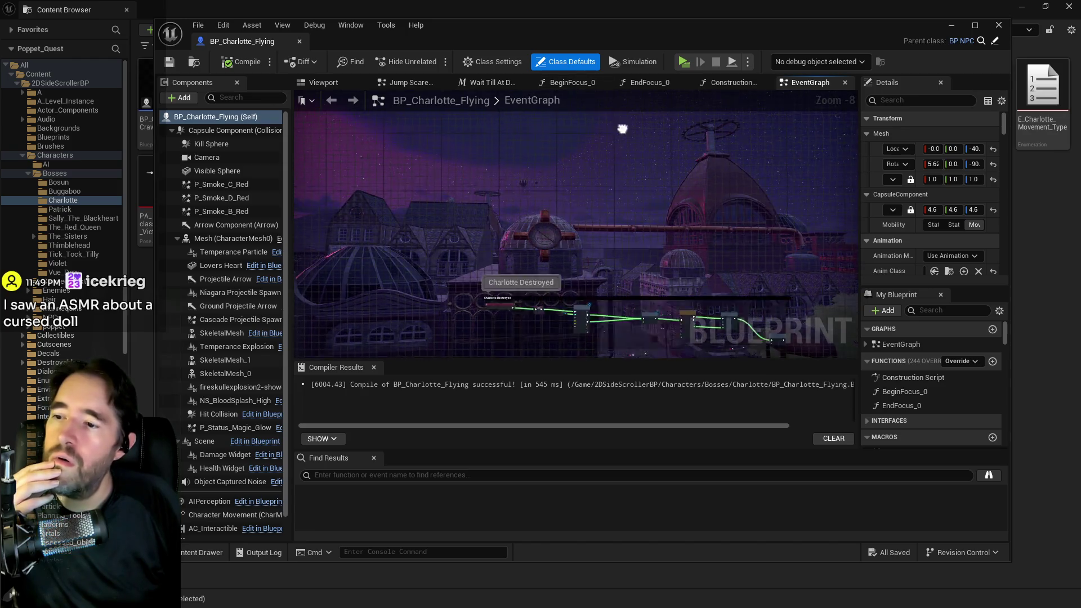
scroll(593, 176, "up", 5)
mouse_move(580, 299)
left_mouse_down()
mouse_move(731, 301)
mouse_move(478, 257)
mouse_move(619, 259)
mouse_move(518, 224)
mouse_move(699, 276)
left_mouse_up()
scroll(539, 225, "down", 2)
mouse_move(285, 209)
left_mouse_down()
mouse_move(400, 218)
mouse_move(524, 251)
left_mouse_up()
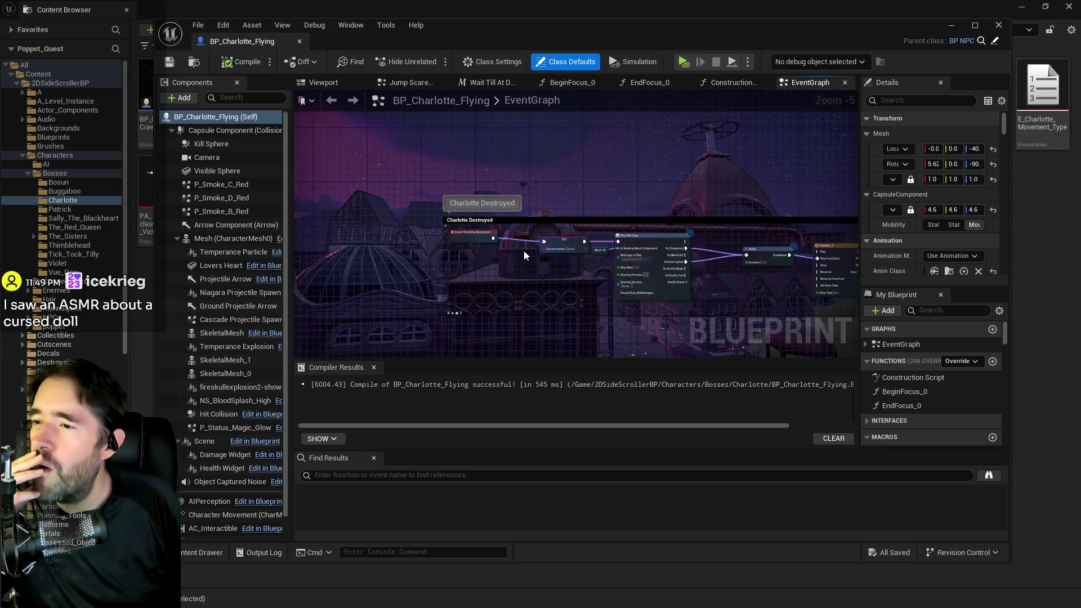
Inspect the GET, Switch on String, SET and Delay nodes, then bring the Charlotte content folder forward
scroll(523, 251, "up", 2)
scroll(519, 209, "down", 5)
scroll(512, 281, "up", 6)
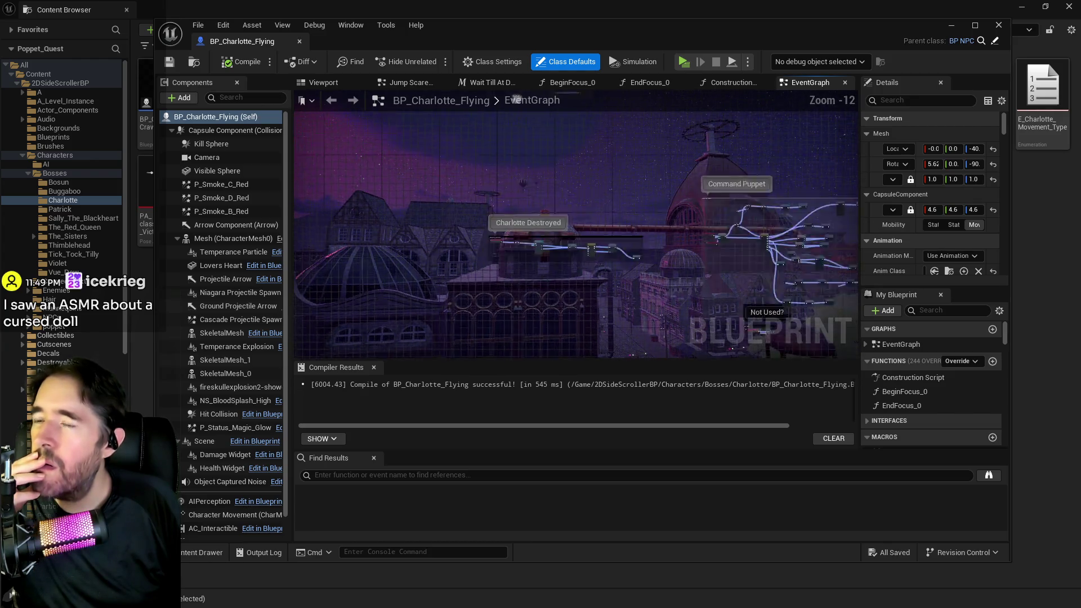
scroll(536, 193, "up", 2)
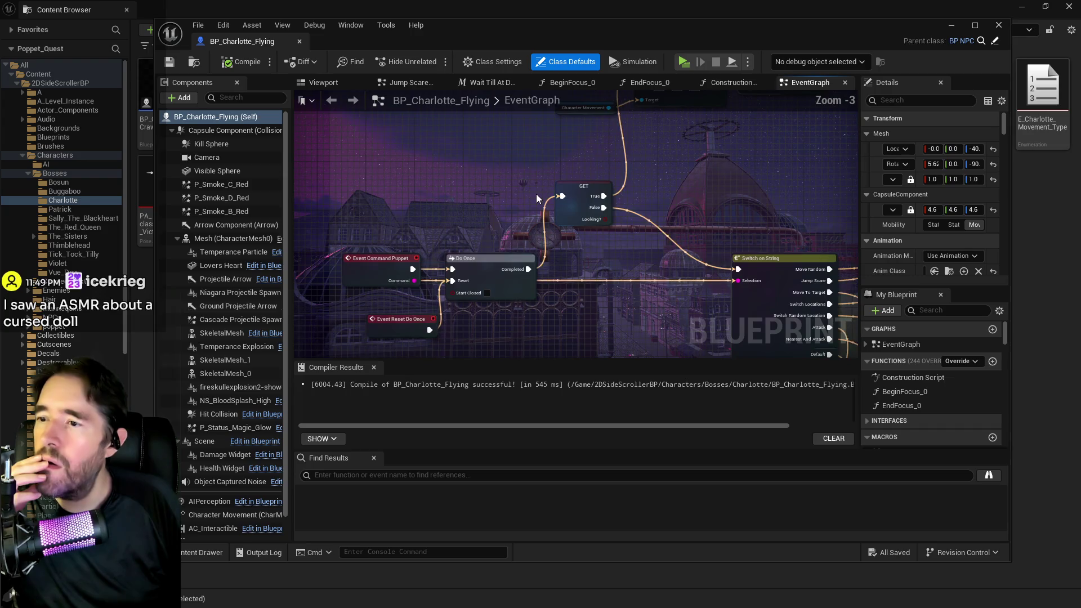
left_click_drag(536, 194, 427, 183)
mouse_move(452, 239)
left_mouse_down()
mouse_move(370, 303)
mouse_move(432, 263)
left_mouse_up()
scroll(403, 273, "down", 2)
left_click(400, 12)
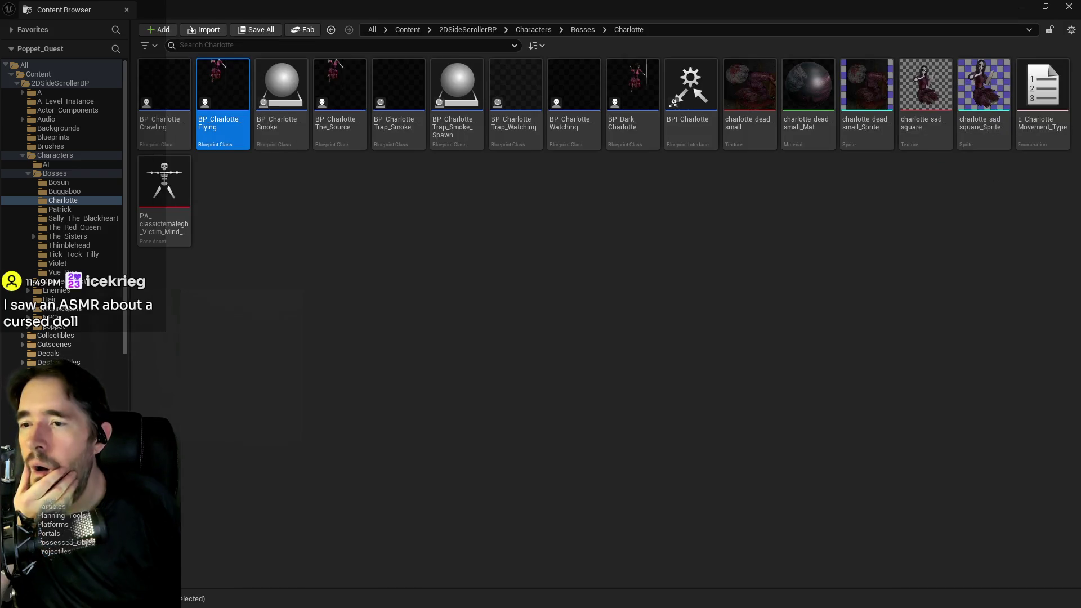
Back in the level editor, fly the camera toward the rope ladder and show the Outliner actor list
key("alt+Tab")
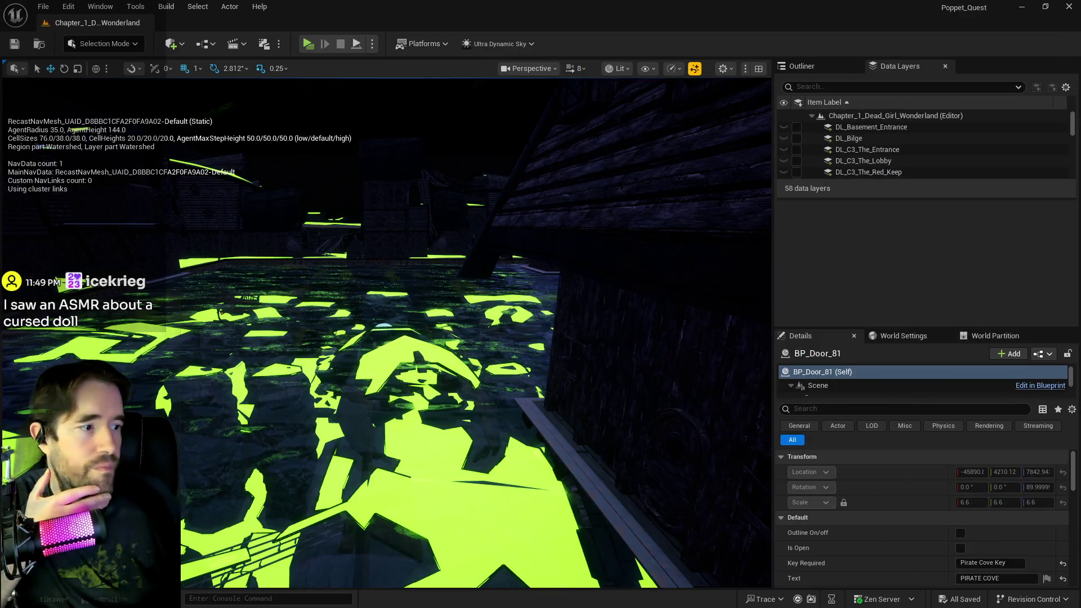
left_click_drag(626, 331, 625, 293)
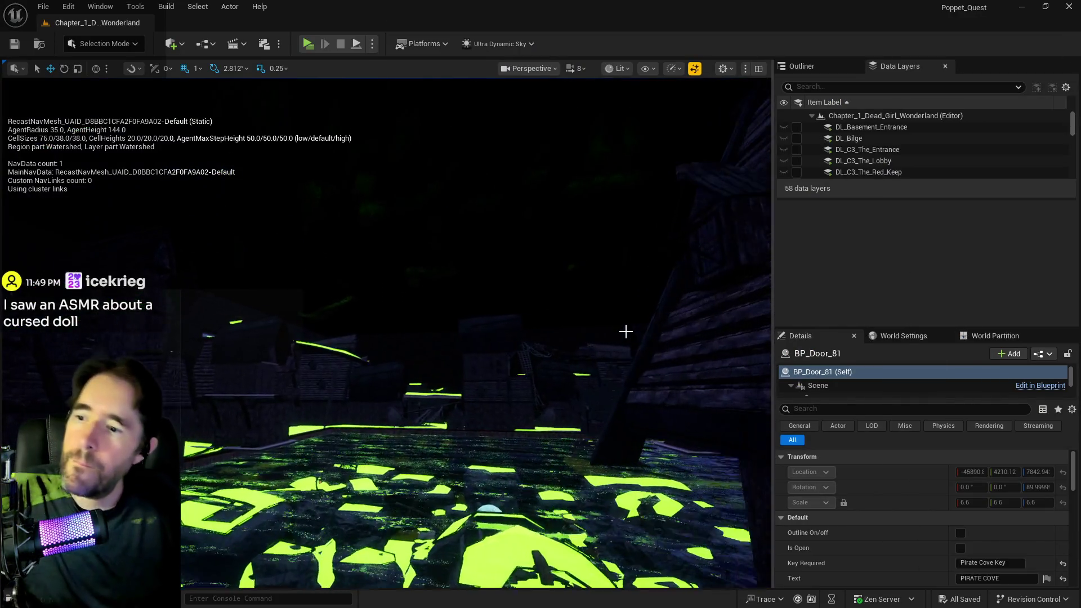
mouse_move(621, 335)
left_mouse_down()
mouse_move(630, 321)
mouse_move(531, 337)
mouse_move(531, 299)
mouse_move(530, 366)
mouse_move(531, 324)
mouse_move(530, 343)
mouse_move(504, 338)
left_mouse_up()
left_click(806, 66)
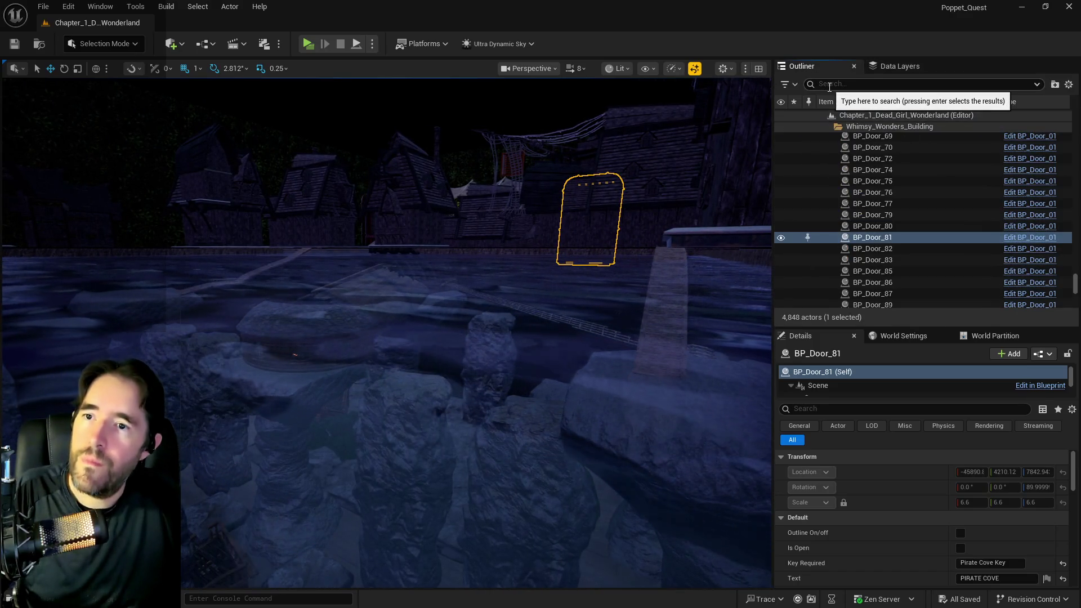
Search the Outliner for 'room info', select BP_Room_Info_Pirate_Cove and expand its Spawn Array
type("rom info")
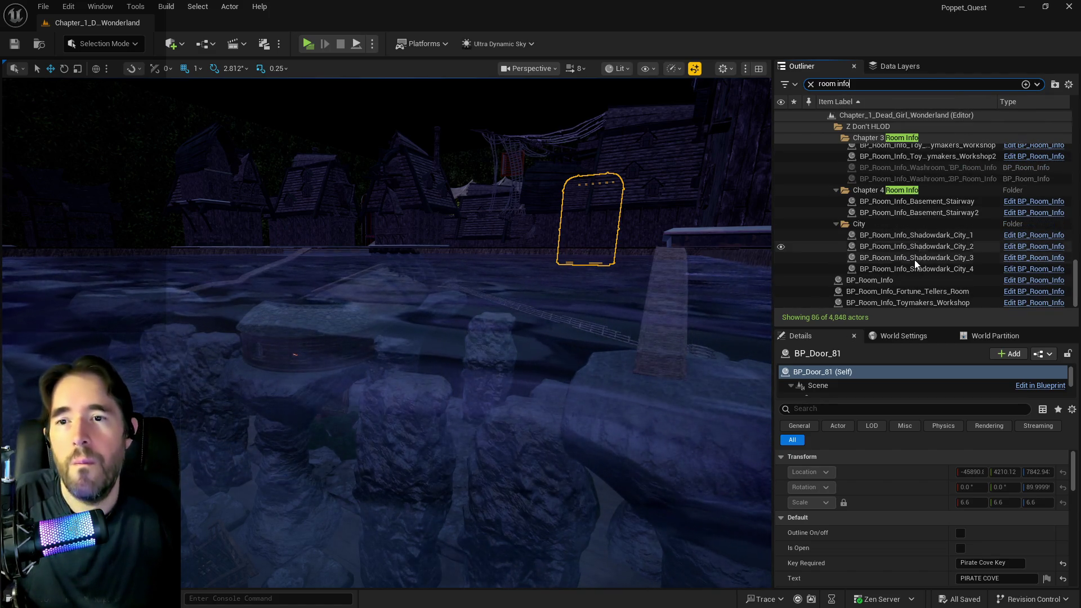
scroll(911, 261, "up", 5)
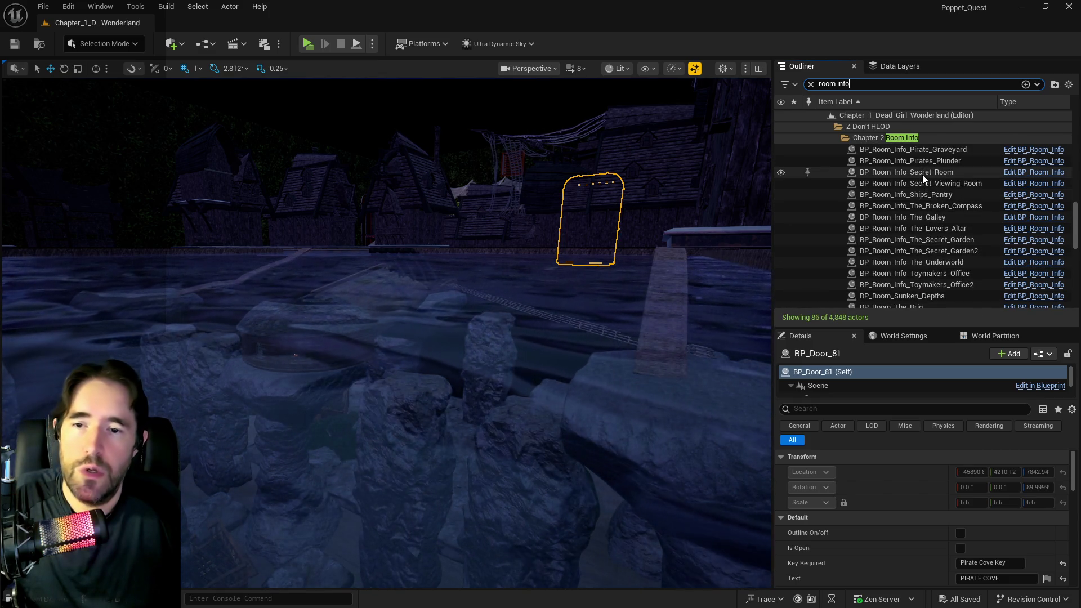
scroll(923, 171, "up", 1)
left_click(912, 157)
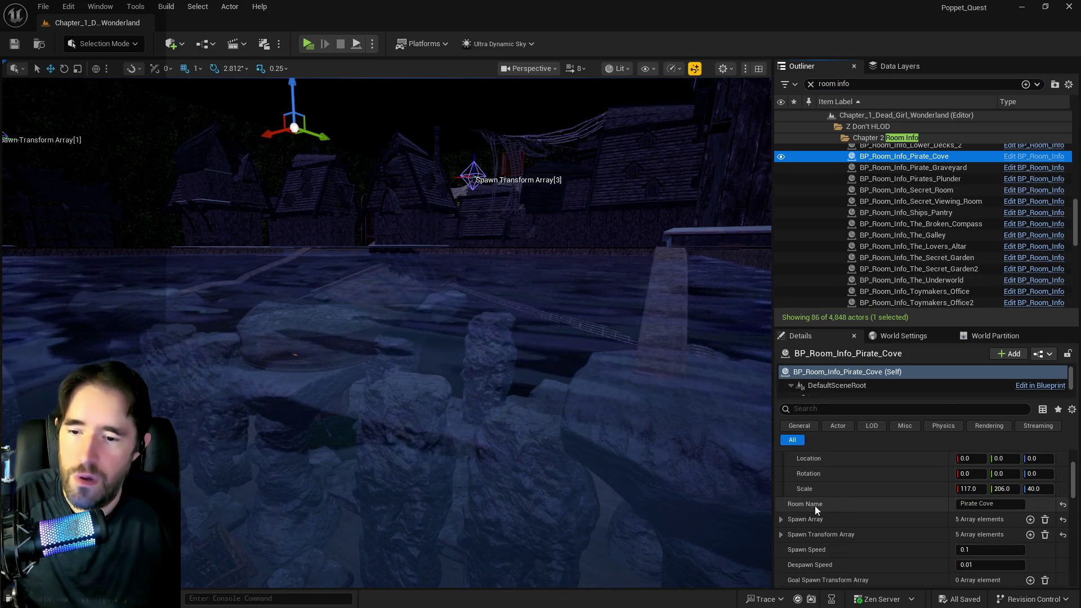
scroll(789, 512, "down", 1)
left_click(781, 519)
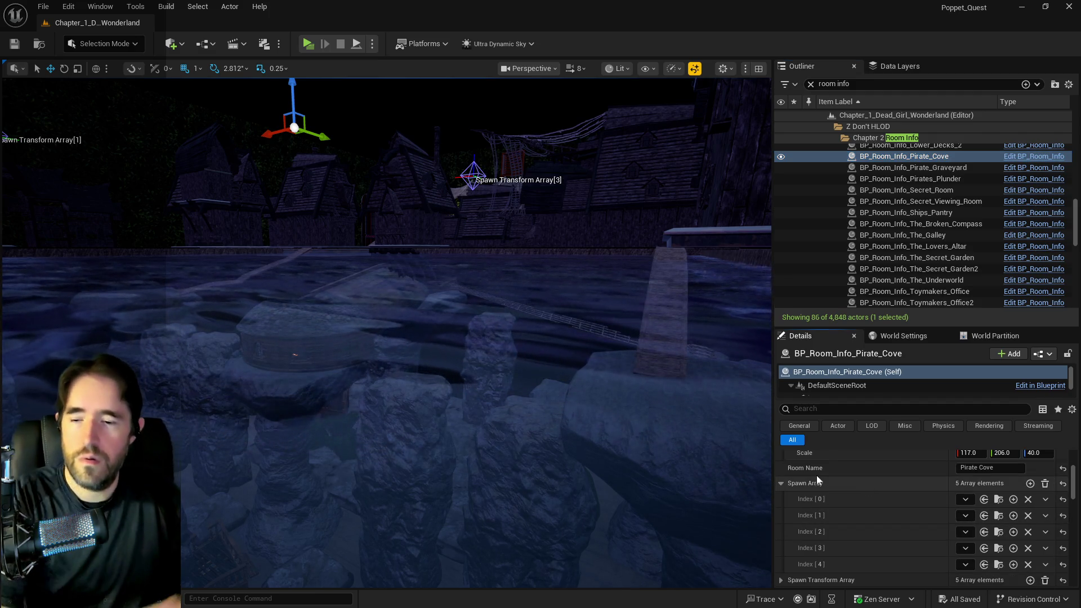
scroll(829, 478, "down", 1)
left_click_drag(774, 489, 583, 485)
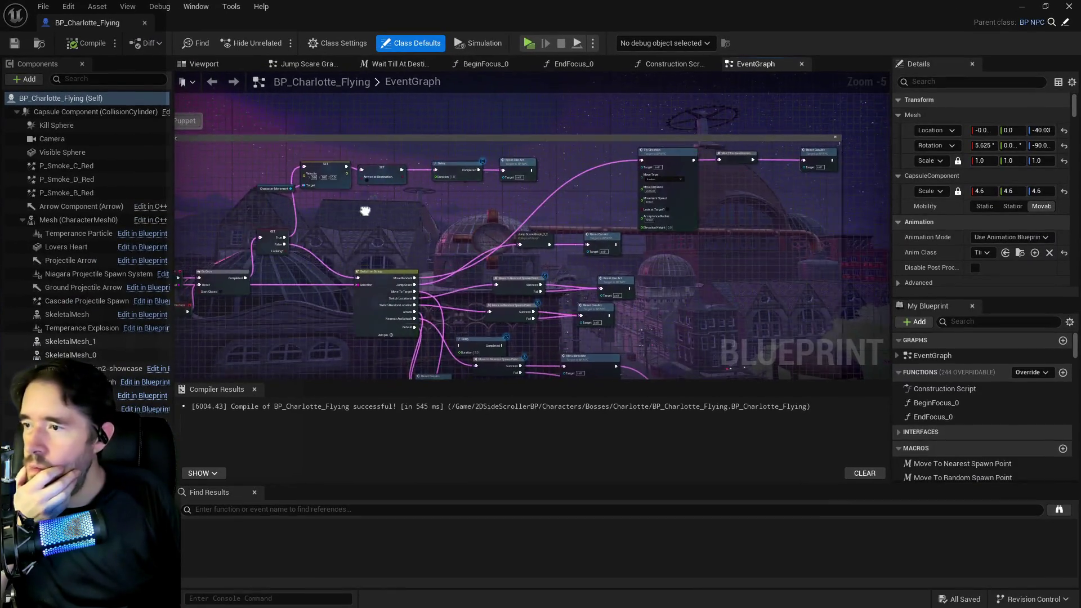
Add a Print String node under Do Once and set its Duration to 30 seconds
right_click(522, 331)
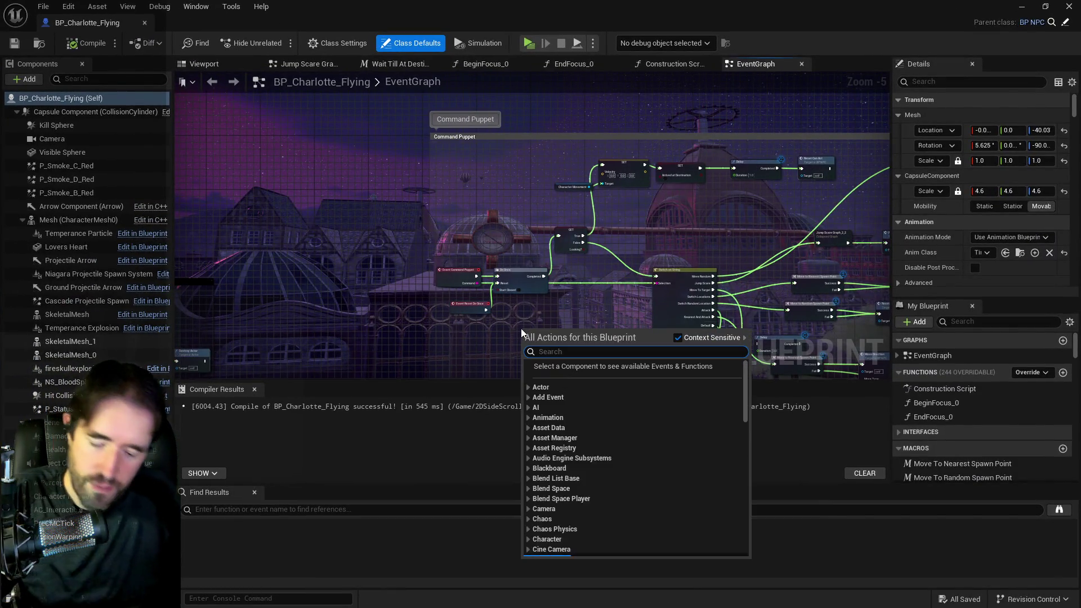
type("print s")
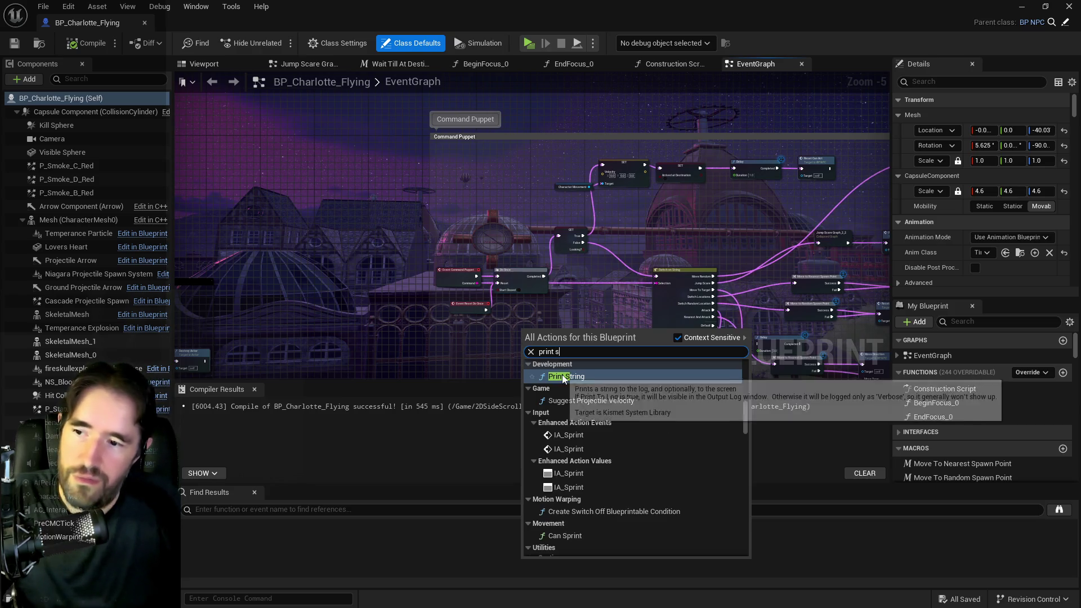
left_click(563, 377)
scroll(563, 376, "up", 4)
mouse_move(563, 376)
left_mouse_down()
mouse_move(542, 293)
mouse_move(541, 319)
left_mouse_up()
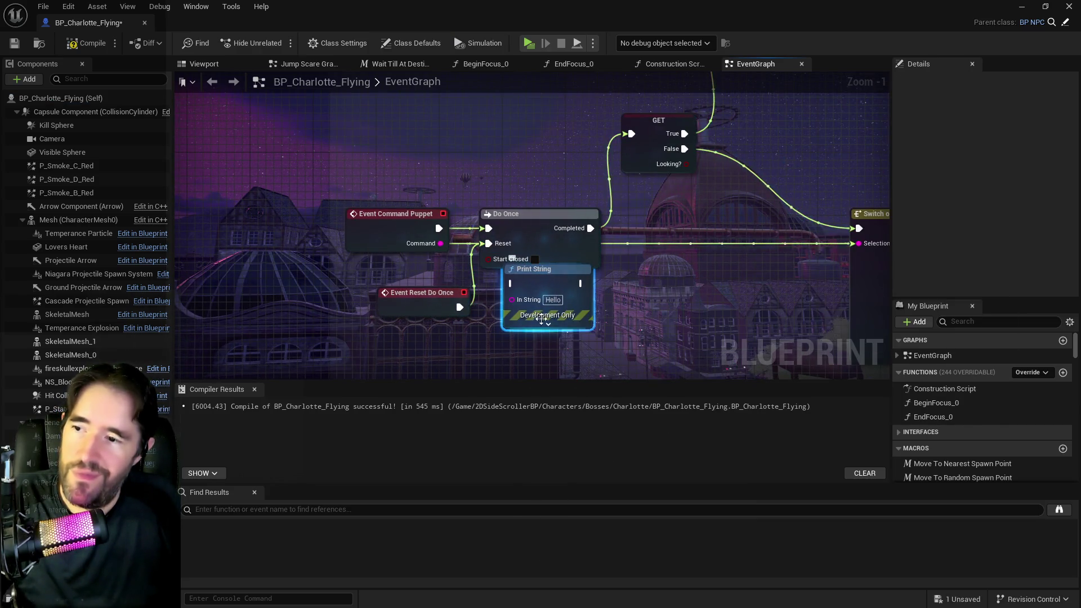
left_click(541, 320)
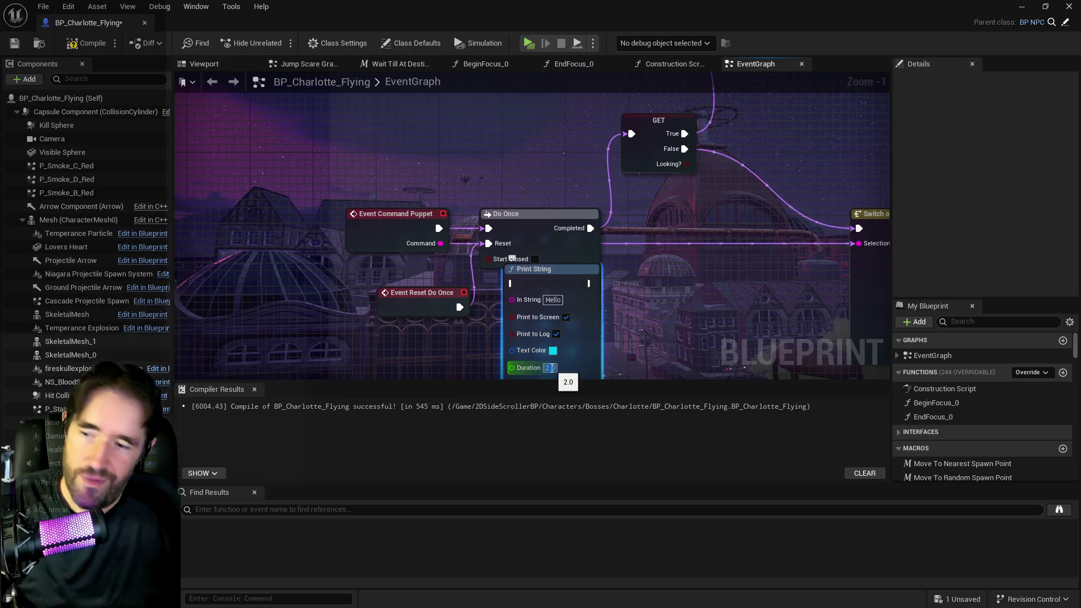
left_click_drag(535, 270, 747, 276)
Wire Do Once Completed through Print String into GET, then compile and save the blueprint
mouse_move(448, 249)
left_mouse_down()
mouse_move(314, 221)
mouse_move(590, 278)
left_mouse_up()
left_click_drag(462, 199, 478, 253)
mouse_move(608, 302)
left_mouse_down()
mouse_move(570, 232)
mouse_move(517, 276)
mouse_move(612, 221)
left_mouse_up()
left_click_drag(570, 356, 524, 294)
left_click(451, 361)
left_click_drag(468, 361, 514, 291)
left_click_drag(592, 289, 602, 211)
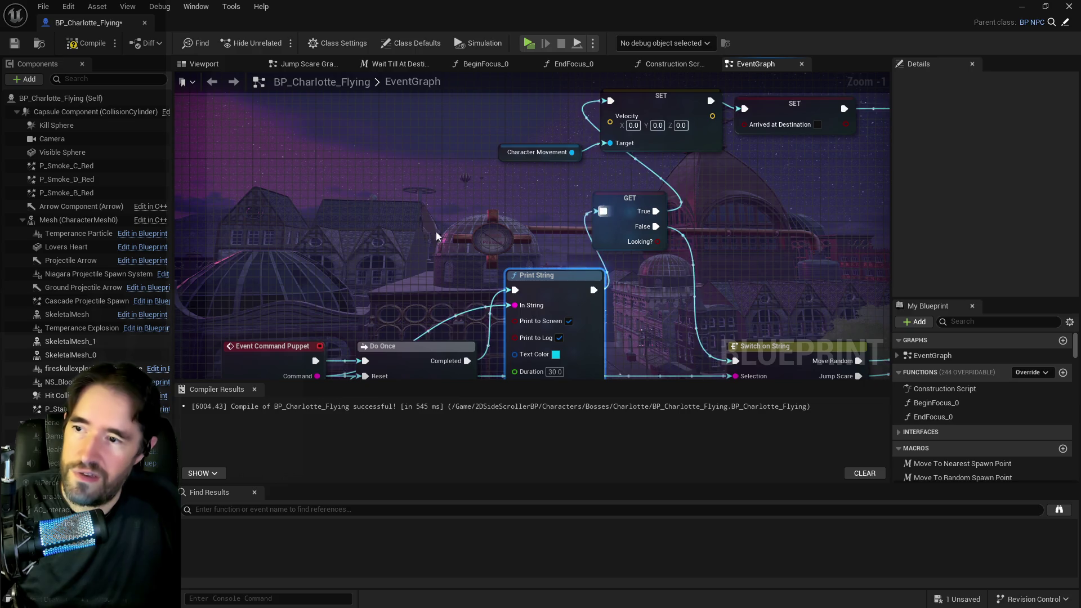
left_click(14, 44)
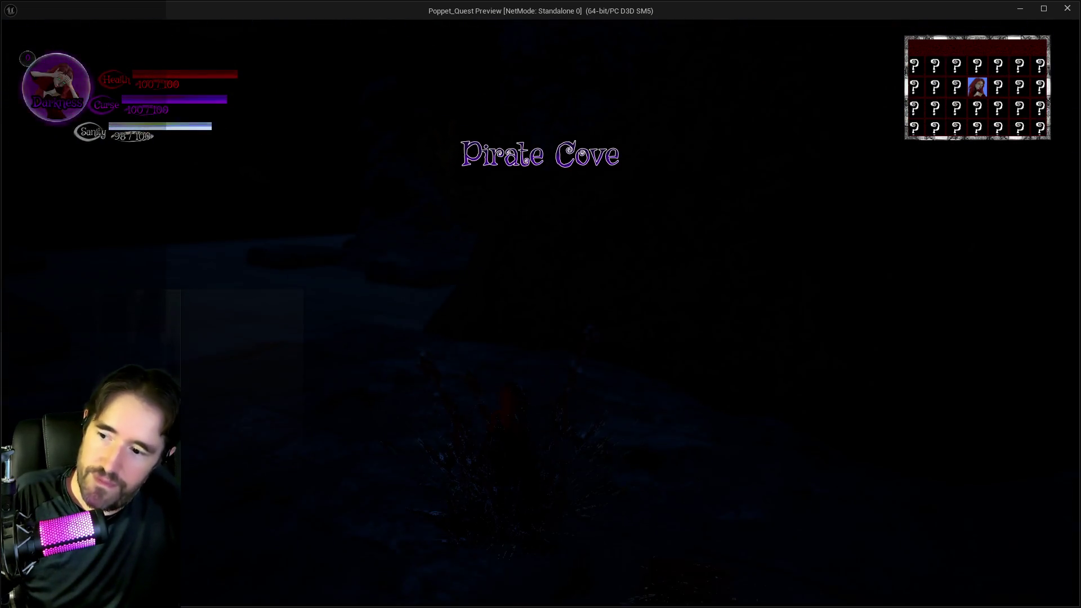
End the old playtest, then run through Pirate Cove past flying Charlotte, toggling the console once
key("alt+Tab")
left_click(562, 43)
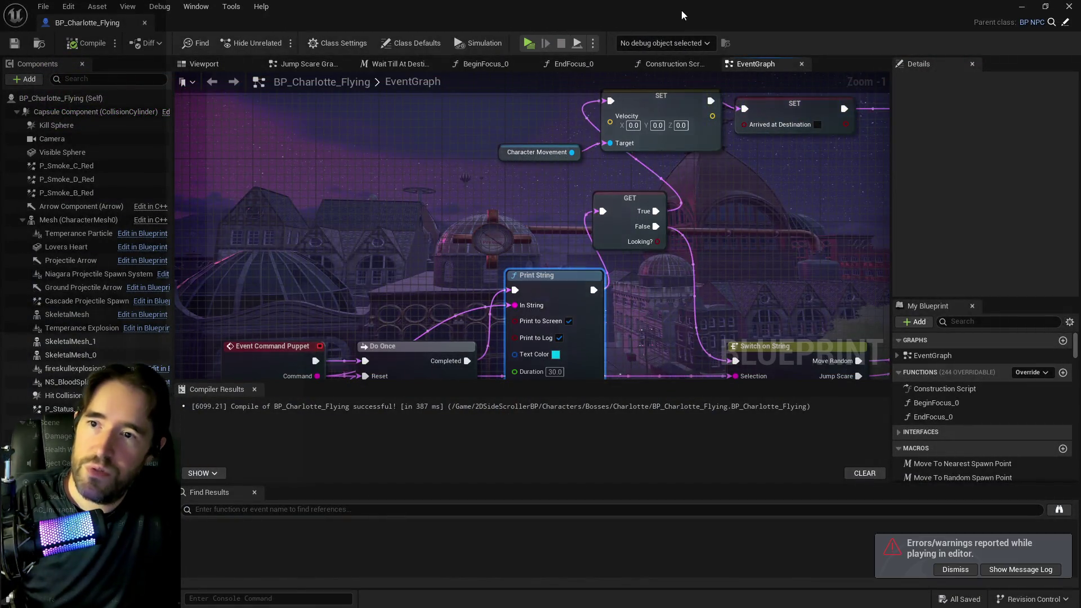
key("f")
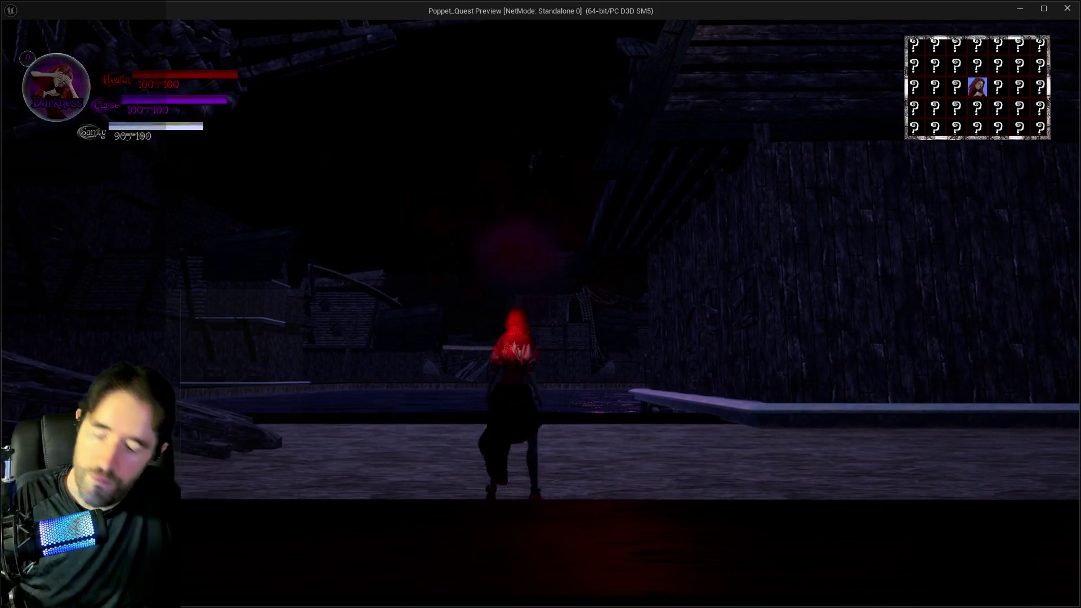
key("grave")
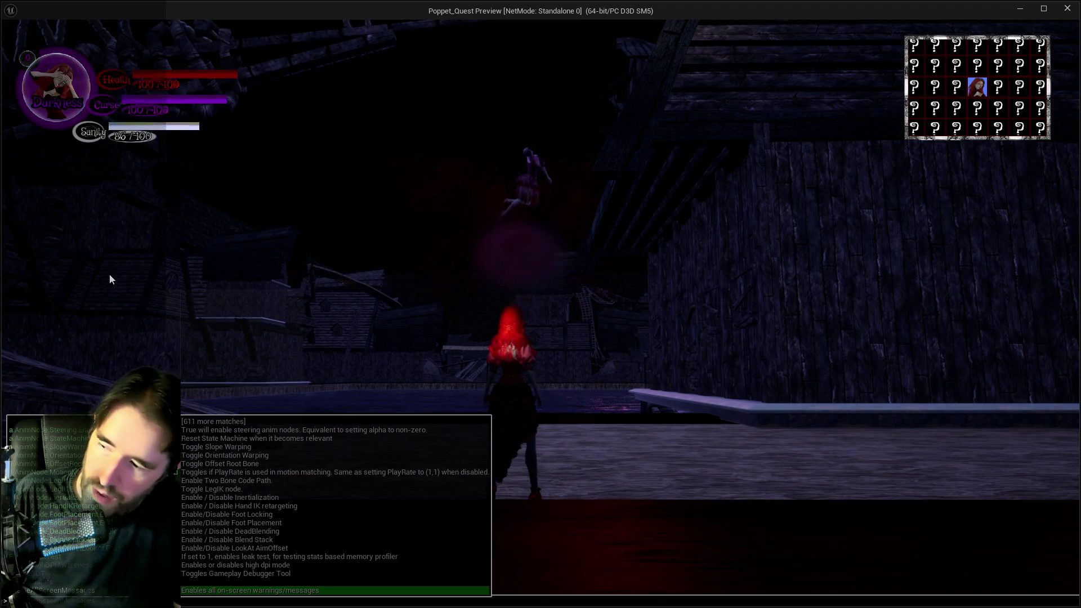
key("Return")
key("w")
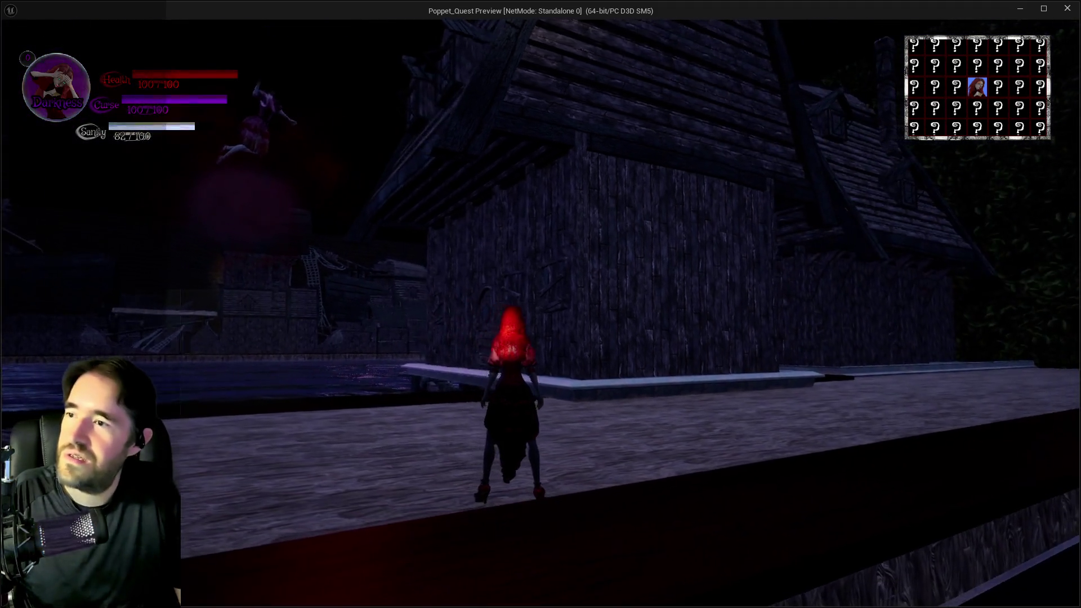
key("w")
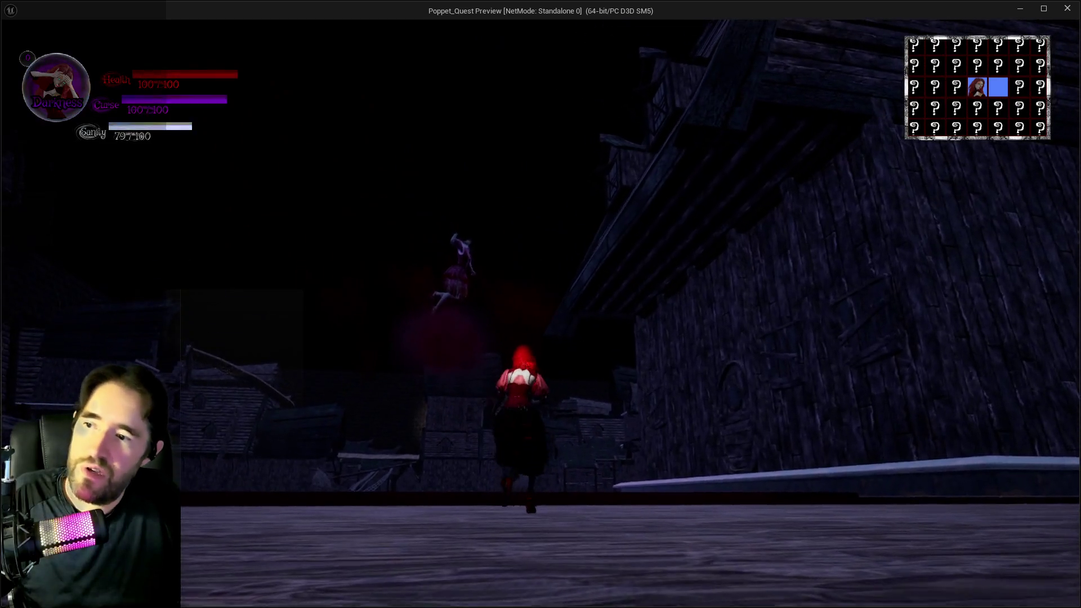
key("Escape")
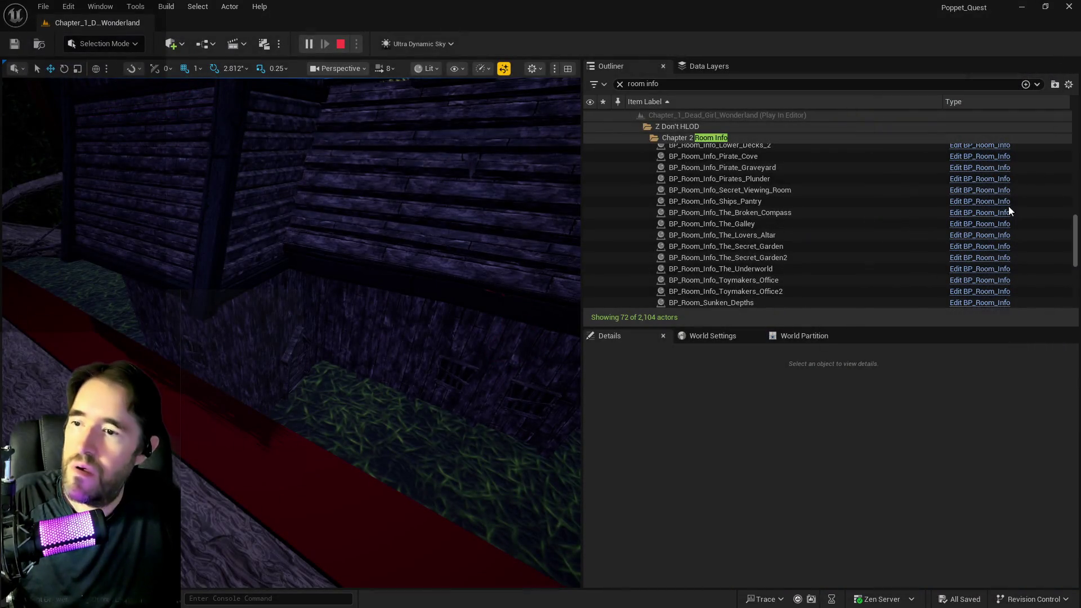
Add Enemy Type.Charlotte Flying to BP_Charlotte_Flying's Gameplay Tags default value and compile
left_click(713, 156)
key("alt+Tab")
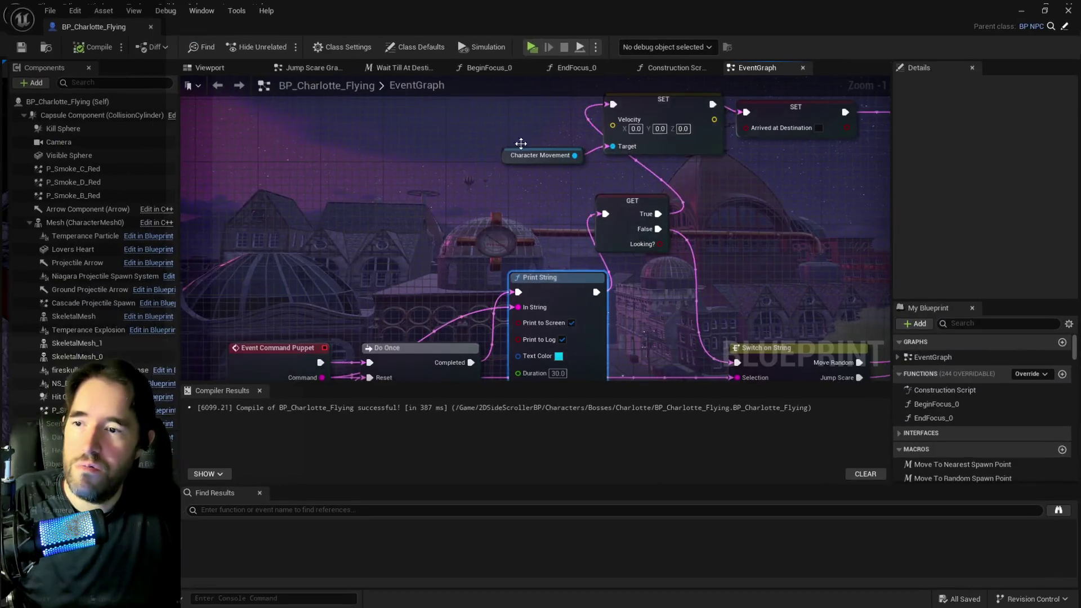
left_click(976, 321)
type("gamepla")
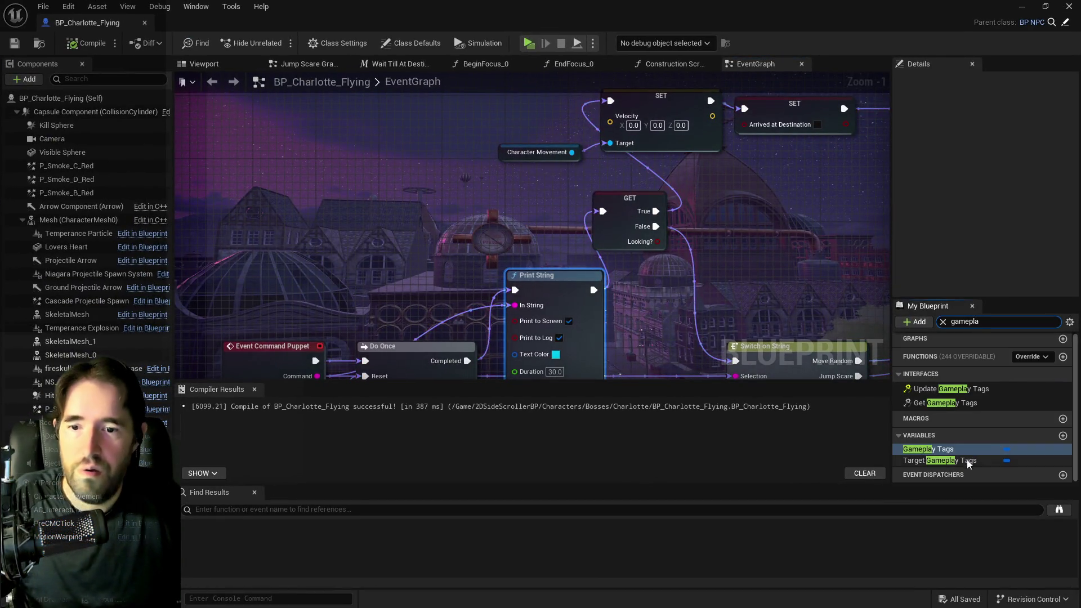
left_click(930, 449)
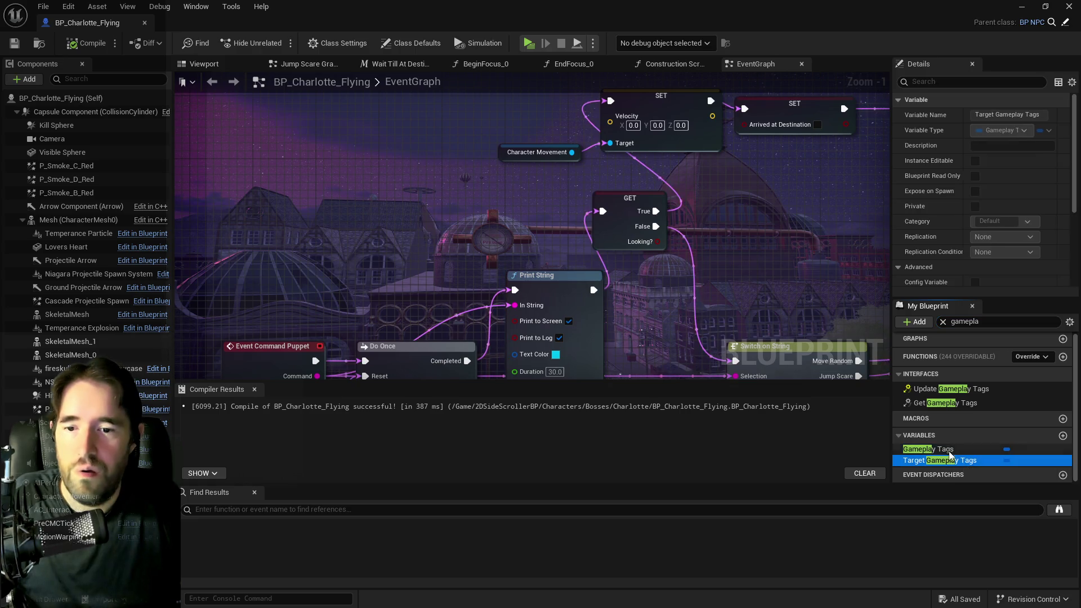
scroll(964, 277, "down", 5)
scroll(1043, 285, "down", 4)
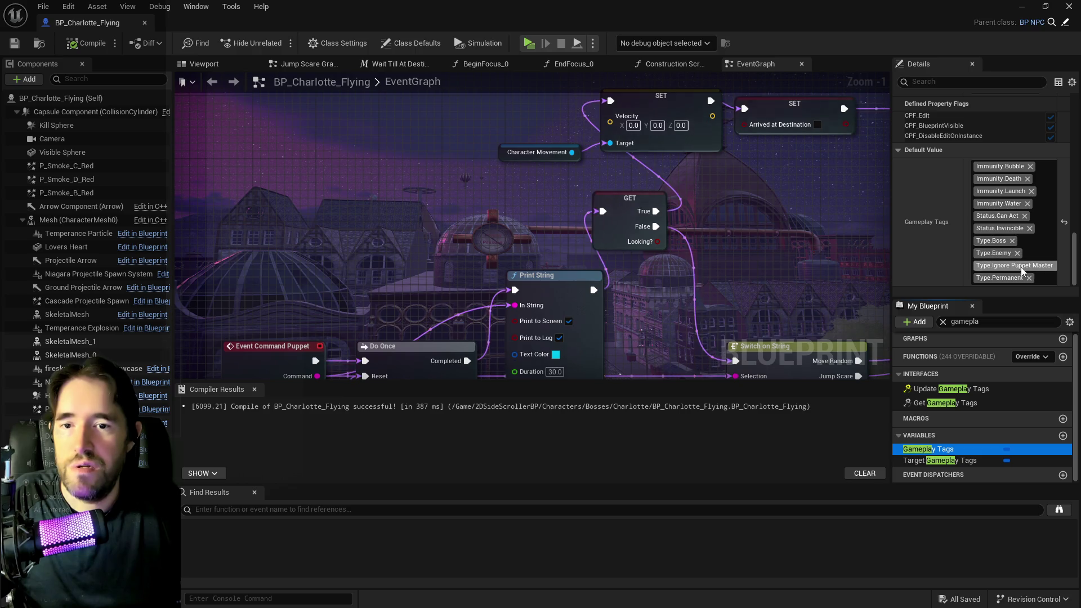
scroll(1047, 243, "up", 2)
scroll(1047, 242, "down", 2)
left_click(1046, 242)
type("charlott")
left_click(934, 379)
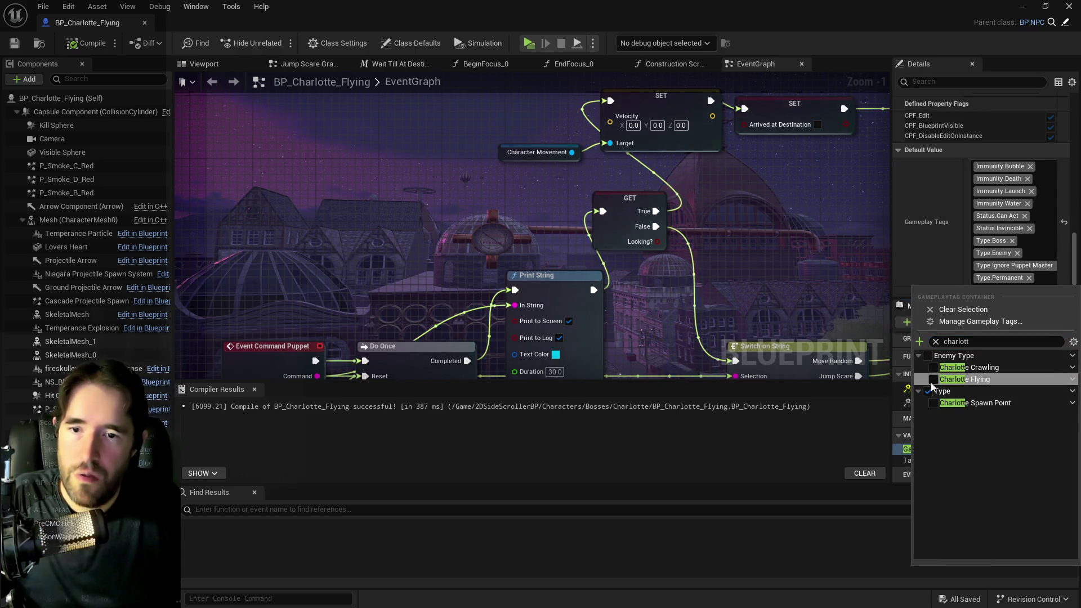
left_click(65, 45)
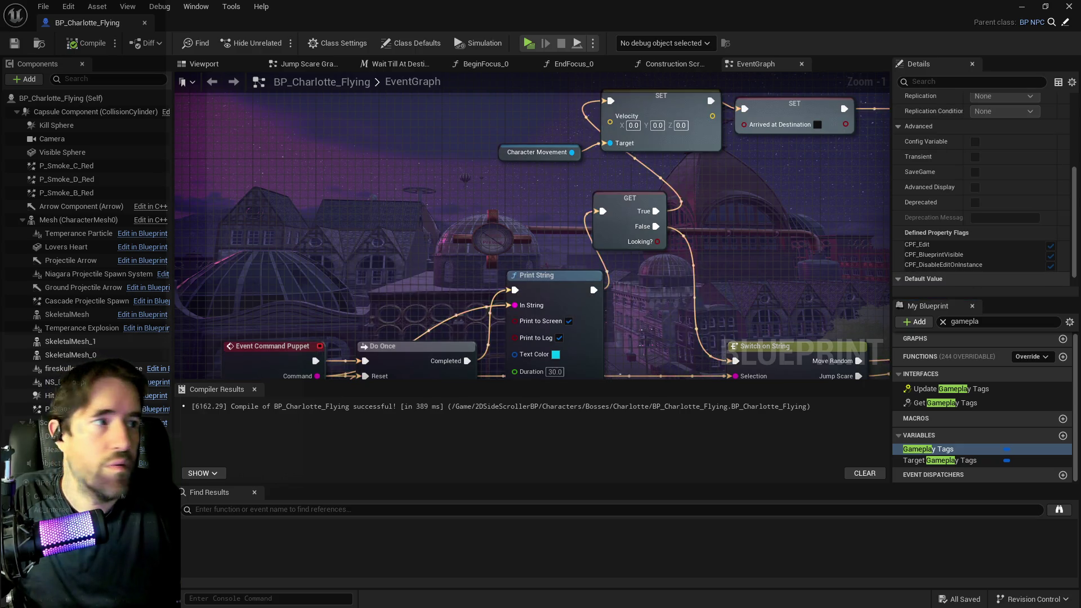
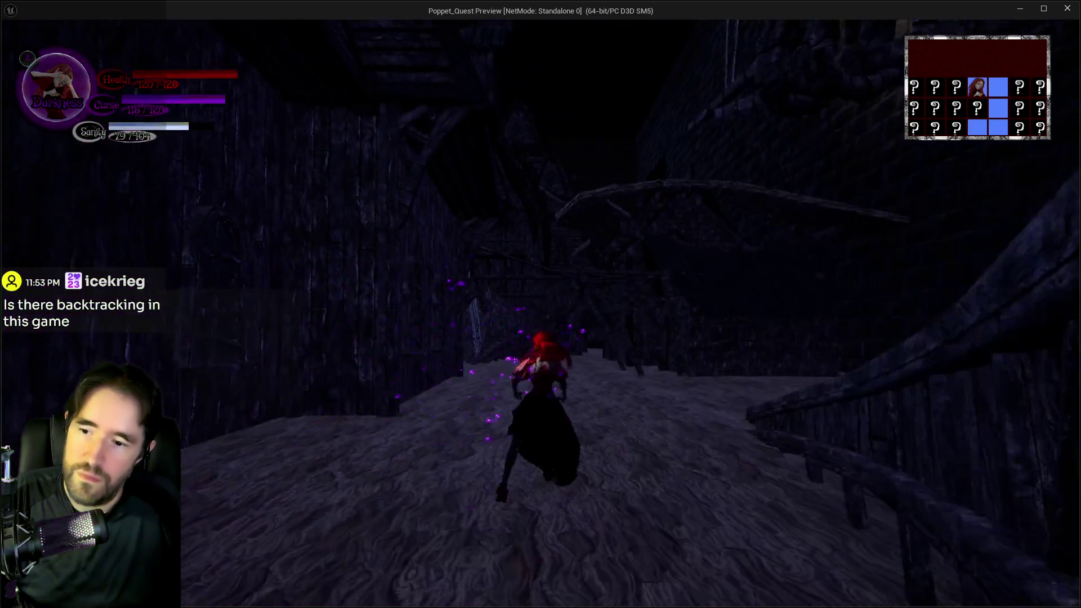
Cast a spell in the Poppet Quest test, then move the Blueprint window aside to reveal the level
key("e")
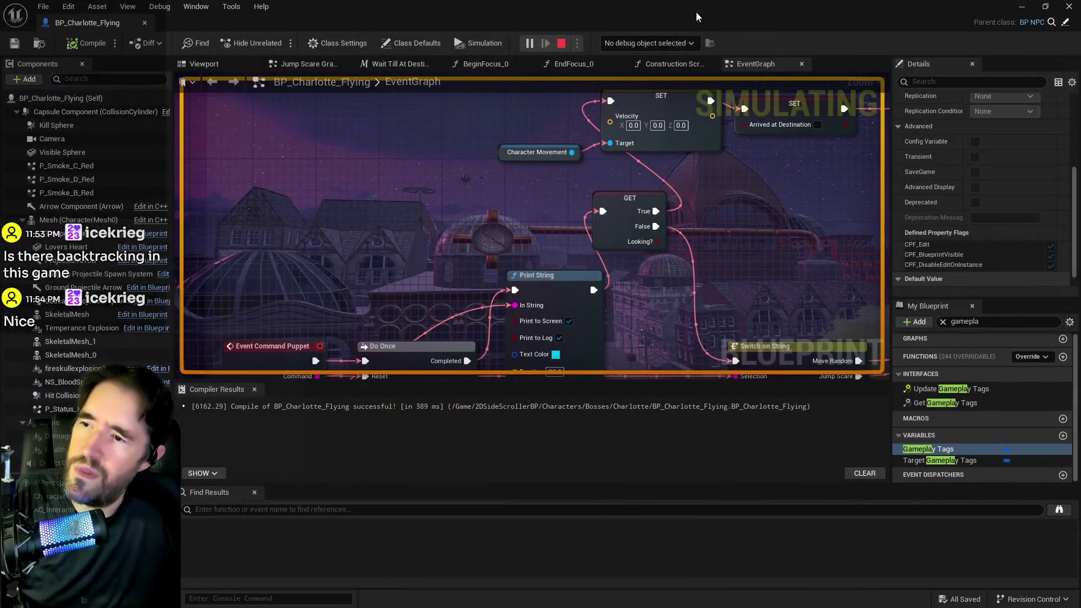
left_click_drag(665, 14, 1070, 48)
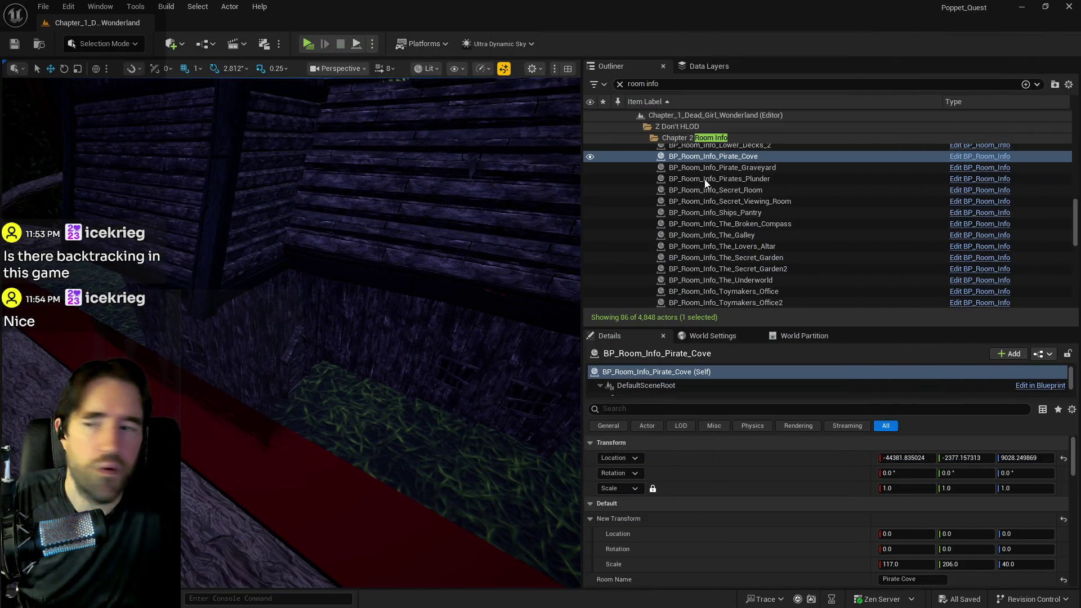
Frame the Pirate Cove room actor, undo its accidental move, and reposition spawn transforms 1 and 4
key("f")
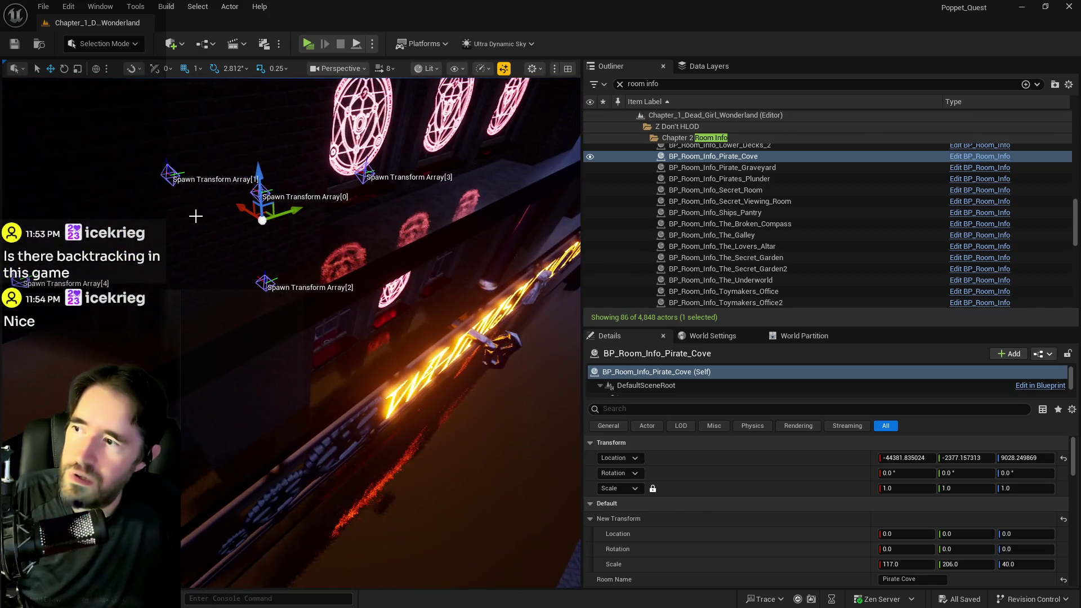
left_click_drag(472, 370, 477, 374)
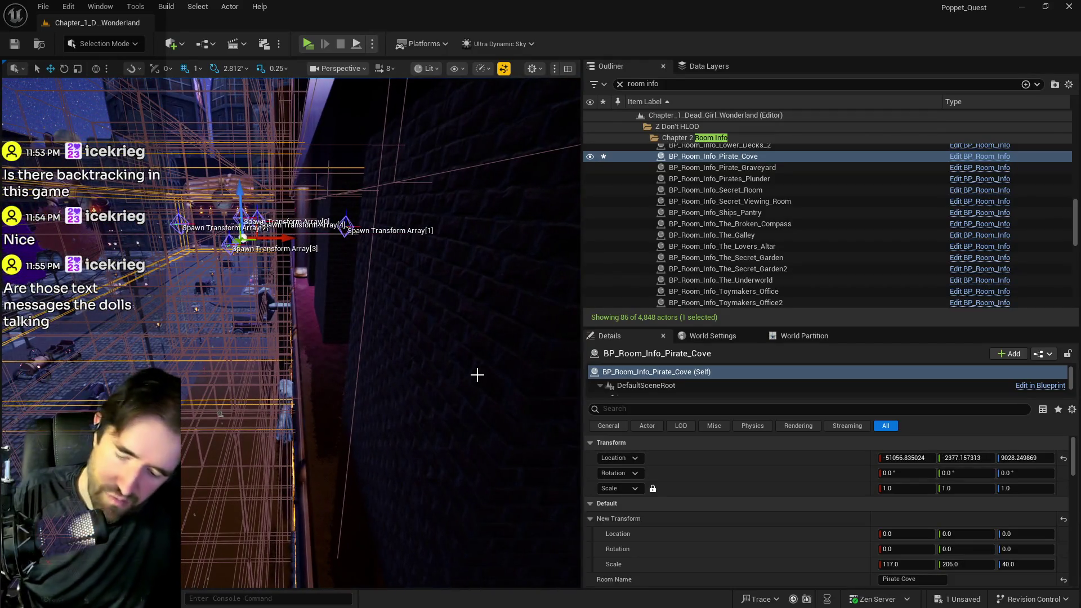
key("ctrl+z")
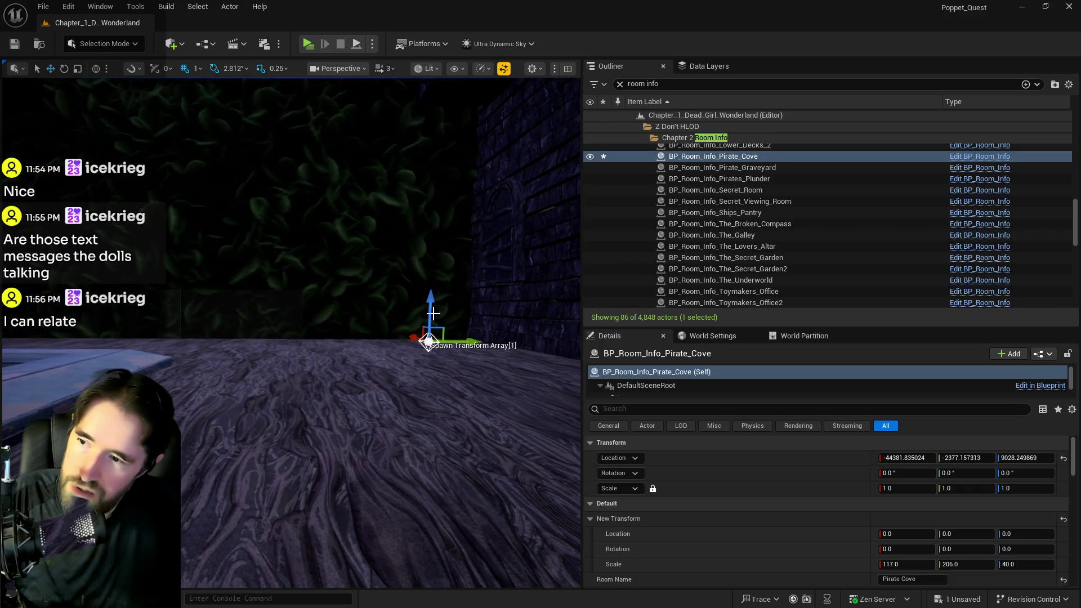
left_click_drag(434, 313, 430, 302)
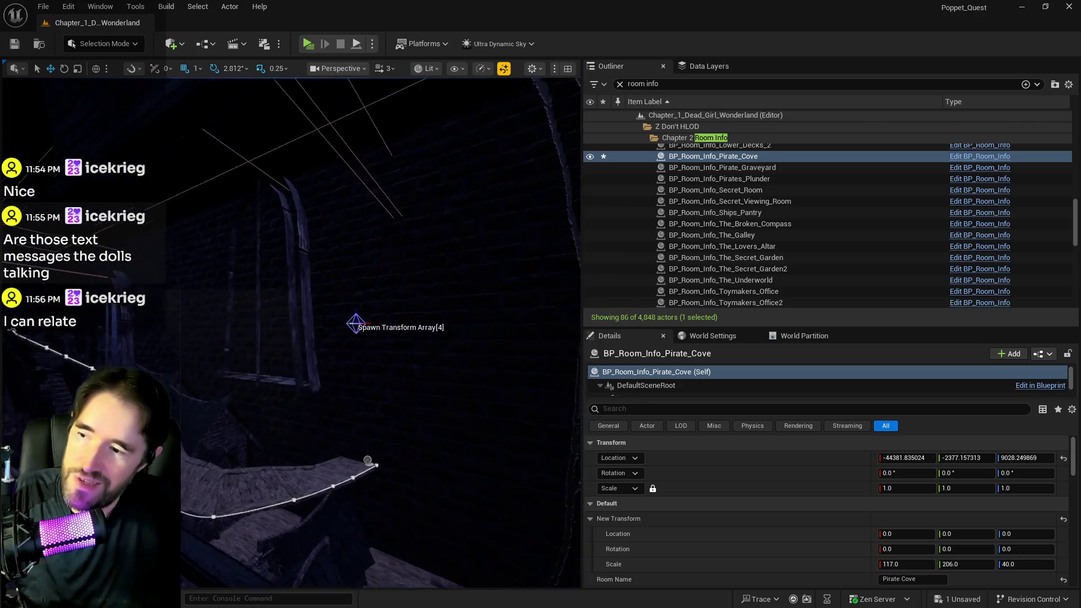
left_click(328, 307)
mouse_move(328, 307)
left_mouse_down()
mouse_move(314, 246)
mouse_move(349, 267)
mouse_move(379, 271)
mouse_move(386, 261)
mouse_move(395, 370)
left_mouse_up()
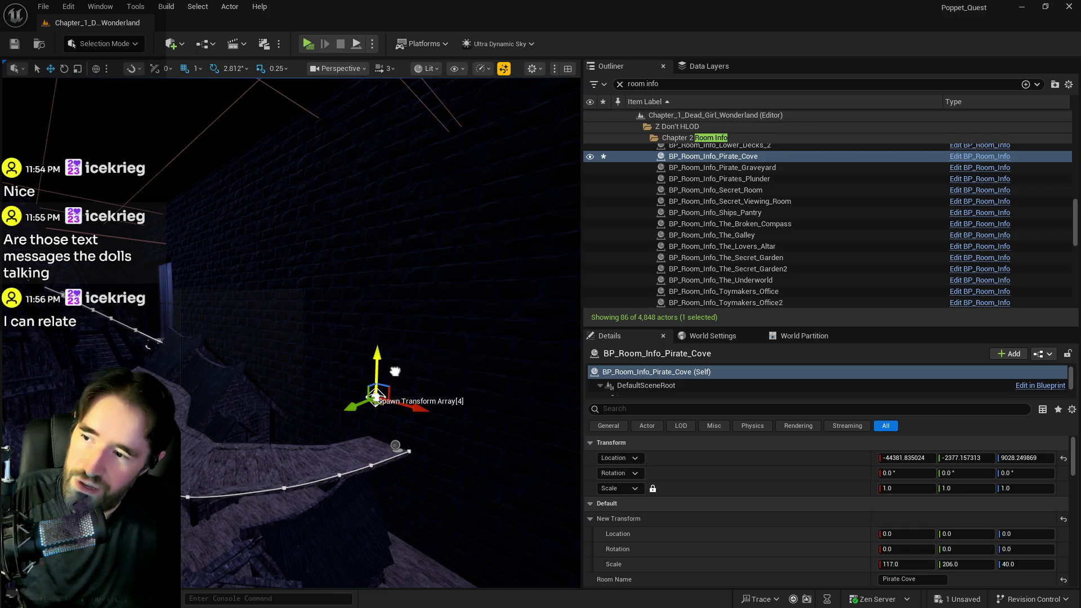
scroll(728, 499, "down", 2)
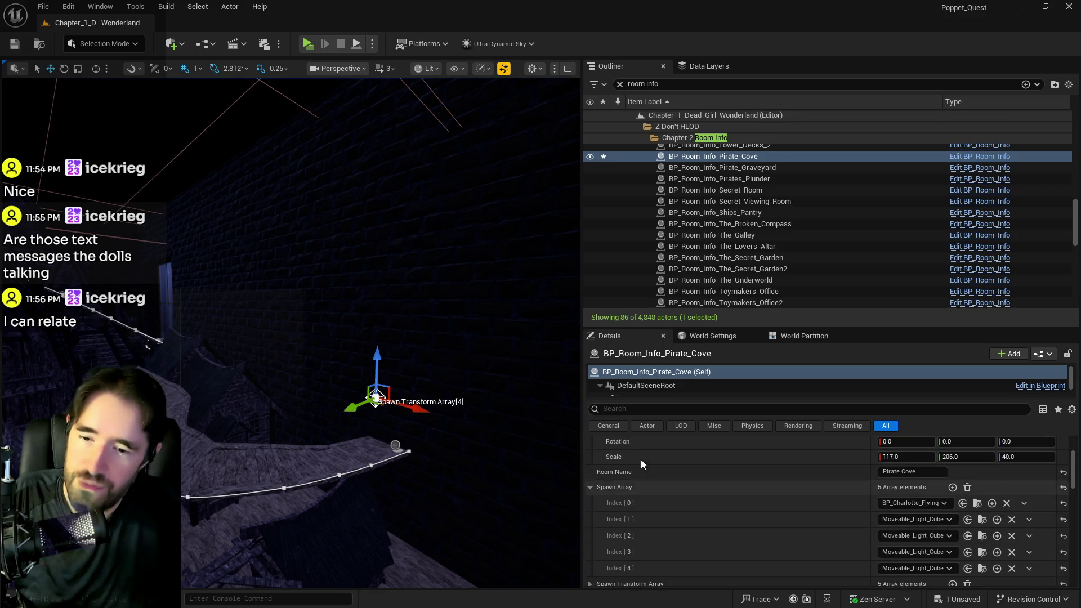
Move Pirate Cove spawn transform 4 lower and across the floor
key("f")
mouse_move(478, 376)
left_mouse_down()
mouse_move(481, 366)
mouse_move(459, 510)
left_mouse_up()
key("f")
scroll(360, 401, "up", 3)
mouse_move(261, 386)
left_mouse_down()
mouse_move(280, 252)
mouse_move(301, 299)
left_mouse_up()
mouse_move(314, 242)
left_mouse_down()
mouse_move(320, 400)
mouse_move(338, 406)
mouse_move(482, 234)
mouse_move(446, 317)
mouse_move(418, 302)
mouse_move(434, 320)
left_mouse_up()
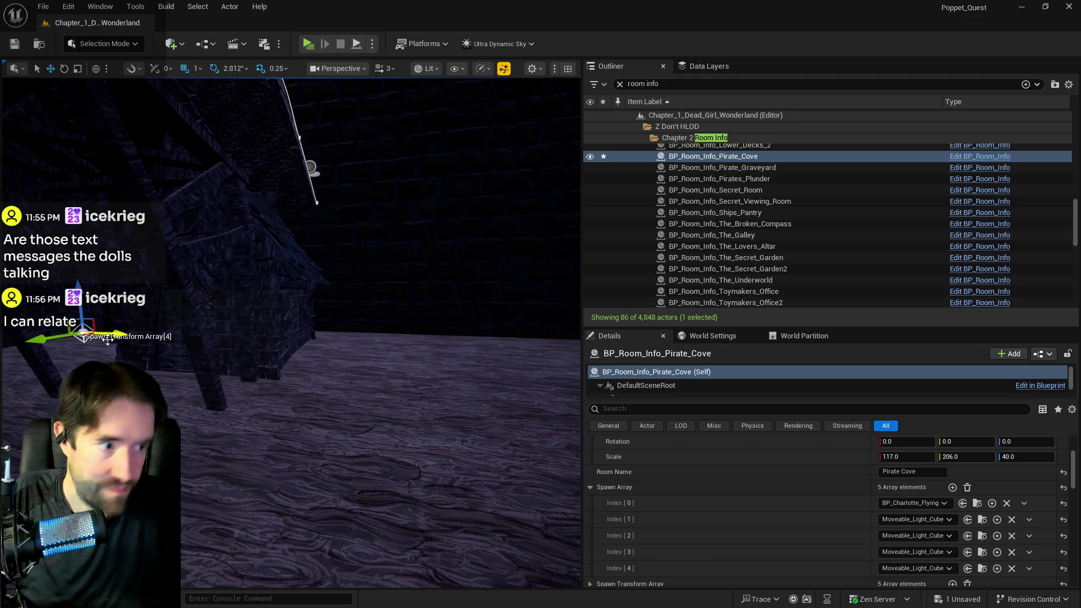
Lower spawn transform 2 slightly and save the level
mouse_move(181, 379)
left_mouse_down()
mouse_move(169, 377)
mouse_move(202, 378)
mouse_move(186, 377)
left_mouse_up()
left_click_drag(475, 373, 341, 375)
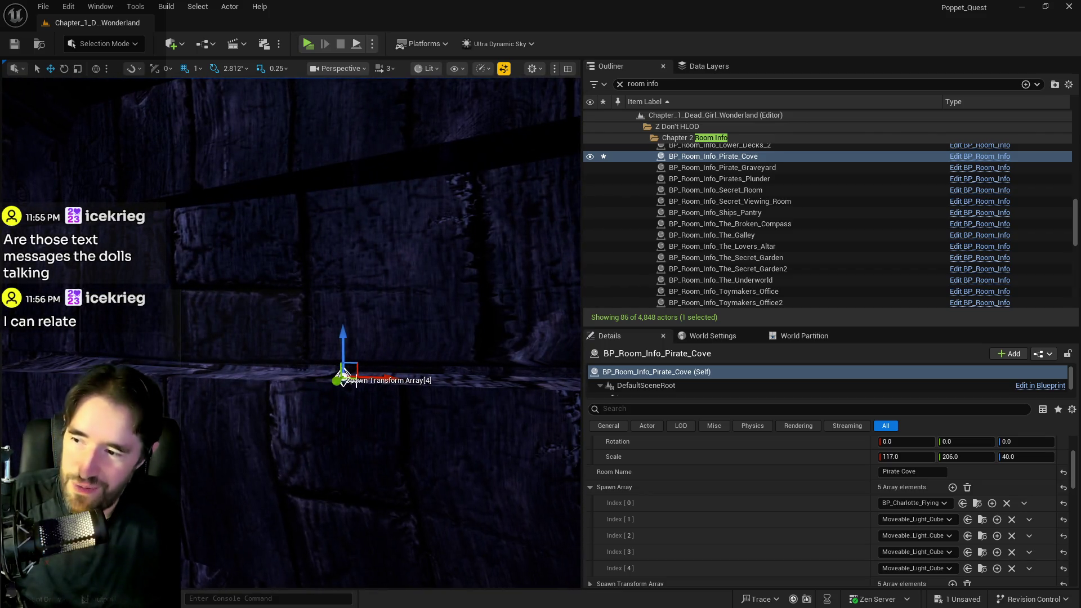
mouse_move(425, 383)
left_mouse_down()
mouse_move(362, 457)
mouse_move(424, 380)
left_mouse_up()
mouse_move(326, 314)
left_mouse_down()
mouse_move(301, 441)
mouse_move(326, 531)
mouse_move(349, 536)
mouse_move(338, 435)
mouse_move(214, 279)
mouse_move(169, 251)
mouse_move(100, 247)
mouse_move(335, 245)
mouse_move(289, 350)
mouse_move(169, 321)
mouse_move(266, 352)
mouse_move(430, 379)
mouse_move(366, 381)
mouse_move(368, 396)
left_mouse_up()
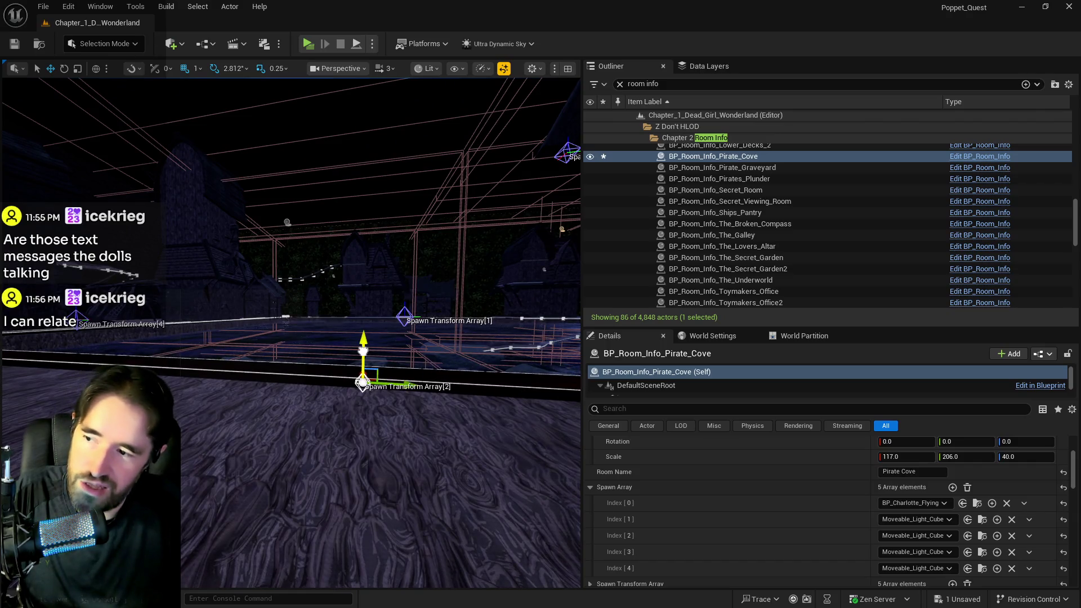
left_click_drag(363, 350, 364, 359)
key("ctrl+s")
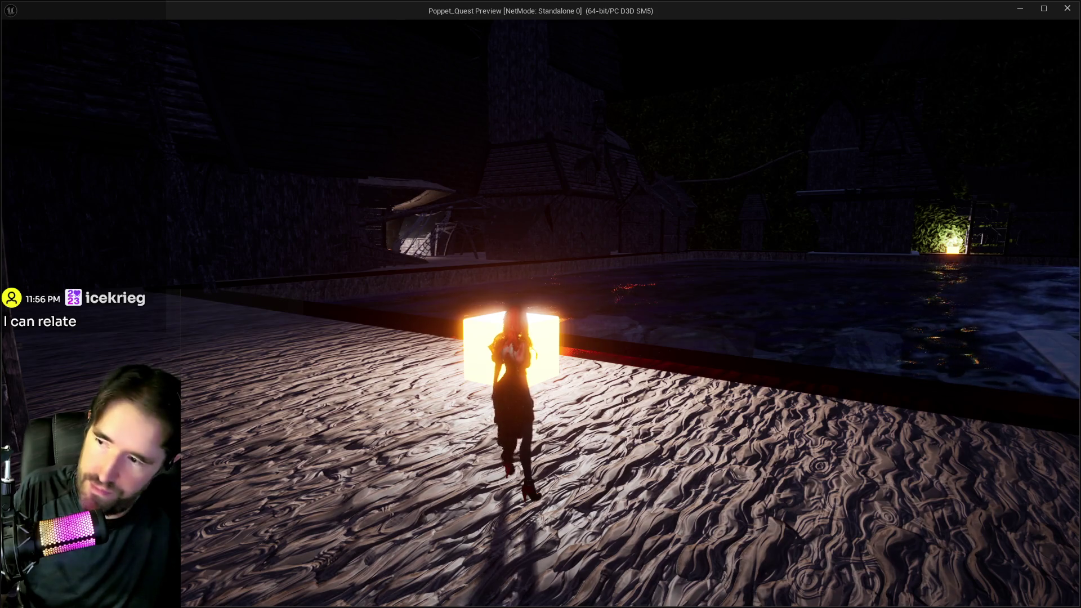
Equip The Magician tarot card and cast it repeatedly at the glowing cube
key("e")
key("Escape")
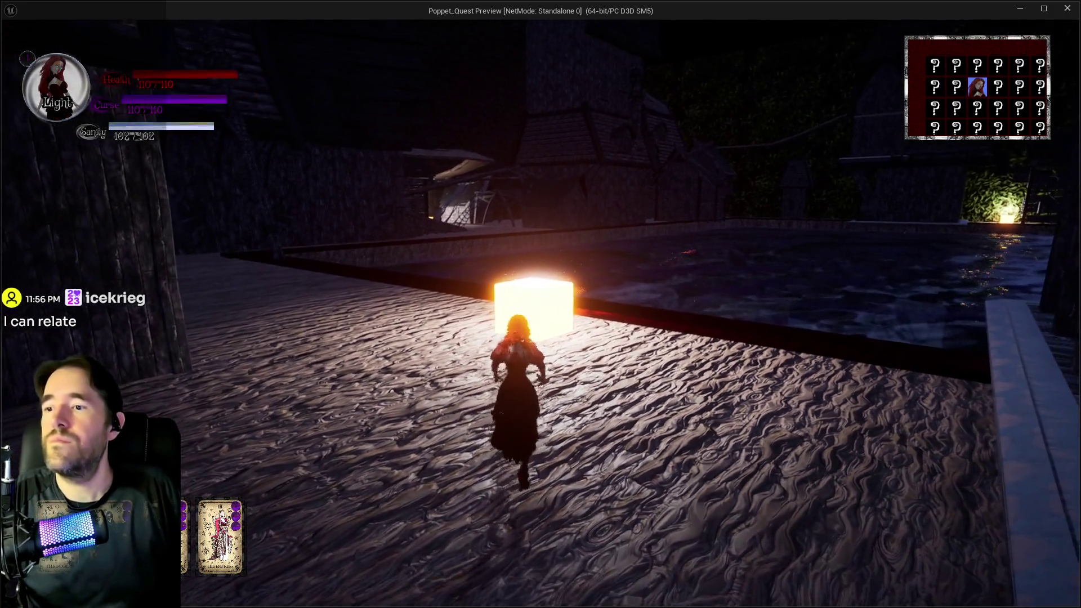
right_click(541, 312)
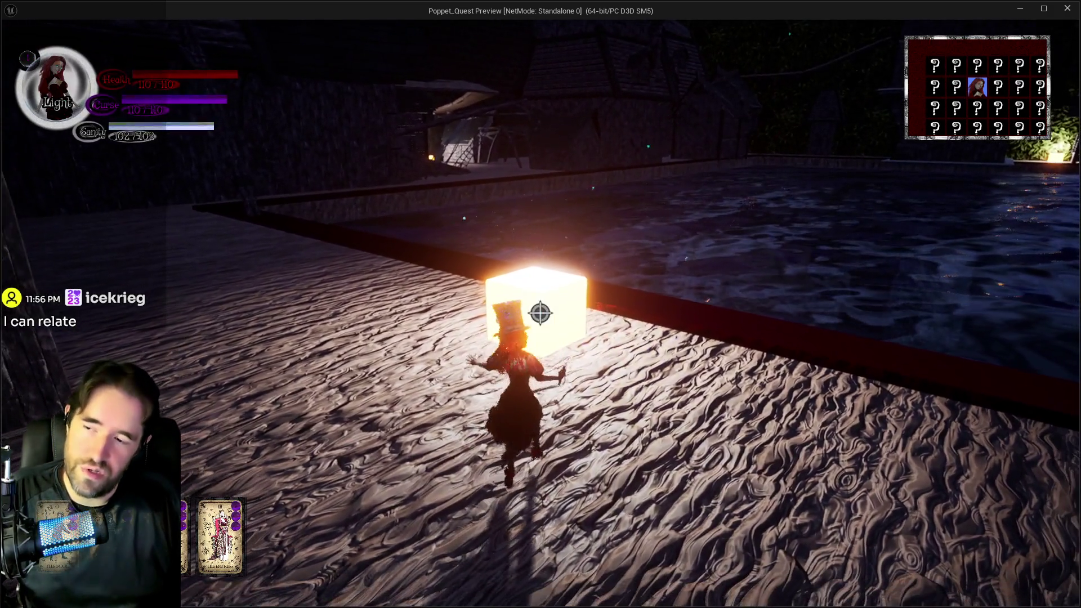
left_click(540, 313)
left_click(539, 313)
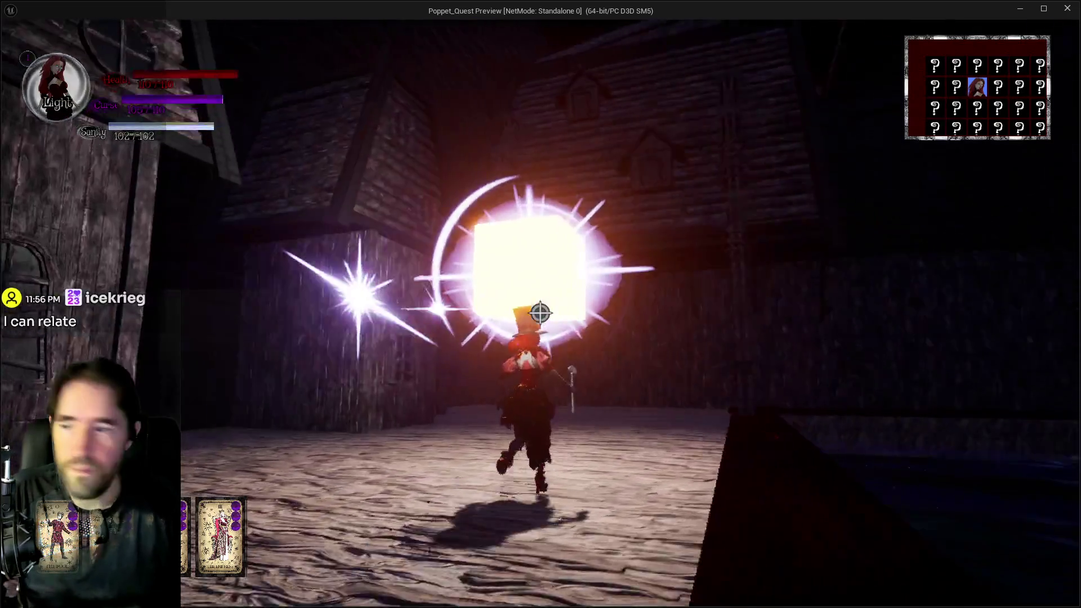
left_click(539, 313)
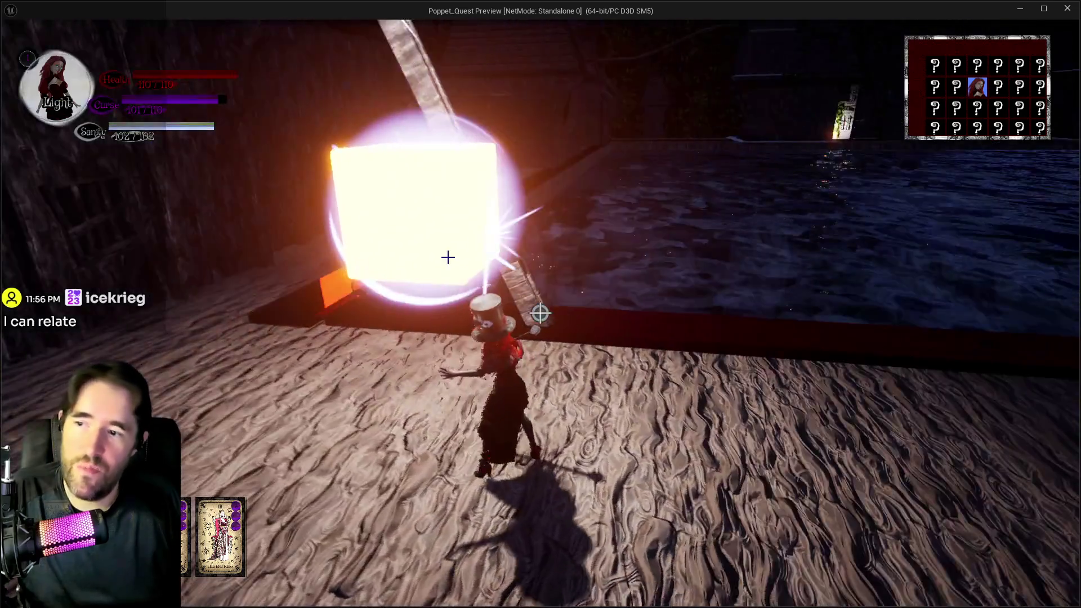
Stop the play session and bring the BP_Charlotte_Flying Blueprint back to the front
key("alt+Tab")
key("Escape")
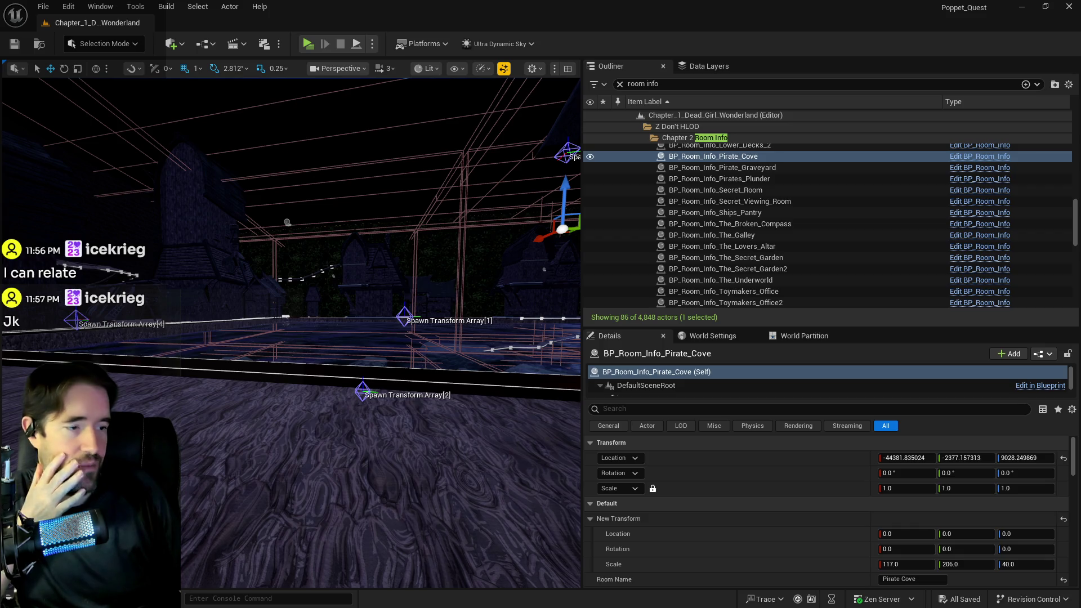
key("alt+Tab")
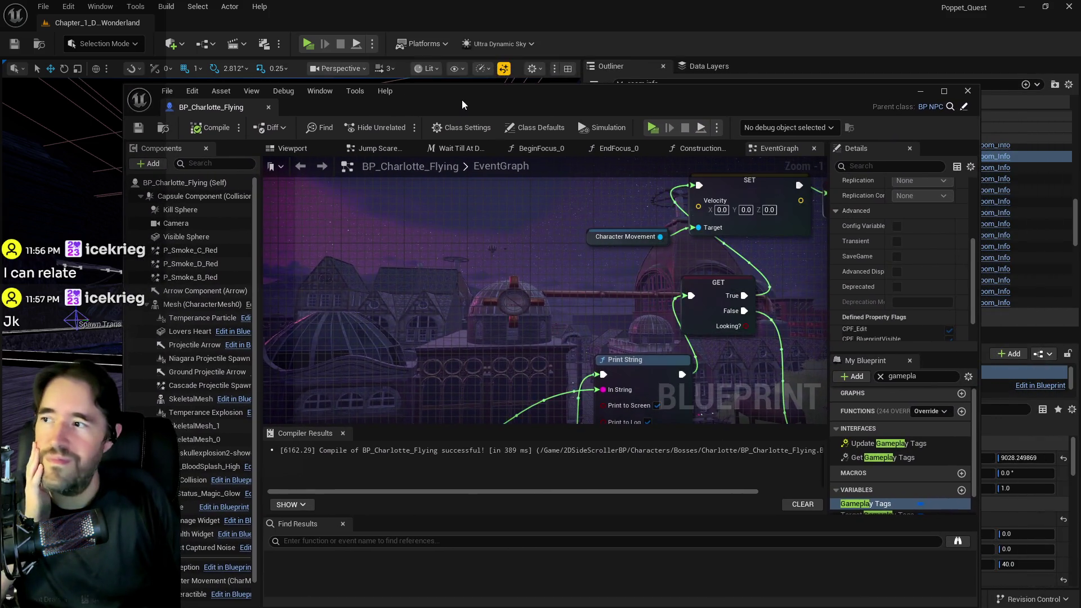
Close BP_Charlotte_Flying, switch to the Content Browser, and open the toolbar's Blueprints list
left_click(969, 91)
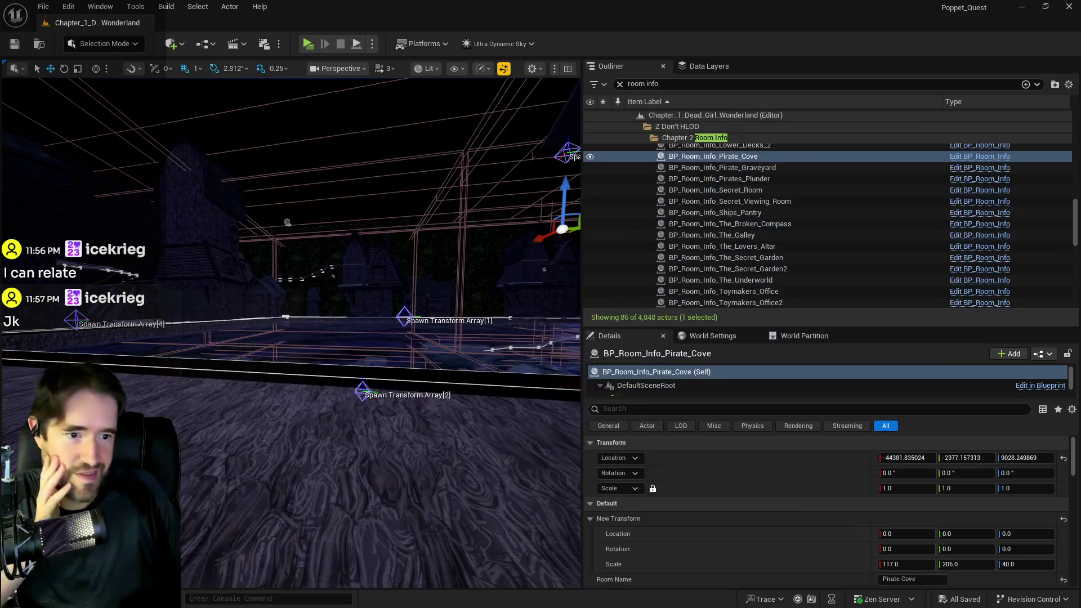
key("alt+Tab")
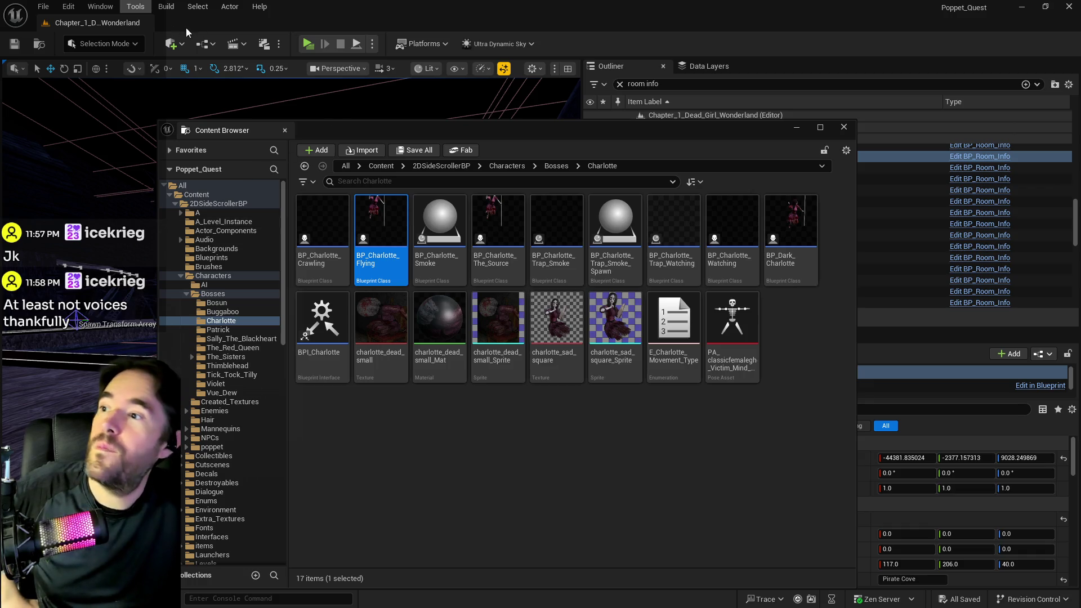
left_click(207, 43)
Edit BP_Poppet via GameMode > Pawn, maximise it, and go from System Graph to EventGraph
mouse_move(293, 163)
mouse_move(528, 232)
left_click(610, 239)
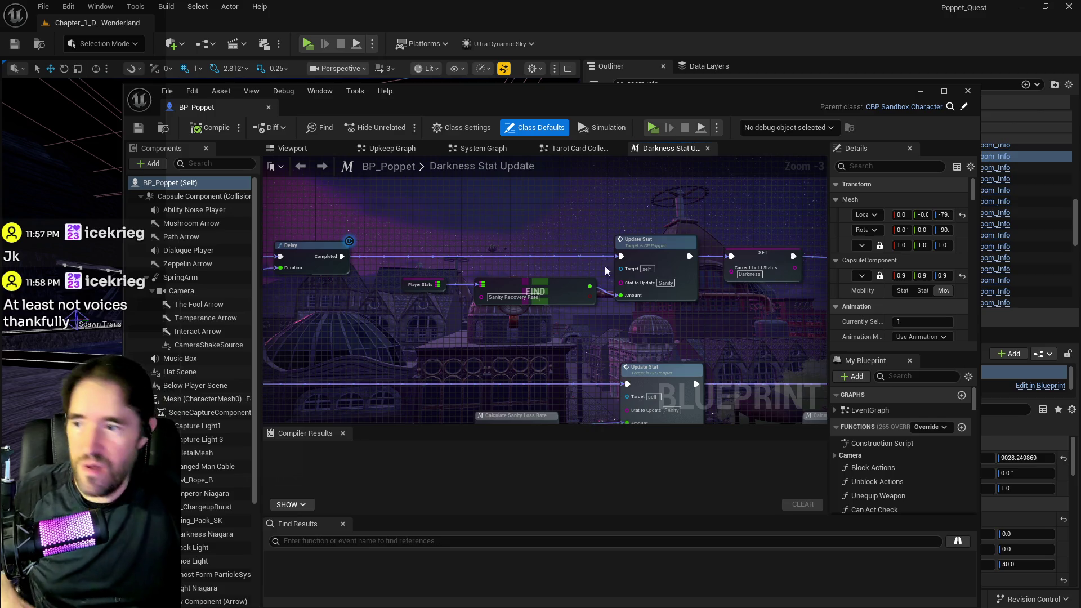
double_click(654, 107)
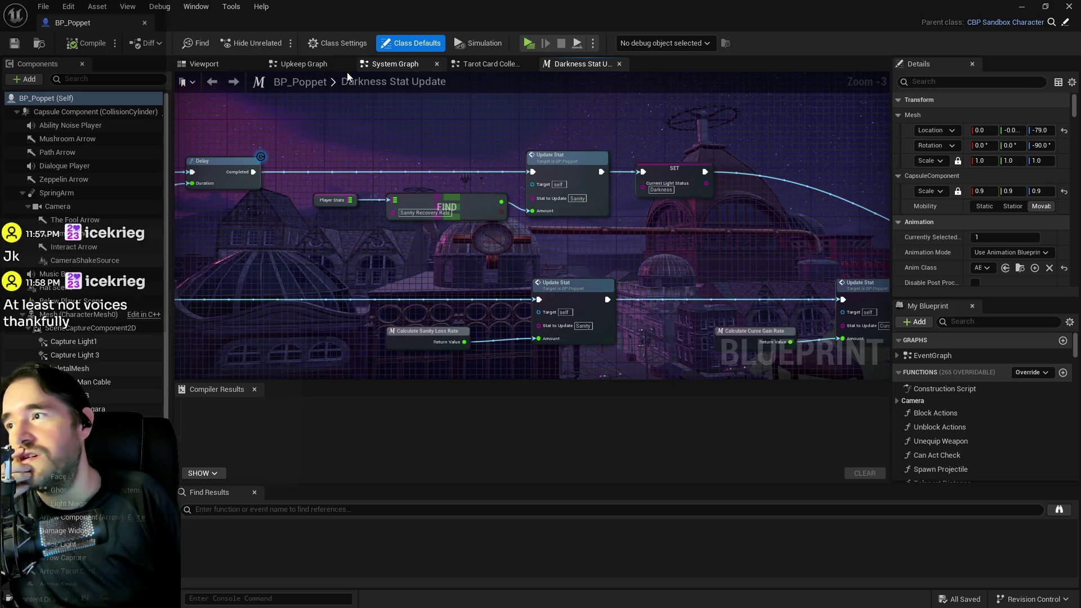
left_click(385, 64)
left_click(360, 83)
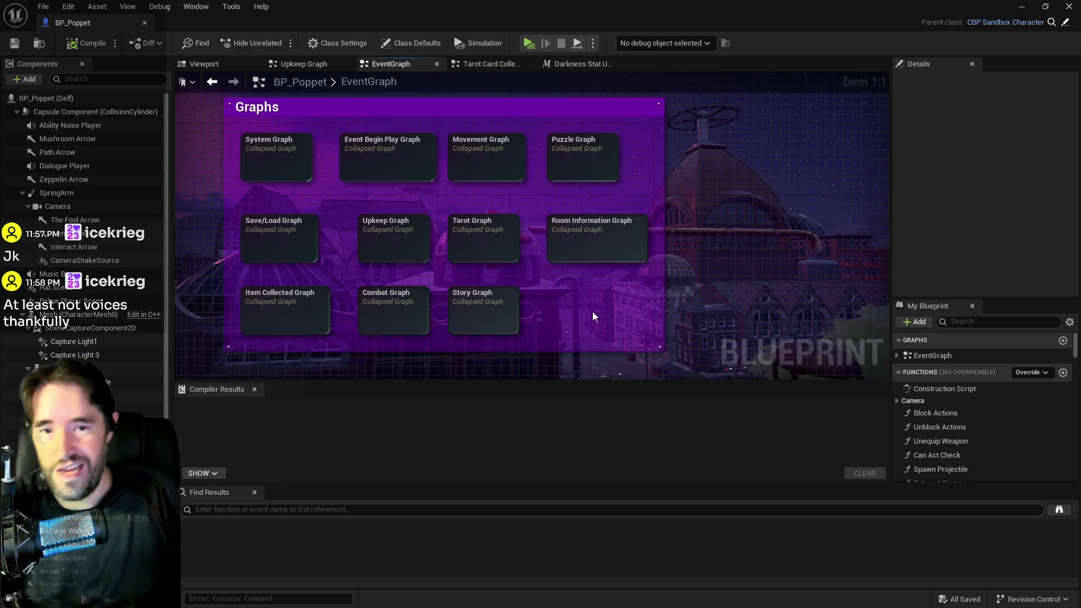
Open BP_Poppet's Tarot Graph and drill into its Tarot 1: The Magician sub-graph
mouse_move(615, 315)
left_mouse_down()
mouse_move(603, 304)
mouse_move(640, 252)
left_mouse_up()
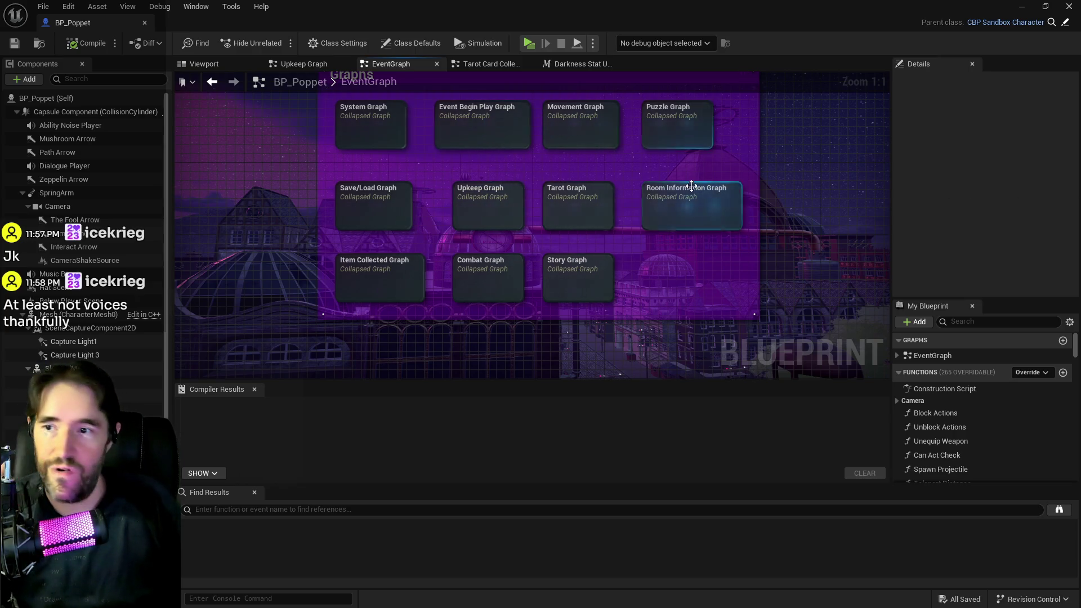
double_click(561, 205)
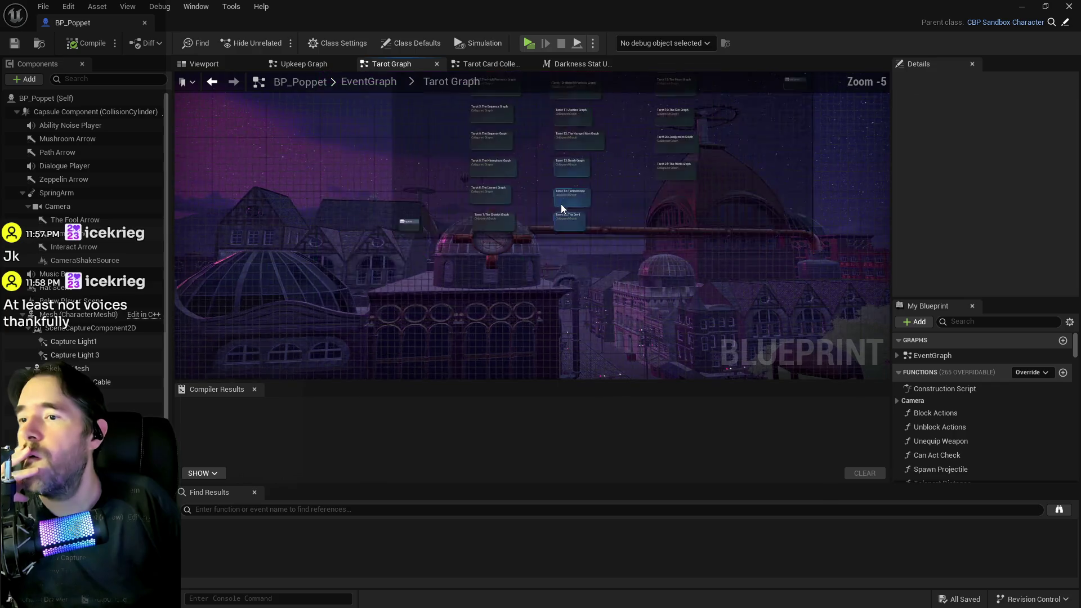
scroll(416, 148, "up", 4)
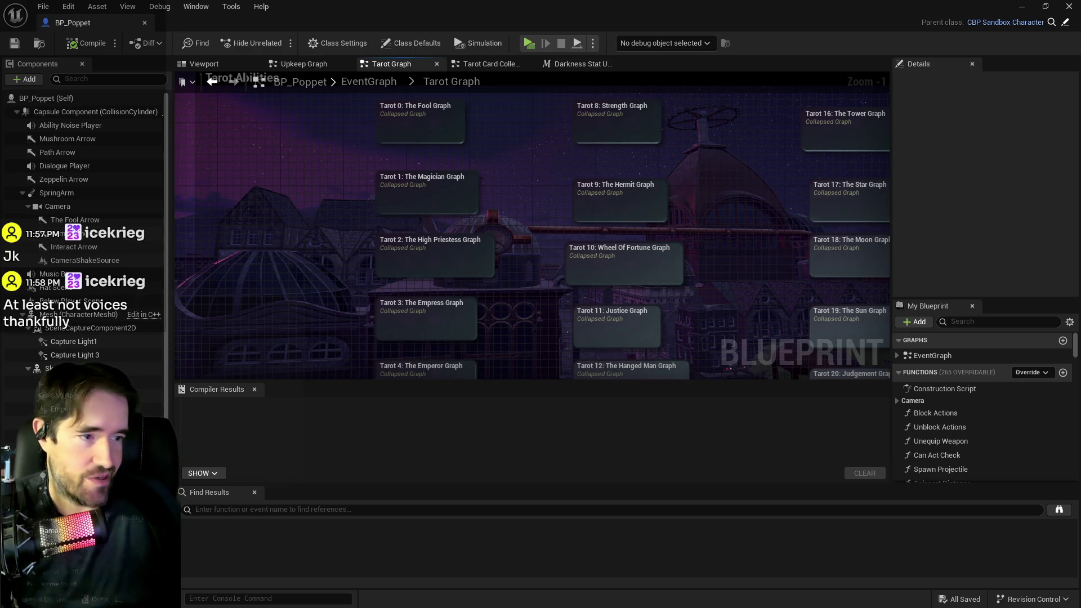
left_click_drag(512, 279, 520, 167)
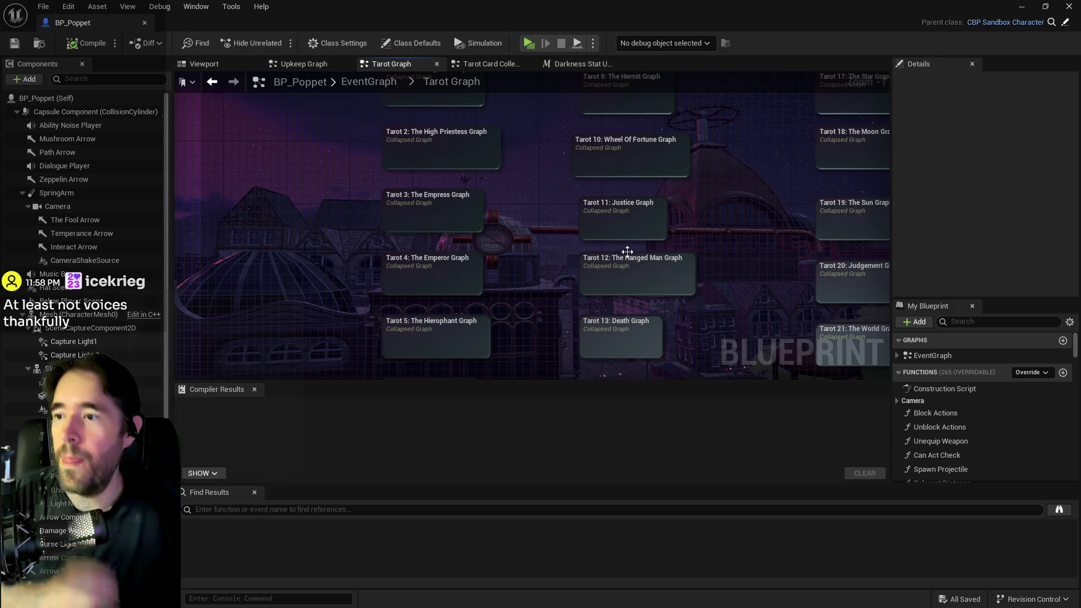
left_click_drag(516, 228, 495, 309)
double_click(447, 186)
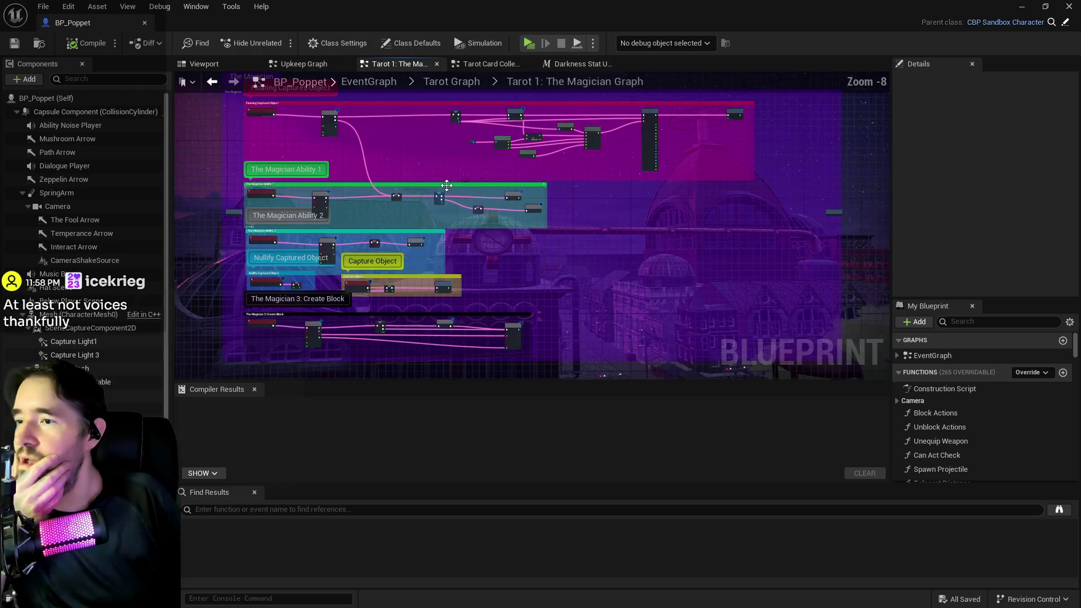
Frame The Magician Ability 1 and 2 node groups in the graph
scroll(569, 172, "up", 3)
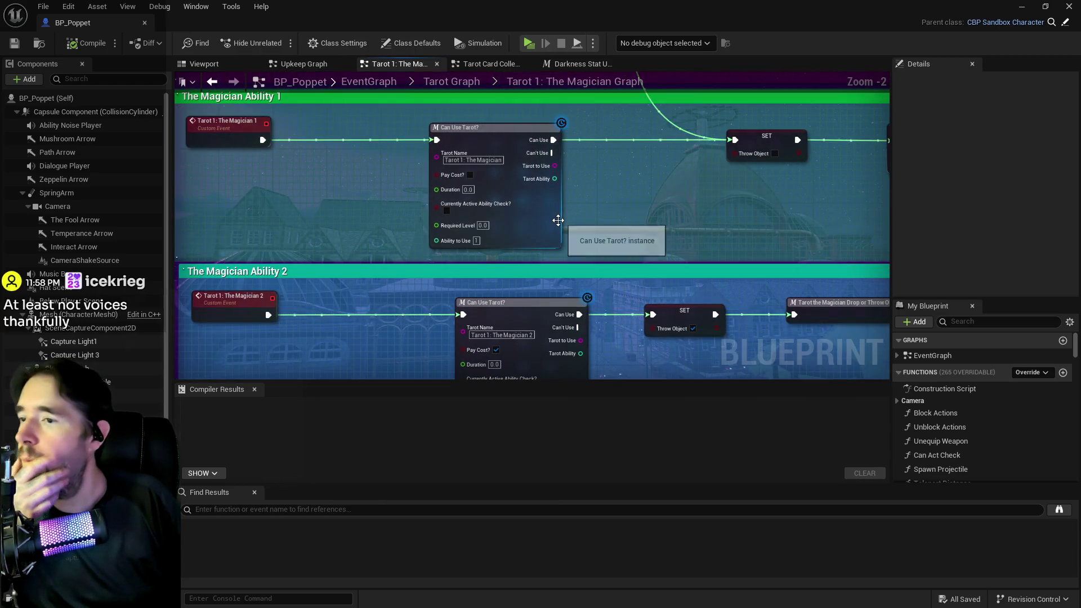
mouse_move(558, 221)
left_mouse_down()
mouse_move(560, 188)
mouse_move(522, 127)
left_mouse_up()
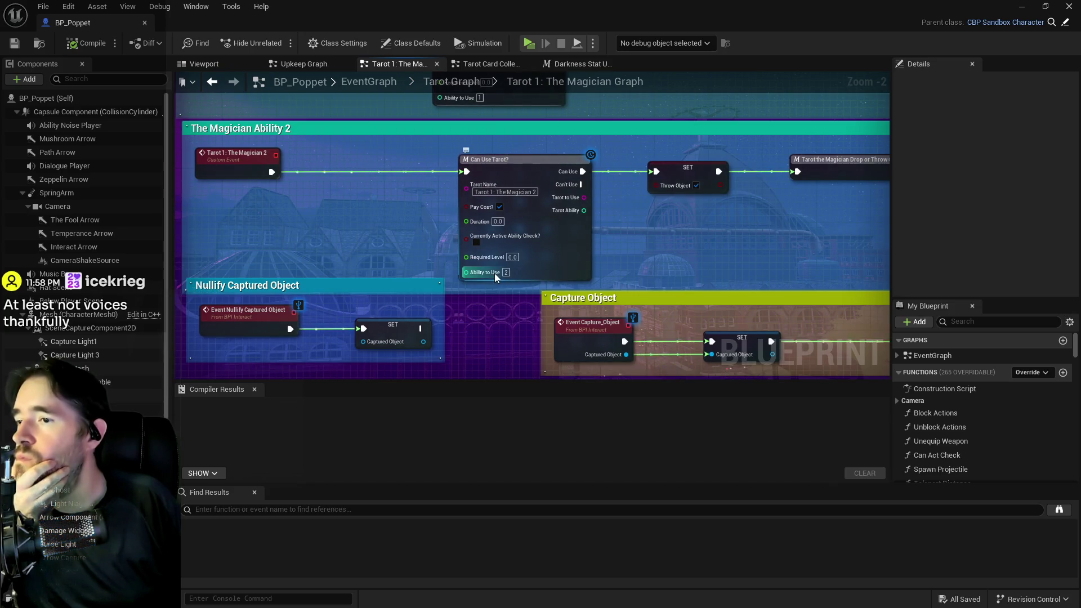
mouse_move(503, 255)
left_mouse_down()
mouse_move(367, 248)
mouse_move(597, 239)
left_mouse_up()
mouse_move(265, 188)
left_mouse_down()
mouse_move(423, 201)
mouse_move(440, 274)
mouse_move(368, 236)
mouse_move(336, 197)
mouse_move(422, 209)
mouse_move(394, 330)
left_mouse_up()
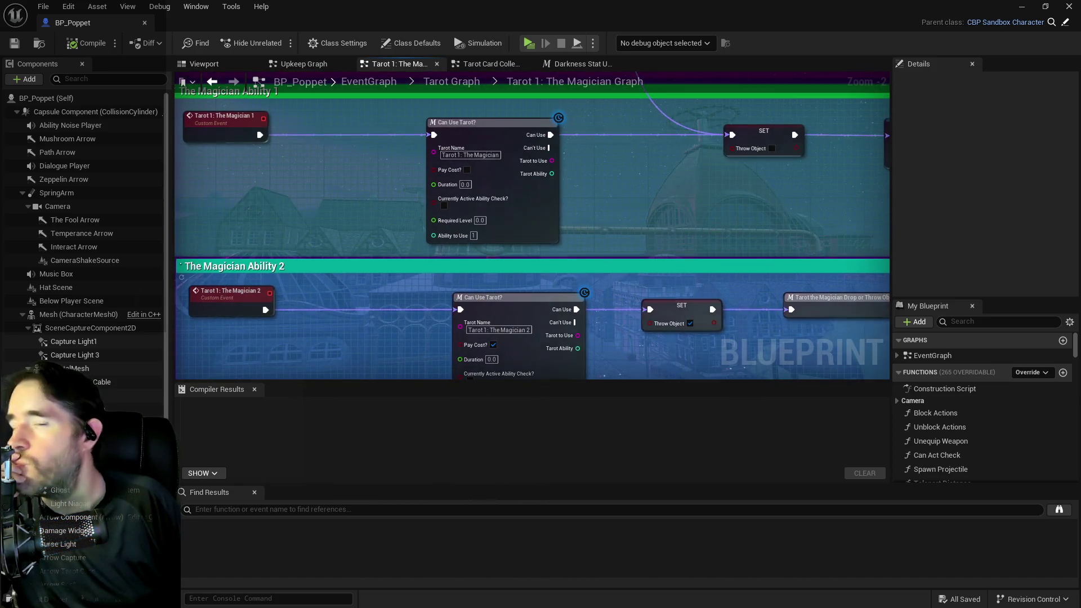
Filter My Blueprint variables by 'struct', then 'tarot', and select Tarot Cards
left_click(1006, 322)
type("struct")
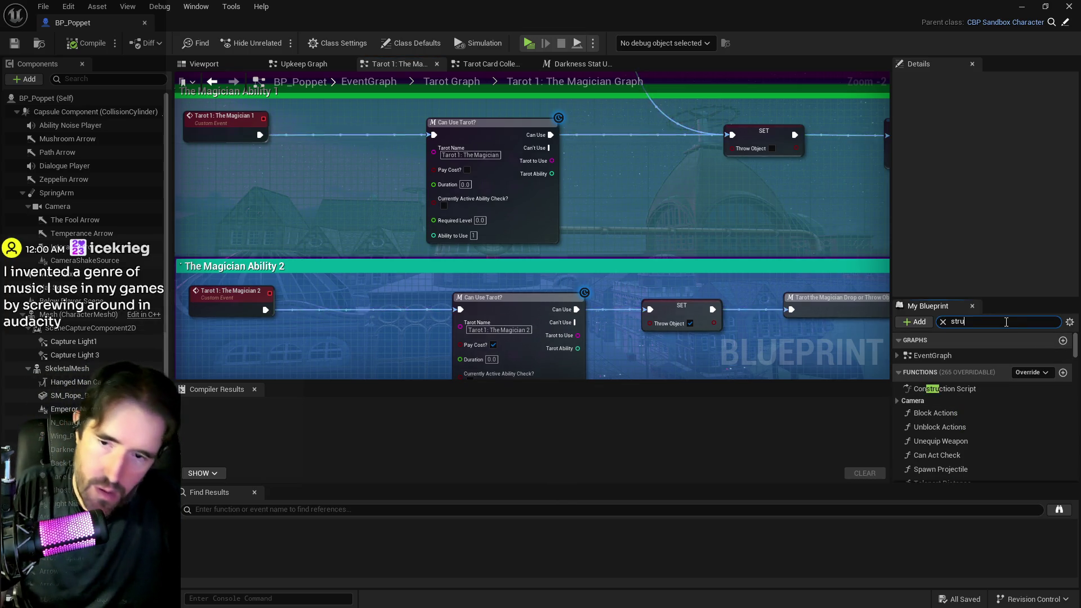
left_click(935, 423)
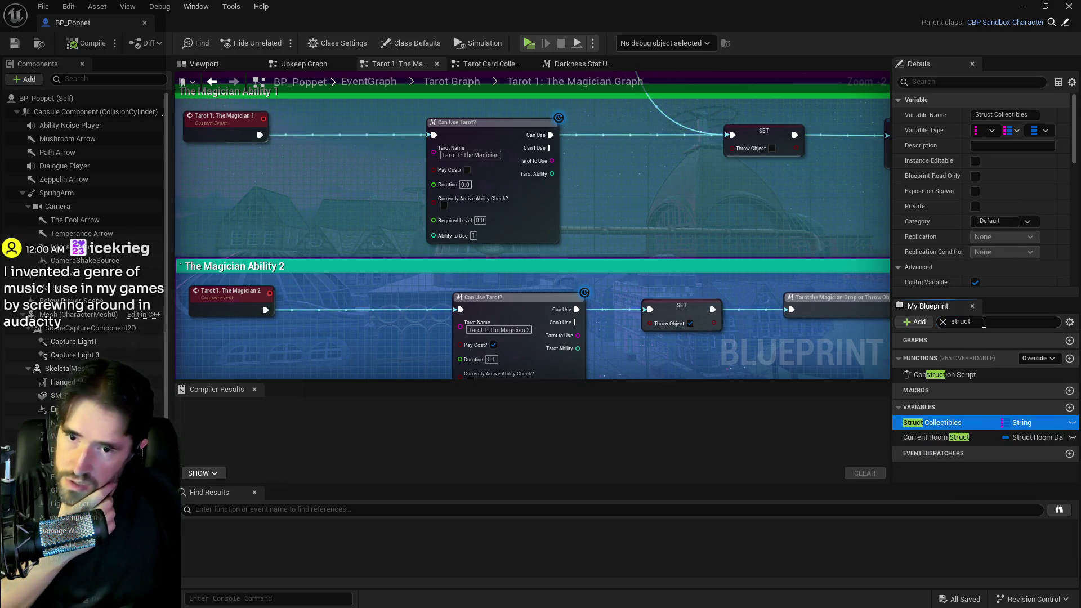
left_click(961, 321)
type("tarot")
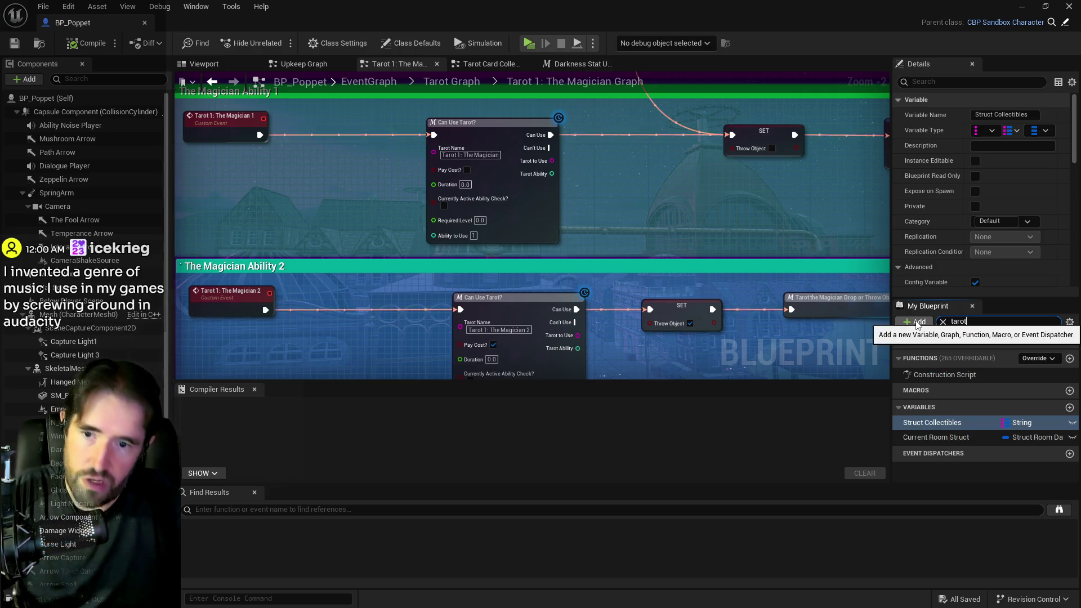
left_click(948, 417)
scroll(960, 265, "down", 8)
scroll(960, 264, "up", 1)
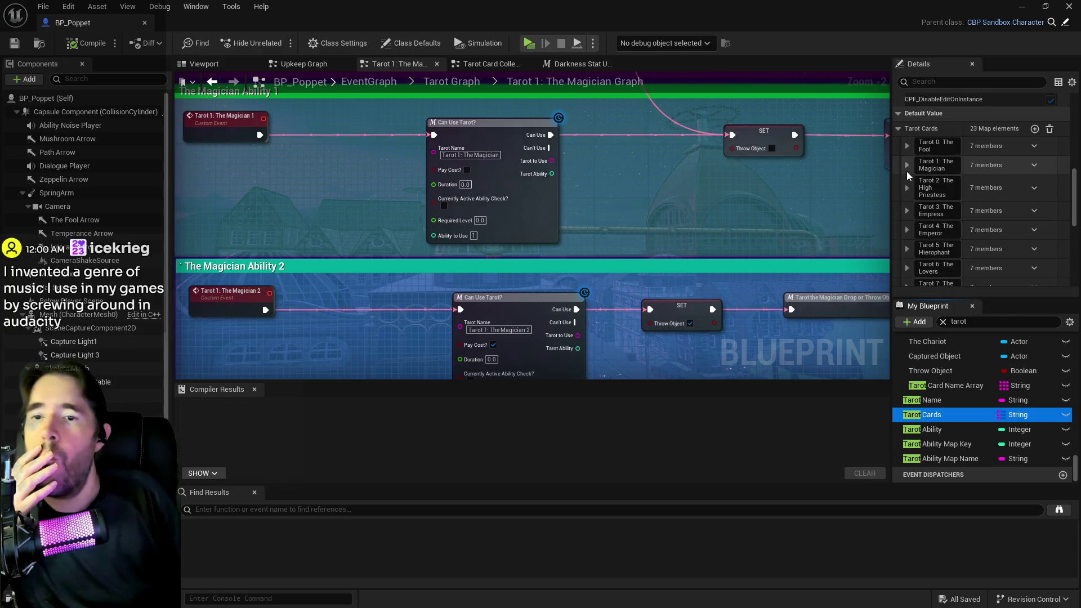
Expand Tarot 1: The Magician's Tarot Card map and inspect entry 1
left_click(904, 168)
left_click_drag(891, 167, 817, 168)
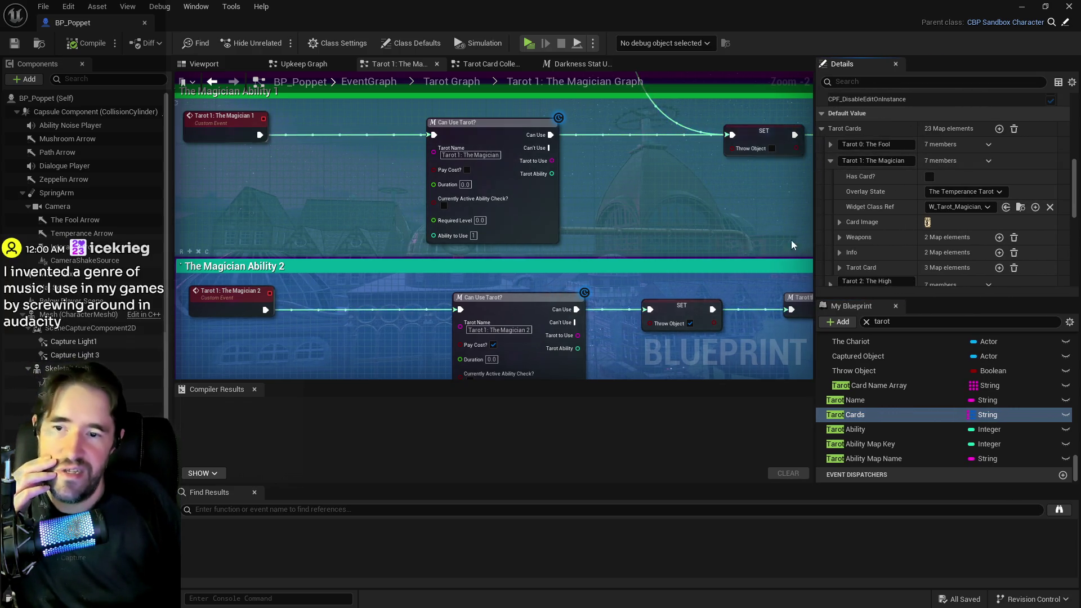
scroll(832, 201, "down", 3)
left_click(840, 196)
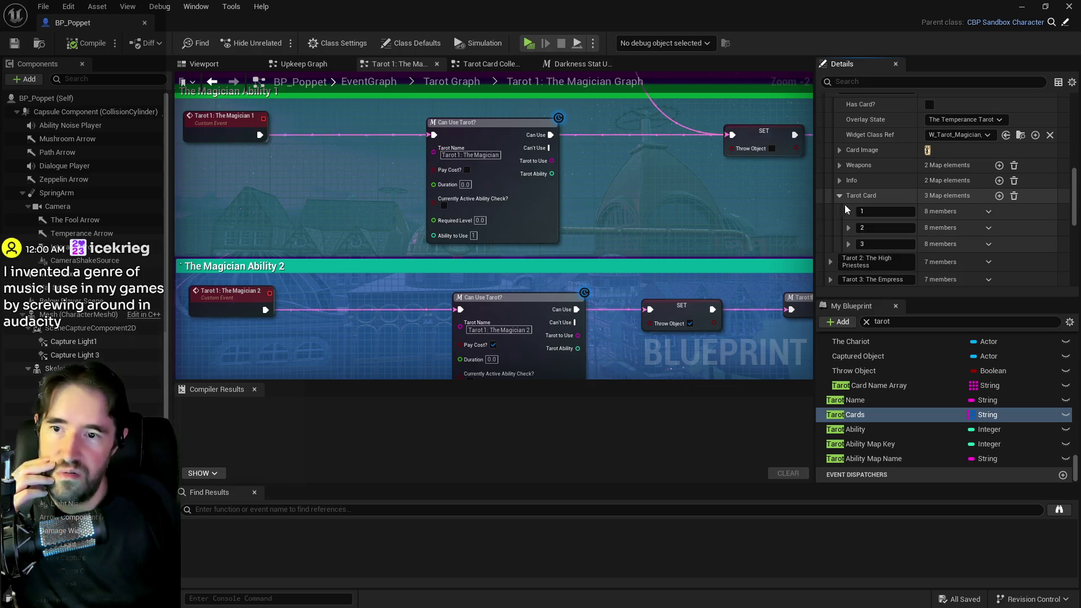
left_click(850, 211)
scroll(850, 211, "down", 1)
scroll(850, 211, "down", 1)
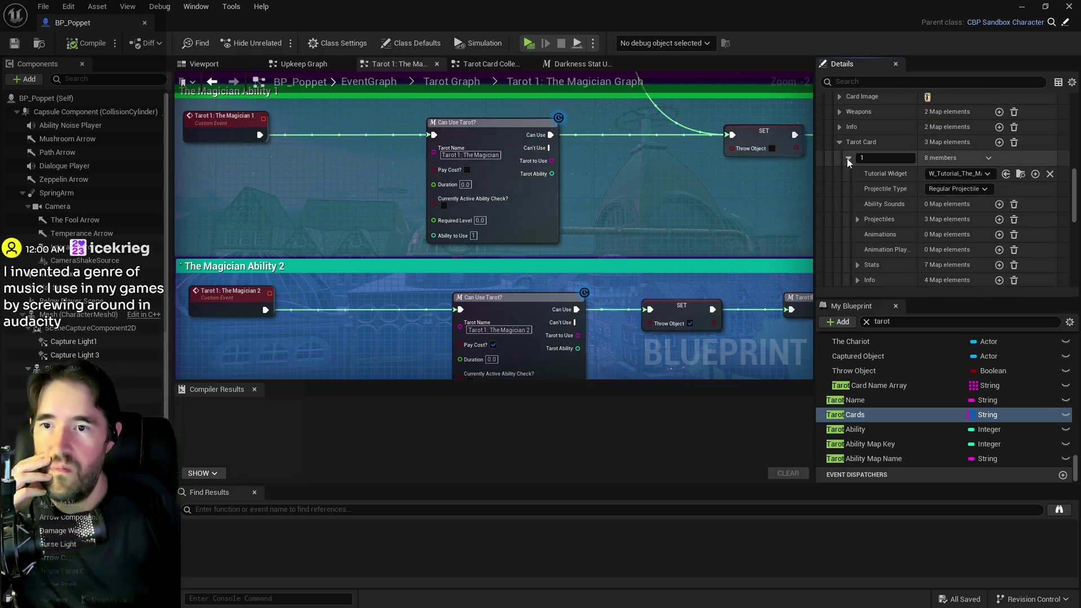
left_click(847, 158)
Inspect The Magician's entry 2 Stats values, compare with entry 1, and collapse Info
left_click(848, 176)
scroll(877, 218, "down", 2)
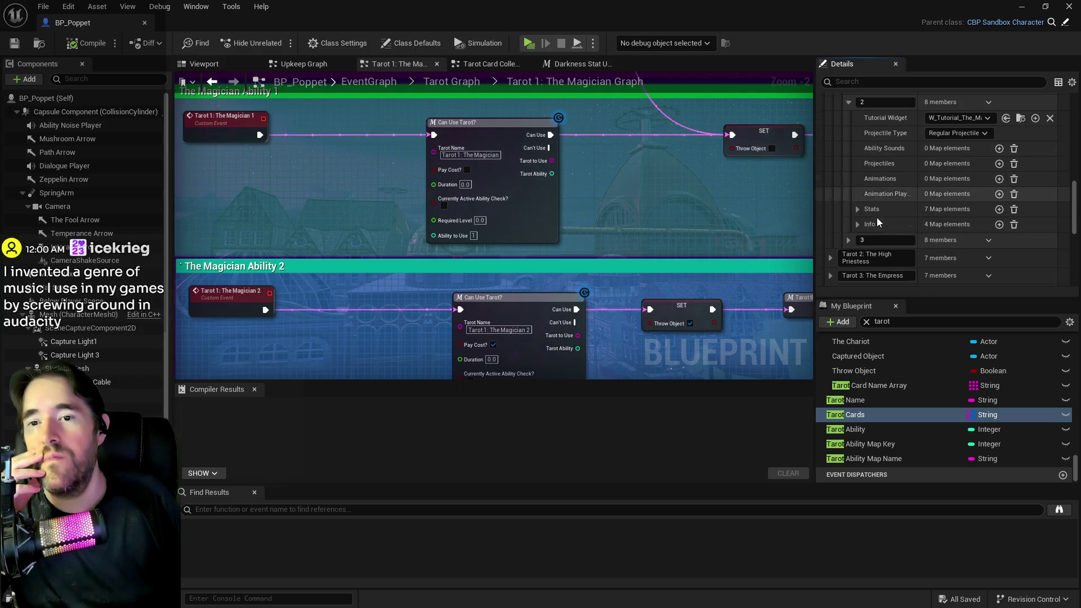
left_click(859, 214)
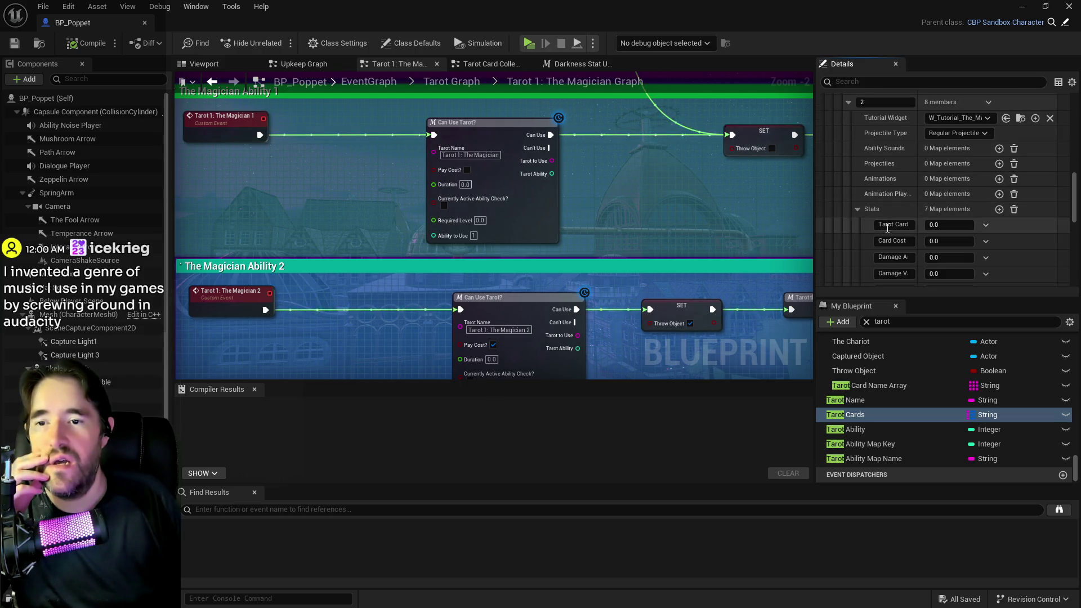
scroll(887, 227, "down", 3)
scroll(889, 232, "up", 4)
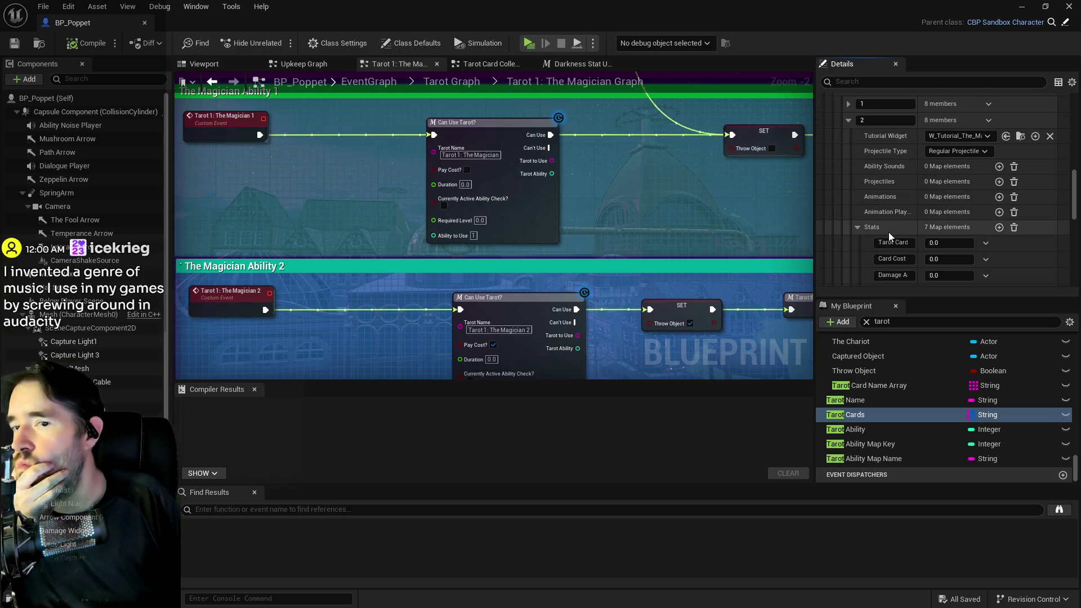
scroll(889, 232, "up", 1)
left_click(848, 139)
scroll(862, 197, "down", 1)
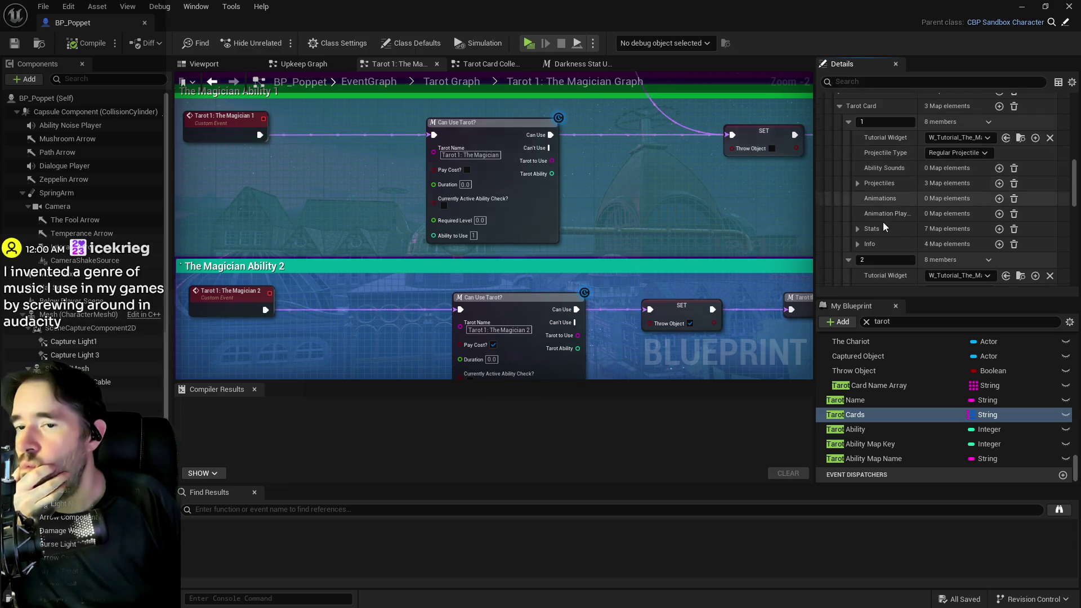
scroll(845, 203, "up", 4)
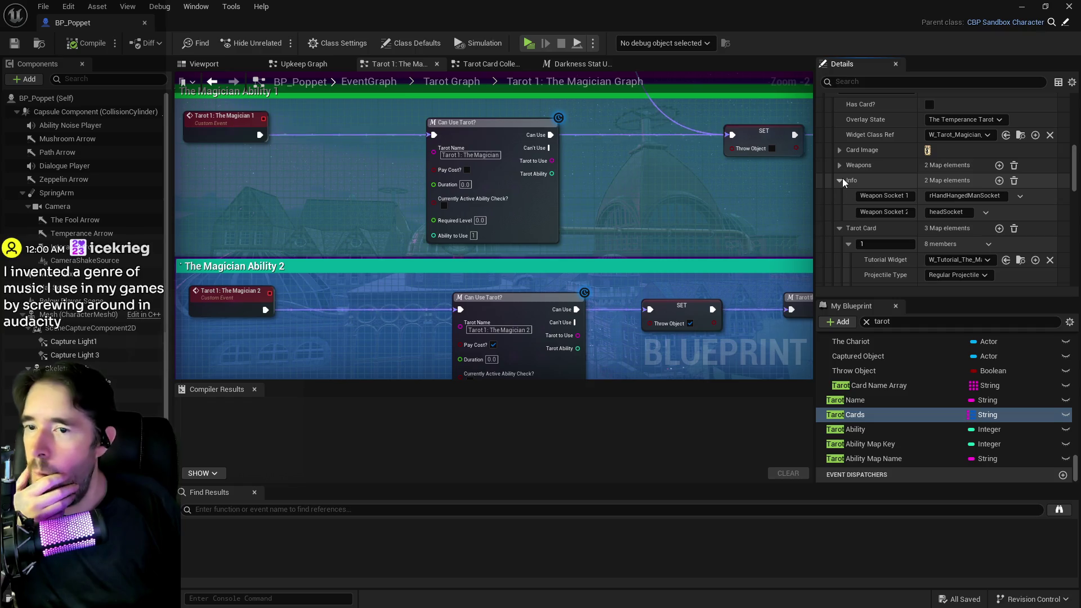
left_click(842, 178)
scroll(843, 183, "up", 2)
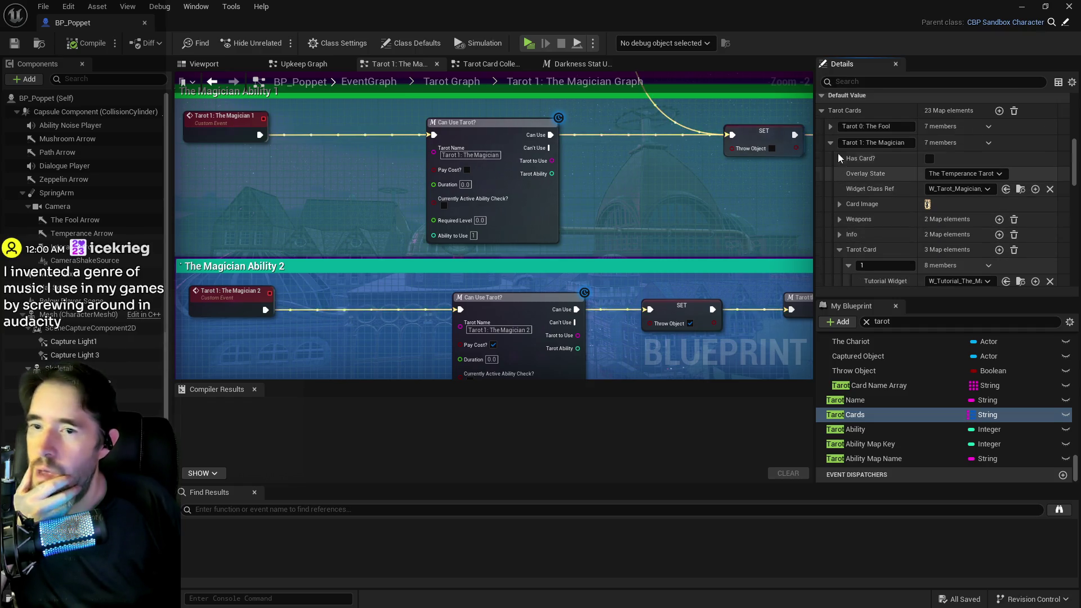
Expand Tarot 0: The Fool's Tarot Card entry 1 and check its Stats, including Required Level
left_click(831, 126)
left_click(840, 219)
scroll(841, 223, "down", 1)
left_click(840, 183)
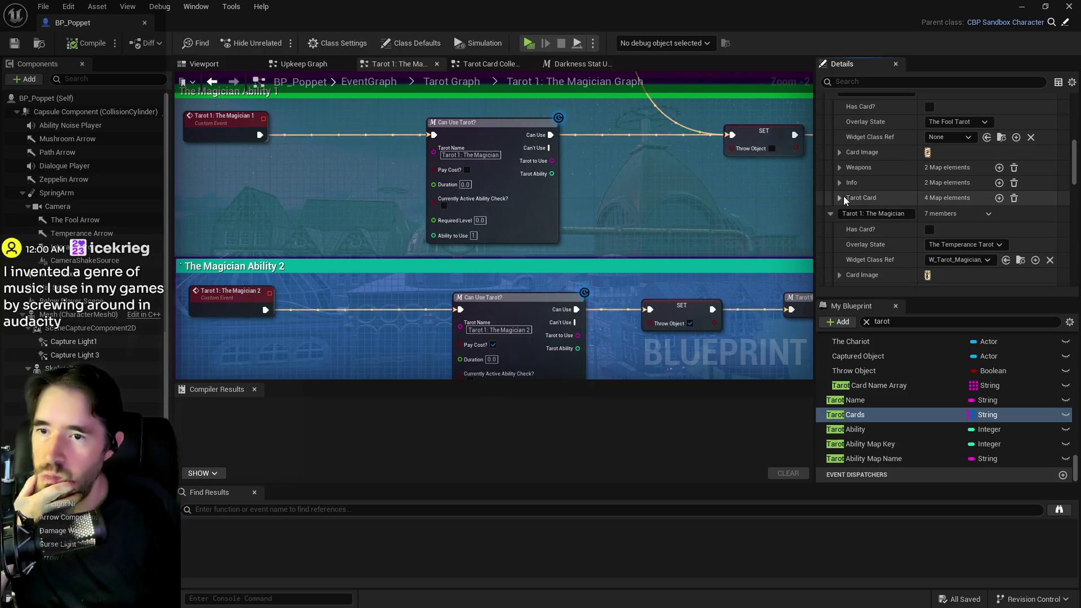
left_click(839, 198)
left_click(849, 214)
scroll(863, 270, "down", 2)
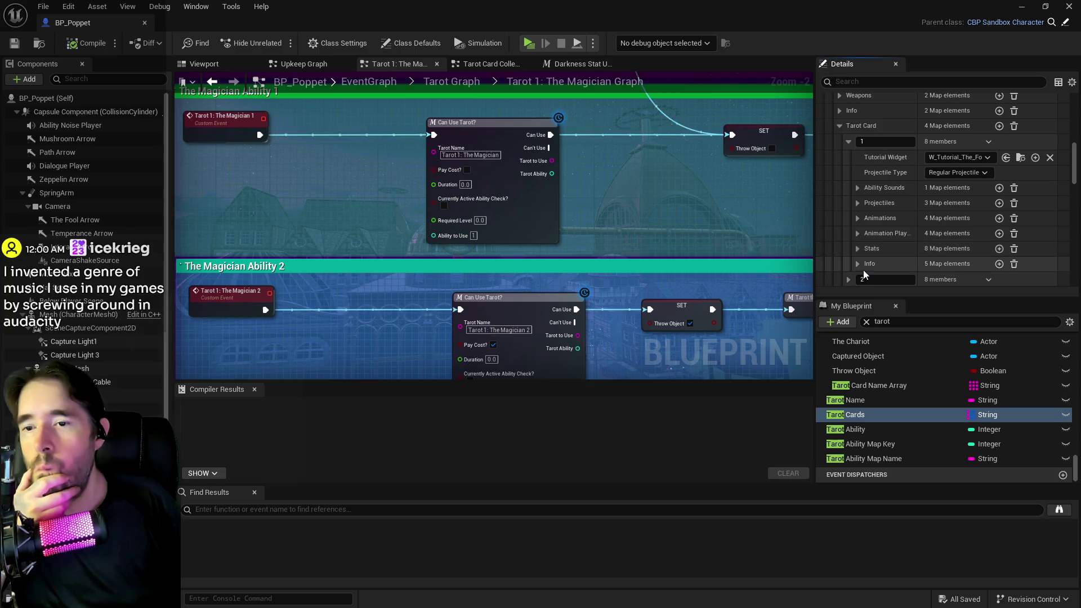
left_click(859, 248)
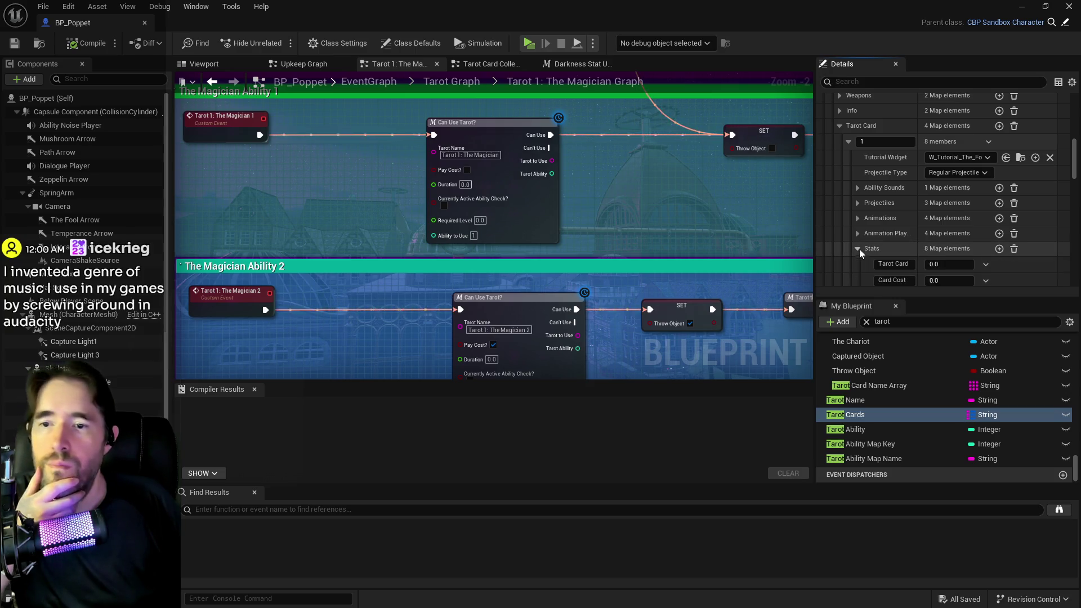
scroll(862, 251, "down", 4)
left_click(891, 220)
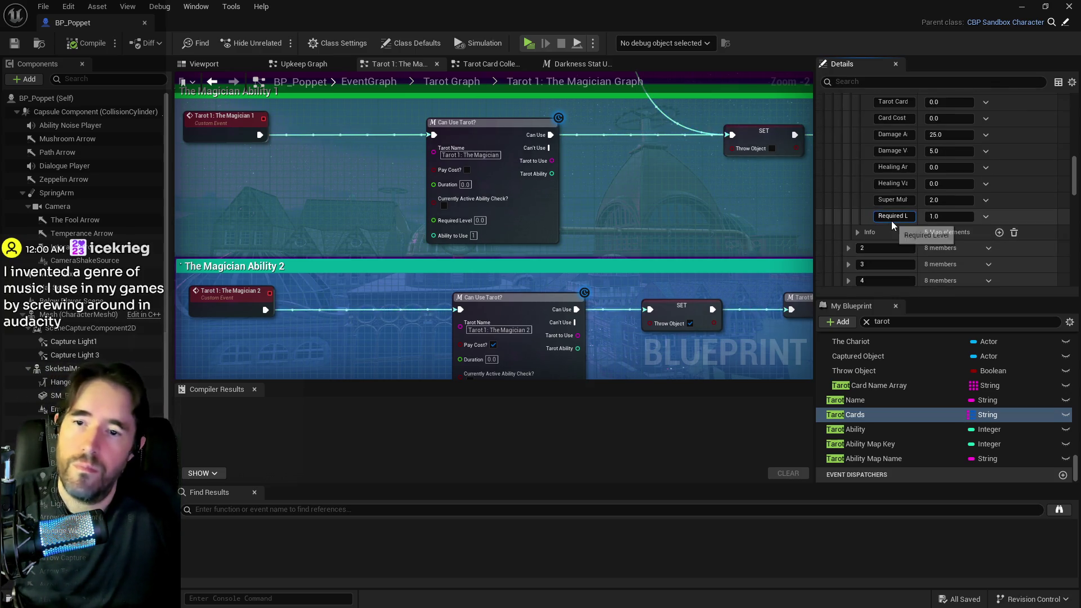
scroll(891, 221, "up", 5)
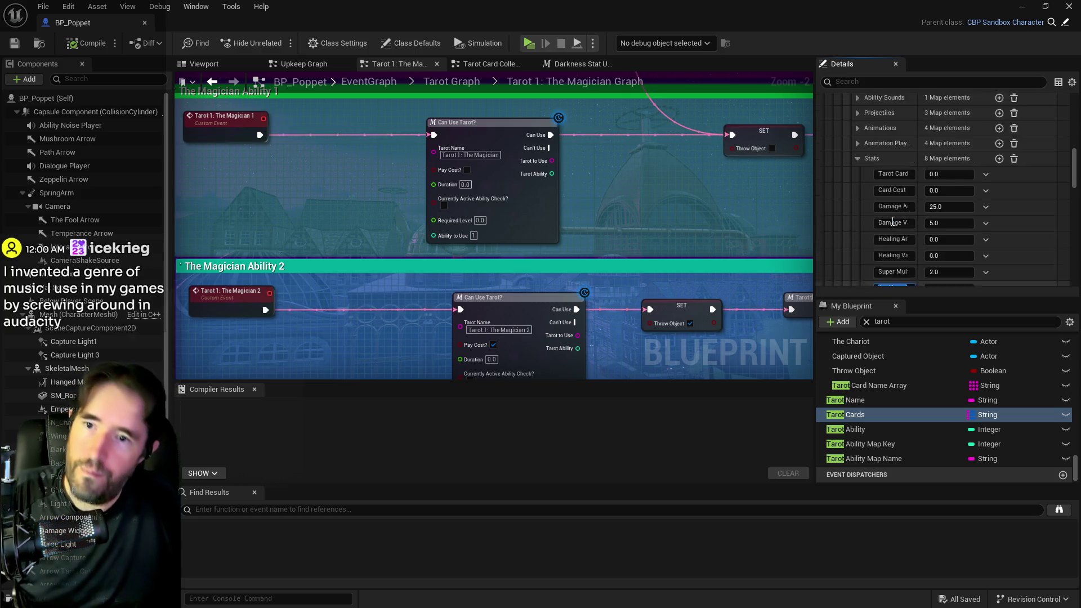
scroll(859, 247, "up", 3)
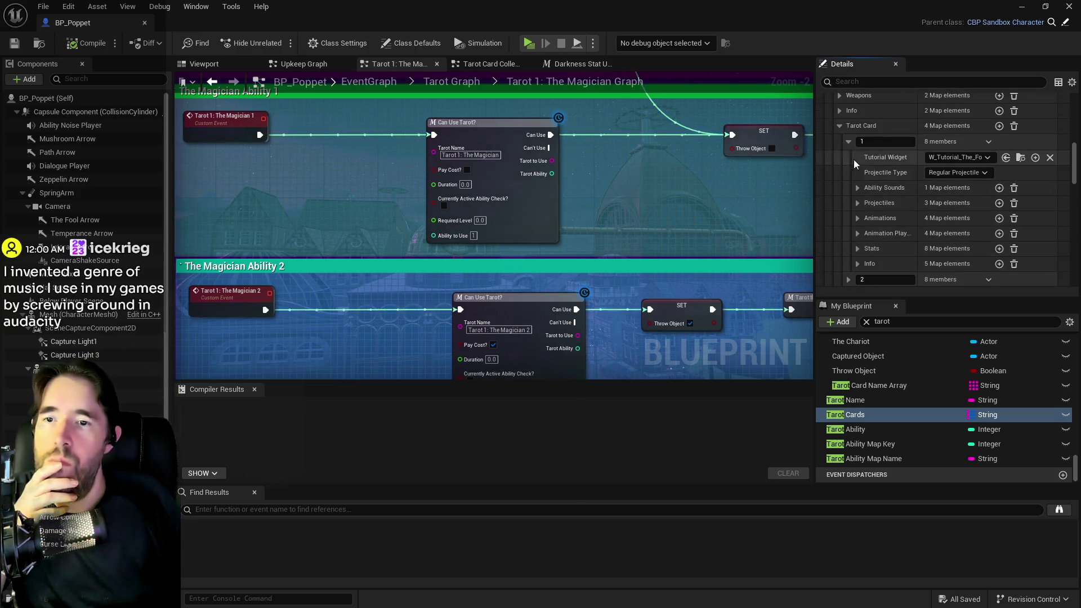
scroll(852, 238, "down", 6)
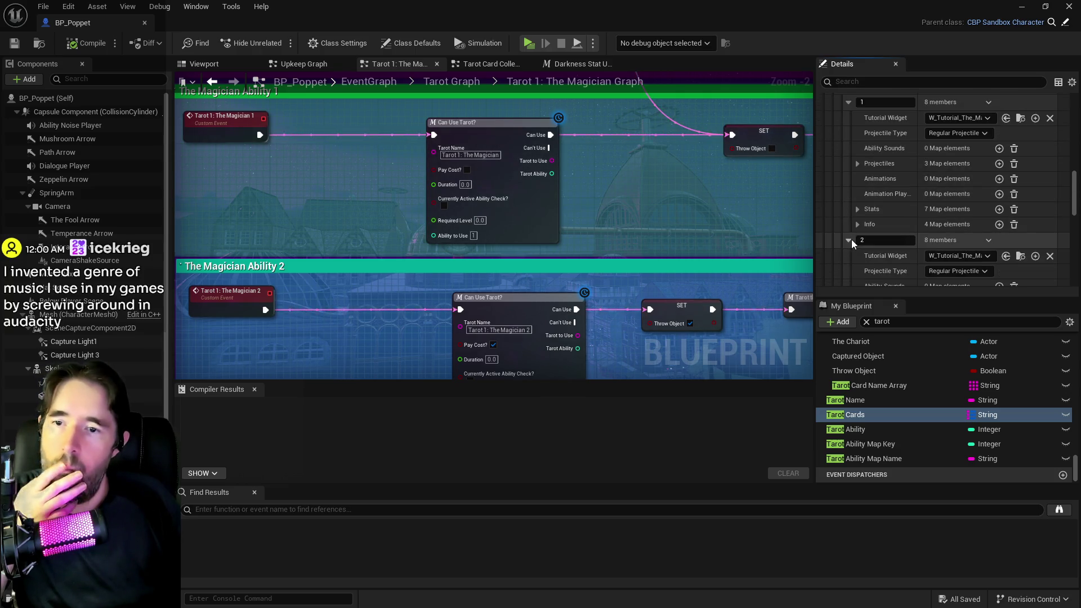
scroll(852, 239, "down", 2)
scroll(864, 241, "up", 1)
Add a Required Level stat to Tarot Card entry 2 and commit it as 1.0
left_click(999, 150)
scroll(946, 236, "down", 1)
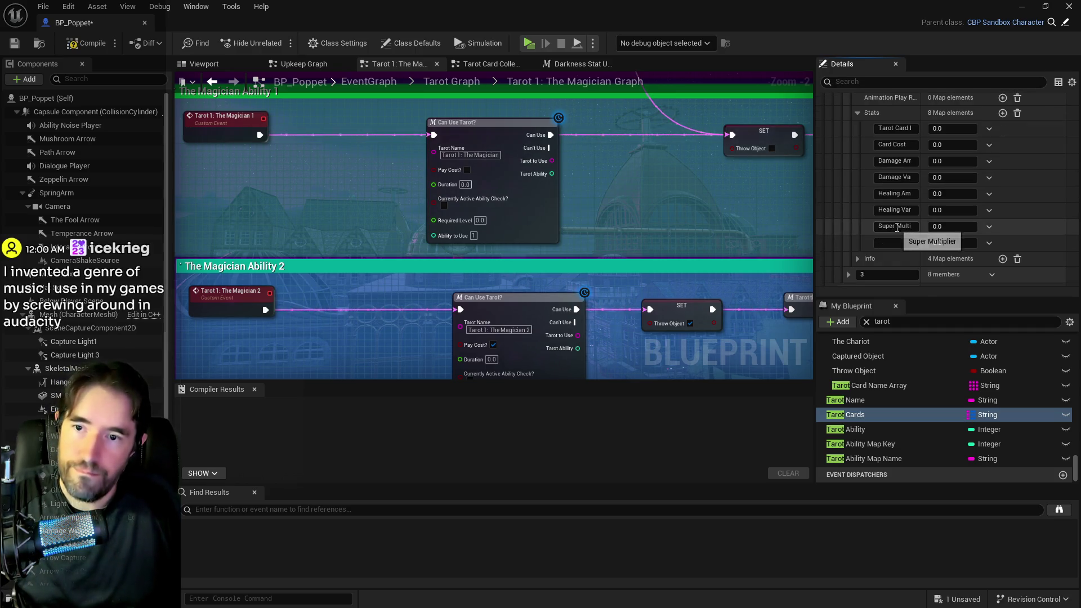
left_click(937, 244)
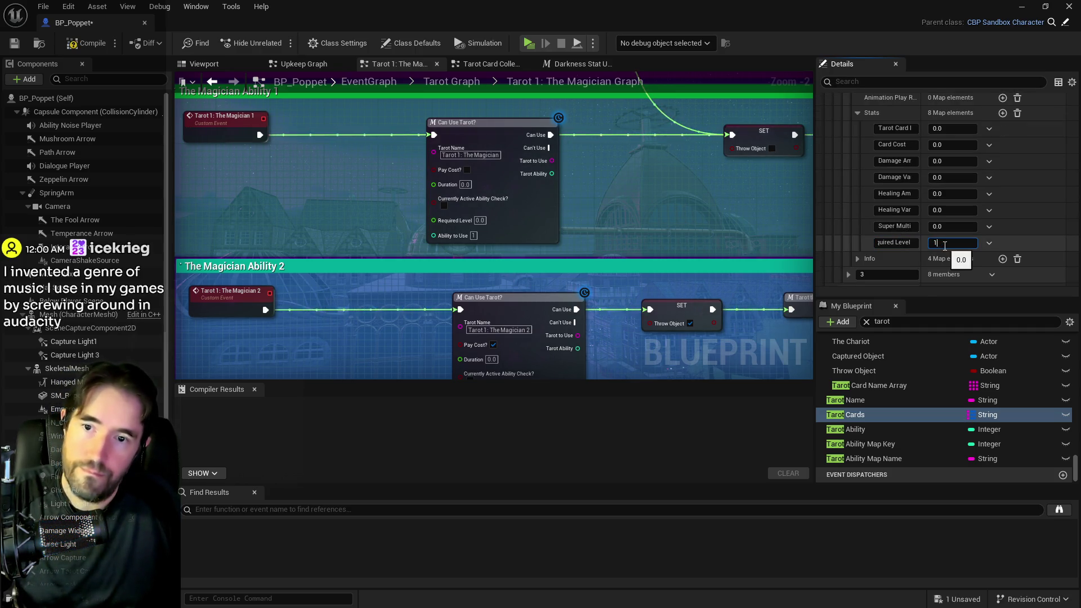
key("Return")
Expand Tarot Card entry 3's Stats and set its Required Level to 1.0
scroll(861, 205, "down", 2)
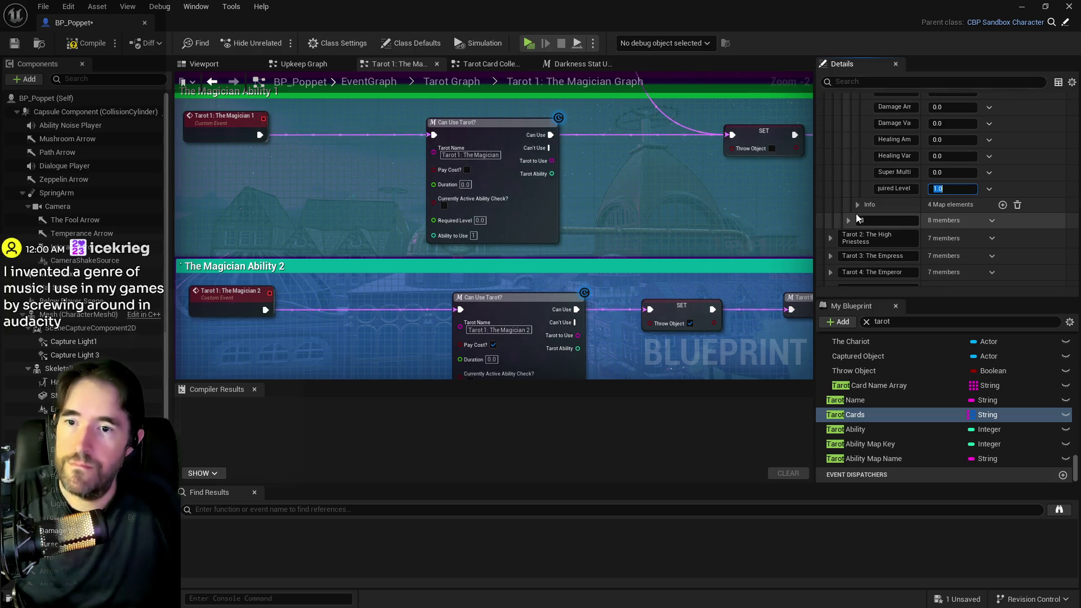
left_click(849, 221)
scroll(866, 228, "down", 2)
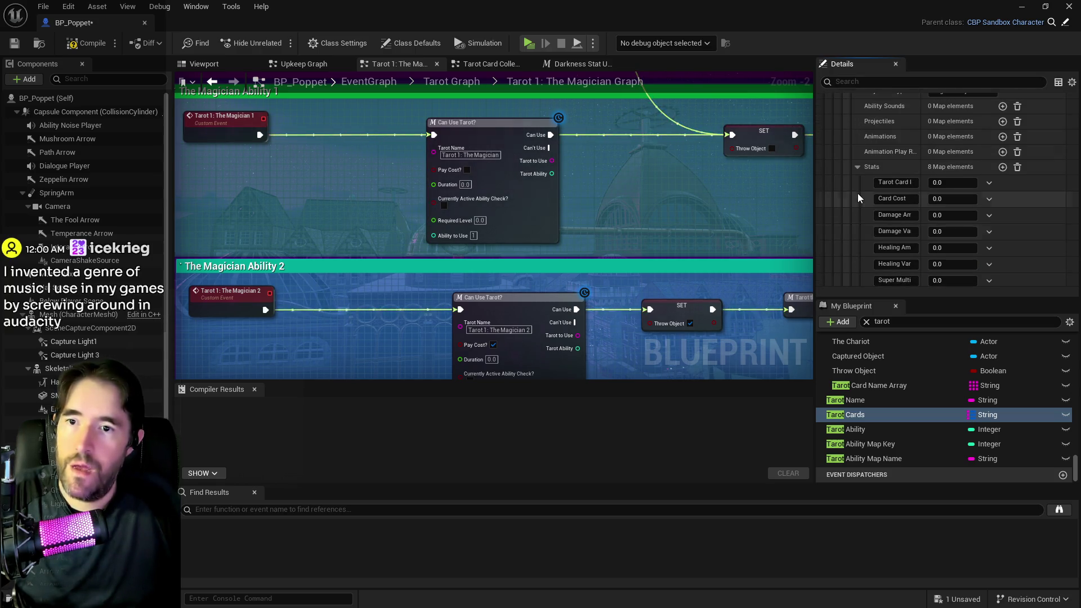
left_click(849, 167)
scroll(856, 180, "down", 2)
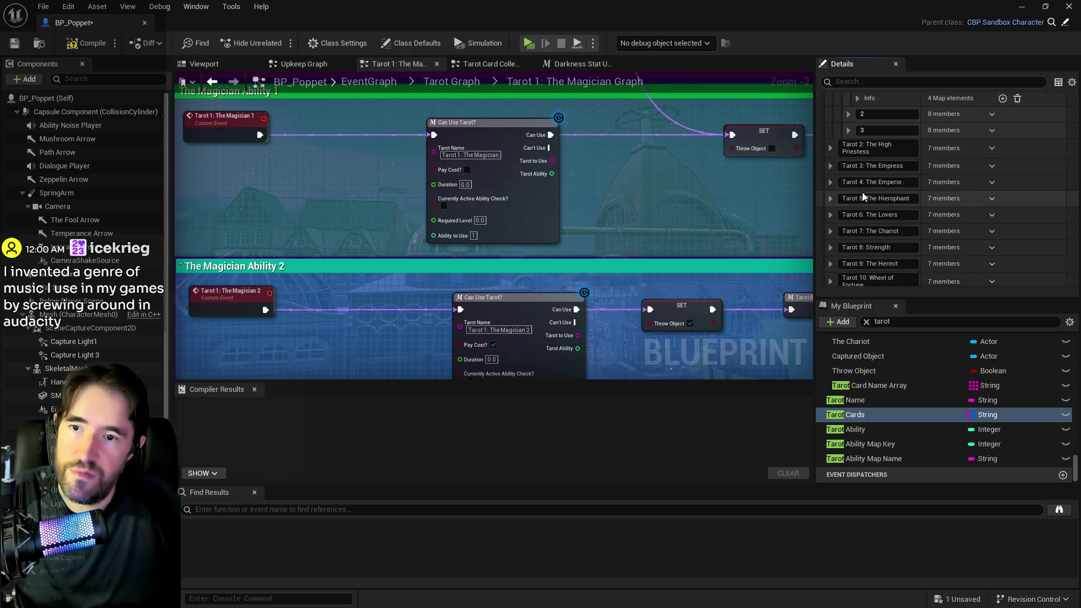
left_click(849, 166)
scroll(900, 201, "down", 3)
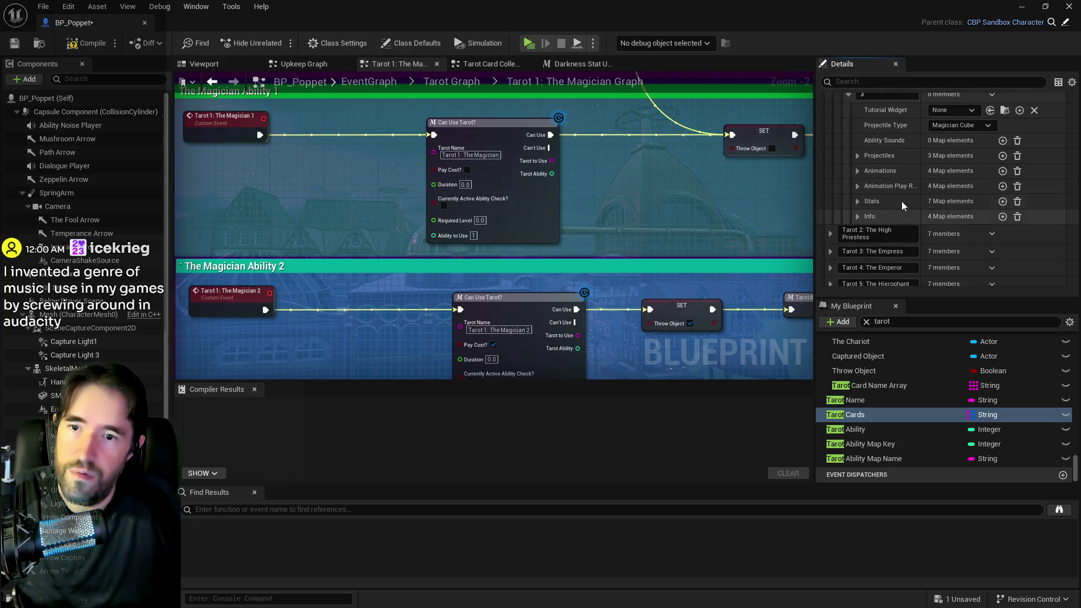
left_click(858, 200)
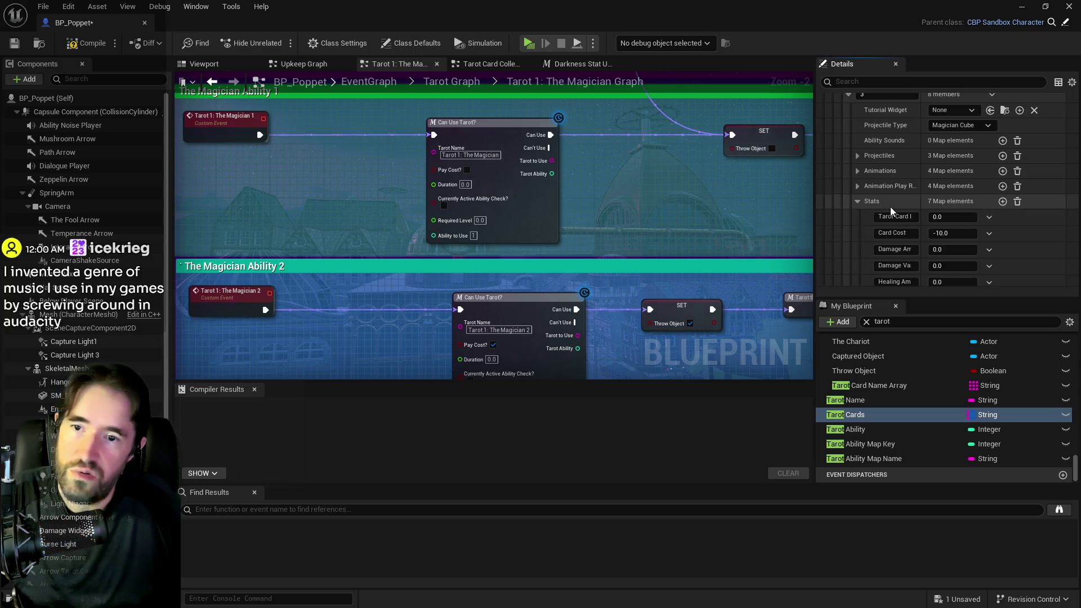
scroll(901, 209, "down", 2)
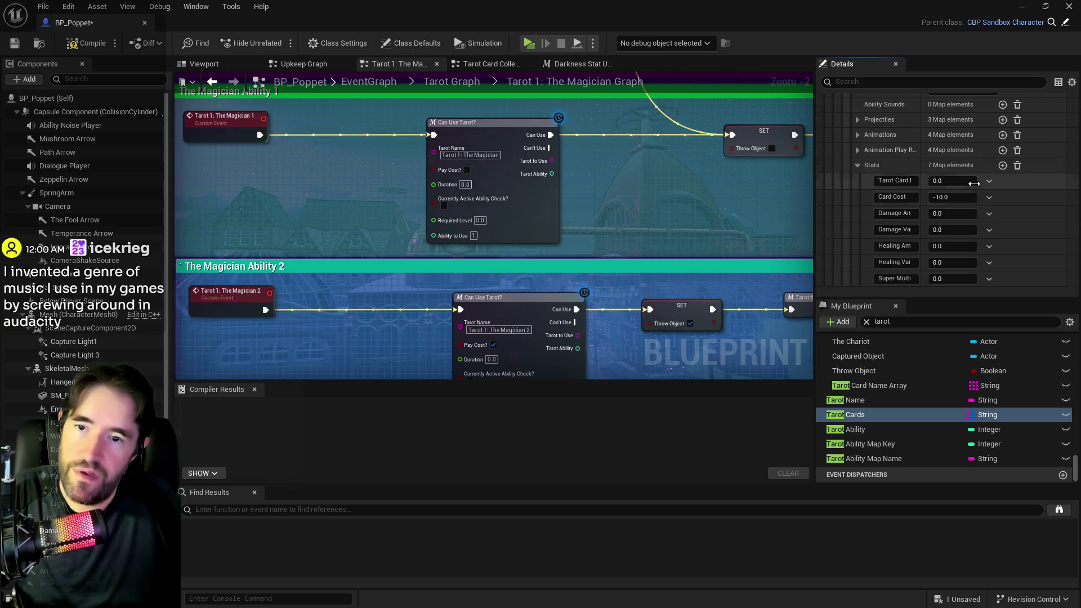
scroll(970, 184, "down", 3)
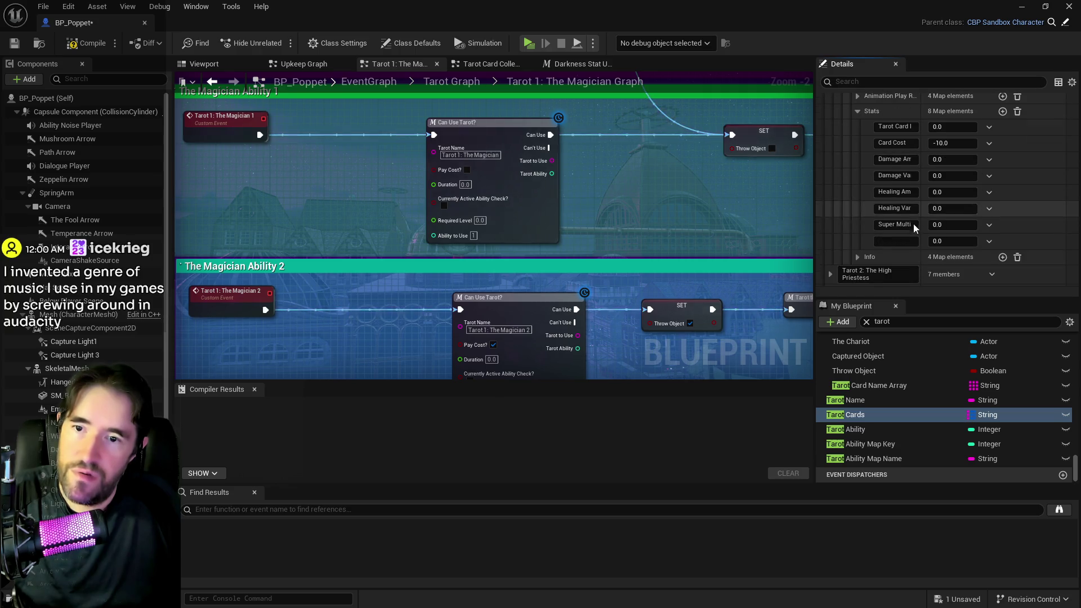
left_click(948, 243)
type("1")
key("Return")
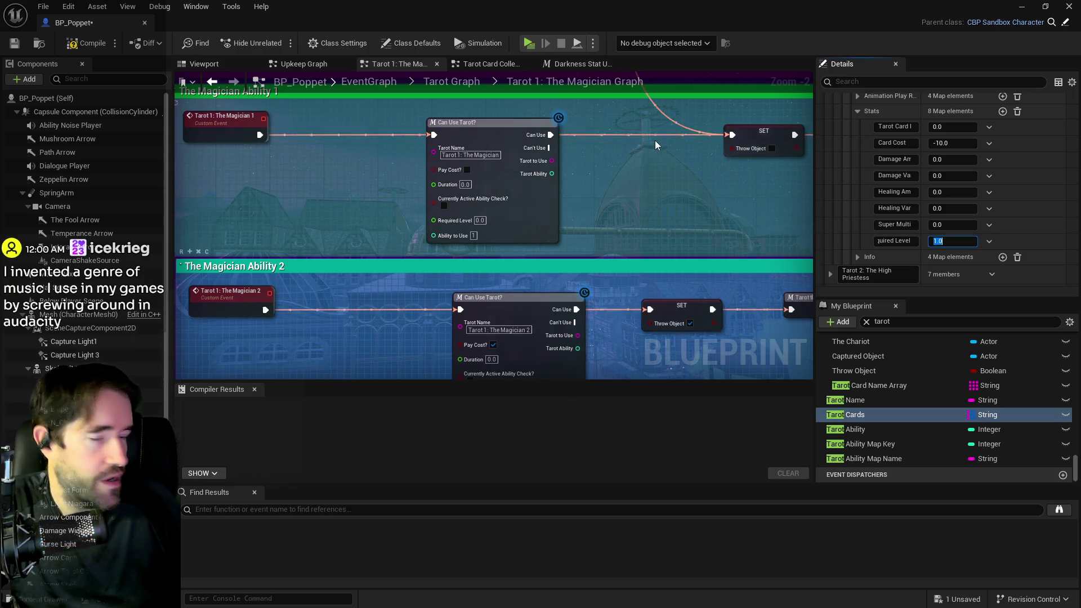
Add a 'Required Level' entry with value 1.0 to another card's Stats map
scroll(830, 190, "up", 5)
scroll(830, 190, "up", 5)
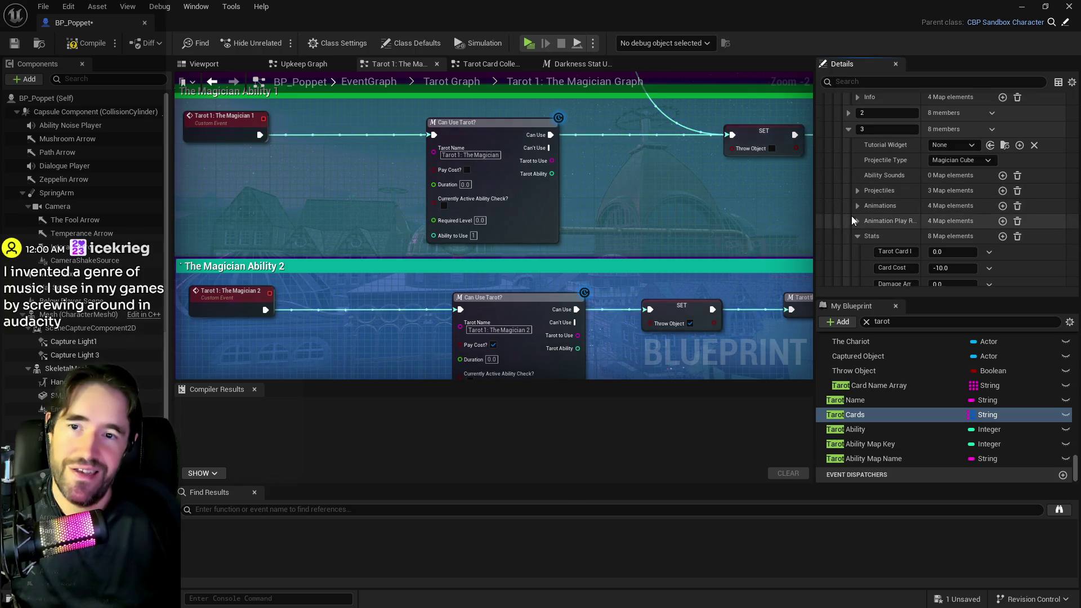
scroll(846, 143, "up", 2)
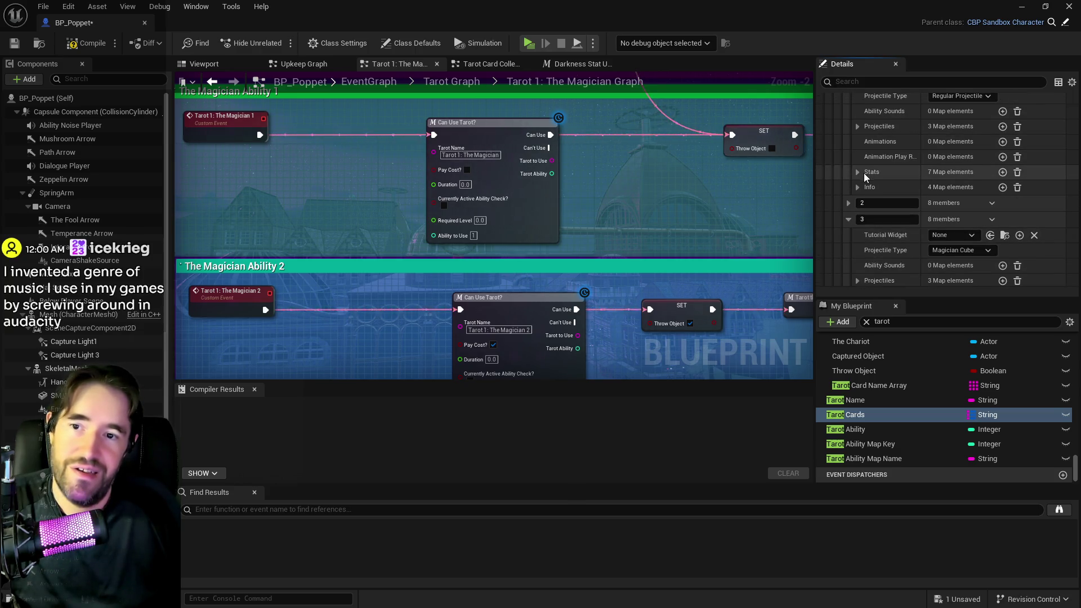
left_click(858, 173)
left_click(1003, 173)
scroll(900, 173, "down", 6)
left_click(903, 193)
type("Required Level")
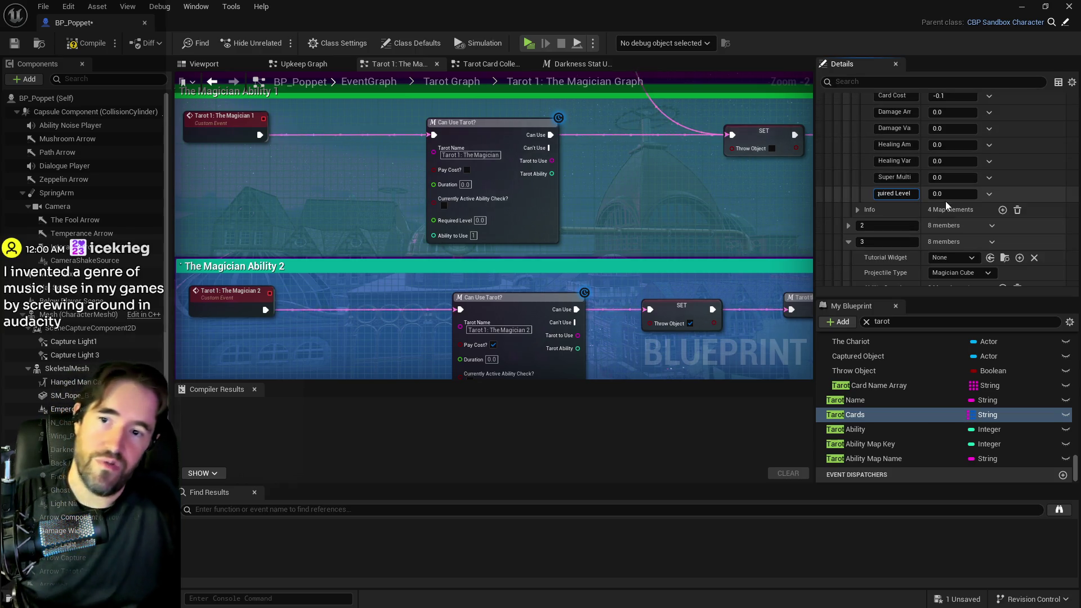
key("Tab")
type("1")
key("Return")
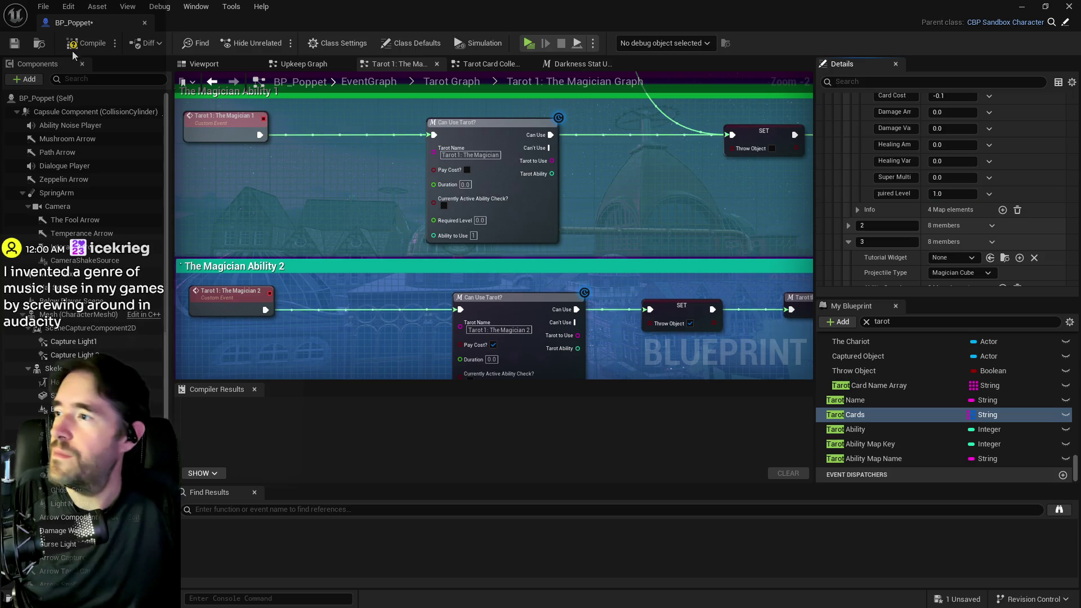
Compile BP_Poppet and pan the graph to the Magician Ability 2 nodes
left_click(17, 44)
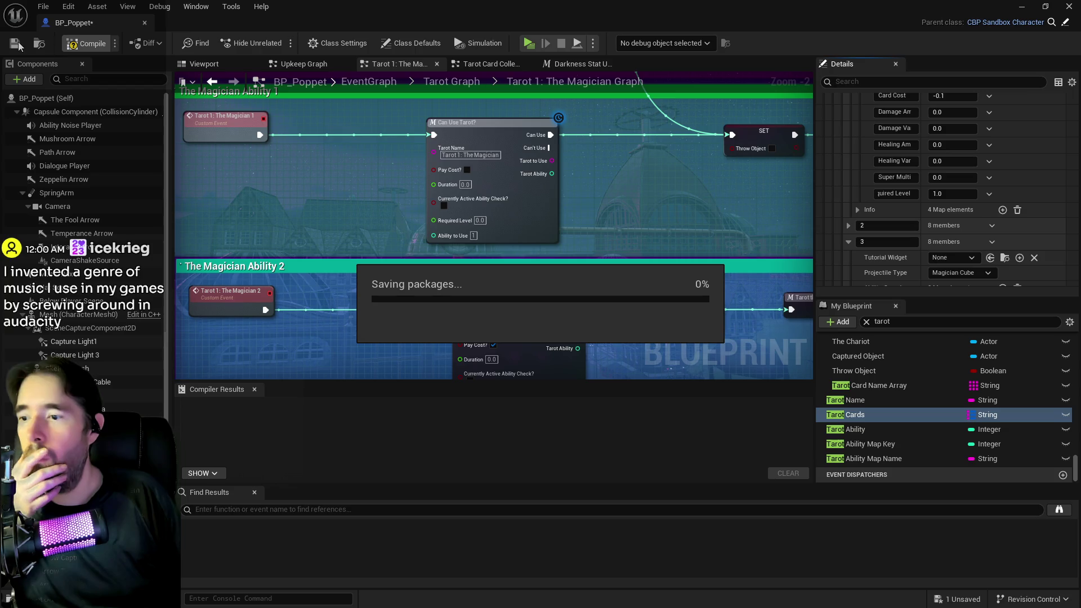
mouse_move(657, 263)
left_mouse_down()
mouse_move(619, 113)
mouse_move(618, 137)
mouse_move(531, 216)
left_mouse_up()
left_click_drag(498, 231, 444, 218)
left_click_drag(590, 275, 667, 258)
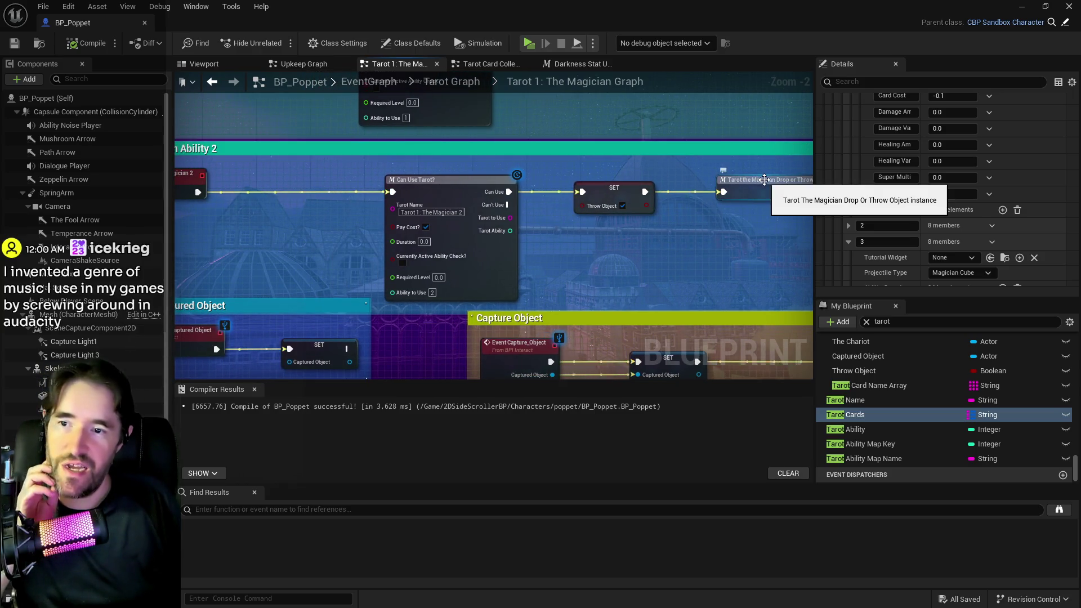
Inspect the Magician Drop or Throw Object macro's Release Object and SET nodes, then return to the Magician graph
double_click(758, 178)
scroll(473, 238, "up", 2)
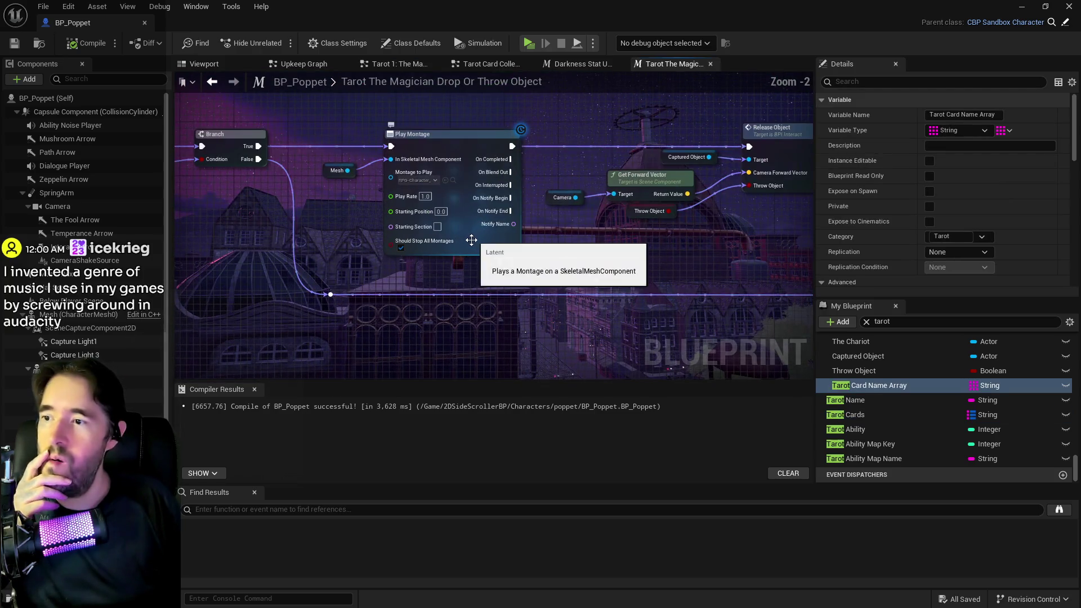
scroll(407, 277, "up", 1)
mouse_move(407, 277)
left_mouse_down()
mouse_move(359, 245)
mouse_move(404, 237)
left_mouse_up()
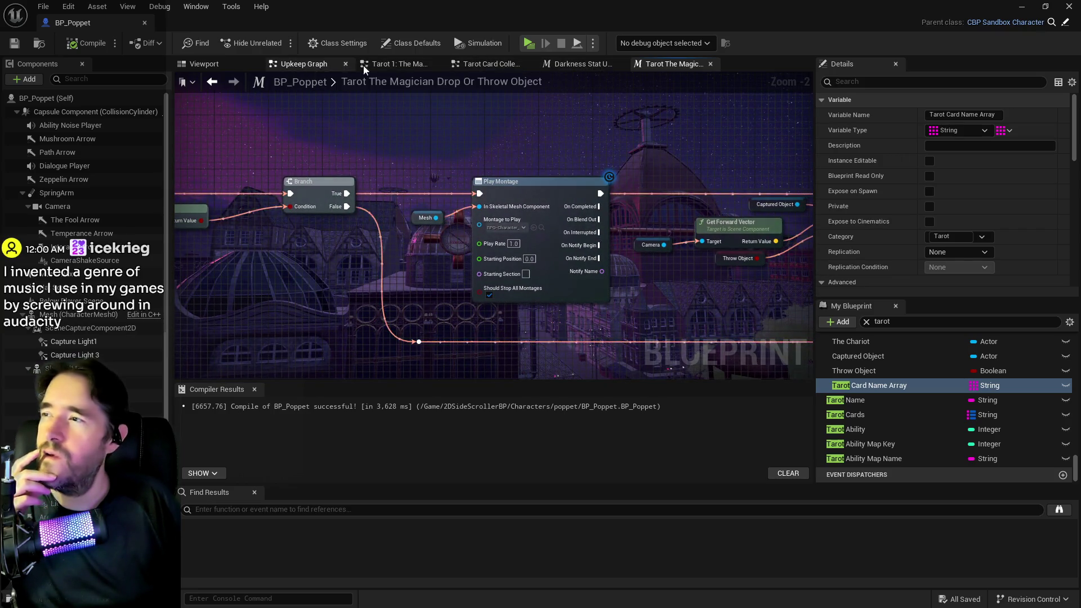
left_click(403, 62)
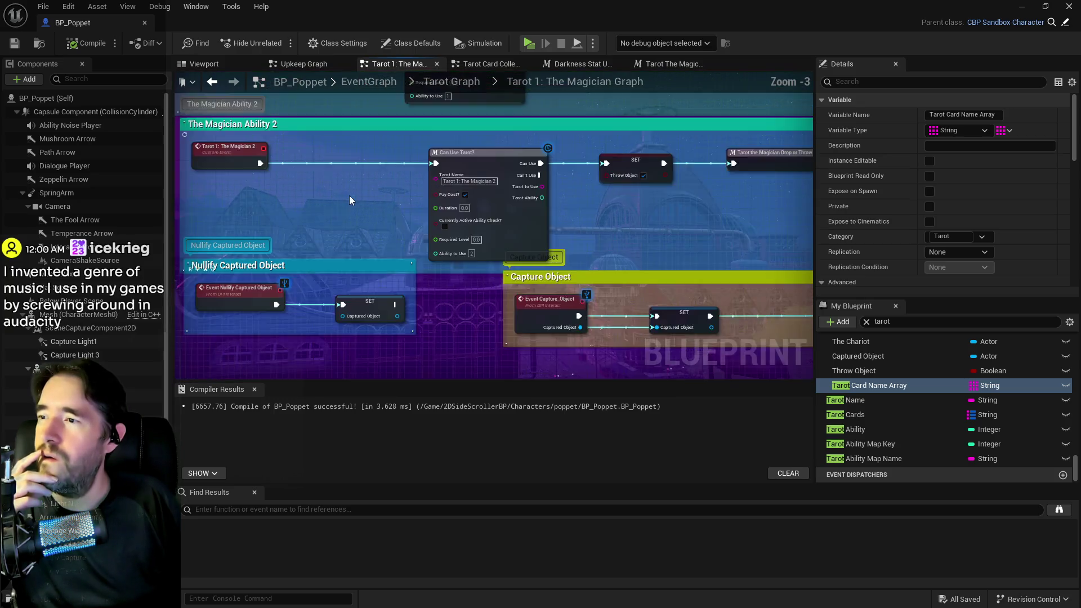
scroll(350, 195, "up", 1)
Add a Print String macro before Can Use Tarot? with Name 'Magician 2' and Number 1
right_click(343, 200)
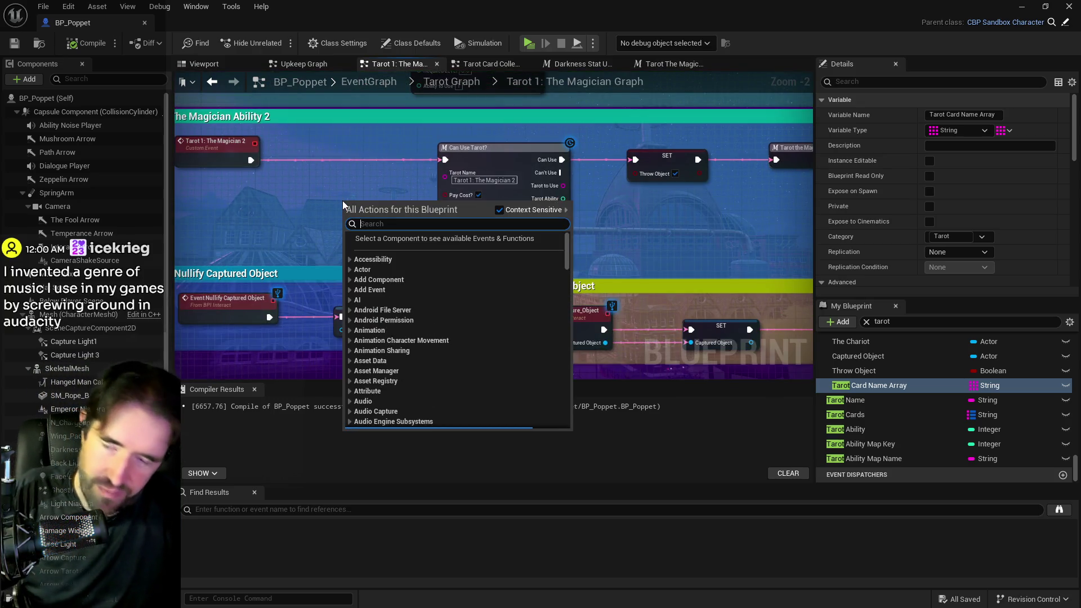
left_click(894, 321)
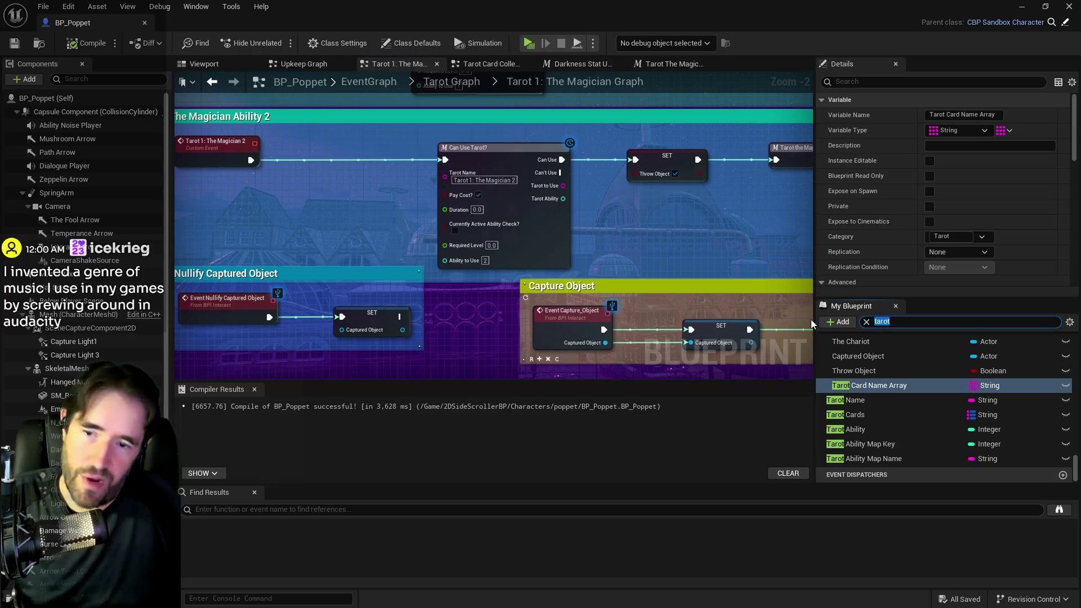
type("print")
mouse_move(855, 392)
left_mouse_down()
mouse_move(403, 193)
mouse_move(322, 205)
mouse_move(307, 169)
mouse_move(331, 157)
left_mouse_up()
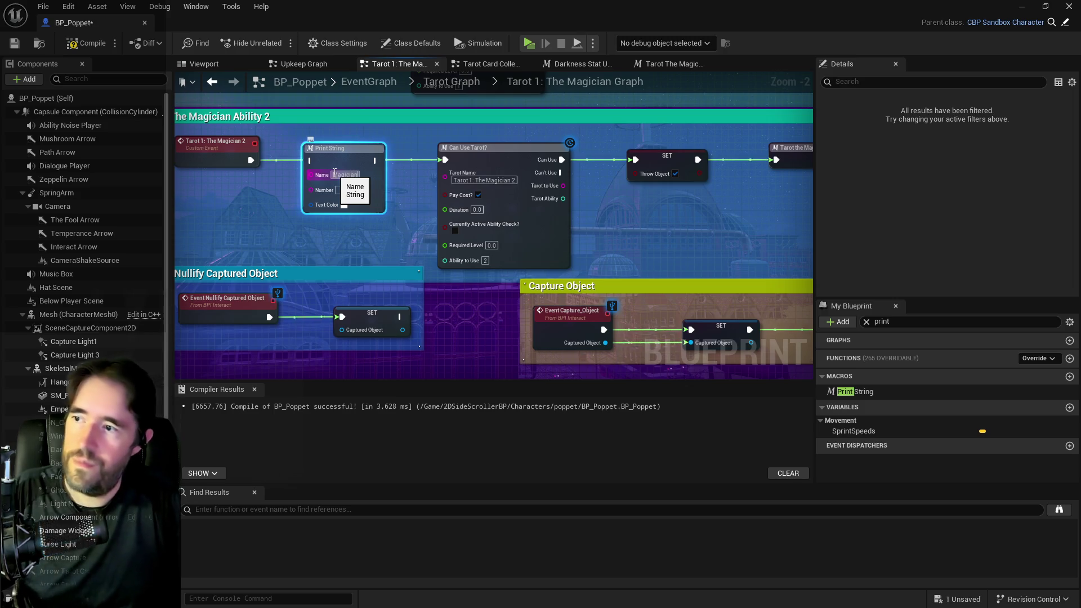
type("2")
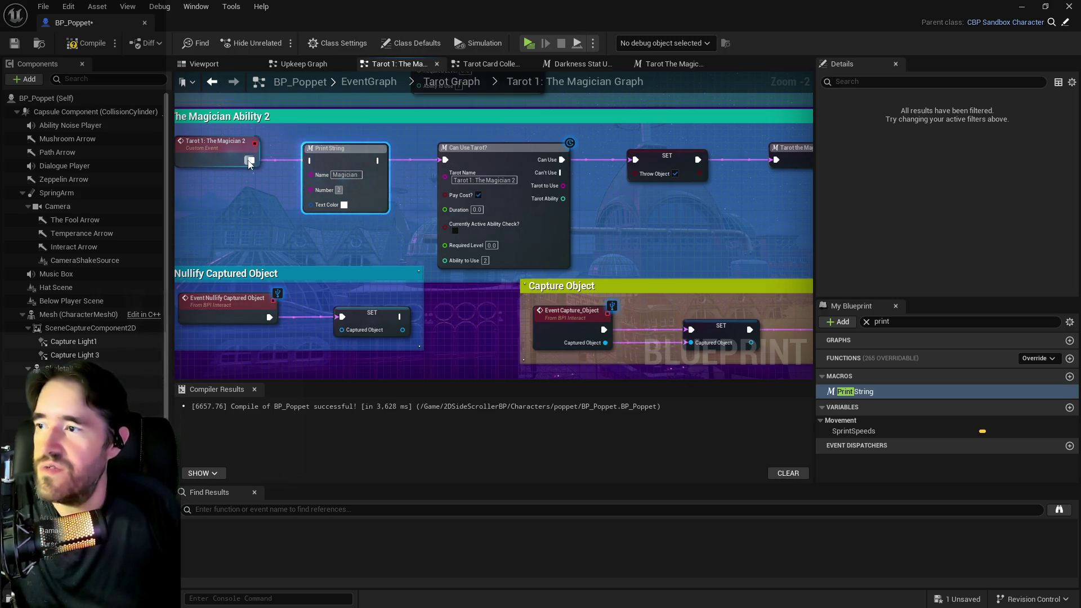
left_click(250, 162)
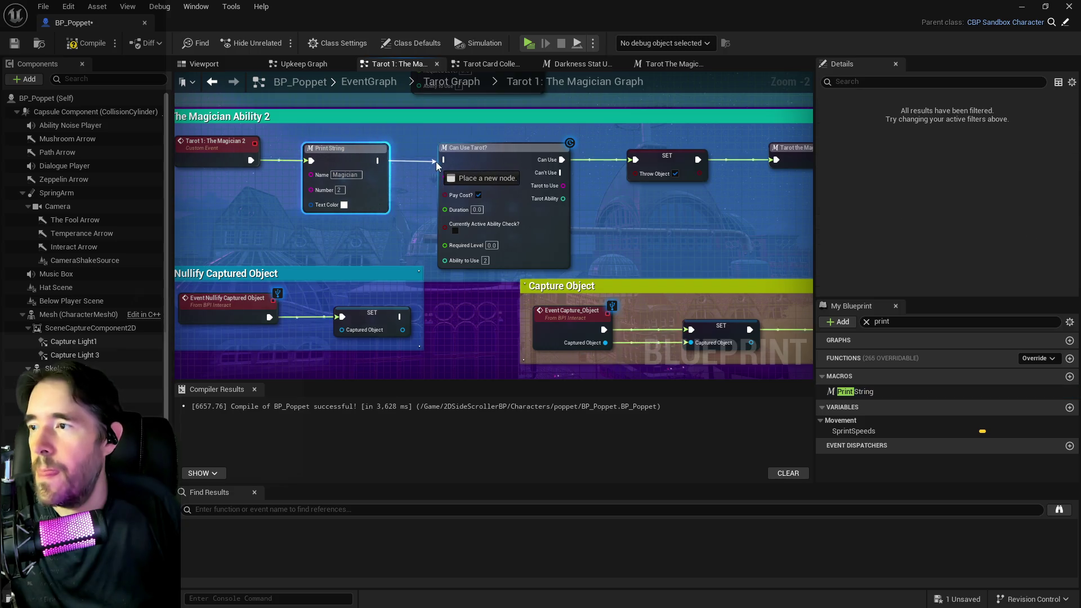
left_click(357, 166)
left_click(356, 176)
type("2")
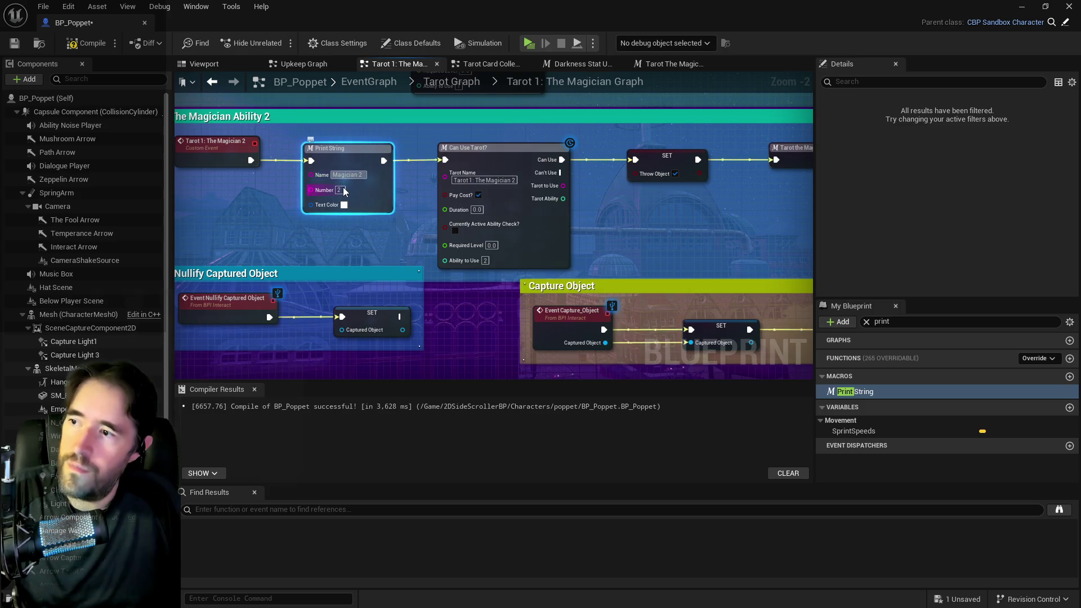
left_click(339, 189)
type("1")
left_click(342, 159)
Paste a second Print String between SET and the drop-or-throw macro and wire SET into it
left_click_drag(784, 197, 458, 209)
left_click(537, 176)
left_click_drag(537, 175, 564, 176)
key("ctrl+v")
mouse_move(430, 191)
left_mouse_down()
mouse_move(423, 164)
mouse_move(404, 173)
left_mouse_up()
left_click(341, 168)
left_click_drag(472, 173, 505, 173)
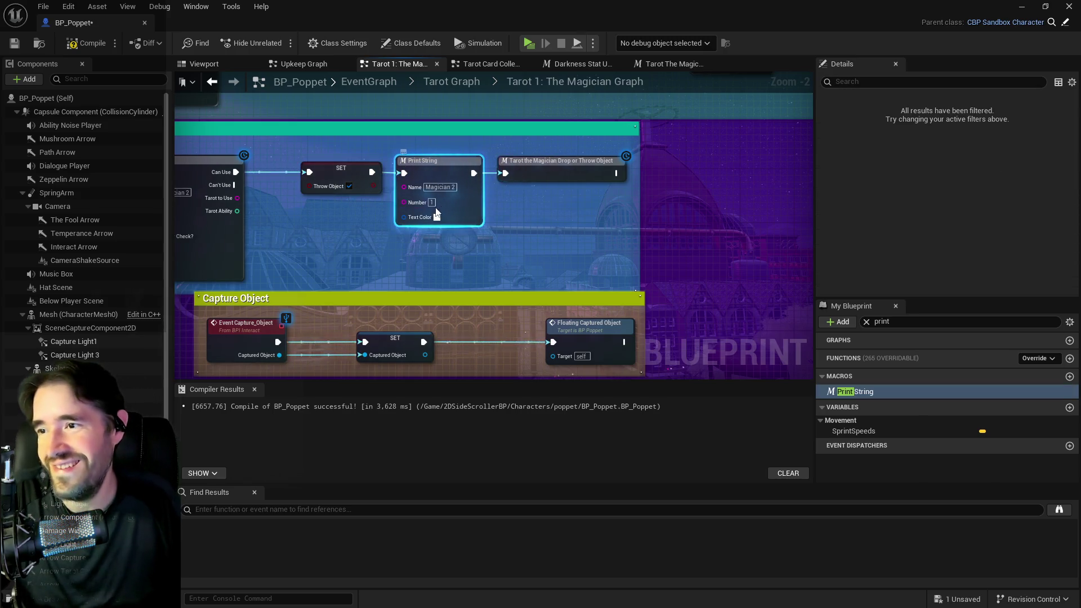
left_click(552, 172)
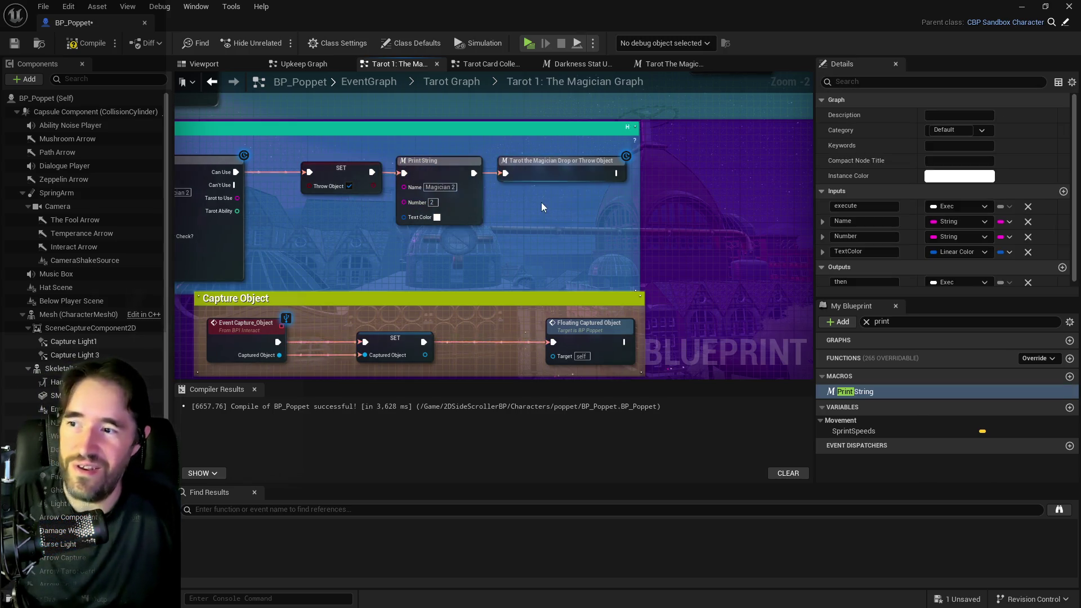
Paste a Print String into the drop-or-throw macro, keeping label Magician 2, with Number 3
double_click(552, 172)
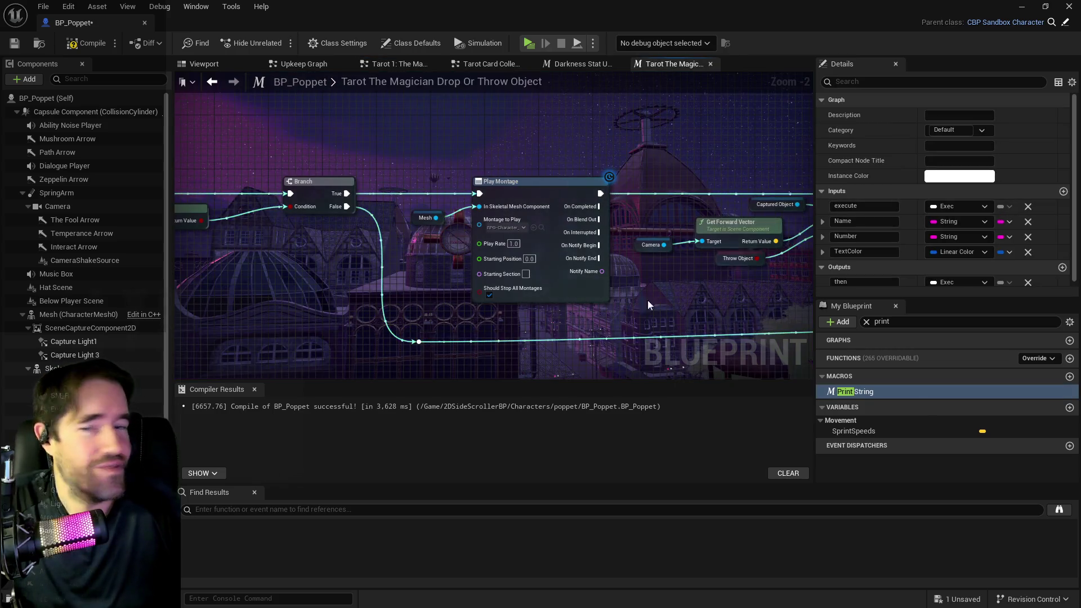
scroll(668, 299, "down", 2)
scroll(557, 298, "up", 4)
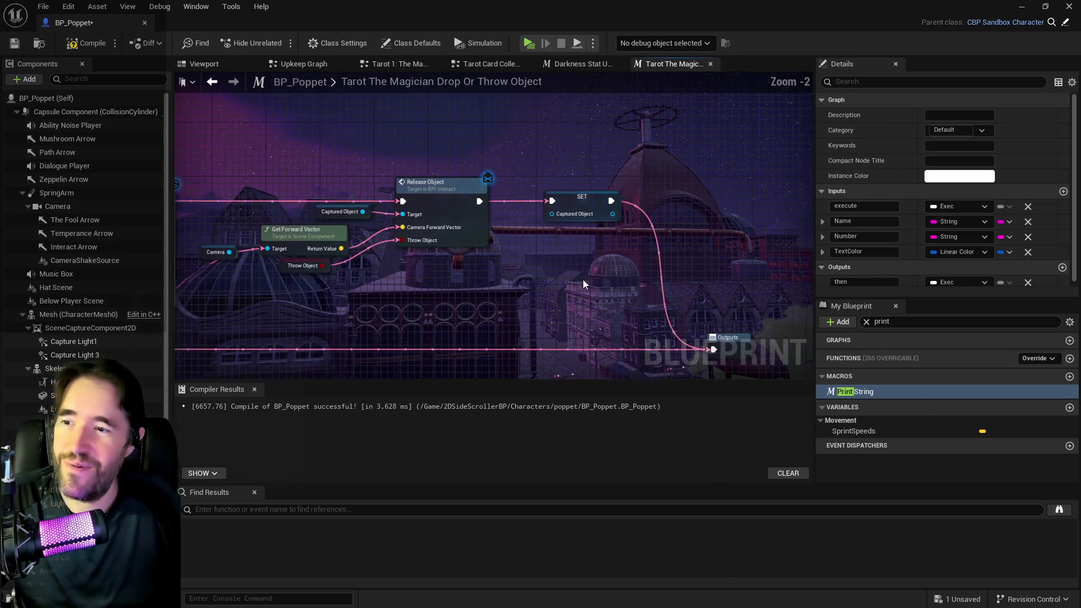
key("ctrl+v")
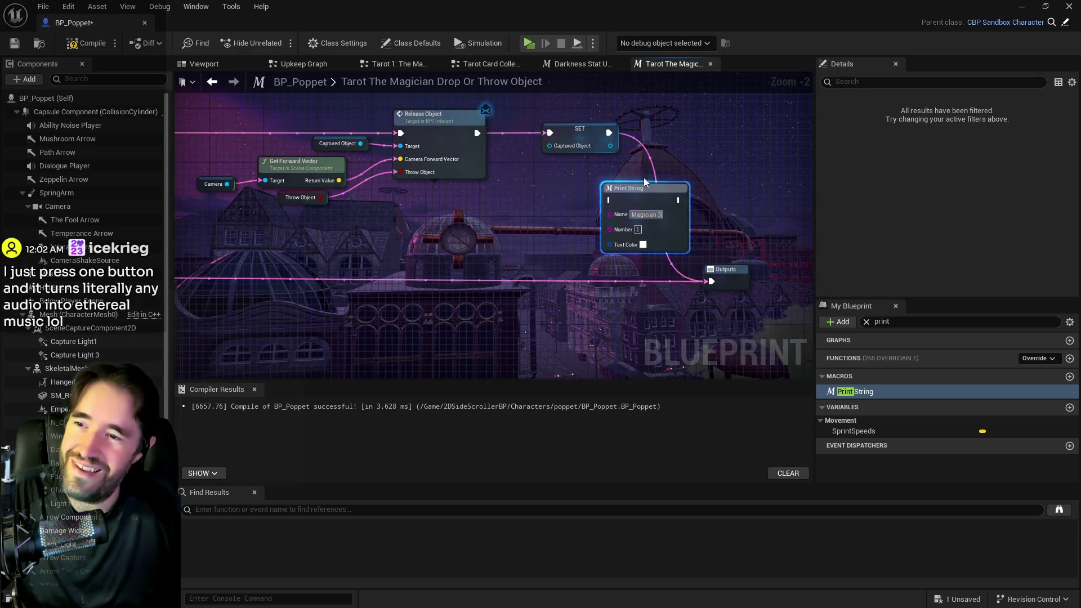
left_click(657, 215)
key("BackSpace")
type("3")
key("Escape")
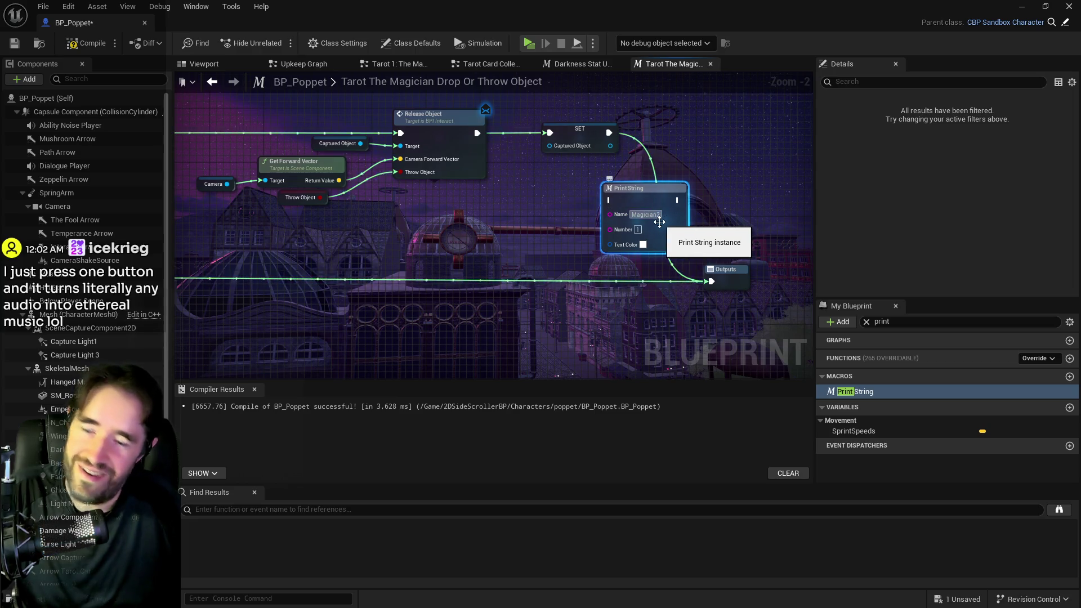
left_click(637, 229)
type("3")
key("Return")
Wire SET → Print String → Outputs, then compile and save the blueprint
left_click_drag(609, 133, 610, 200)
left_click_drag(685, 205, 712, 281)
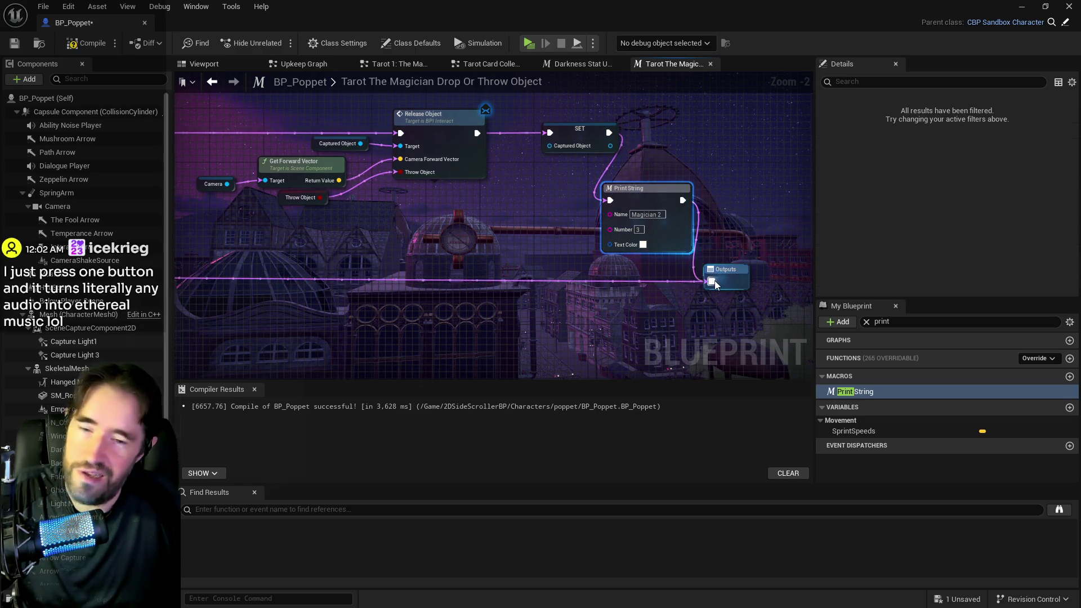
scroll(496, 248, "down", 2)
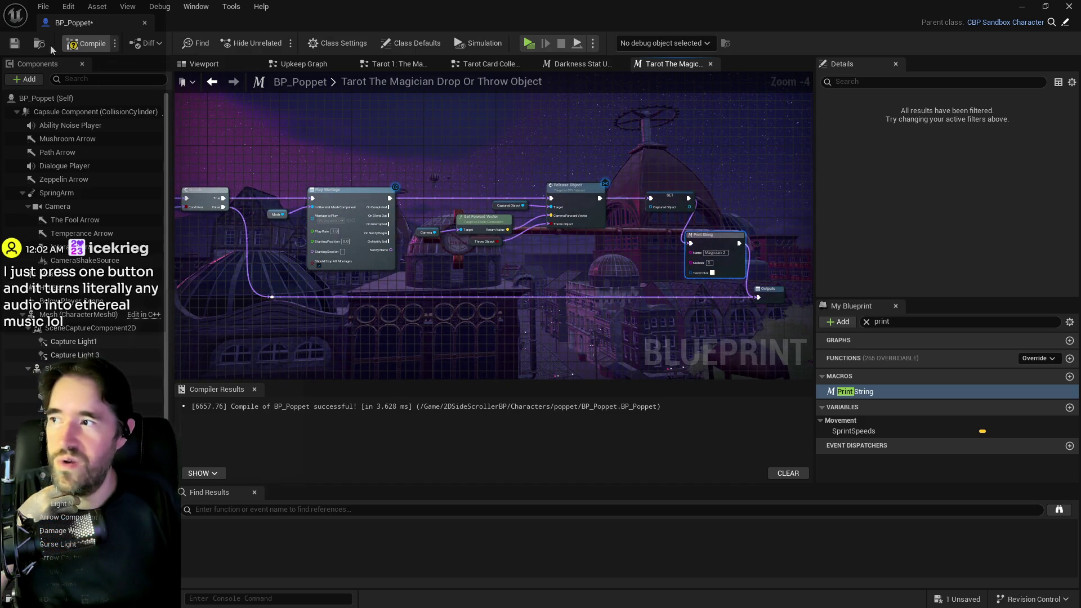
left_click(10, 46)
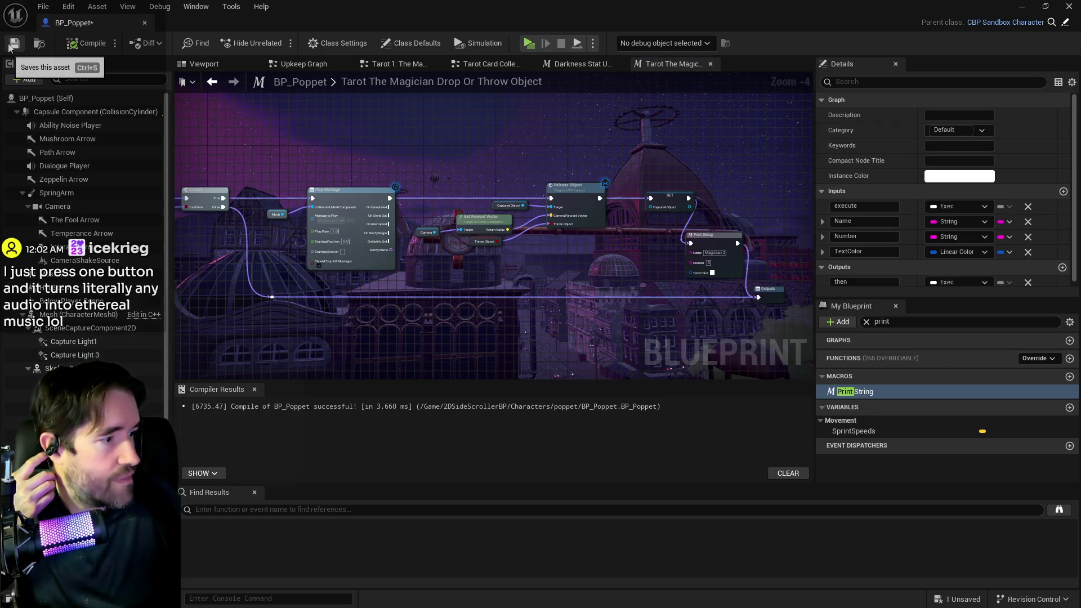
left_click(10, 46)
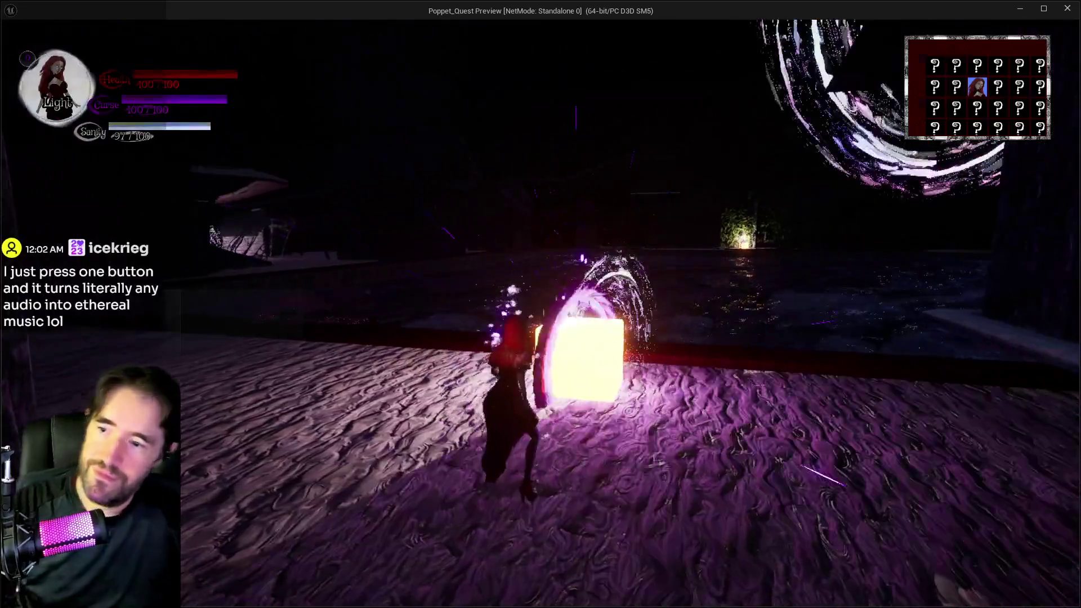
Resume the game and select The Magician tarot card
key("Escape")
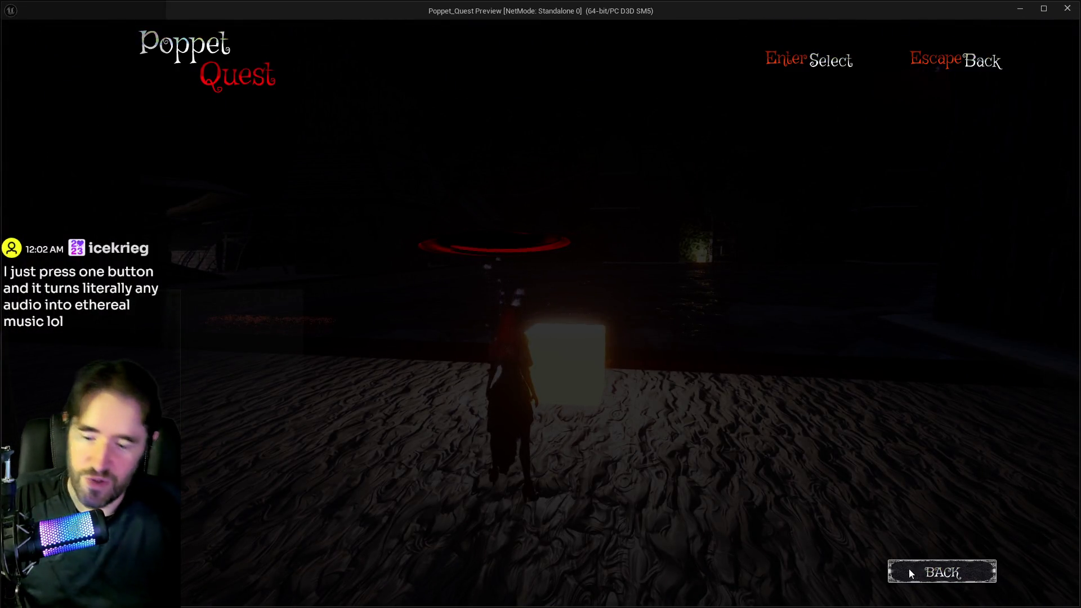
left_click(923, 570)
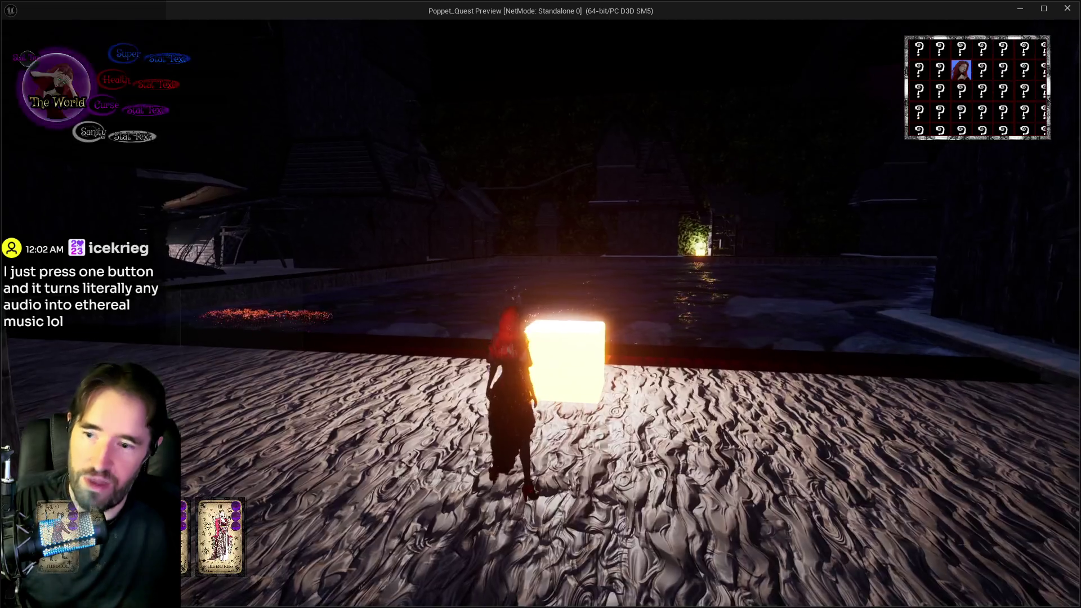
key("Escape")
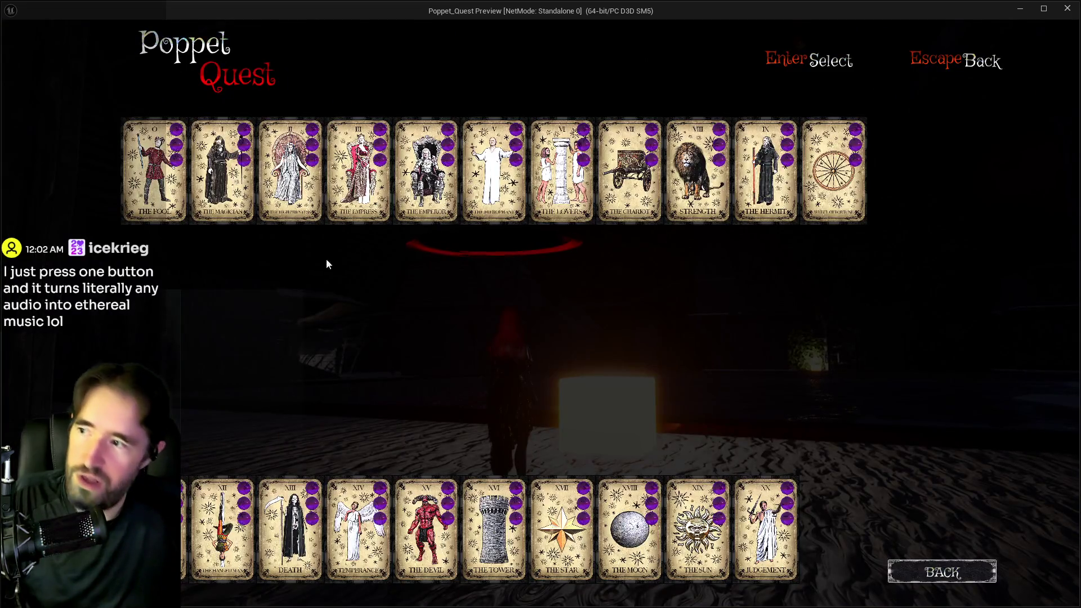
left_click(211, 195)
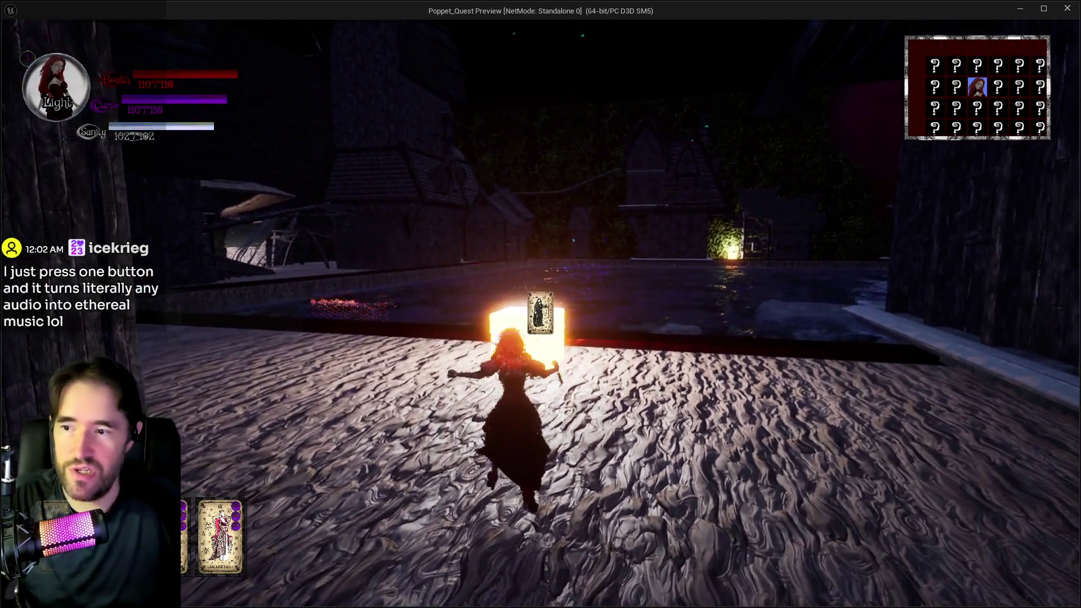
Attack the glowing cube repeatedly with the Magician ability, then go back to the editor
left_click(540, 313)
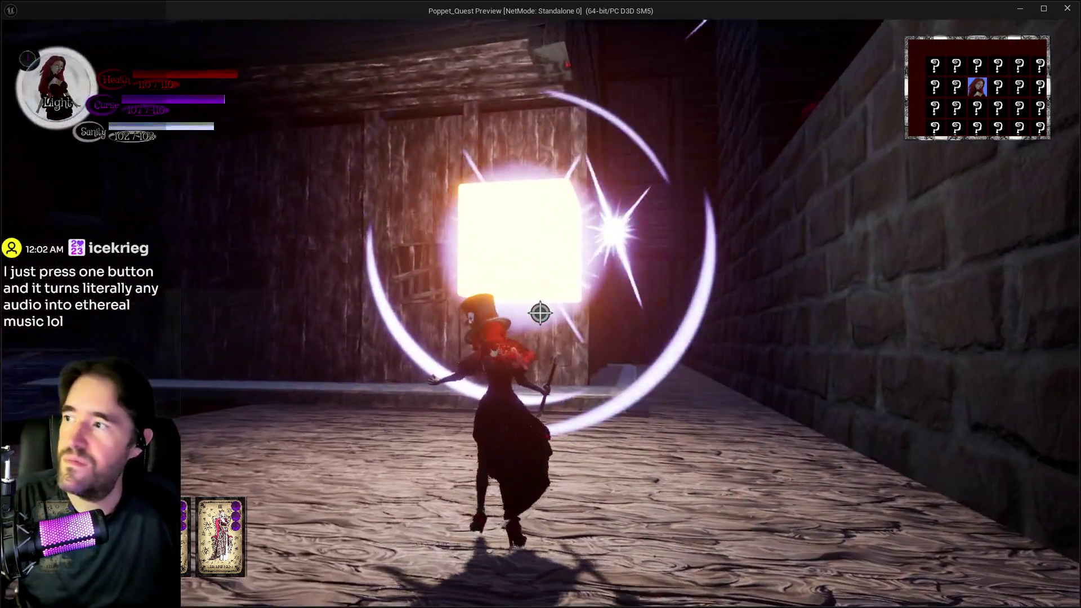
left_click(540, 314)
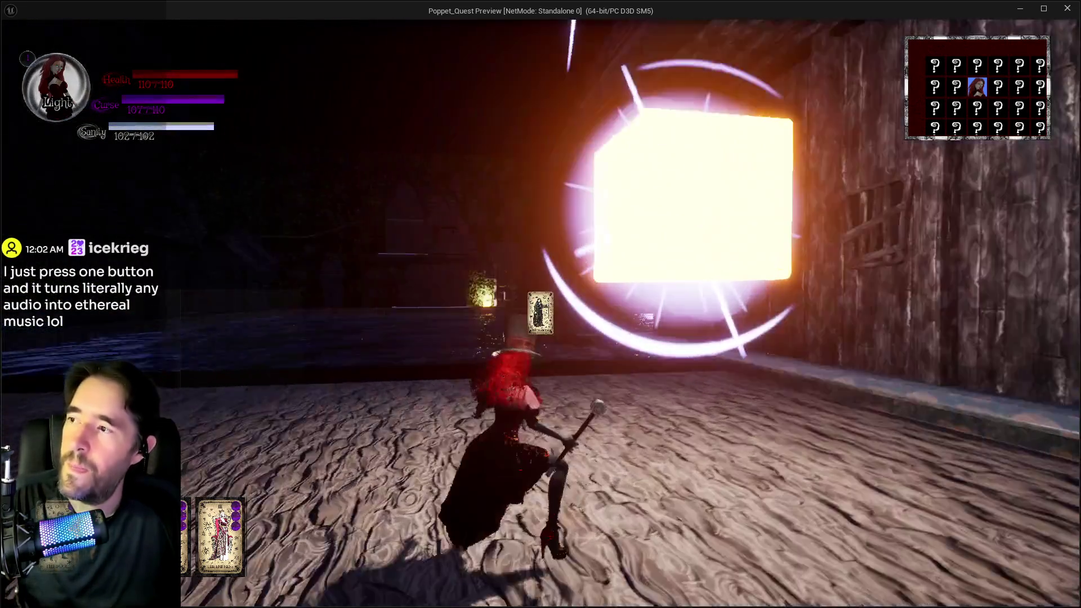
left_click(540, 314)
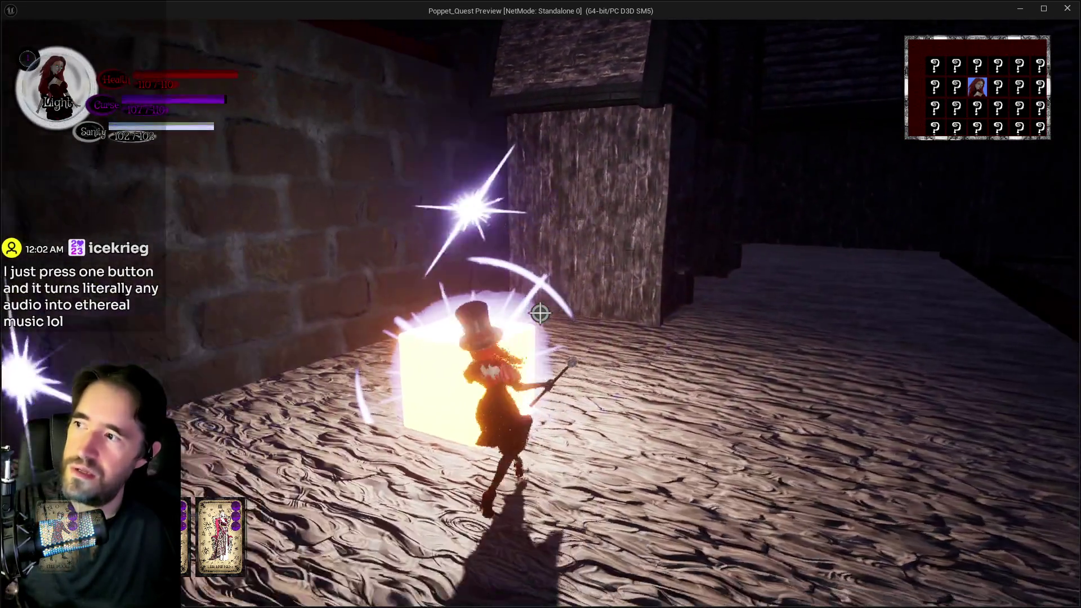
left_click(540, 313)
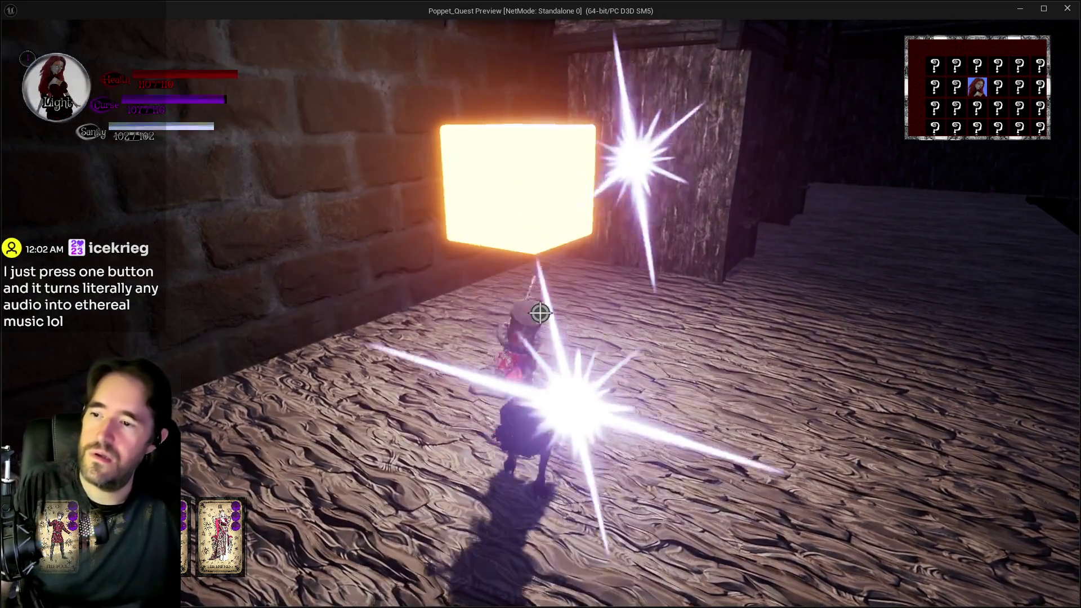
left_click(540, 313)
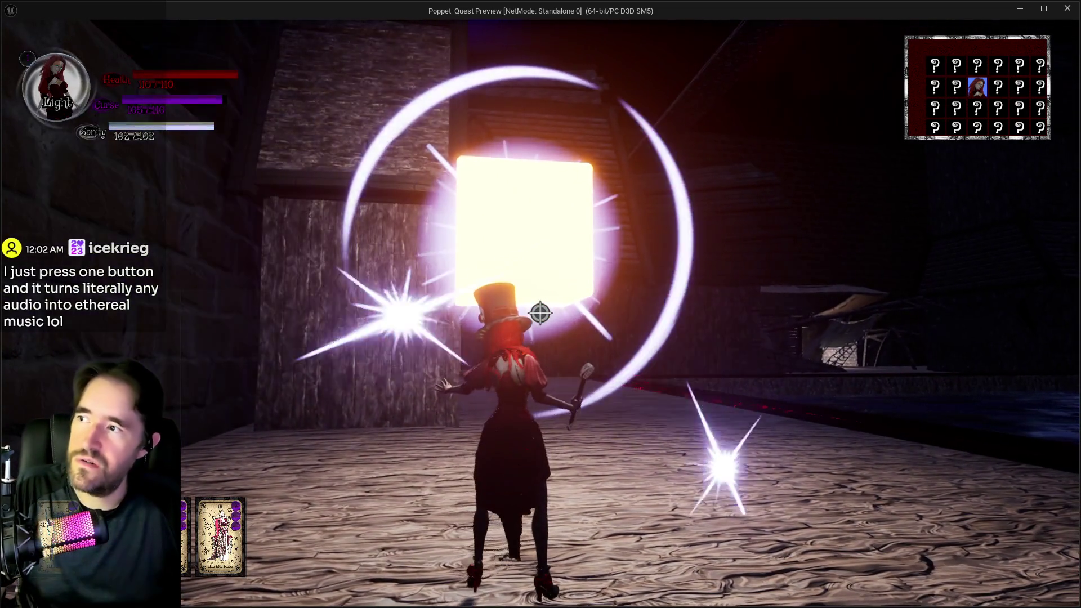
left_click(540, 313)
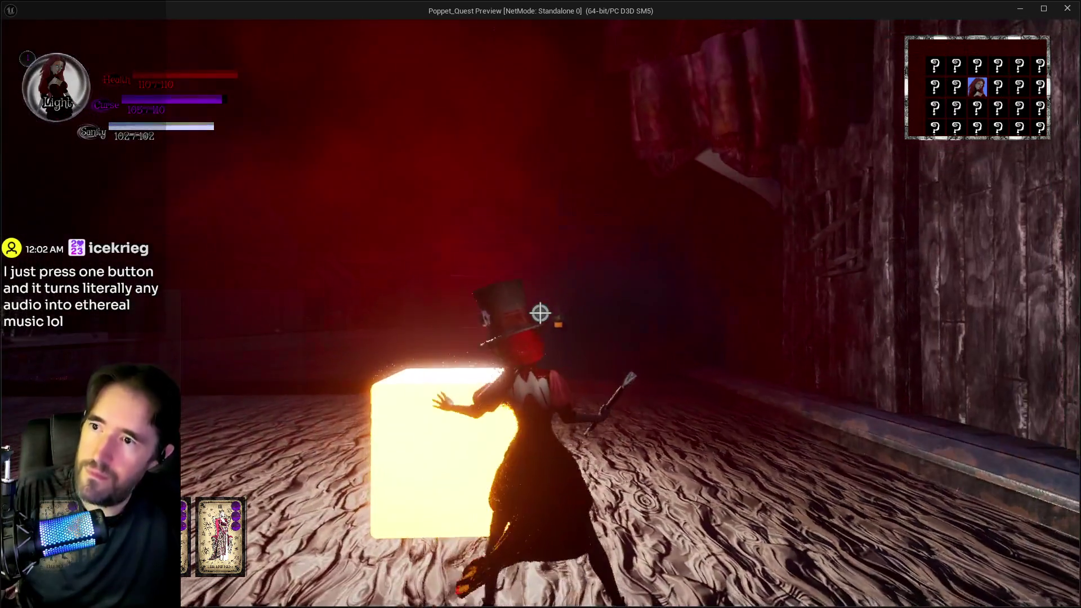
left_click(540, 313)
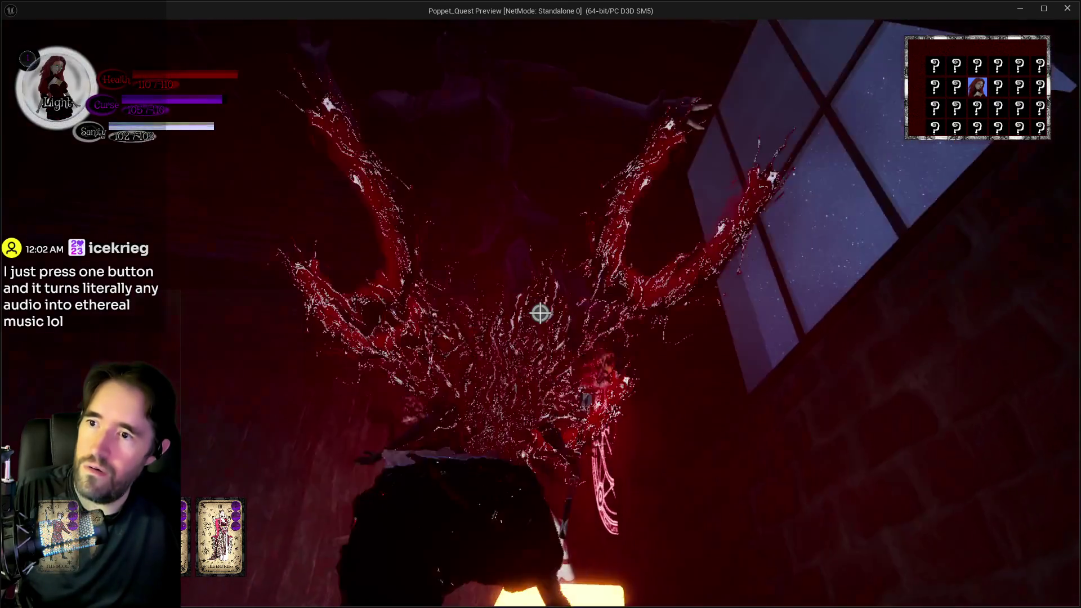
key("alt+Tab")
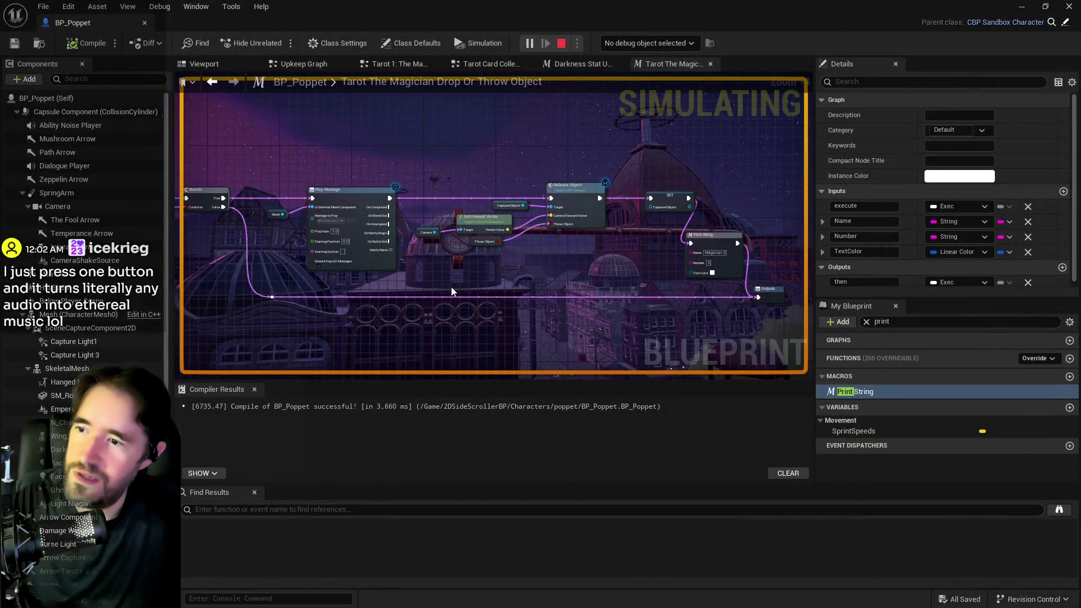
Stop the simulation and inspect the Magician Ability 2 Print String in Tarot 1: The Magician Graph
key("Escape")
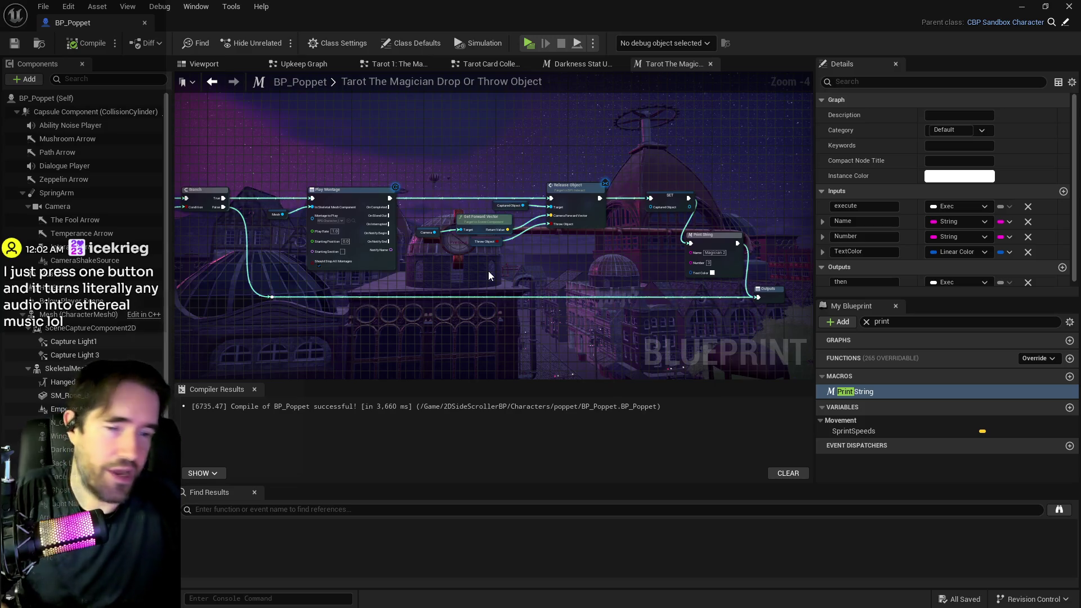
left_click_drag(440, 265, 660, 263)
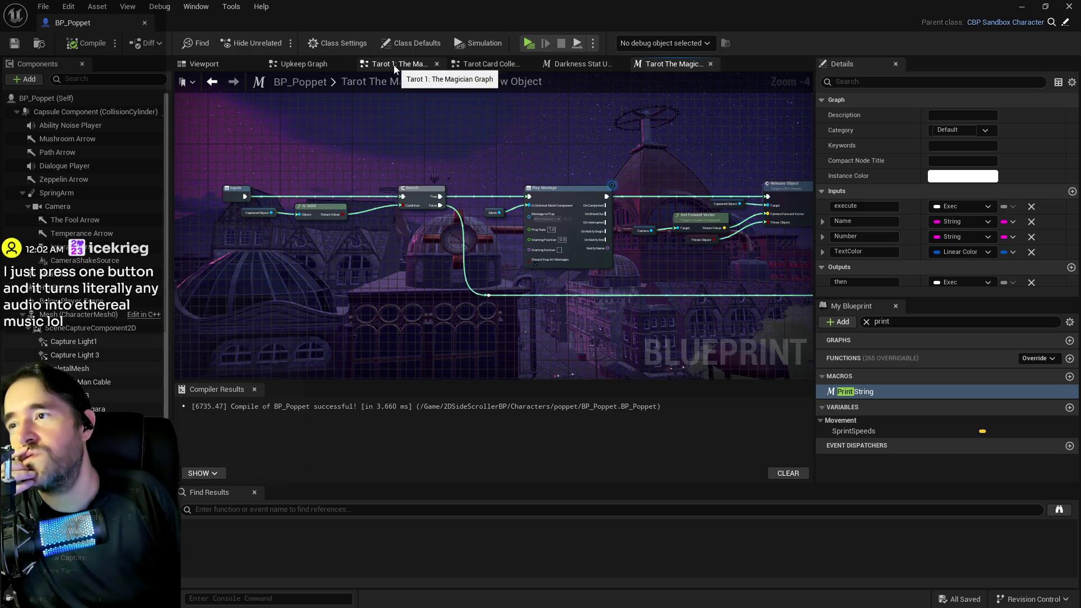
left_click(415, 67)
left_click(449, 250)
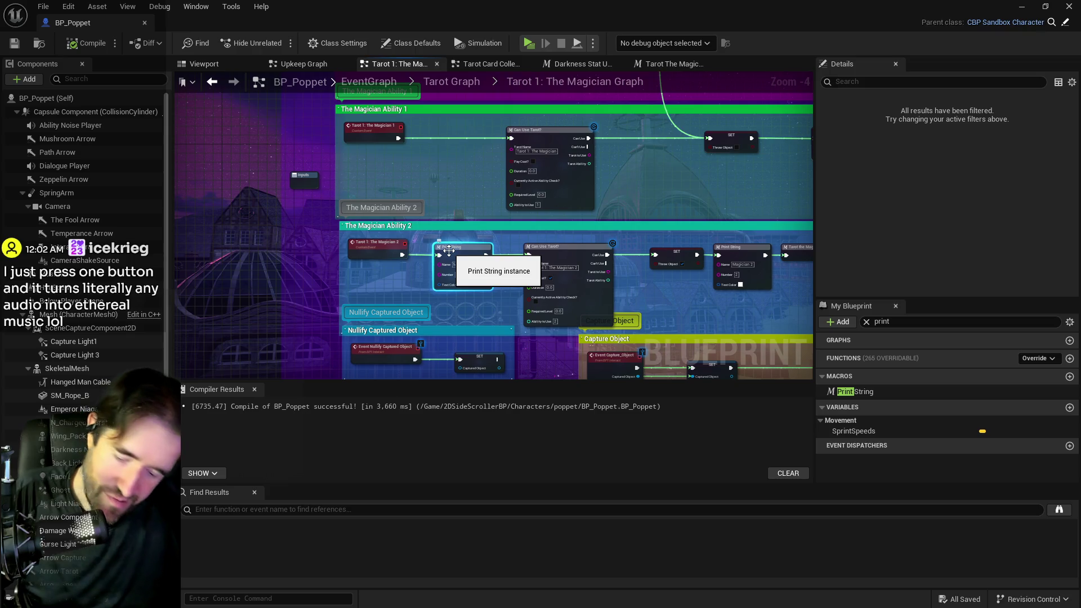
left_click_drag(464, 203, 530, 241)
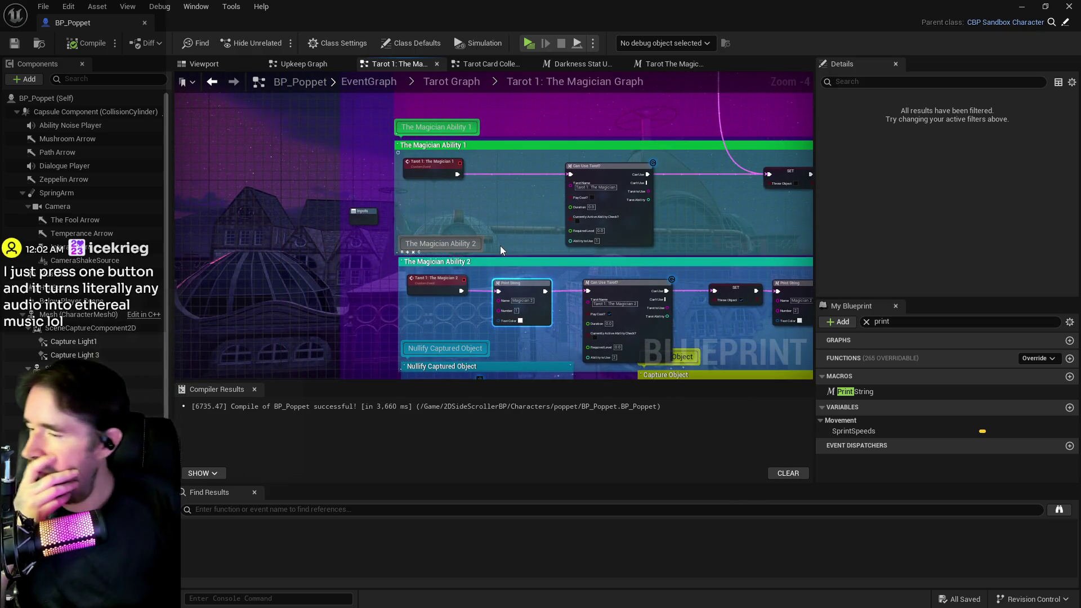
left_click_drag(397, 276, 401, 300)
scroll(400, 300, "up", 3)
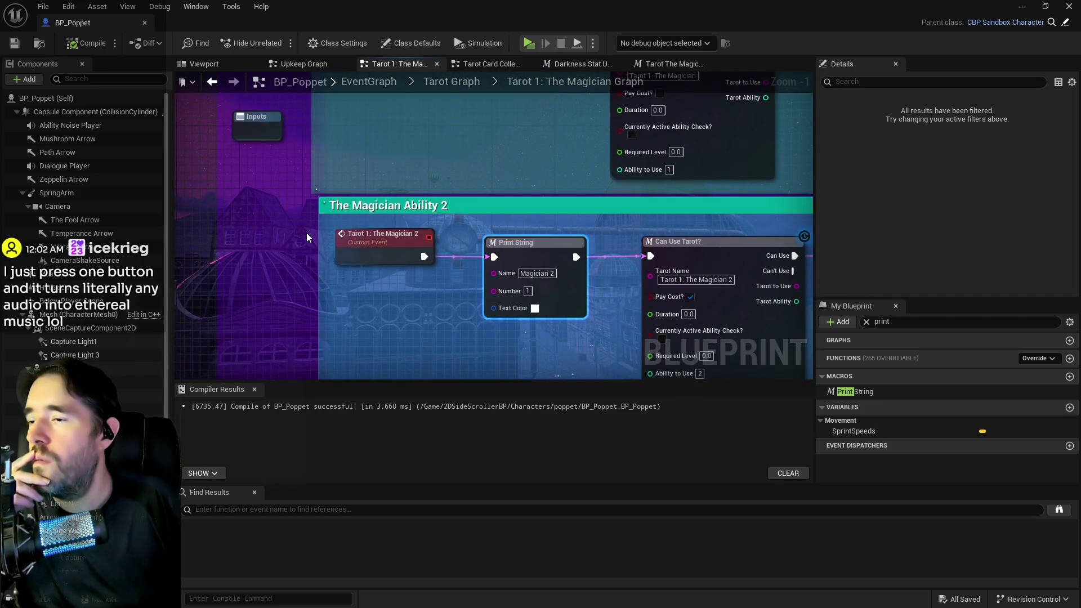
Open System Graph and the Use Tarot Card Ability 2 function in tabs, then return to drop-or-throw
left_click(394, 81)
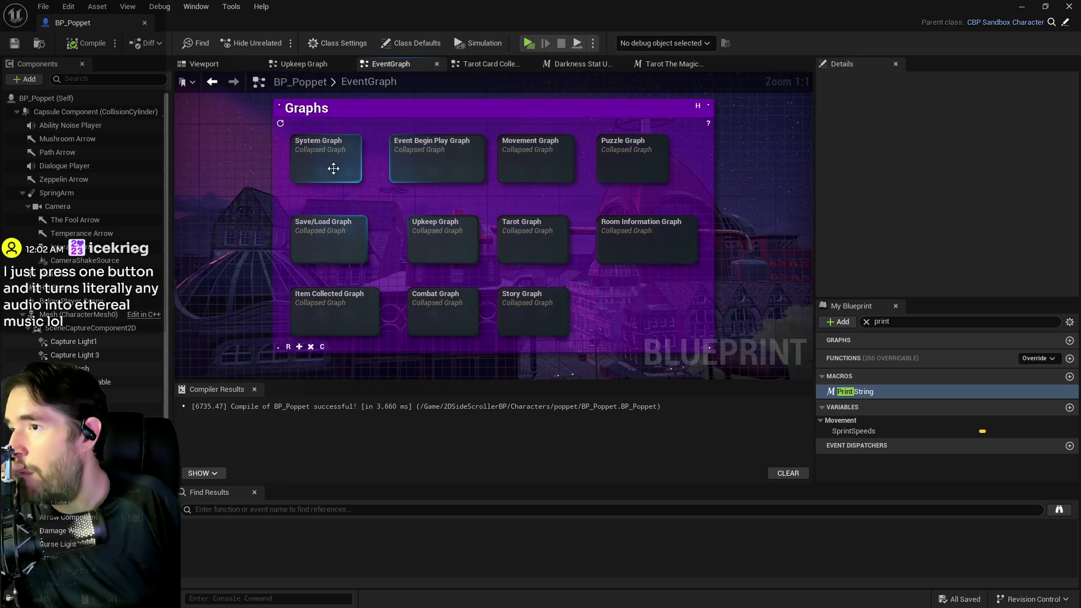
double_click(332, 166)
scroll(383, 285, "up", 1)
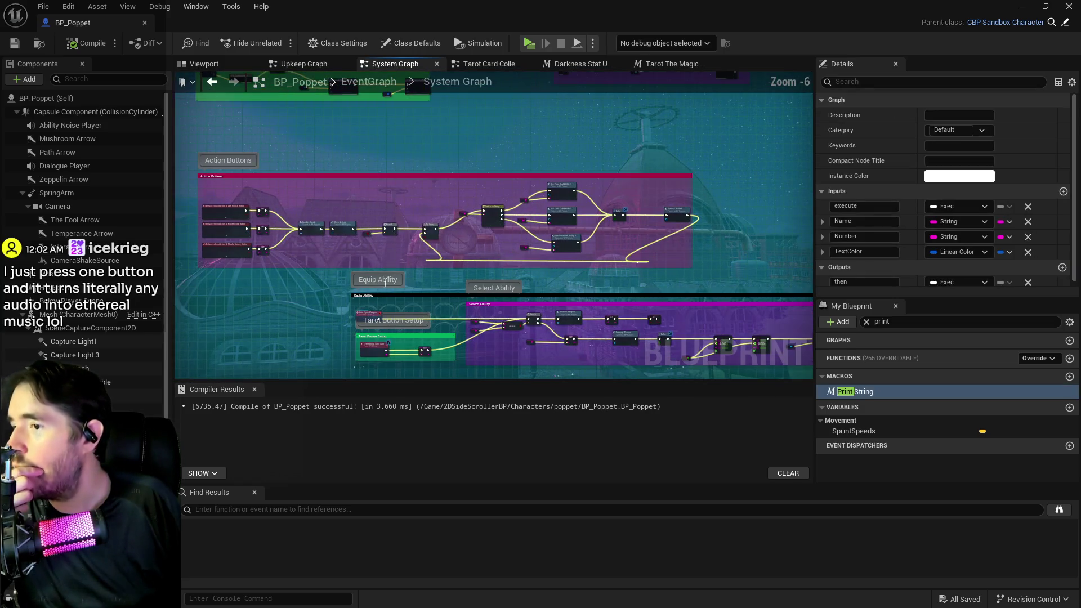
scroll(436, 218, "up", 5)
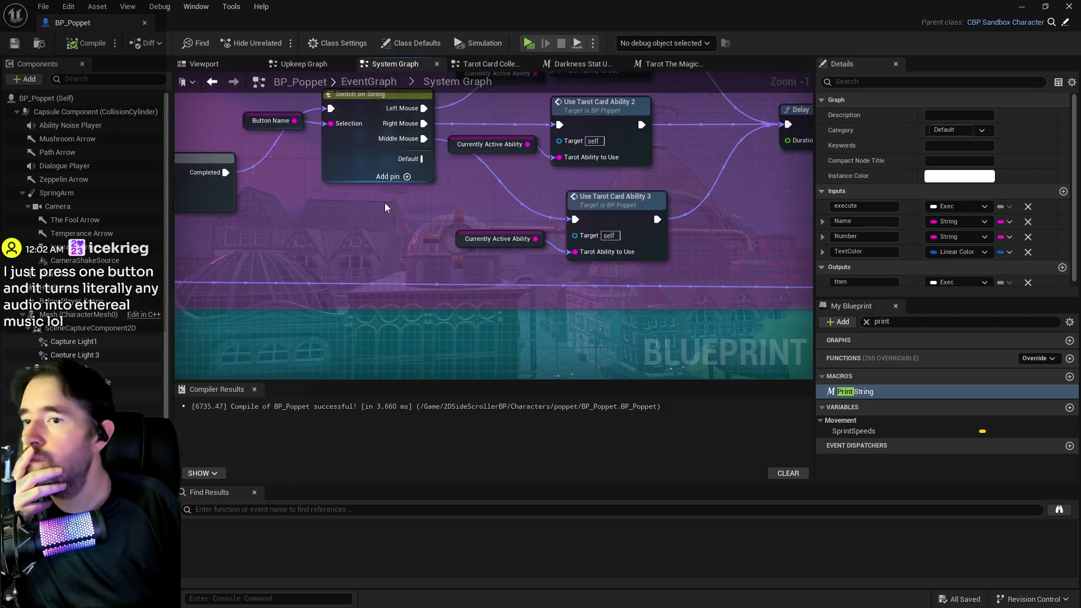
double_click(563, 202)
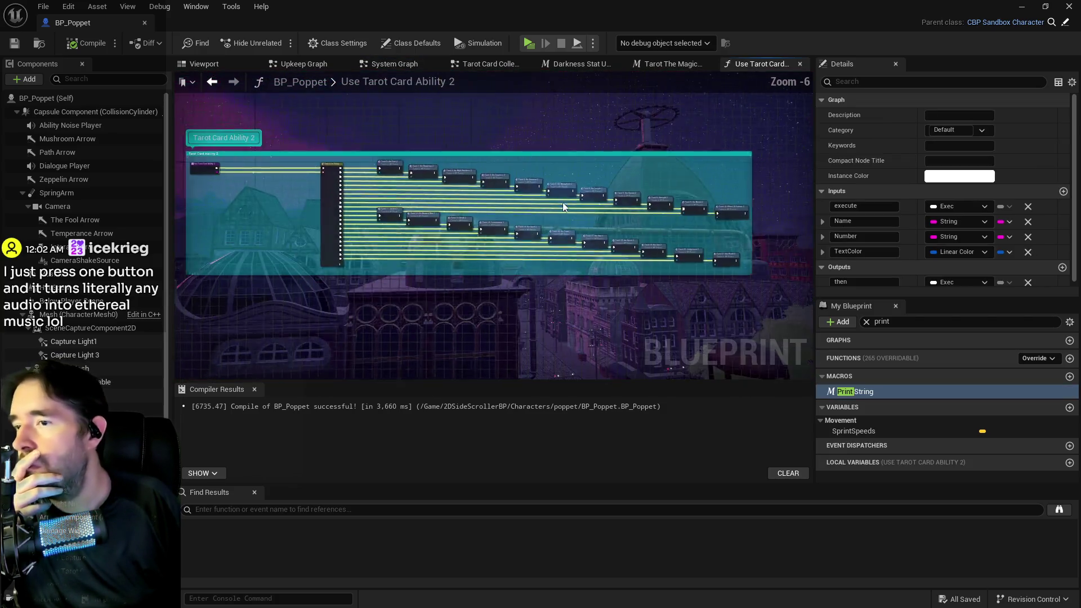
scroll(353, 198, "up", 4)
mouse_move(535, 235)
left_mouse_down()
mouse_move(690, 212)
mouse_move(780, 214)
left_mouse_up()
left_click(670, 64)
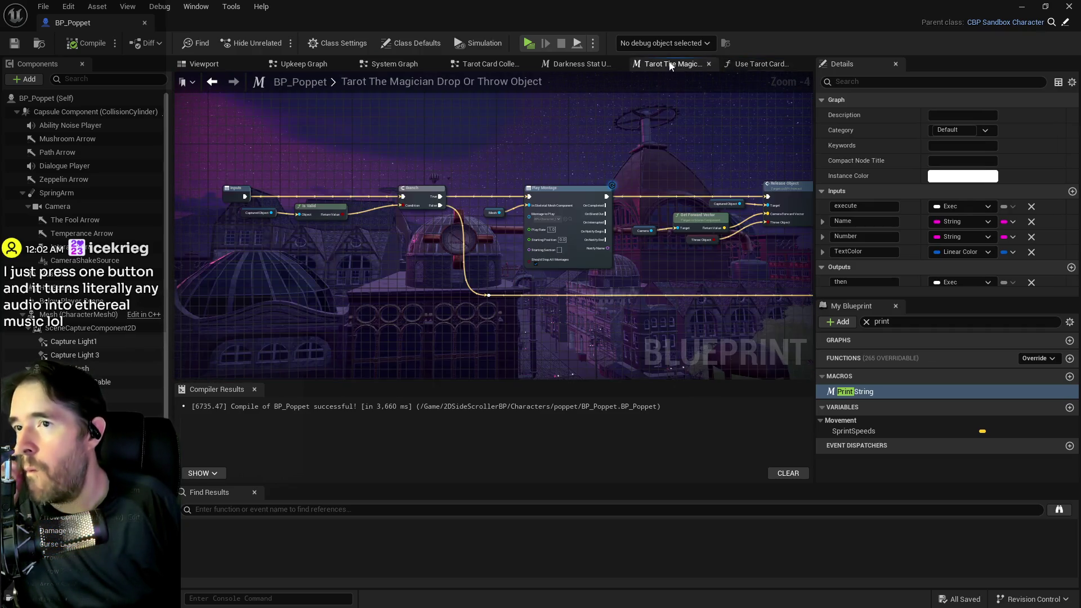
Find Switch on String in the System Graph and move the Print String beside Use Tarot Card Ability 2
left_click(415, 66)
scroll(315, 237, "up", 1)
left_click_drag(310, 259, 738, 271)
left_click_drag(463, 290, 714, 269)
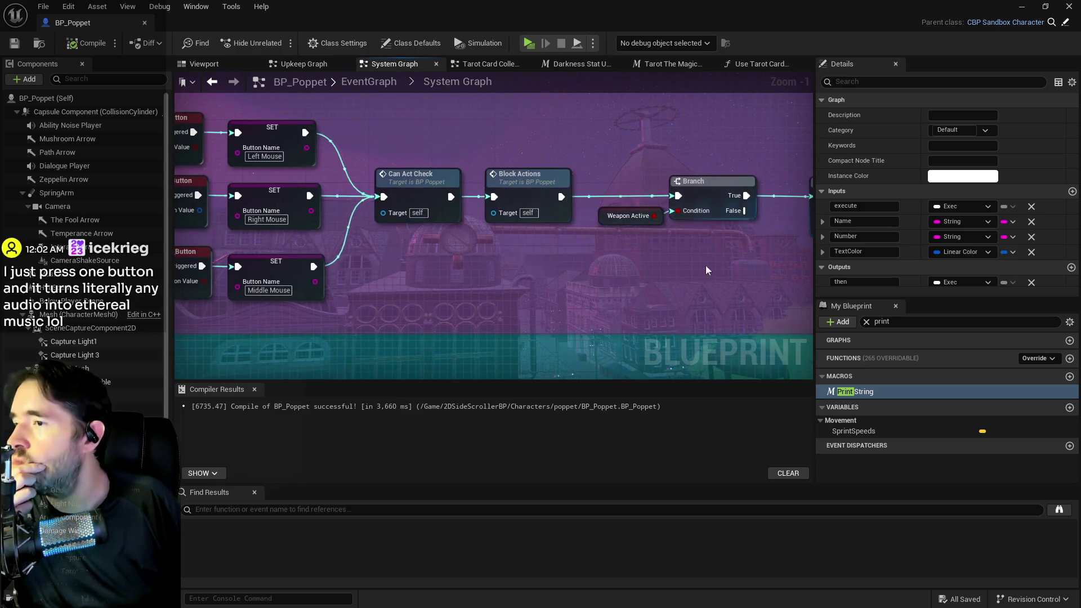
mouse_move(614, 276)
left_mouse_down()
mouse_move(807, 262)
mouse_move(777, 259)
left_mouse_up()
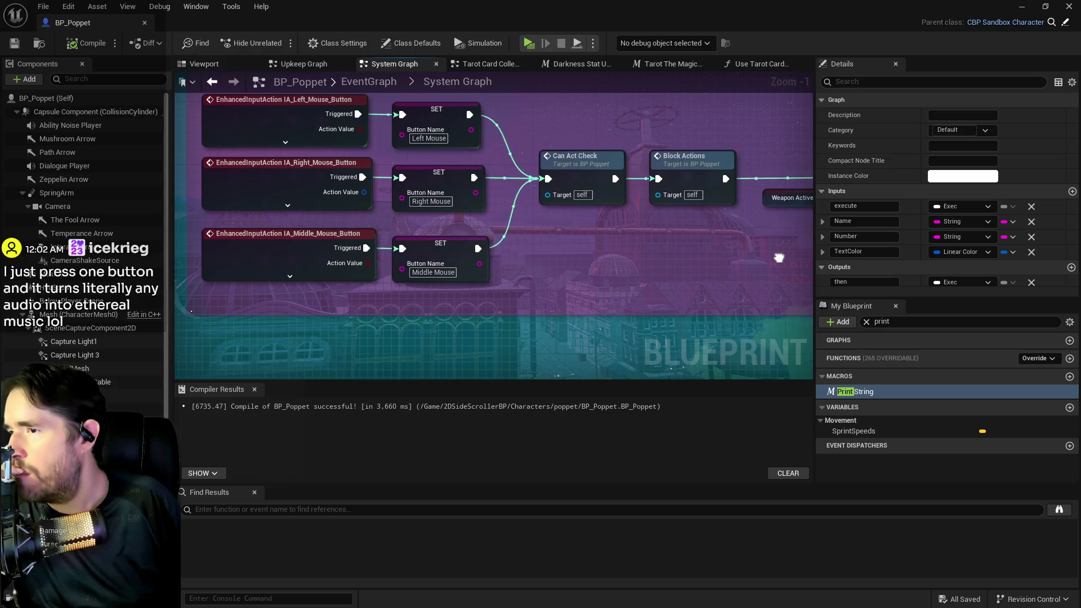
left_click_drag(779, 258, 353, 266)
left_click_drag(855, 391, 447, 228)
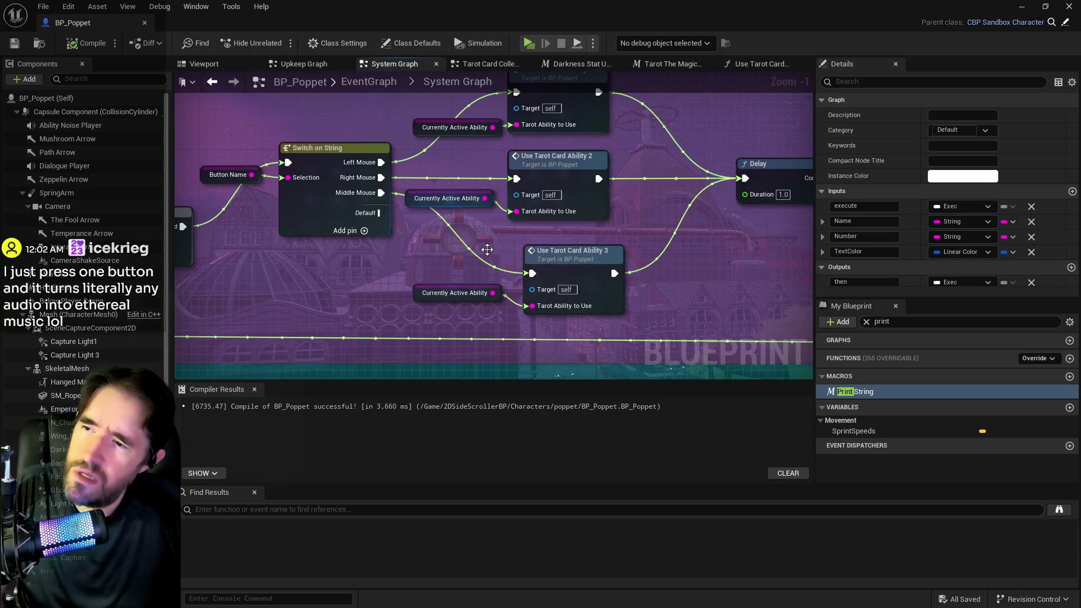
mouse_move(493, 256)
left_mouse_down()
mouse_move(465, 189)
mouse_move(452, 188)
left_mouse_up()
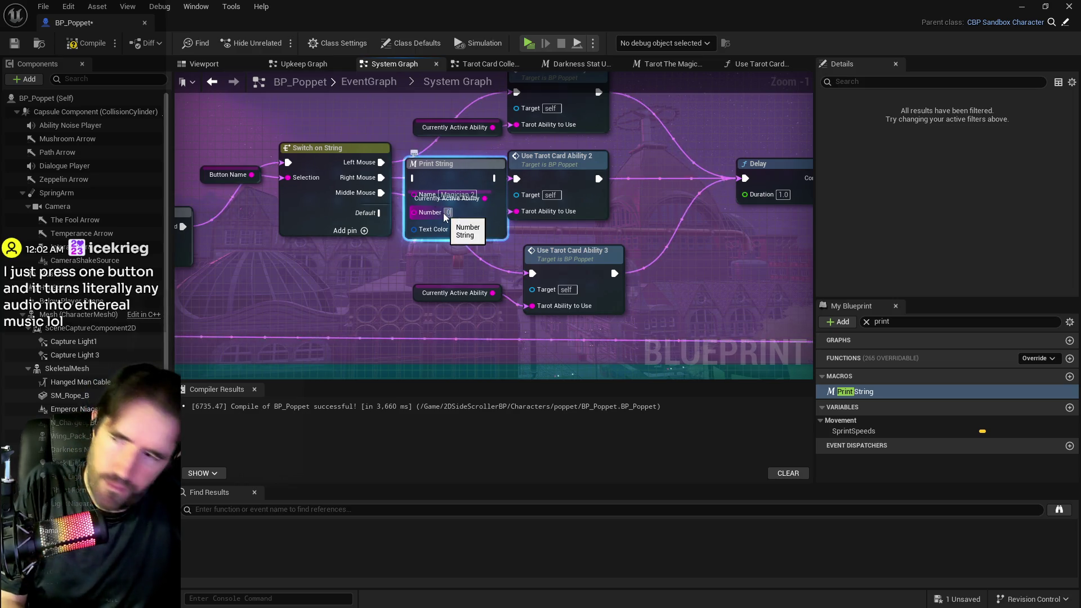
left_click(435, 188)
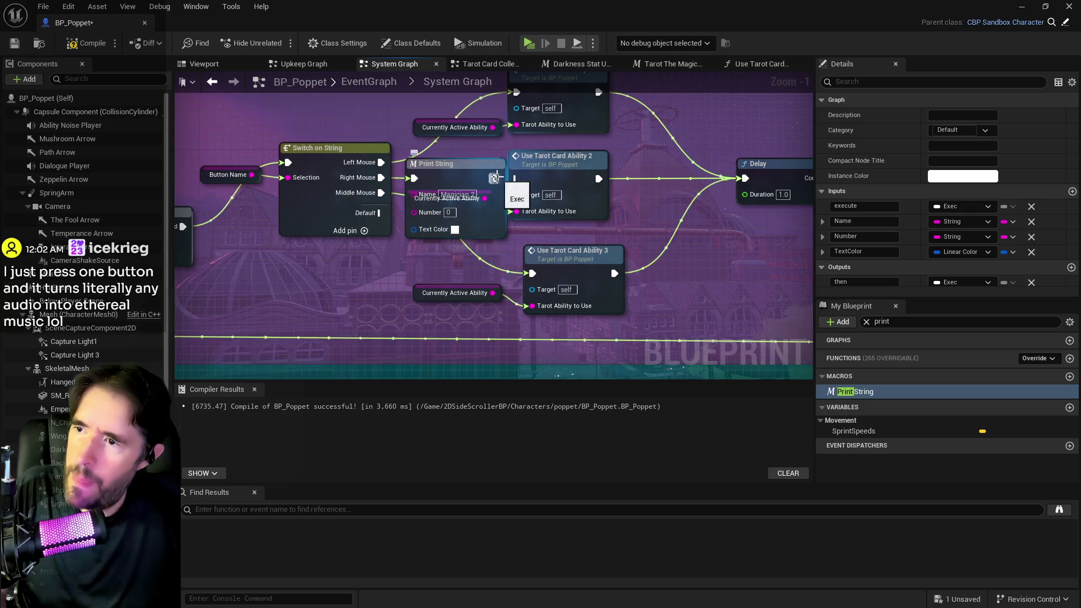
left_click(497, 179)
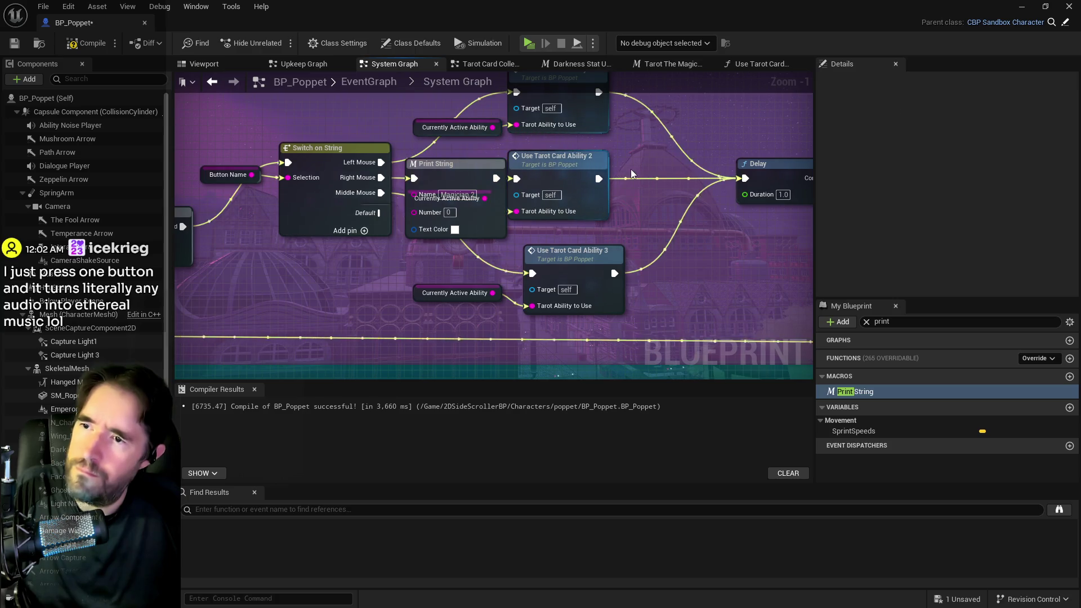
key("ctrl+v")
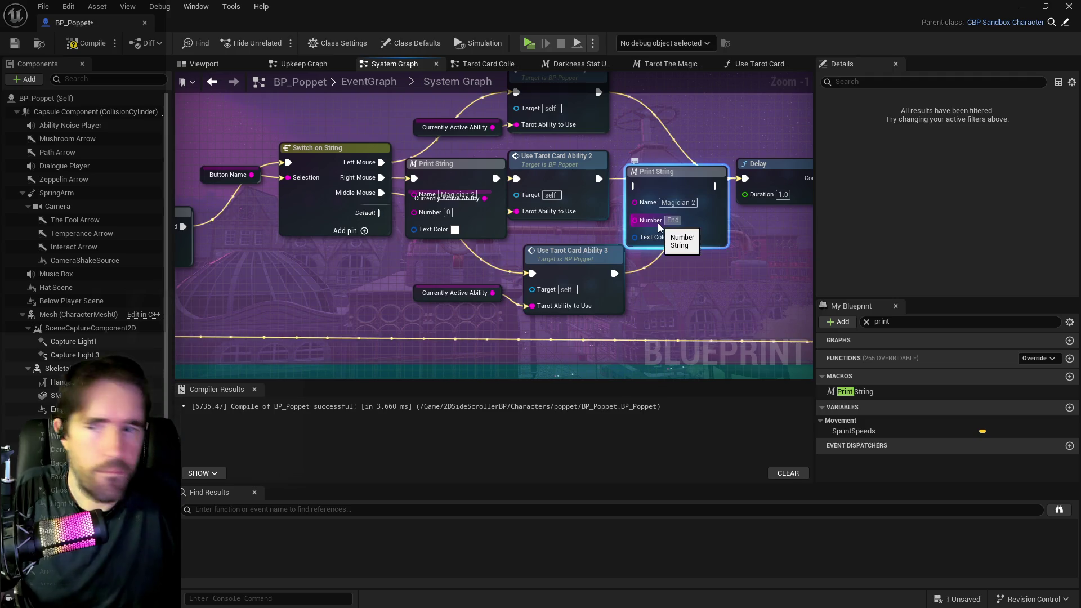
type("End")
left_click(676, 237)
left_click_drag(746, 327, 801, 326)
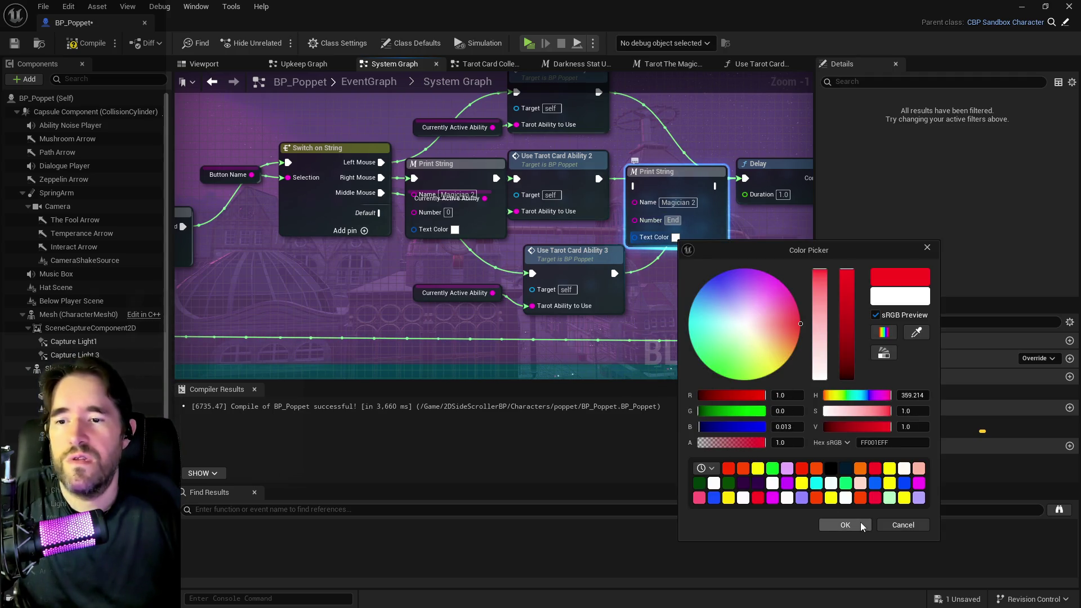
left_click(845, 521)
left_click(588, 210)
left_click_drag(599, 178, 648, 194)
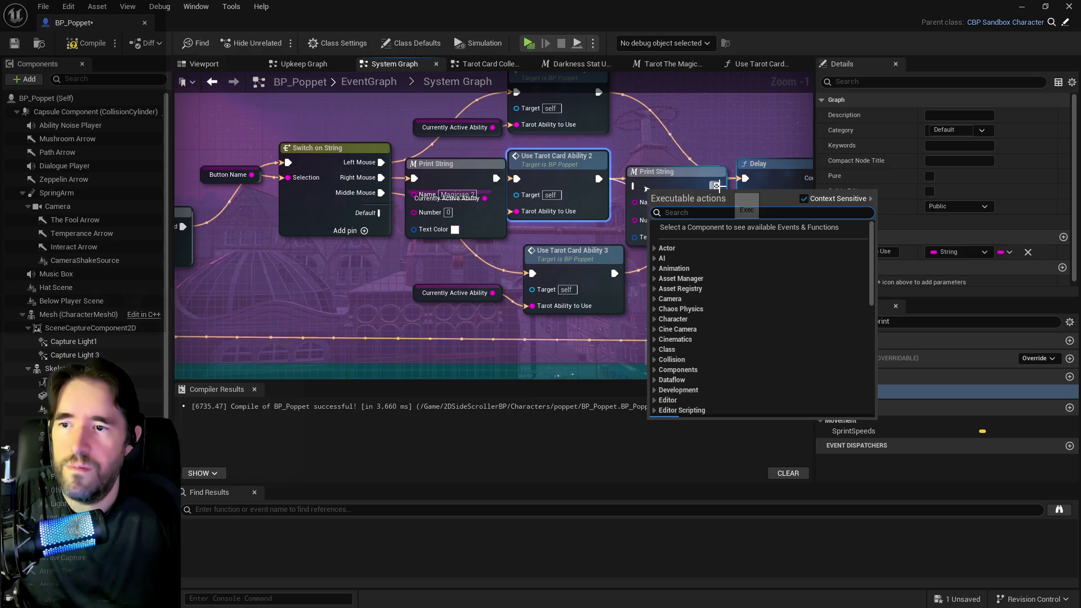
key("Escape")
left_click(676, 181)
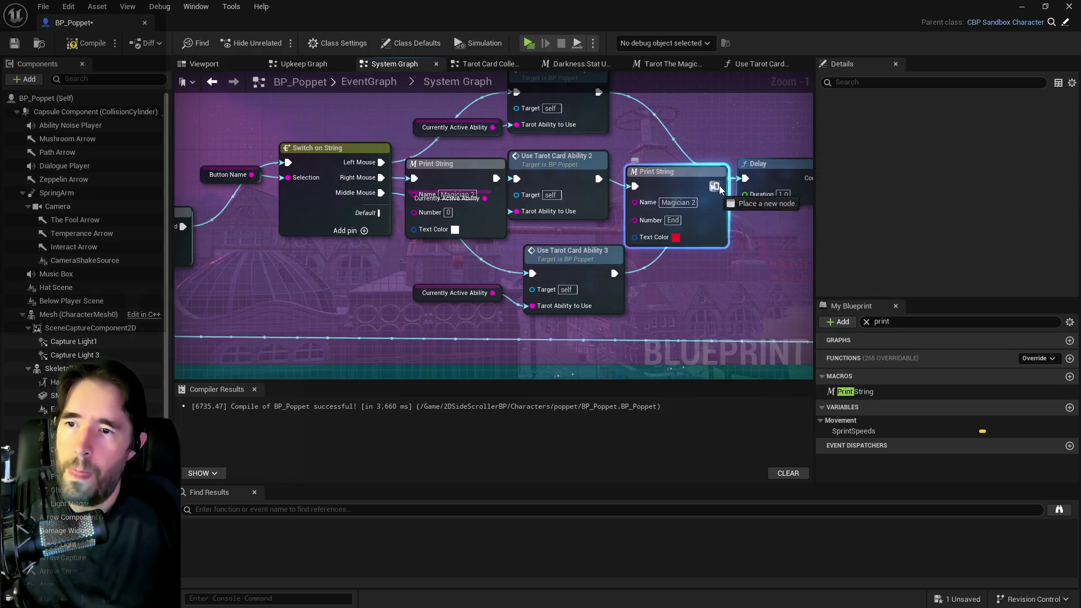
left_click_drag(746, 181, 746, 179)
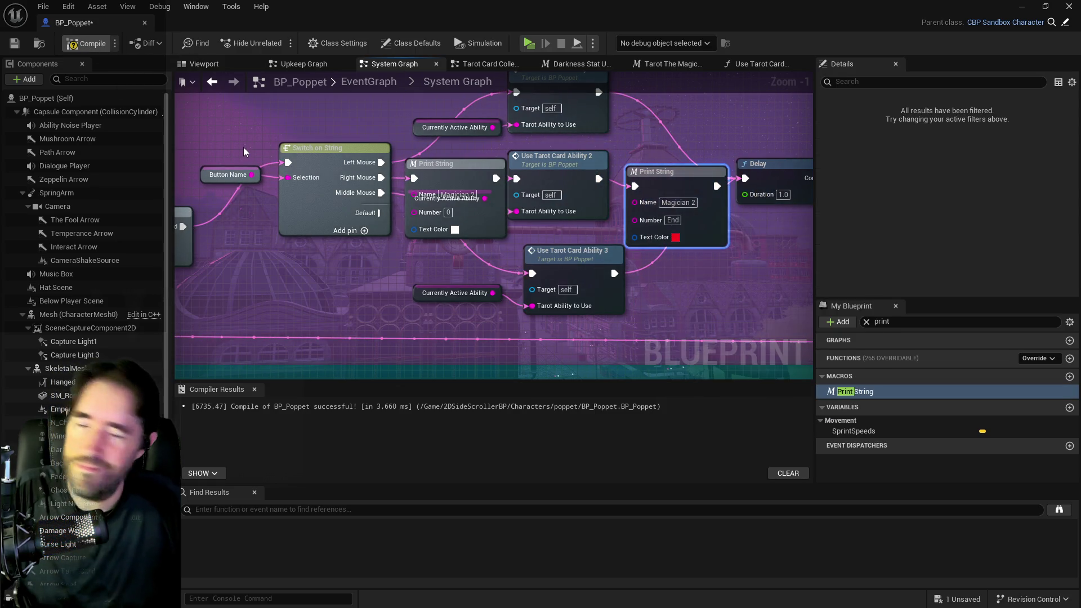
key("F7")
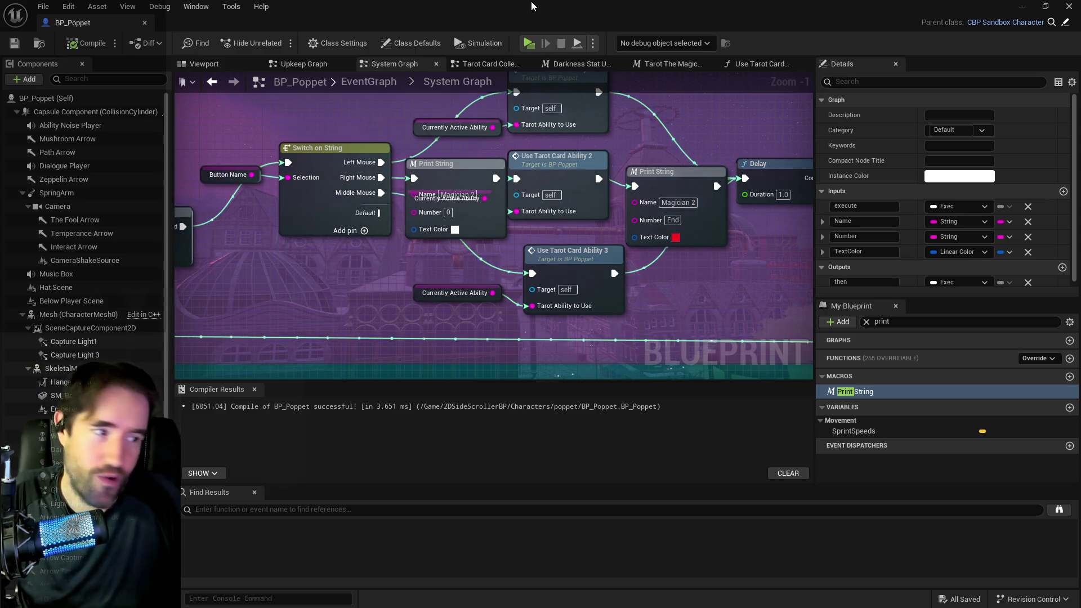
left_click(532, 49)
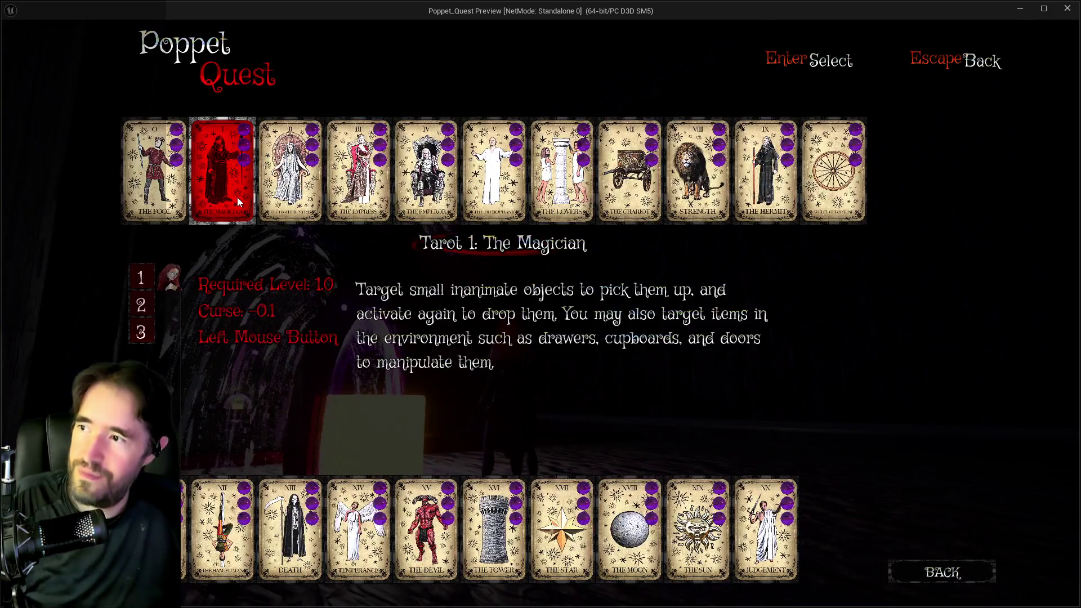
Pick The Magician card and cast Magician slashes at the glowing cube
left_click(237, 197)
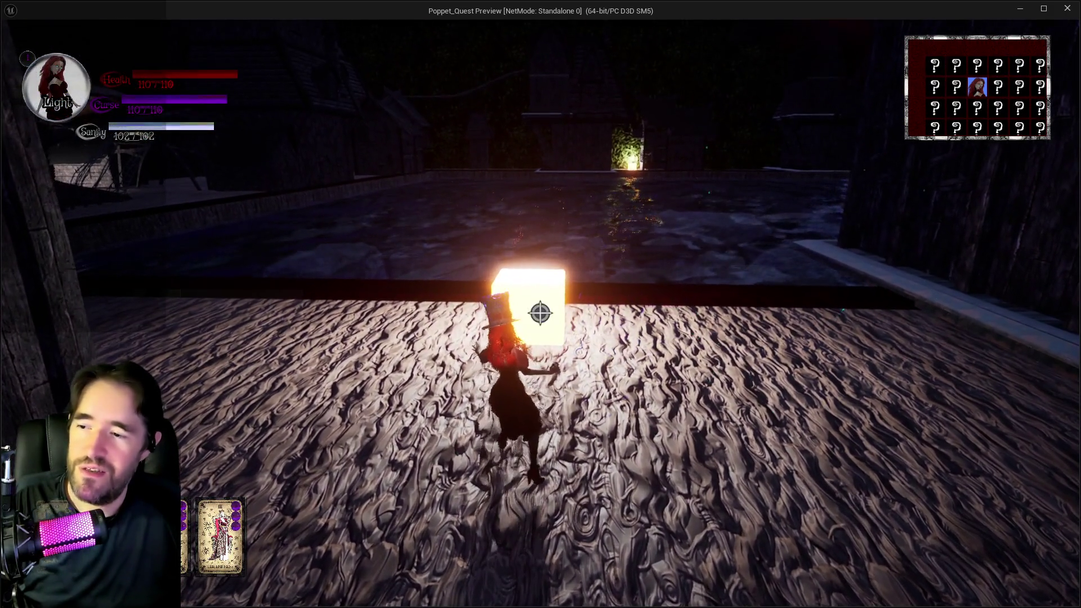
left_click(541, 308)
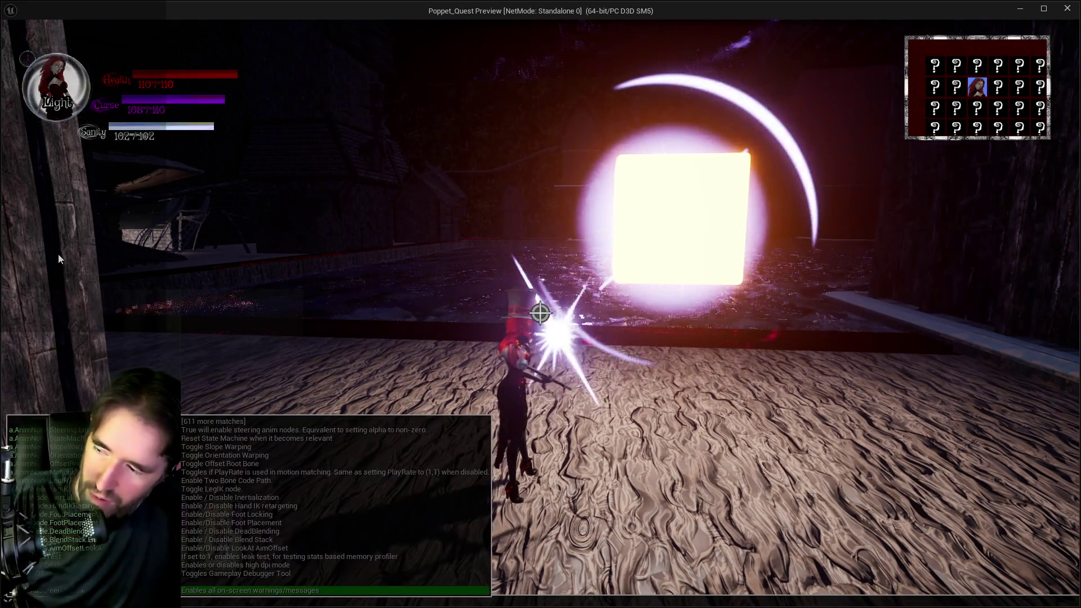
left_click(59, 259)
key("a")
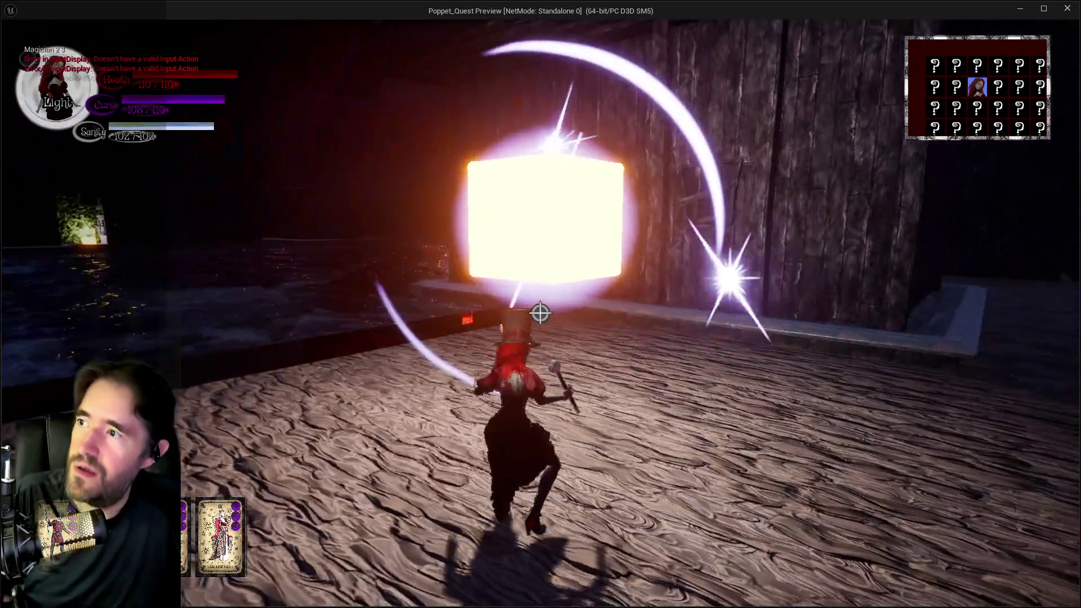
key("w")
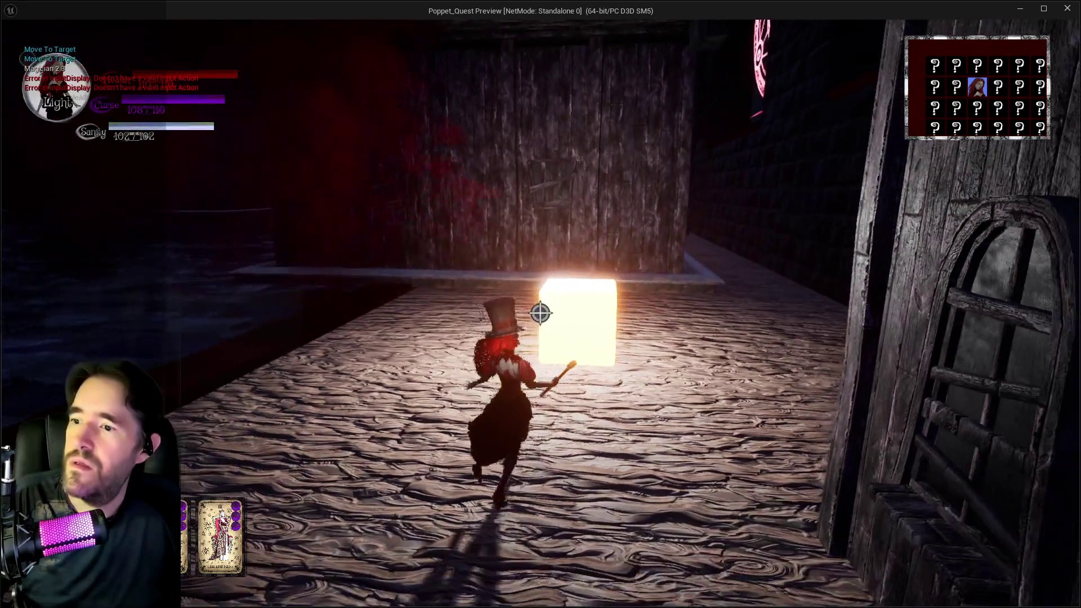
left_click(540, 313)
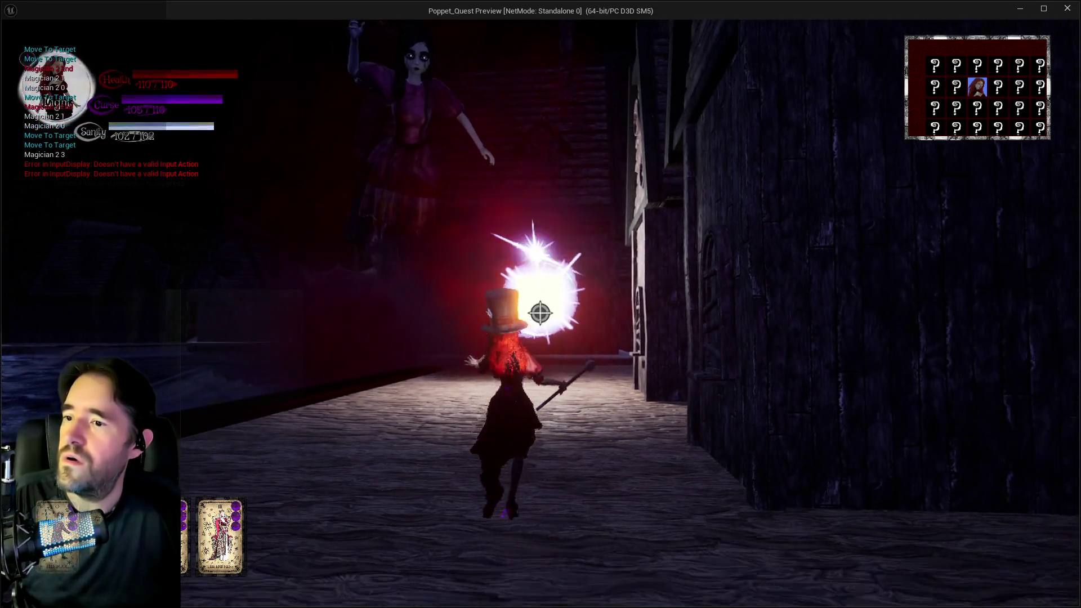
left_click(540, 313)
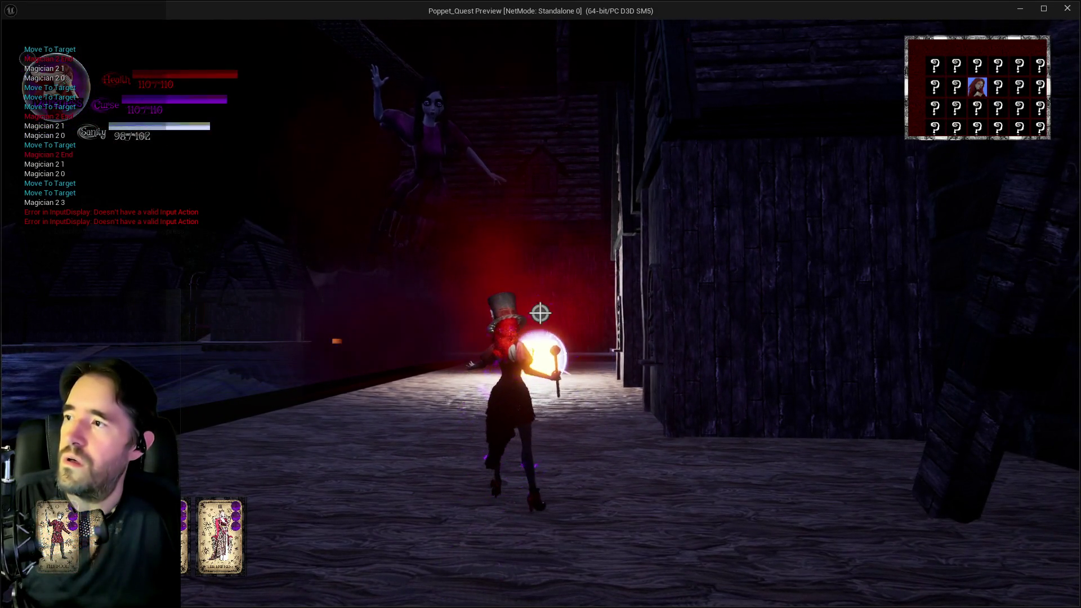
Run down the street and across the ship deck, aiming at the glowing cube
key("w")
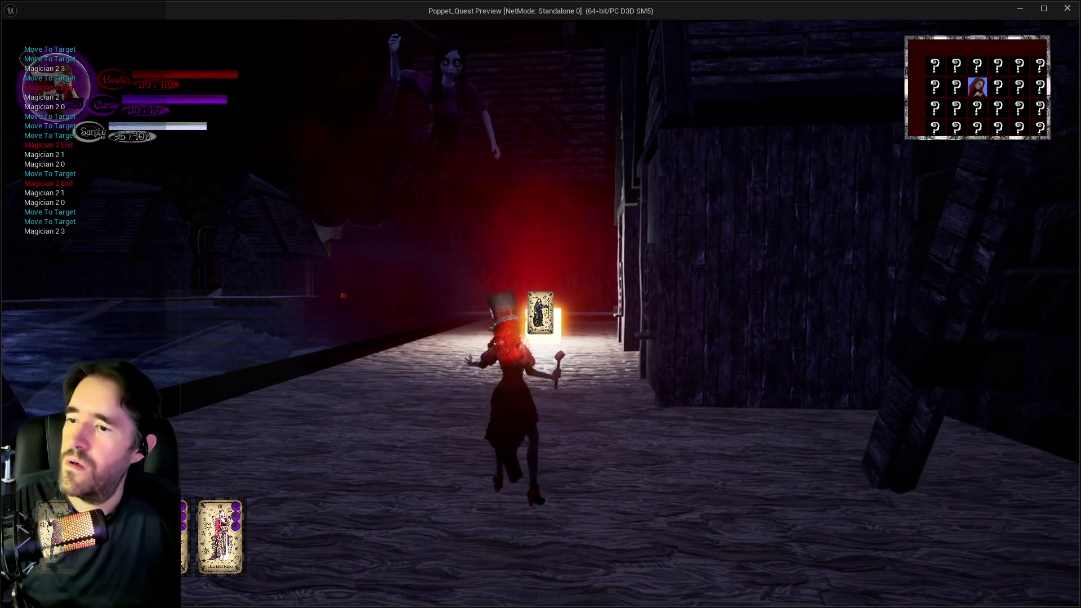
key("w")
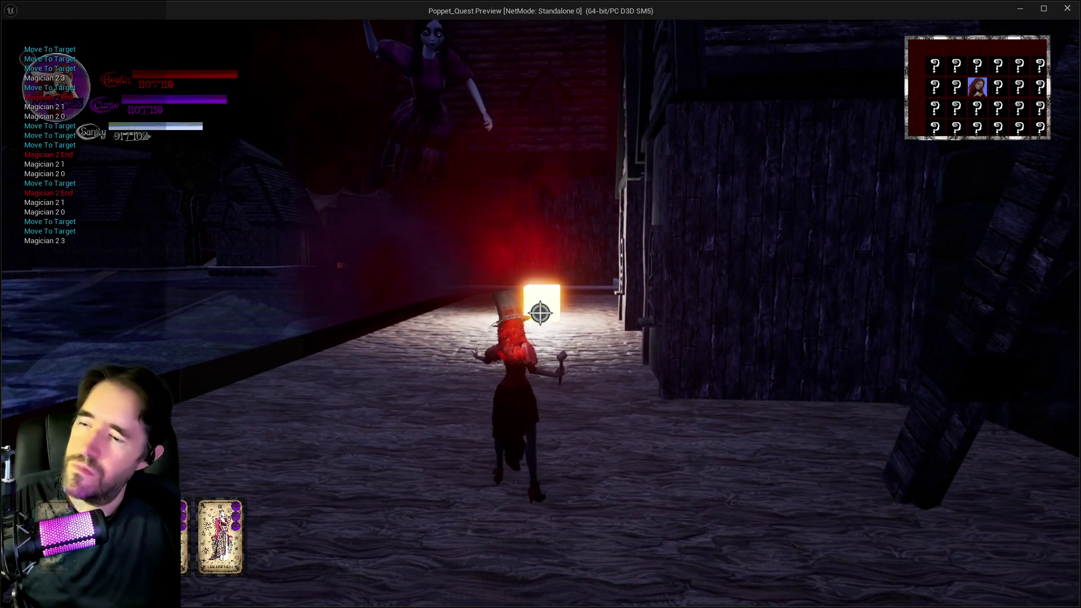
key("w")
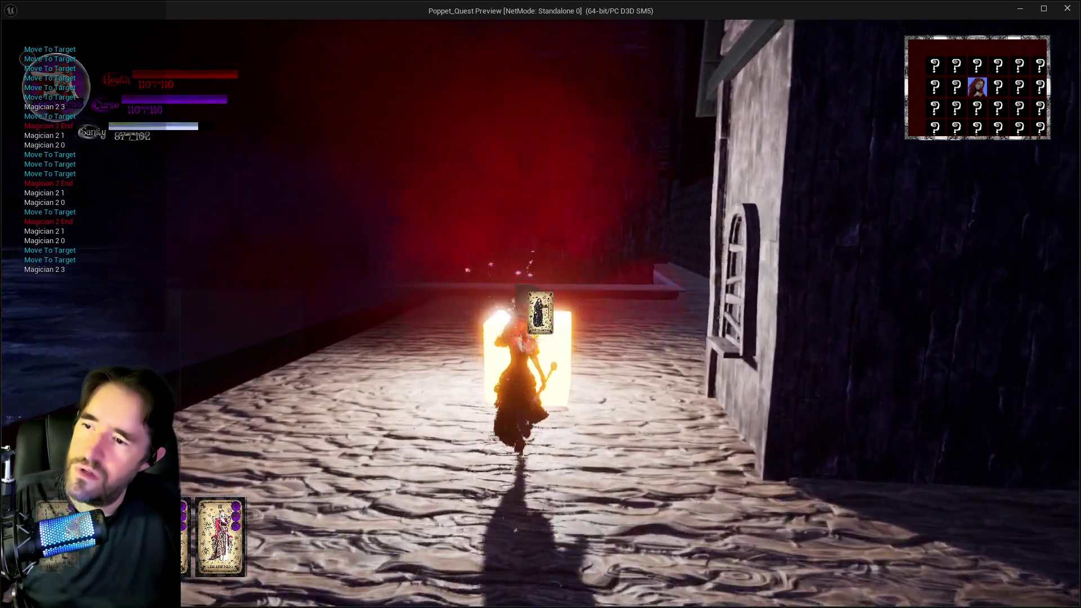
right_click(541, 313)
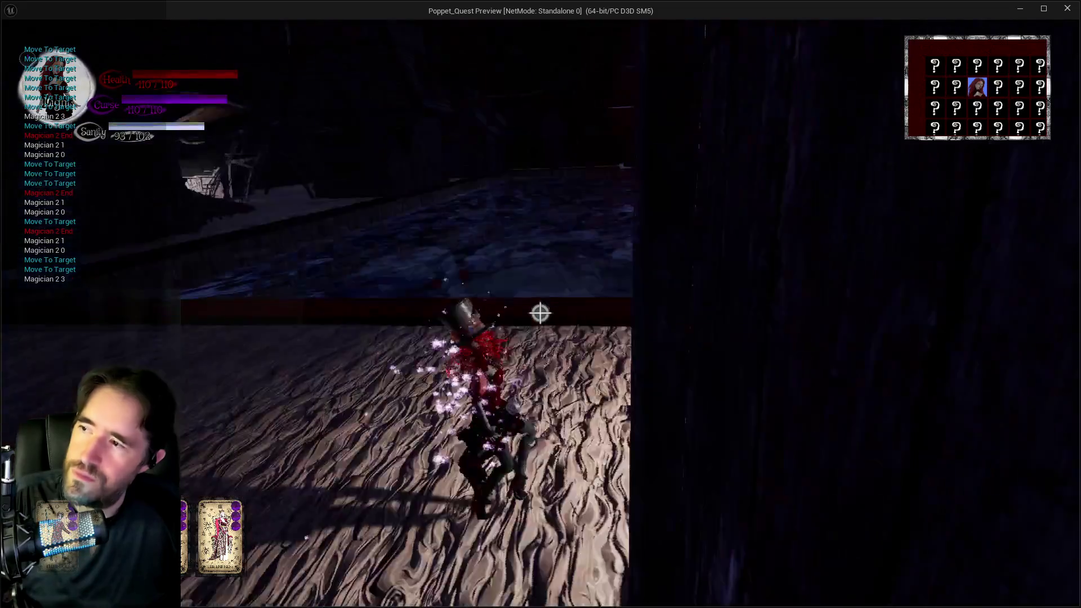
key("w")
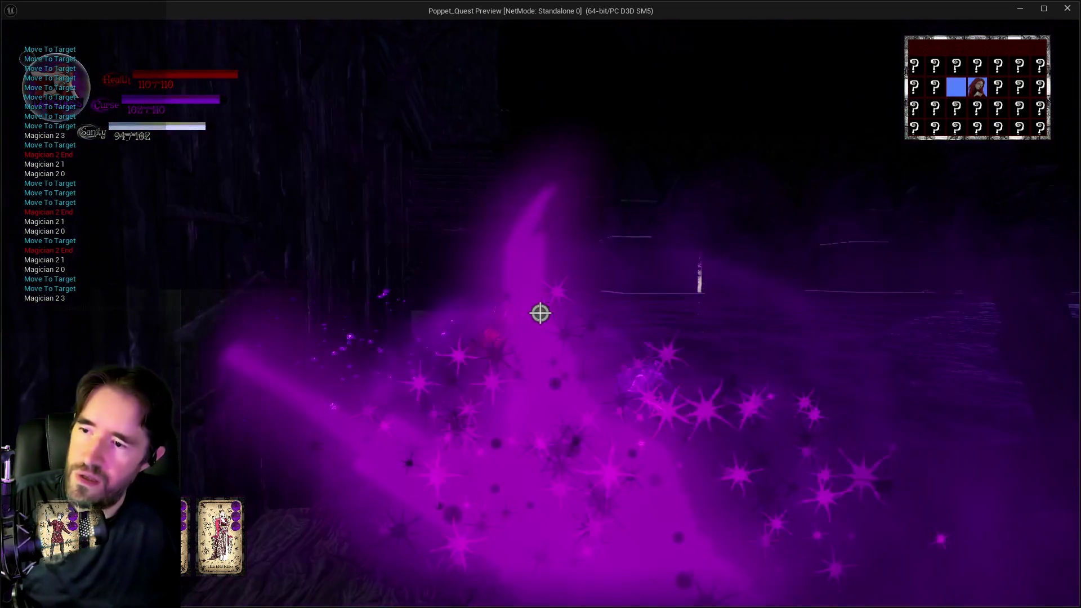
key("w")
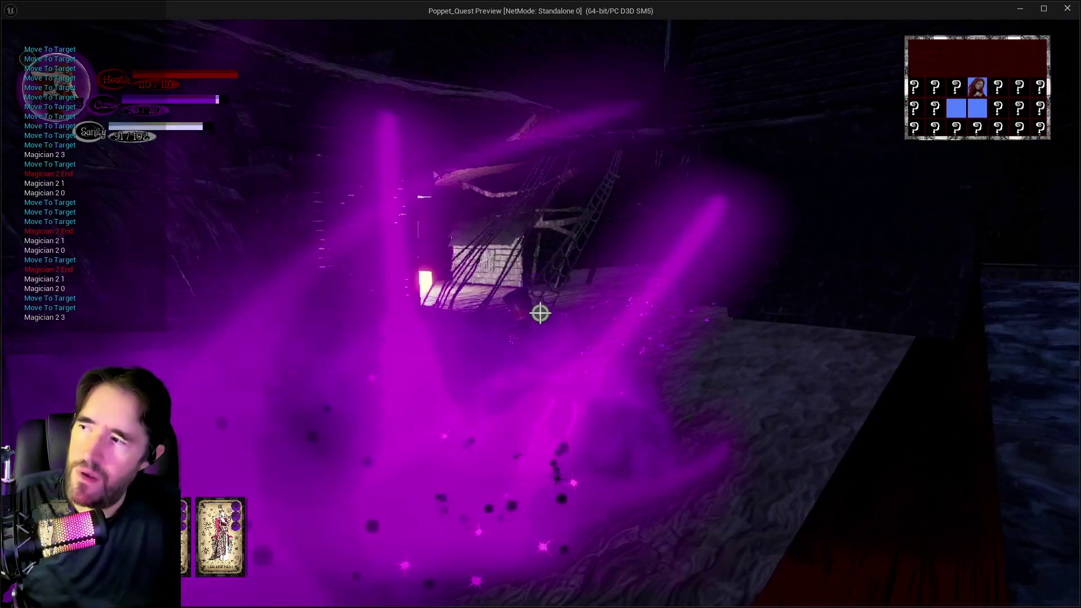
key("w")
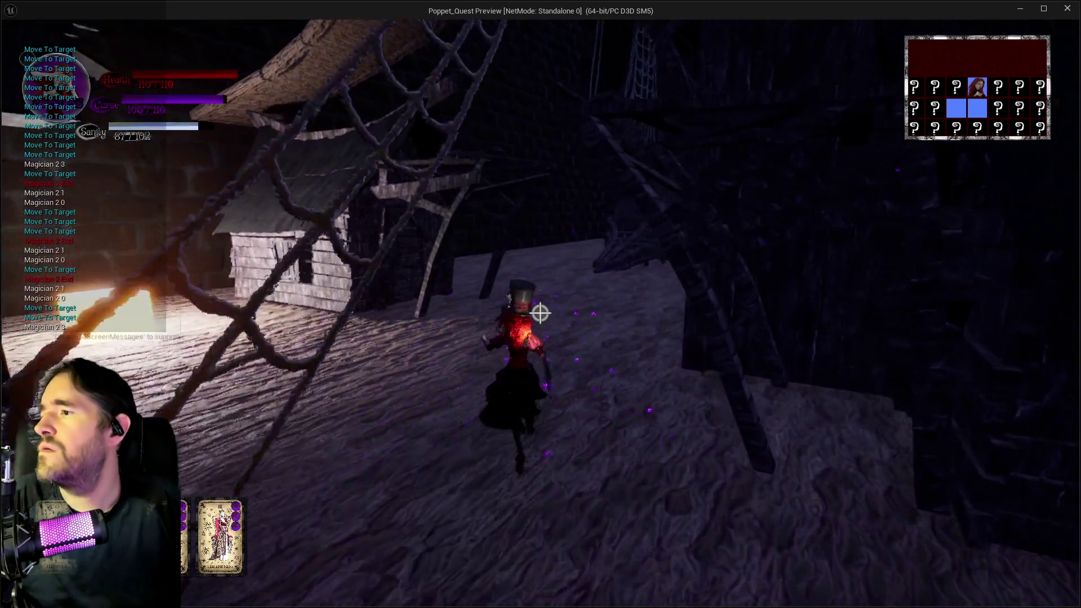
key("w")
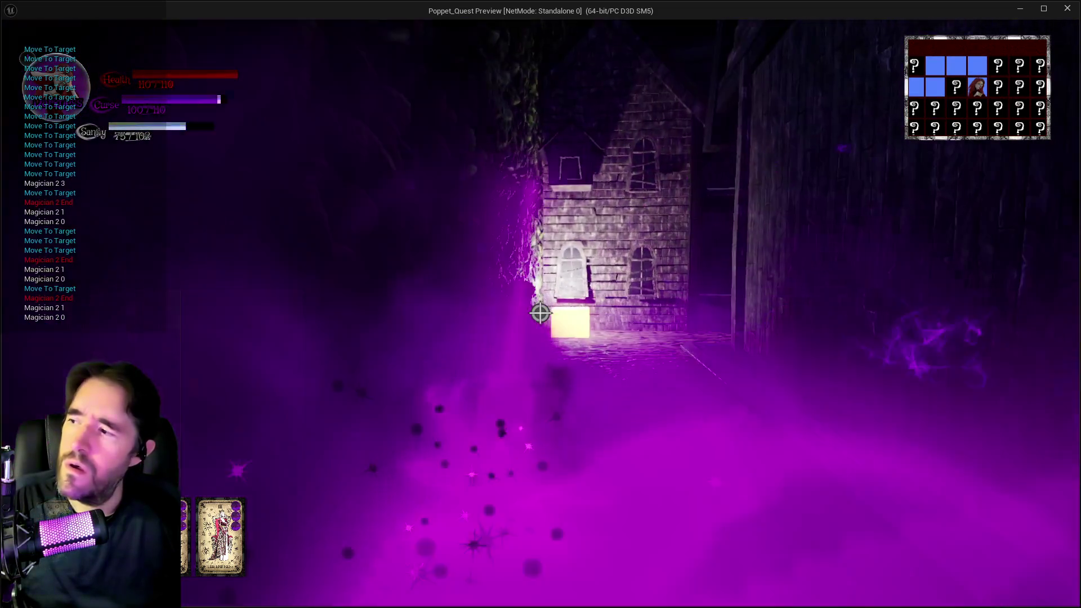
Run through the purple portal down the alley, then exit and stop the play session
key("w")
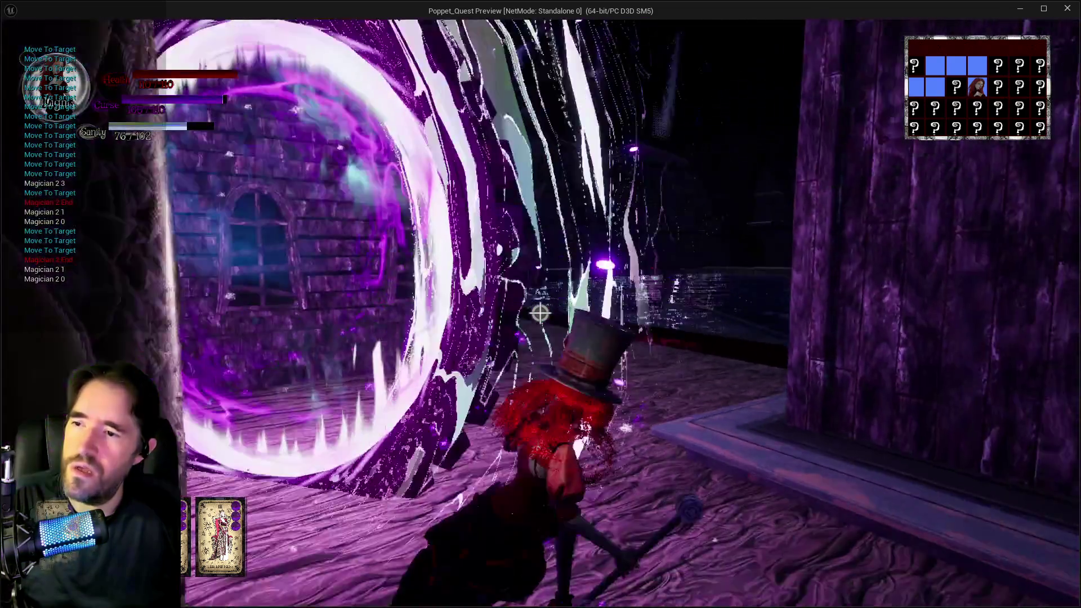
key("w")
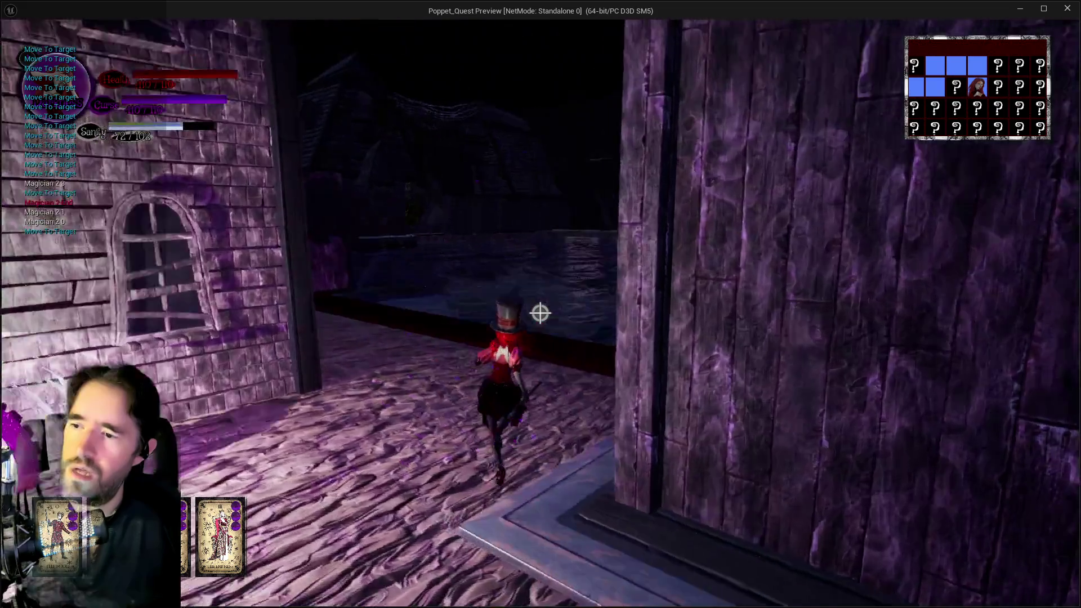
key("w")
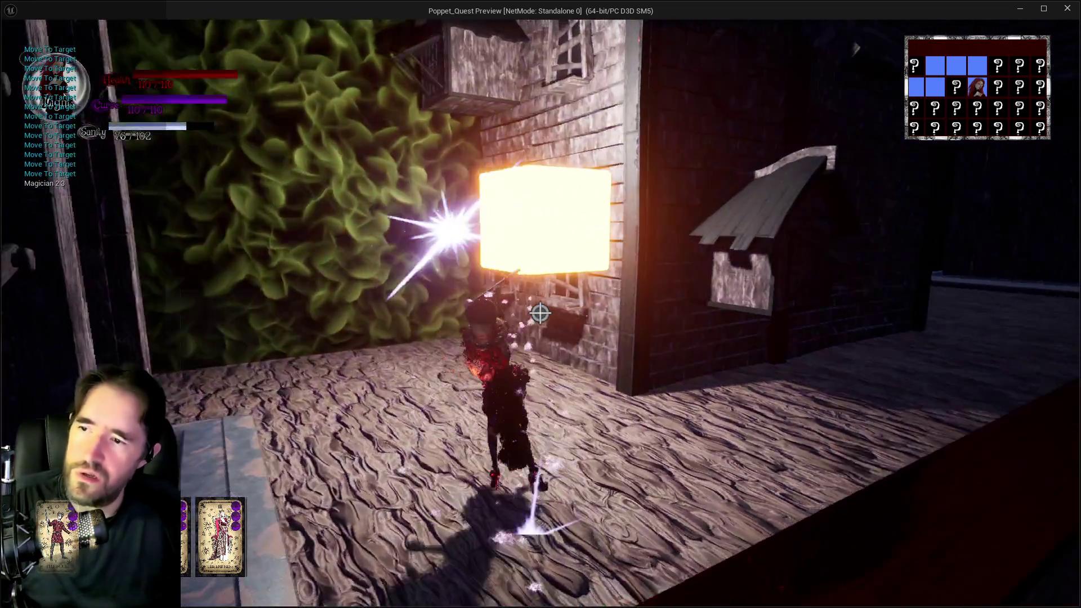
key("w")
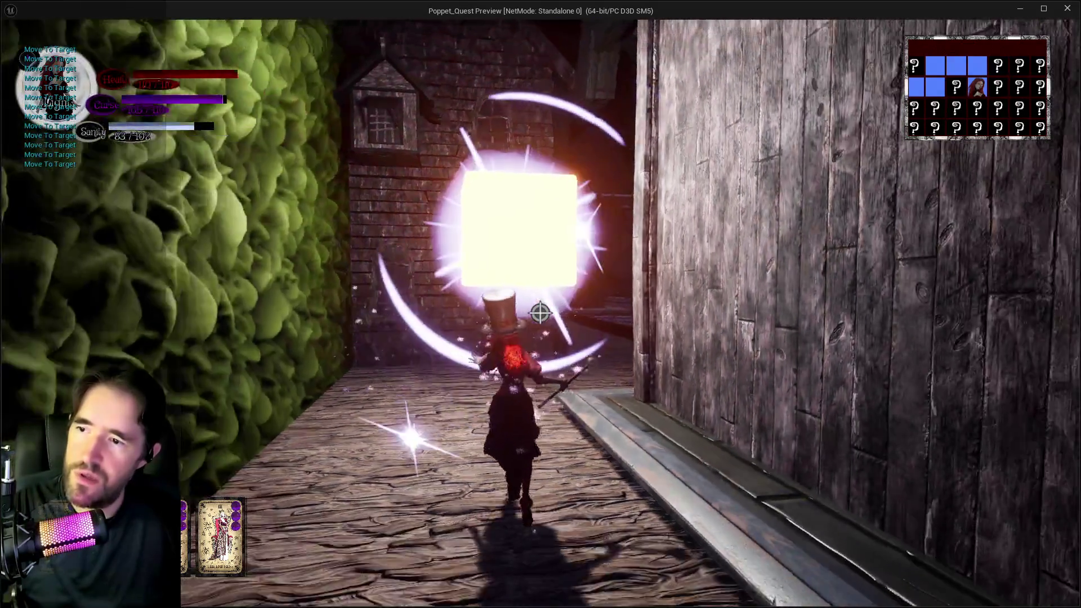
key("w")
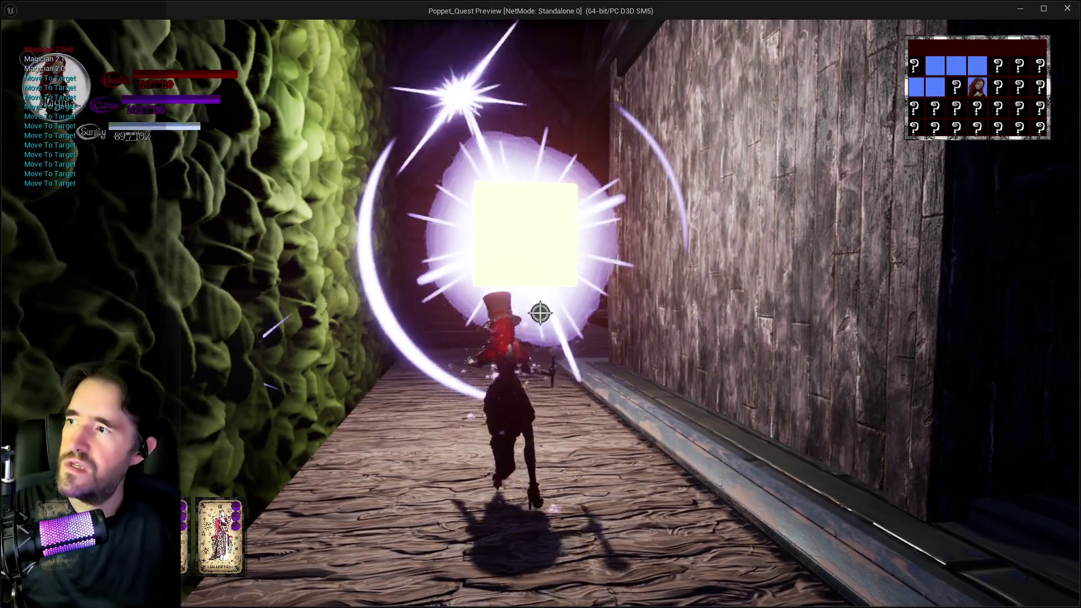
key("w")
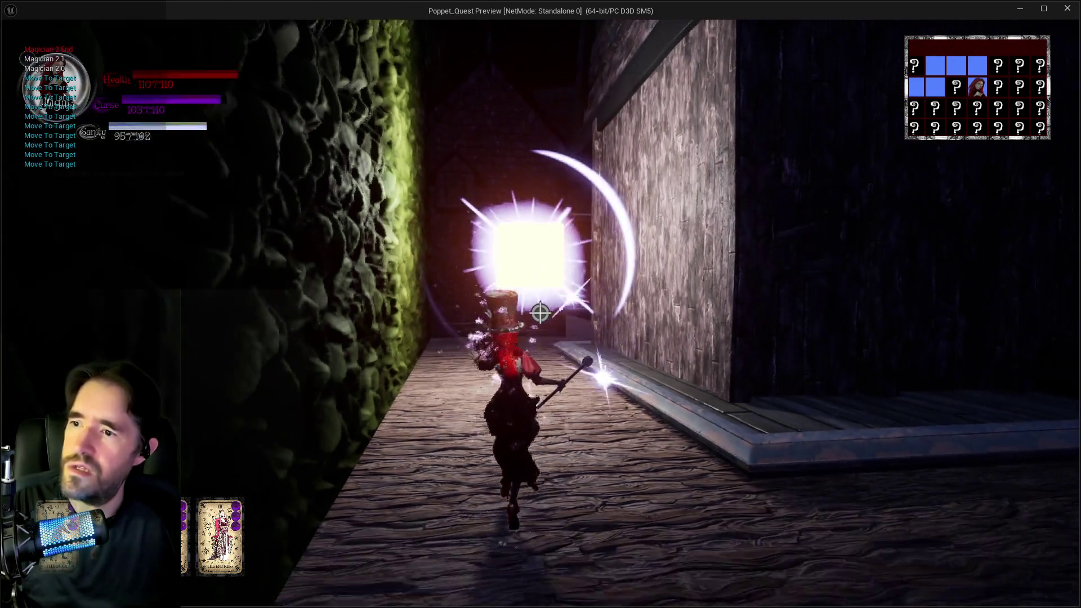
key("w")
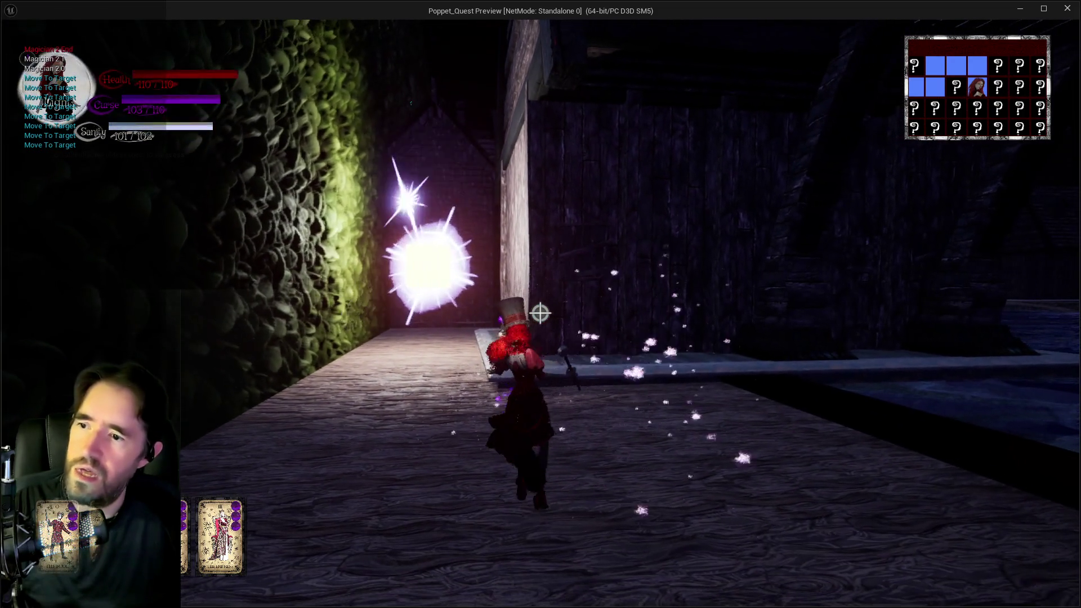
key("alt+Tab")
key("Escape")
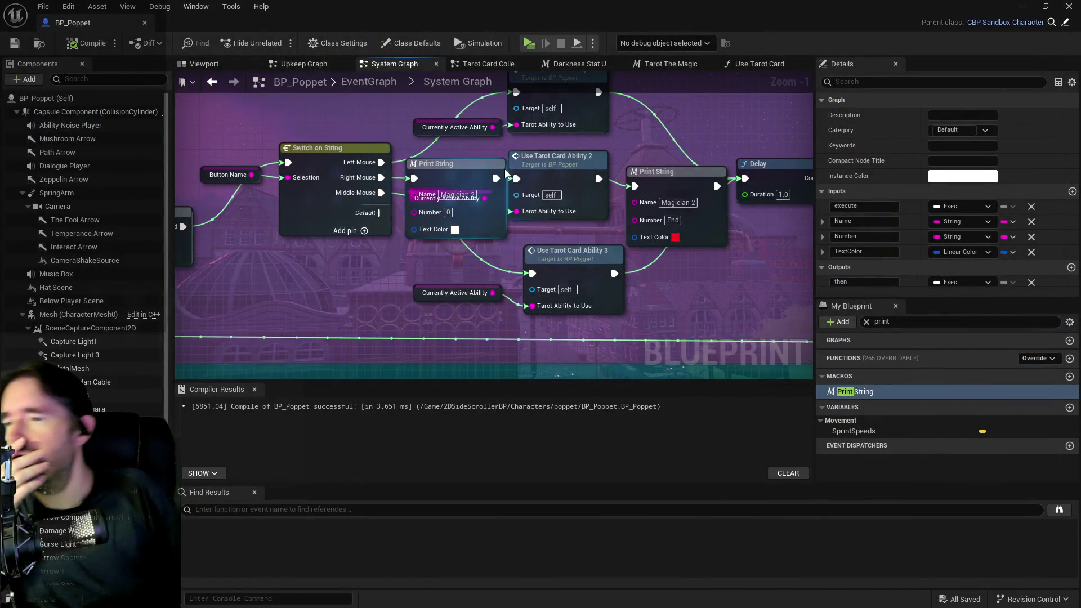
Browse the open graph tabs and close the Darkness Stat Update graph
left_click(731, 65)
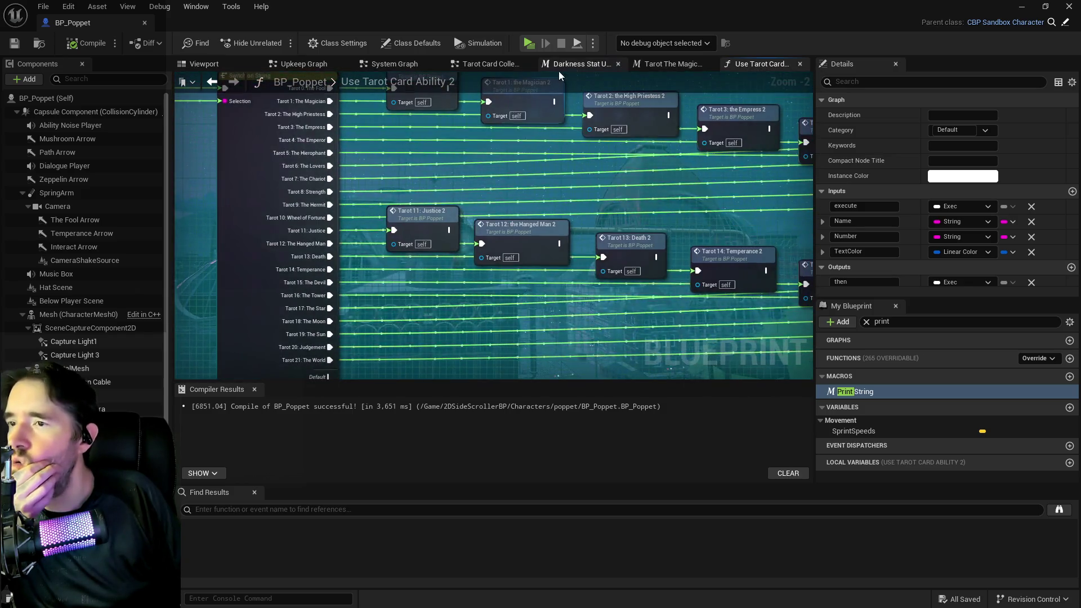
left_click(676, 65)
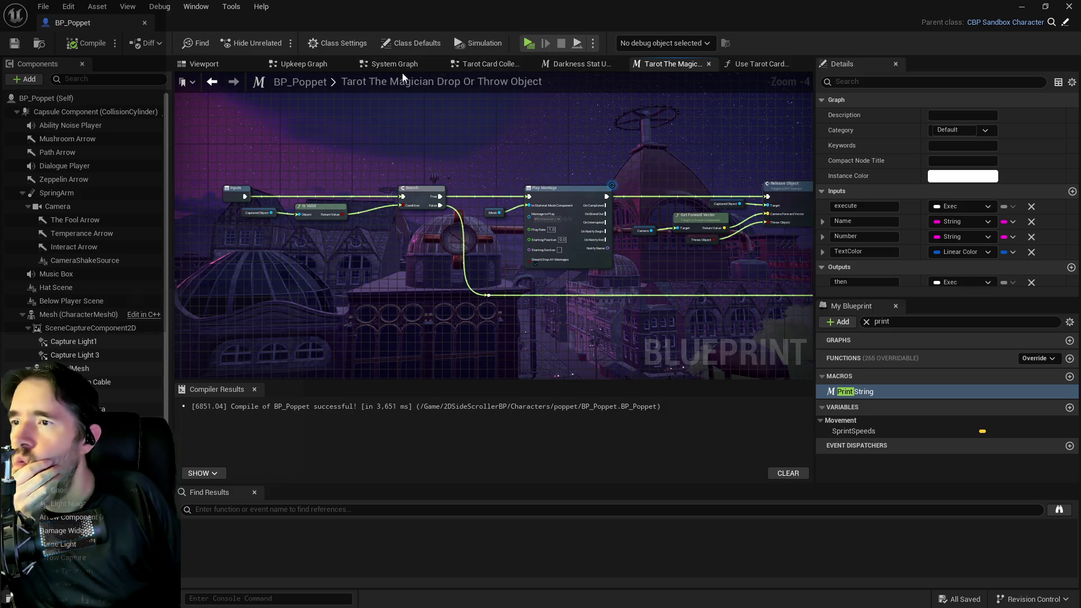
left_click(478, 66)
mouse_move(492, 269)
left_mouse_down()
mouse_move(700, 184)
mouse_move(751, 239)
mouse_move(700, 285)
left_mouse_up()
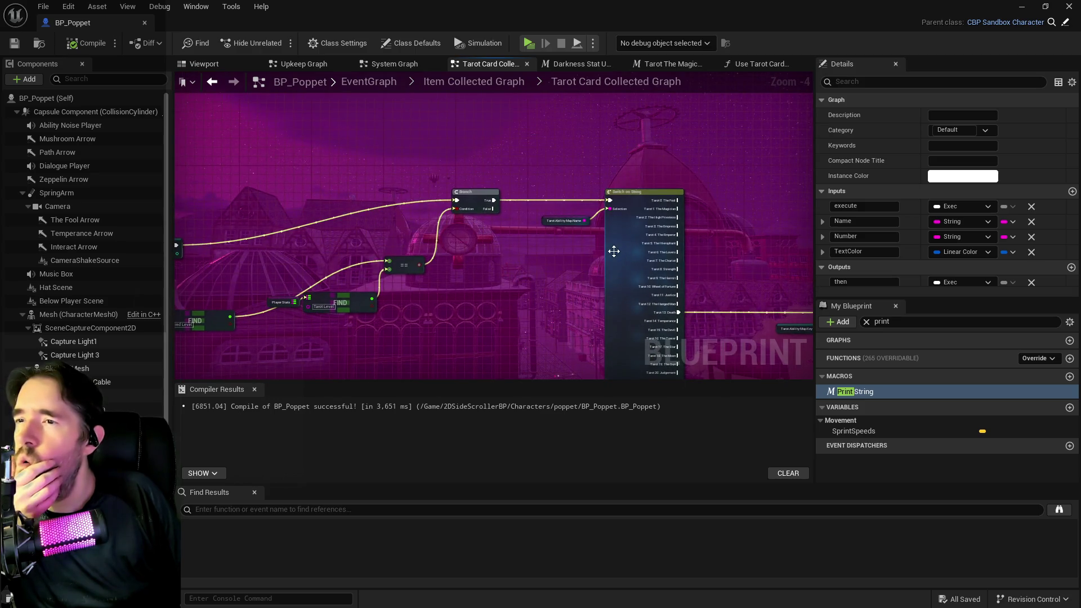
left_click(748, 63)
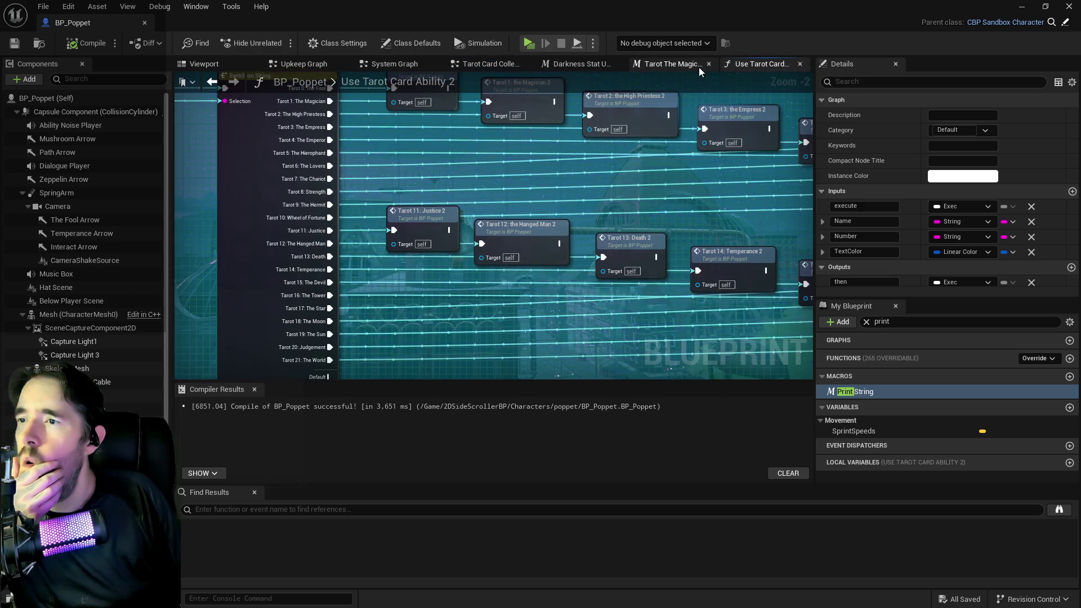
left_click(658, 63)
left_click(563, 64)
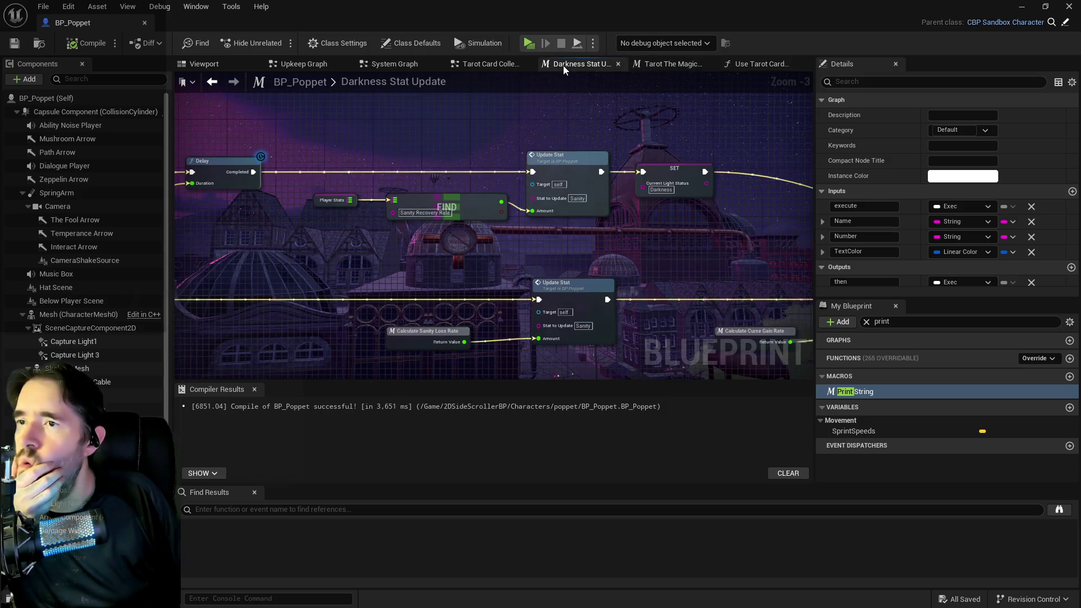
middle_click(547, 67)
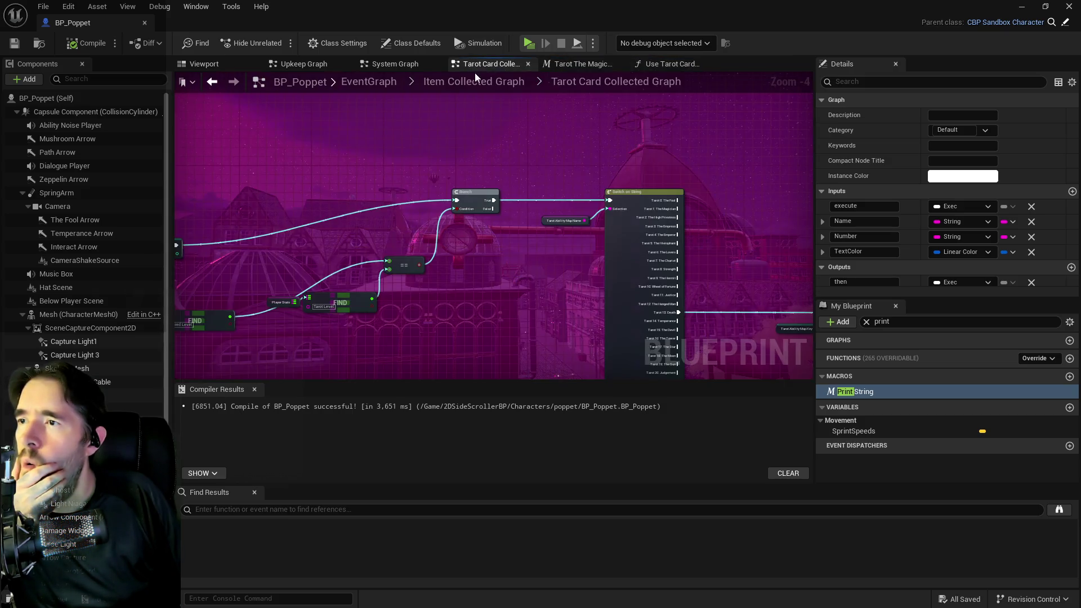
Return from the System Graph to EventGraph and open the Tarot Graph collapsed node
left_click(370, 63)
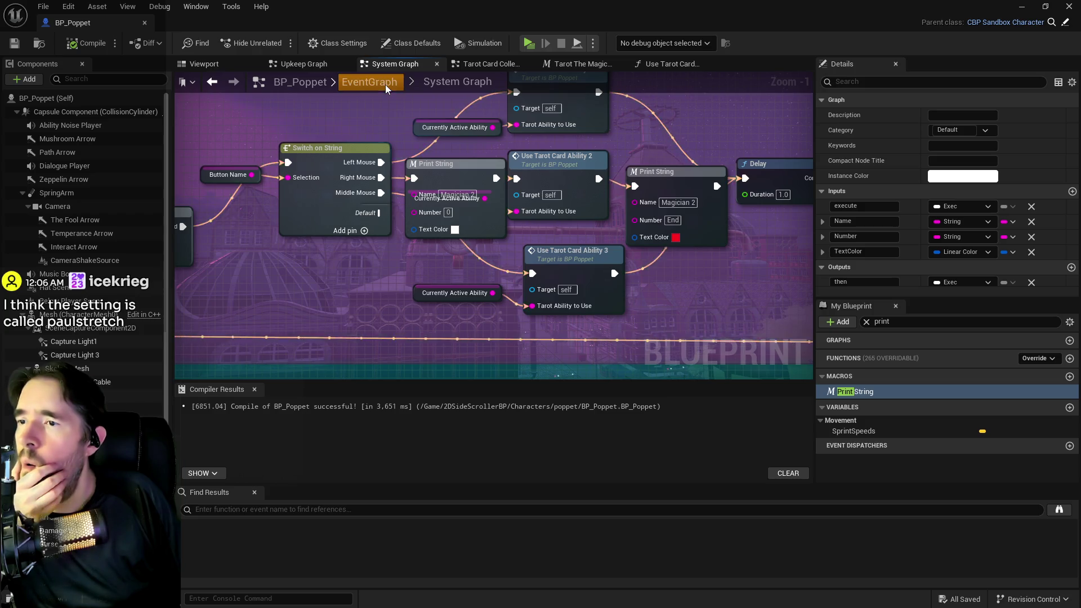
left_click(385, 85)
double_click(541, 238)
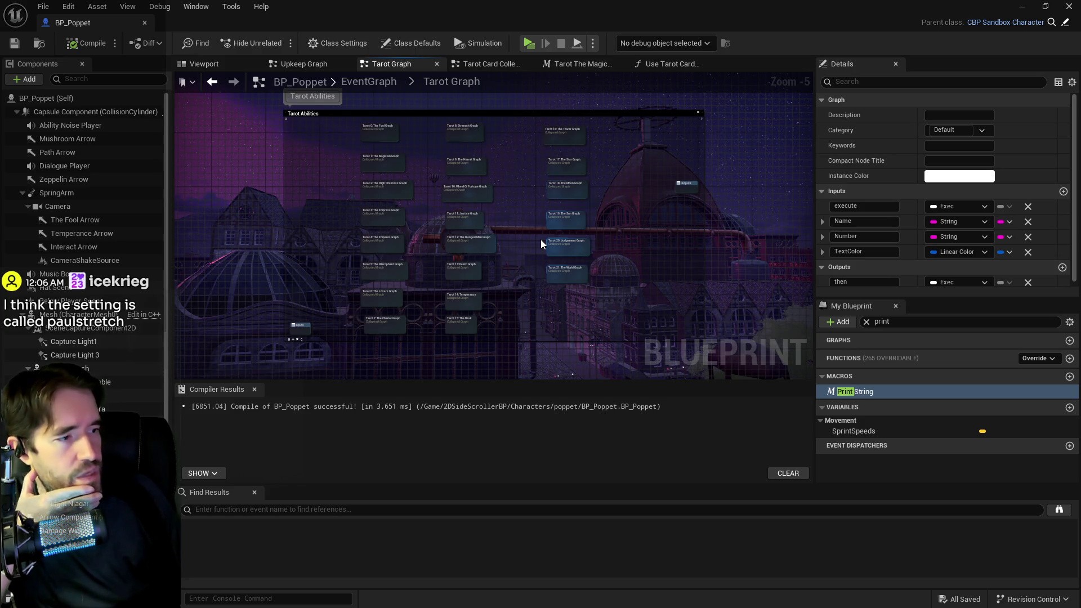
Locate Tarot 1 through 5, open Tarot 1: The Magician Graph and zoom on Magician Ability 2
scroll(526, 248, "up", 1)
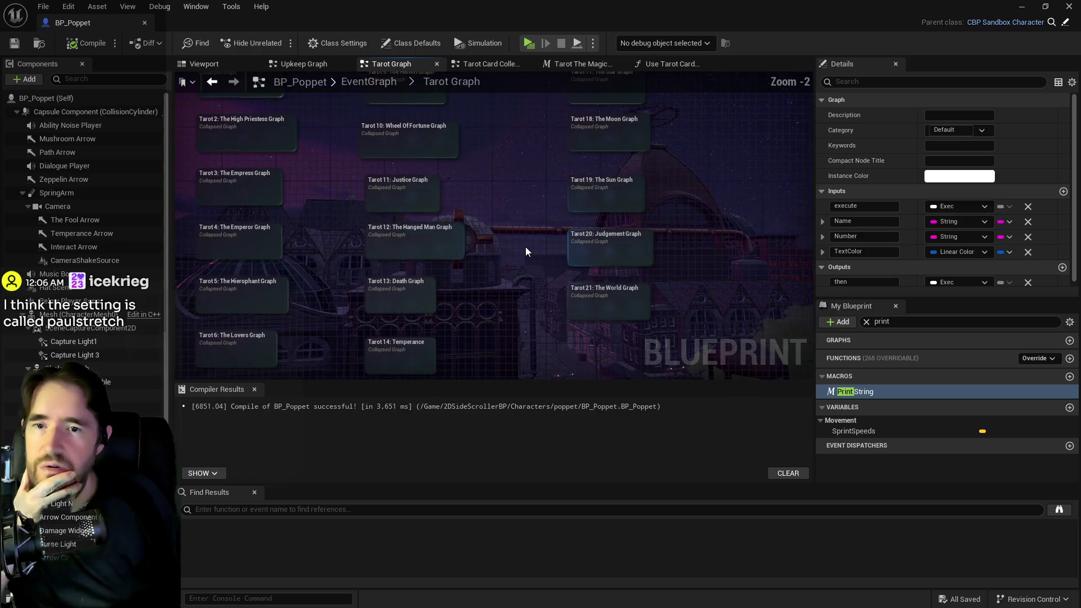
mouse_move(525, 246)
left_mouse_down()
mouse_move(532, 336)
mouse_move(541, 265)
left_mouse_up()
scroll(541, 255, "up", 1)
scroll(542, 256, "up", 2)
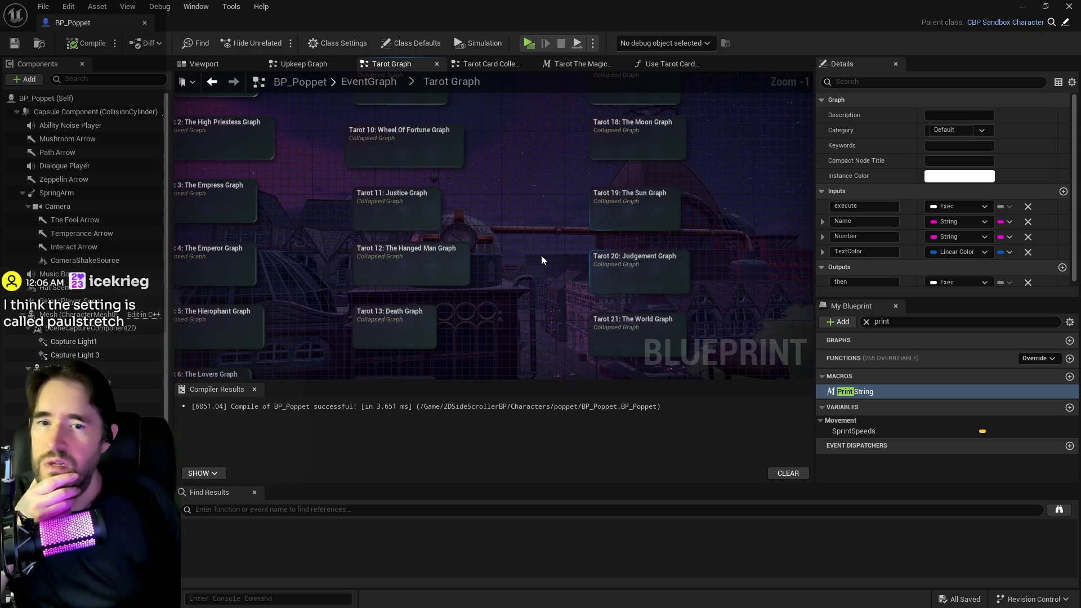
left_click_drag(541, 260, 596, 334)
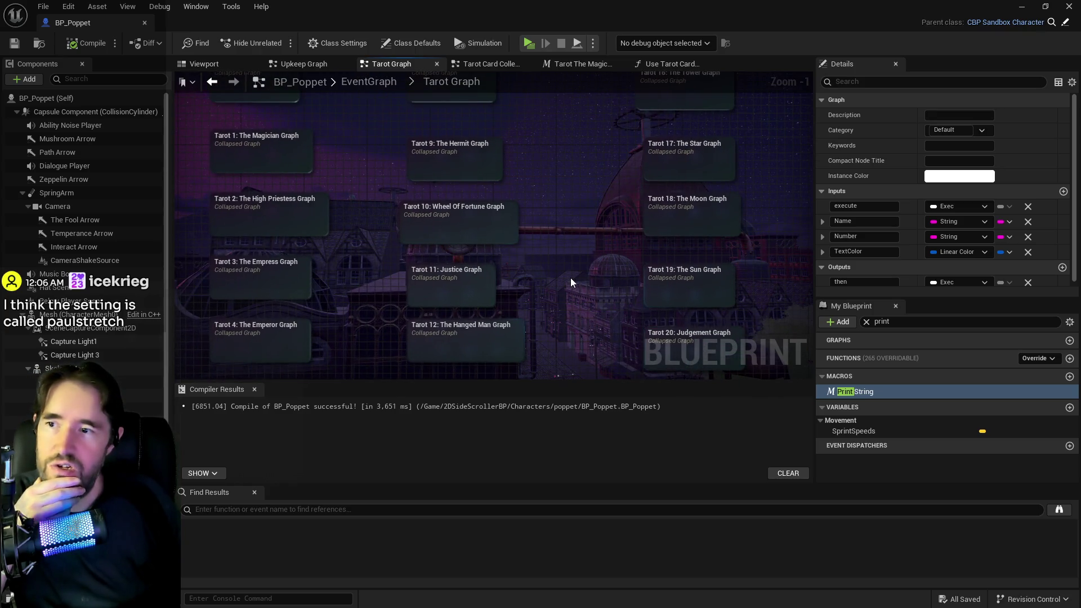
mouse_move(570, 279)
left_mouse_down()
mouse_move(512, 261)
mouse_move(580, 313)
mouse_move(584, 224)
mouse_move(563, 193)
mouse_move(502, 272)
mouse_move(596, 276)
mouse_move(712, 244)
left_mouse_up()
mouse_move(526, 282)
left_mouse_down()
mouse_move(535, 244)
mouse_move(566, 212)
mouse_move(557, 254)
mouse_move(536, 217)
mouse_move(531, 241)
mouse_move(552, 228)
mouse_move(475, 230)
mouse_move(445, 294)
mouse_move(459, 317)
mouse_move(495, 222)
mouse_move(573, 328)
left_mouse_up()
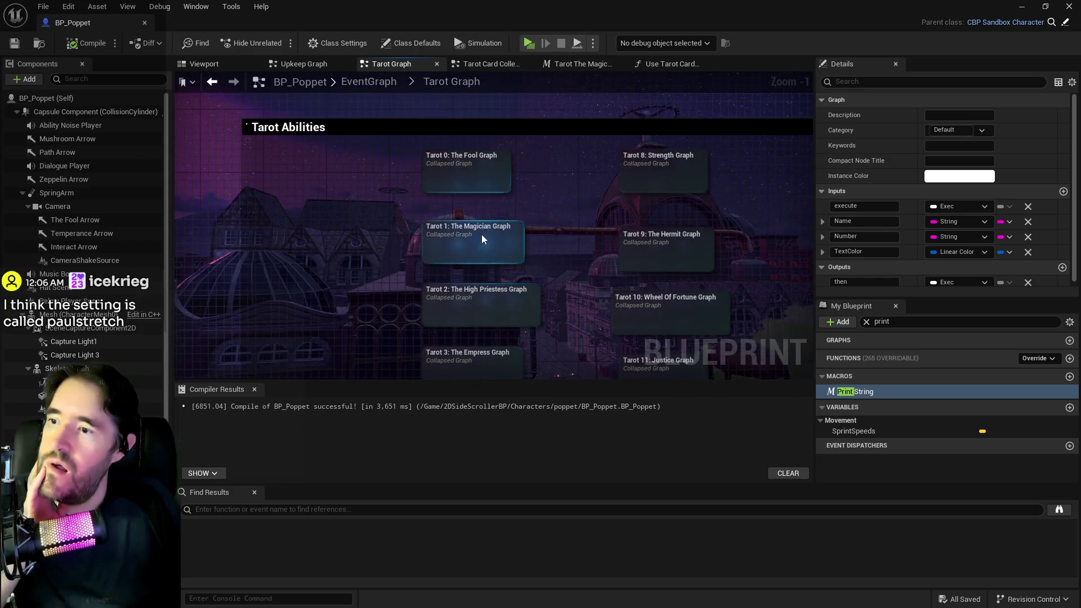
double_click(482, 232)
scroll(460, 148, "up", 3)
mouse_move(445, 145)
left_mouse_down()
mouse_move(451, 354)
mouse_move(477, 306)
mouse_move(469, 251)
mouse_move(500, 310)
left_mouse_up()
scroll(500, 310, "up", 4)
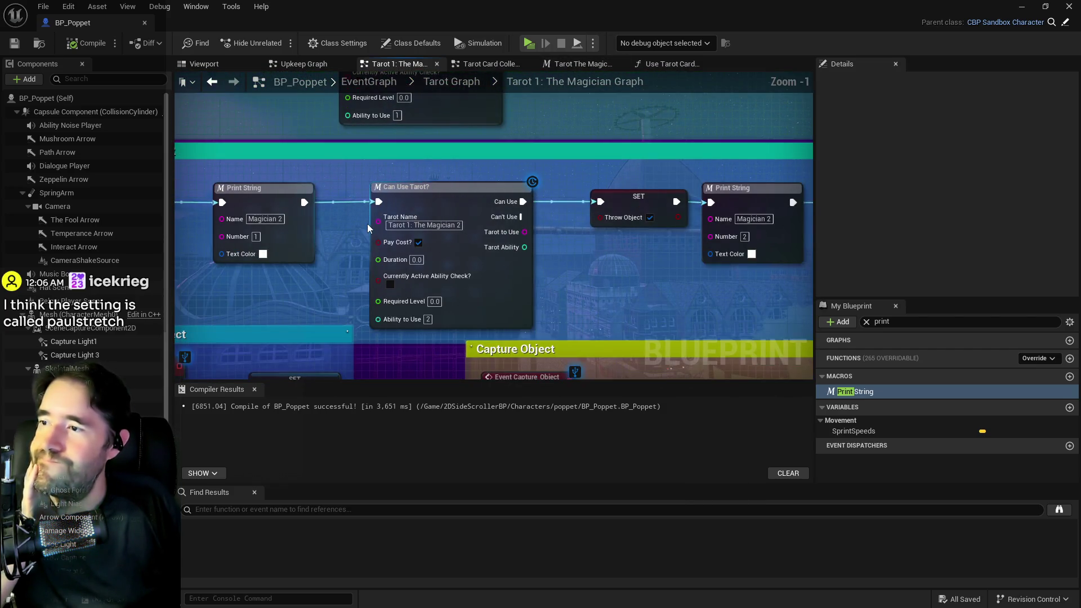
Change the Magician Ability 2 Can Use Tarot? Required Level from 0.0 to 1.0
left_click_drag(475, 241, 605, 217)
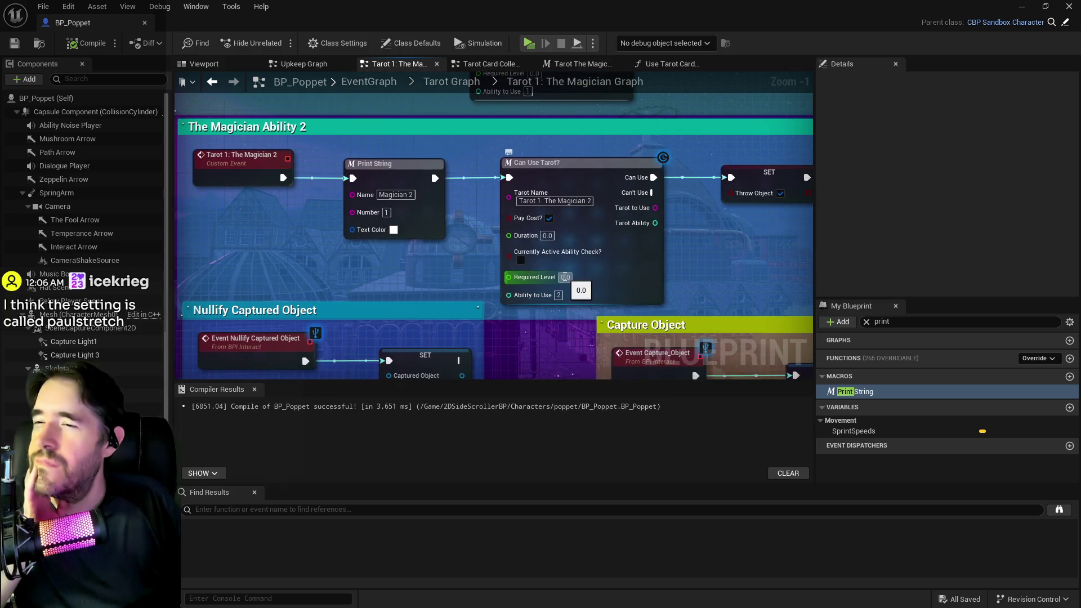
left_click(563, 277)
type("1")
key("Return")
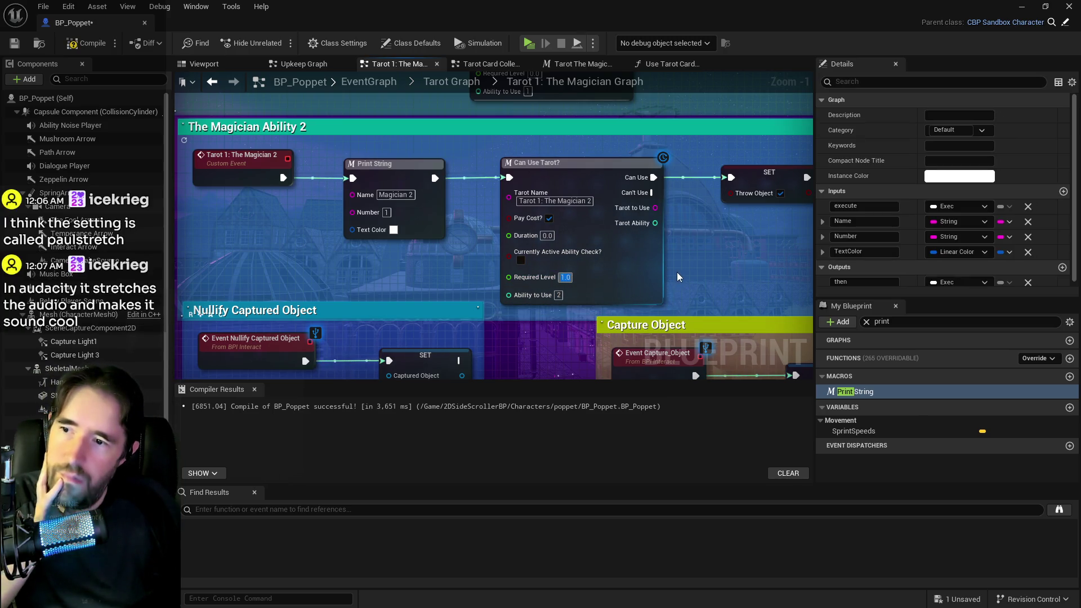
mouse_move(655, 275)
left_mouse_down()
mouse_move(516, 273)
mouse_move(473, 251)
mouse_move(336, 246)
left_mouse_up()
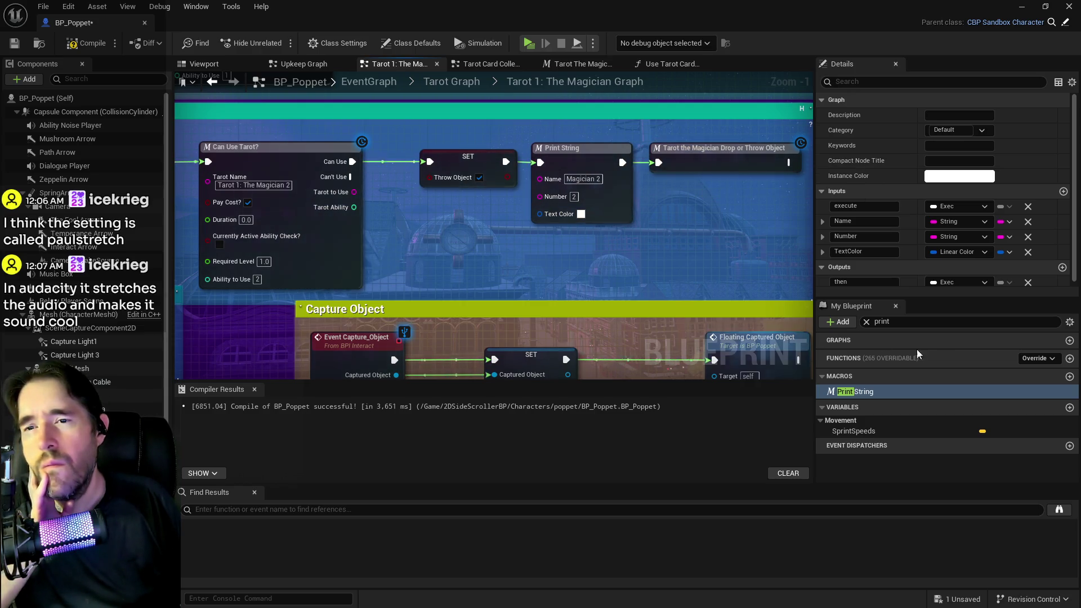
scroll(964, 212, "down", 1)
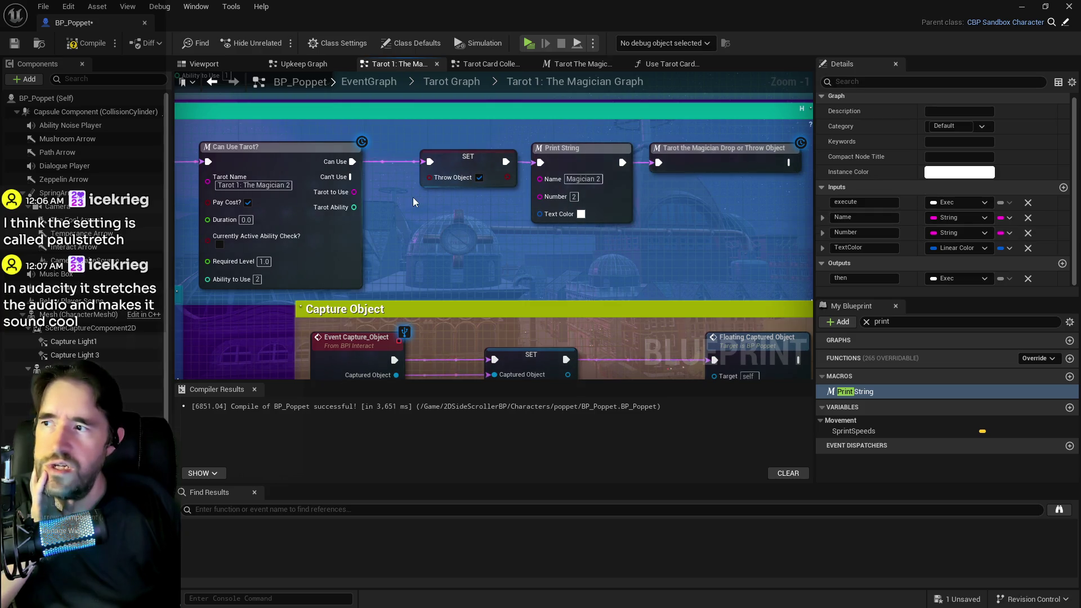
left_click_drag(413, 198, 684, 179)
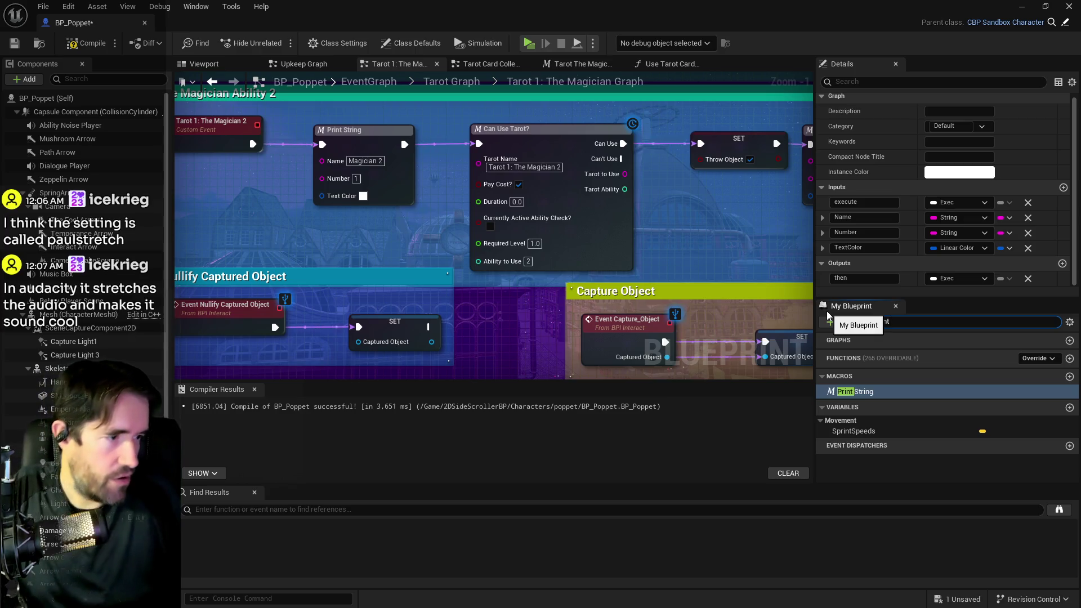
Filter My Blueprint to 'tarot', review Tarot Cards defaults, and open the Can Use Tarot? macro
type(" tarot")
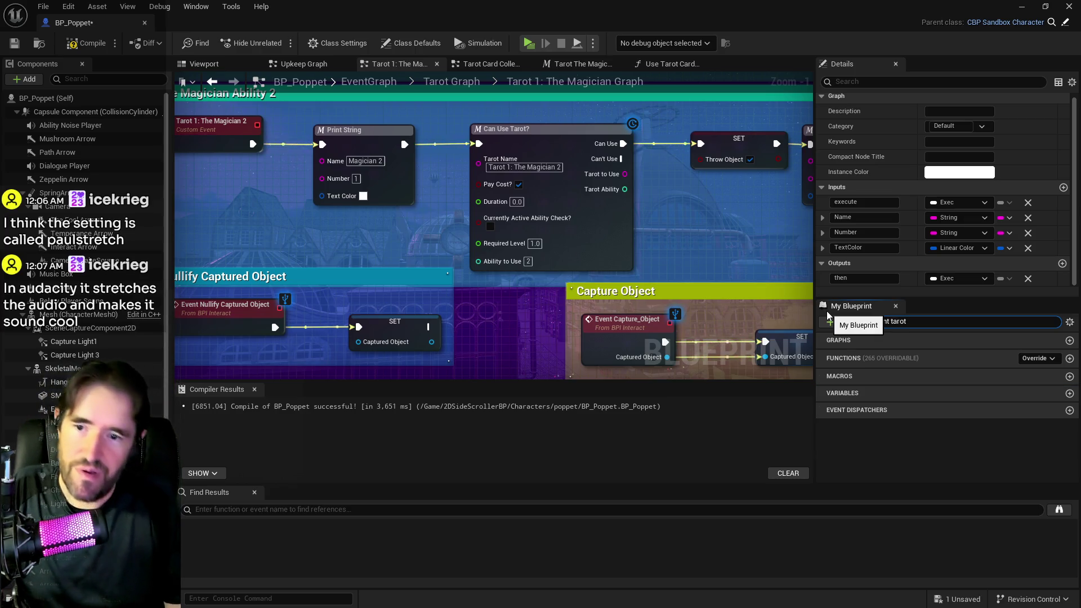
key("BackSpace")
key("BackSpace")
key("BackSpace")
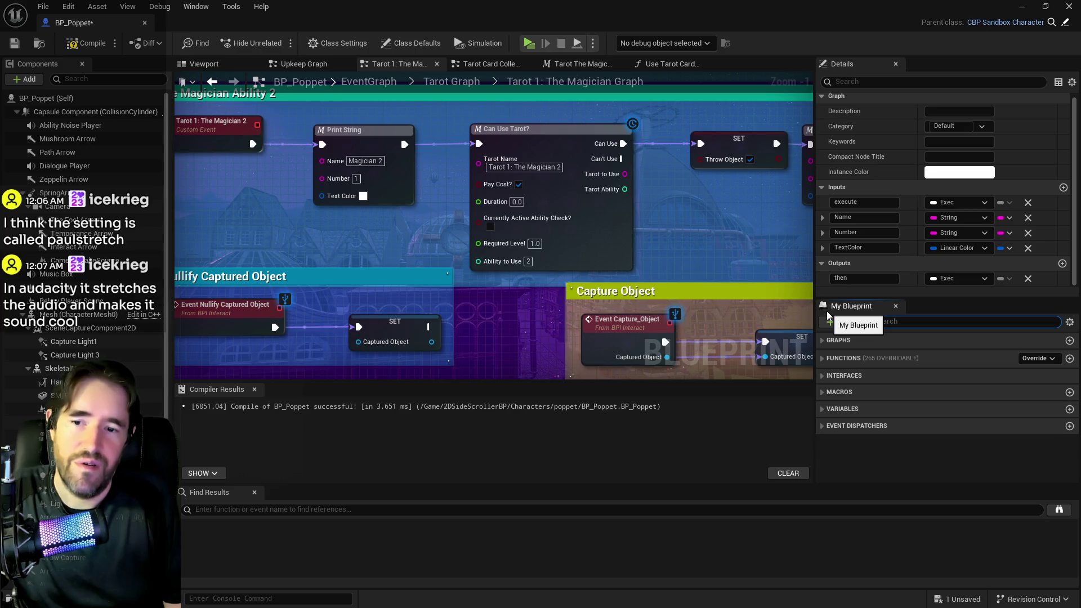
type("tarot")
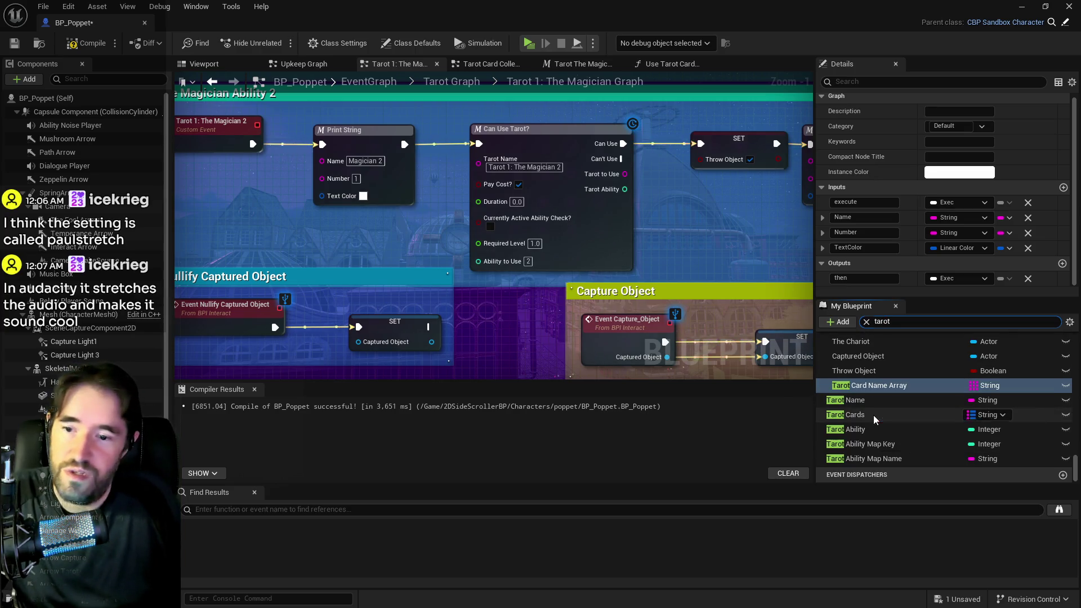
left_click(867, 414)
scroll(912, 266, "down", 15)
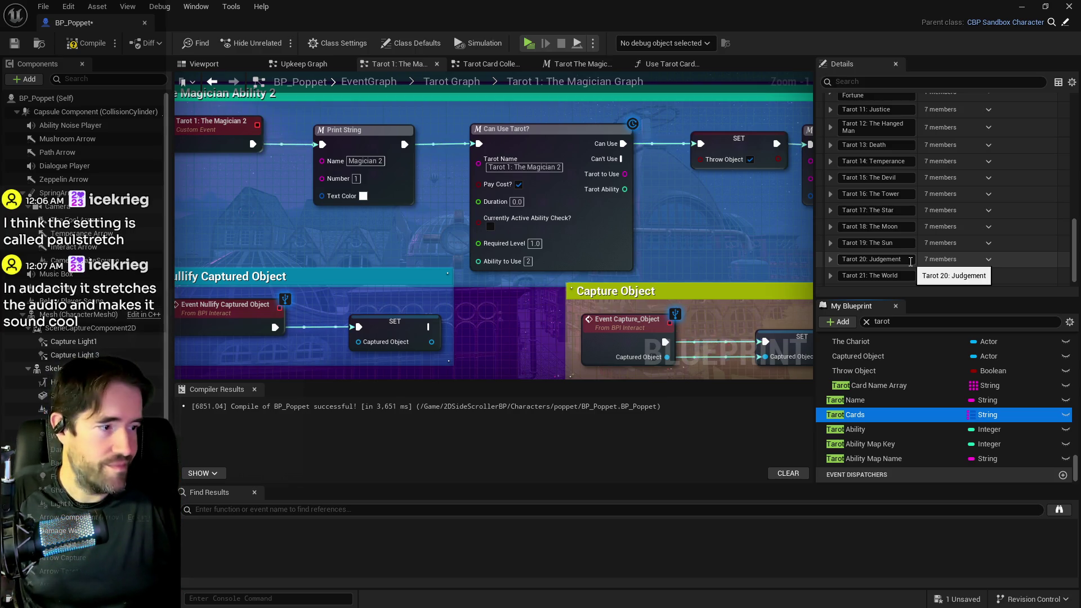
double_click(507, 129)
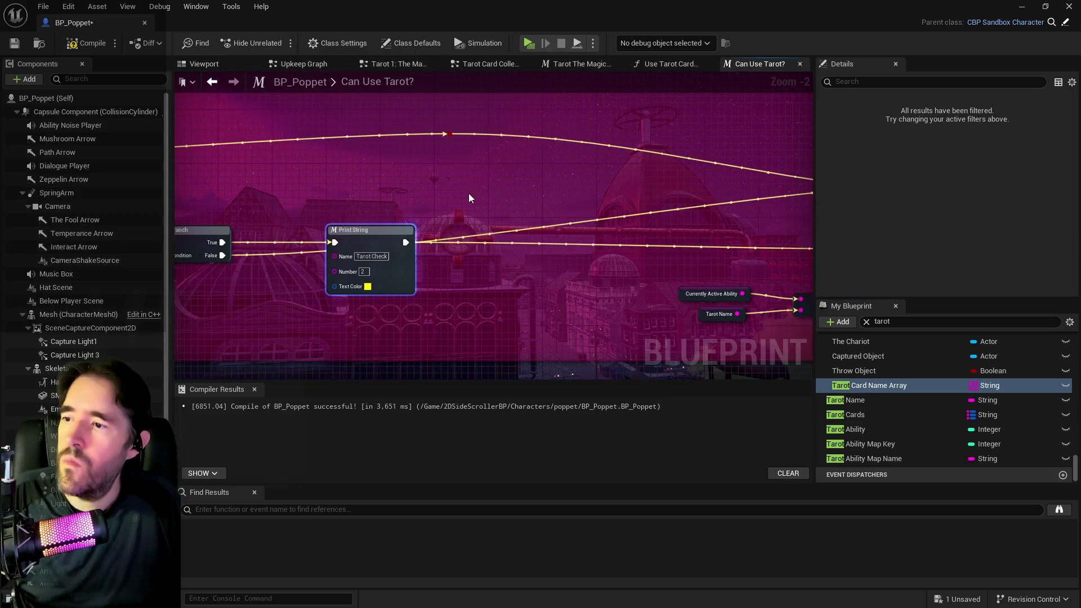
Paste a Tarot Check Print String numbered '2 False' and wire it after the upper Branch's False output
key("ctrl+v")
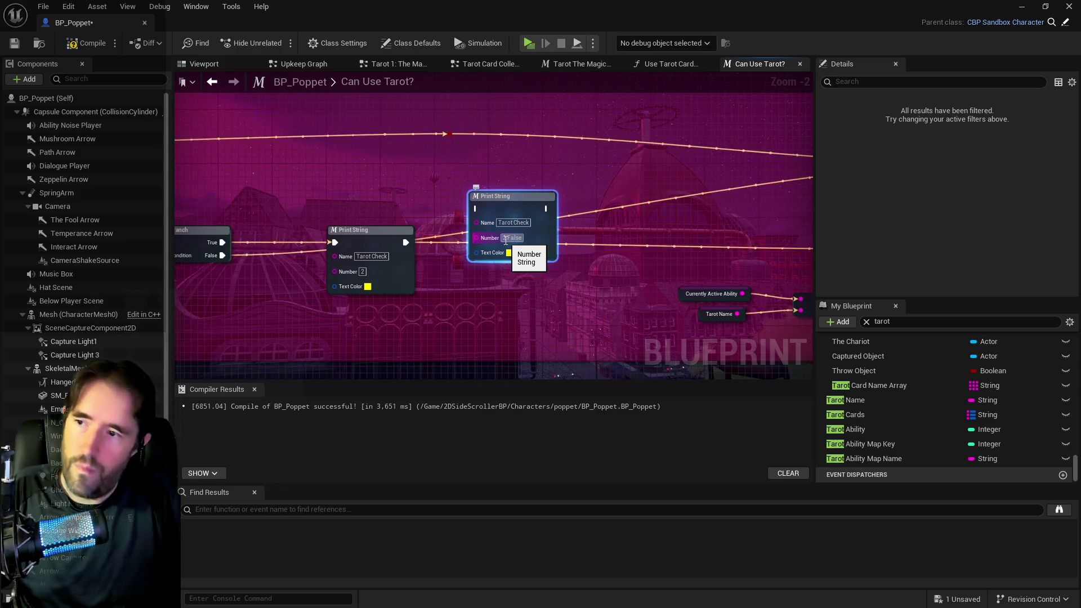
type("se")
key("Return")
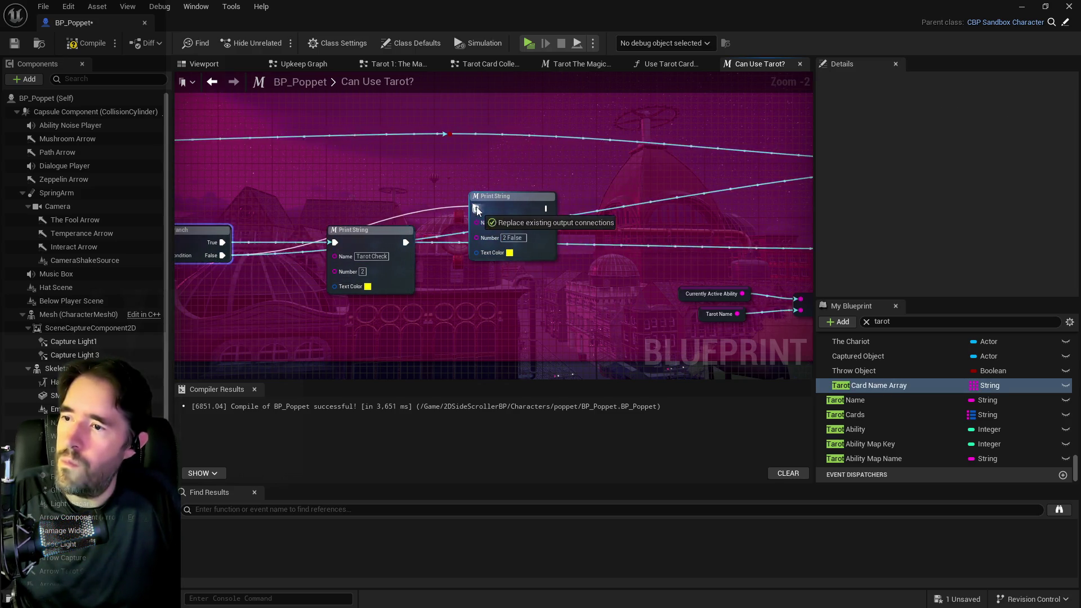
scroll(304, 217, "down", 1)
mouse_move(281, 208)
left_mouse_down()
mouse_move(686, 183)
mouse_move(495, 187)
left_mouse_up()
left_click(406, 190)
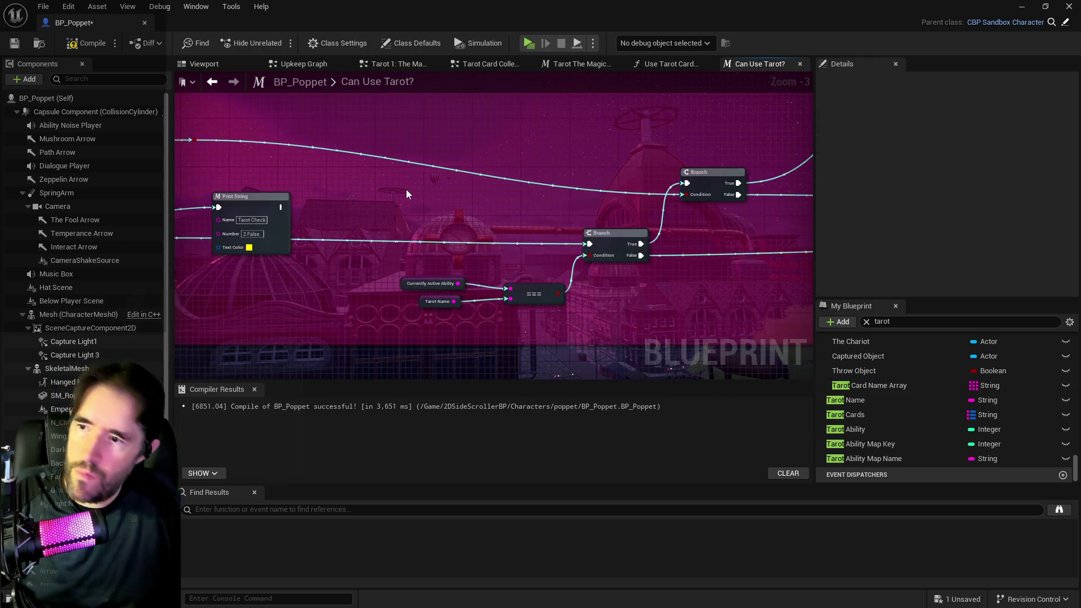
key("ctrl+z")
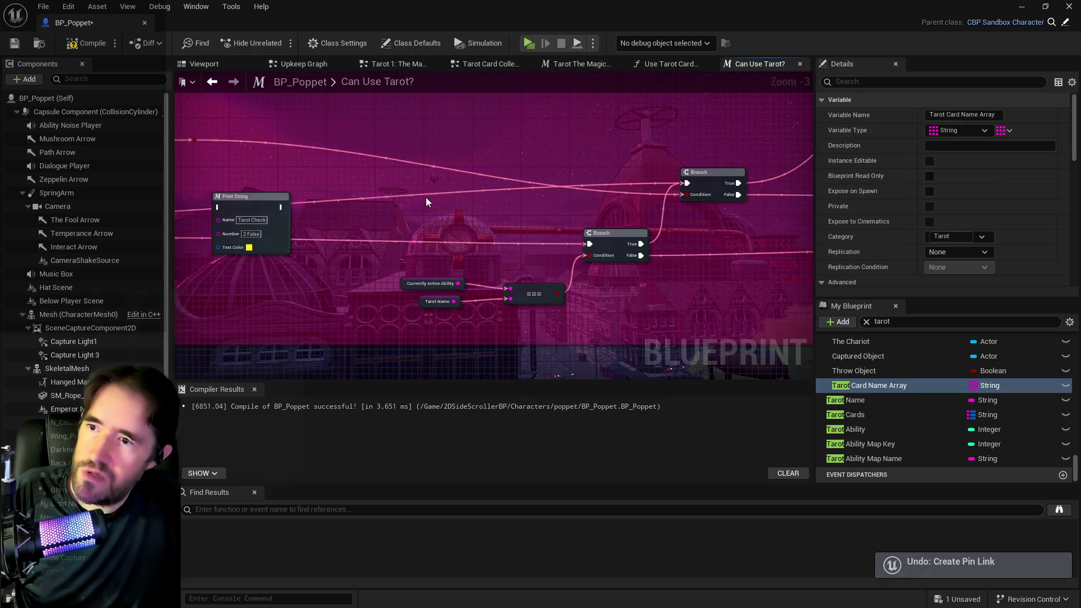
mouse_move(191, 247)
left_mouse_down()
mouse_move(394, 219)
mouse_move(420, 205)
mouse_move(617, 208)
mouse_move(541, 164)
mouse_move(482, 189)
left_mouse_up()
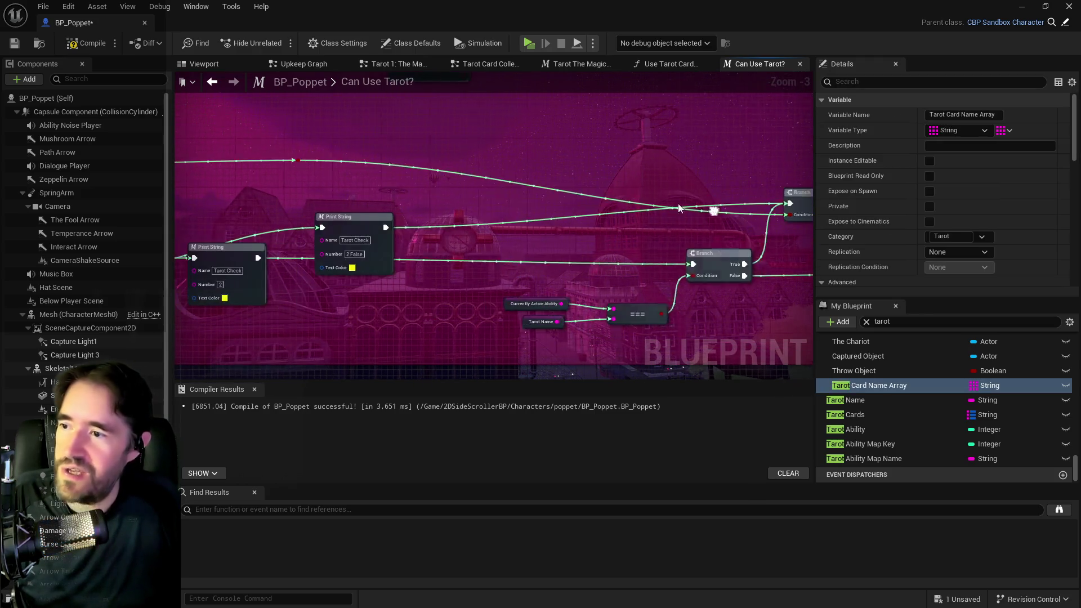
mouse_move(325, 220)
left_mouse_down()
mouse_move(375, 247)
mouse_move(270, 257)
left_mouse_up()
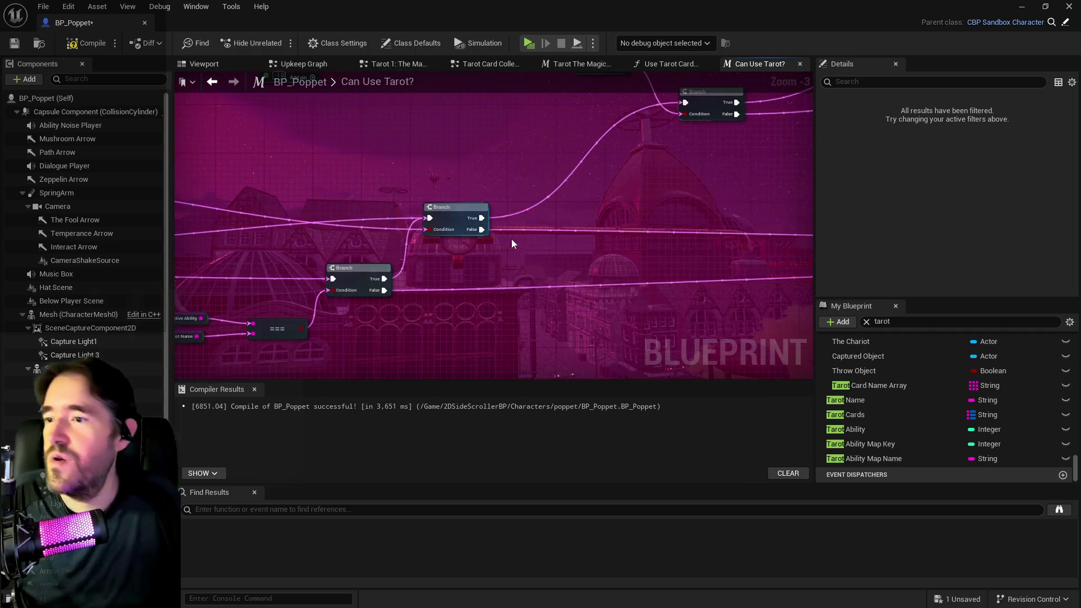
Paste another Tarot Check Print String on the next Branch's False path and number it '3 False'
left_click_drag(598, 190, 509, 221)
key("ctrl+v")
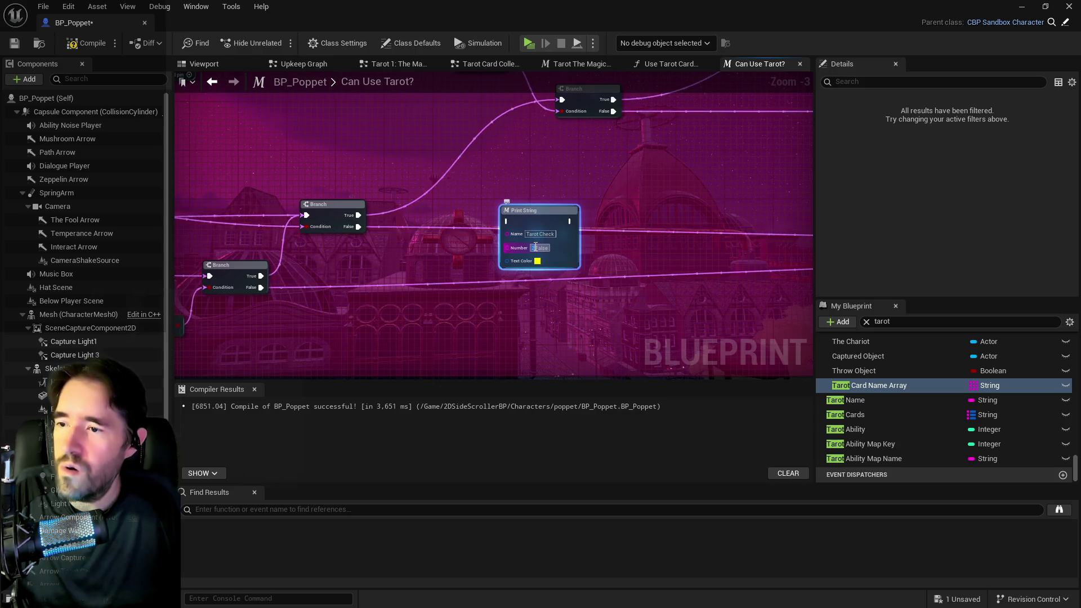
left_click(363, 225)
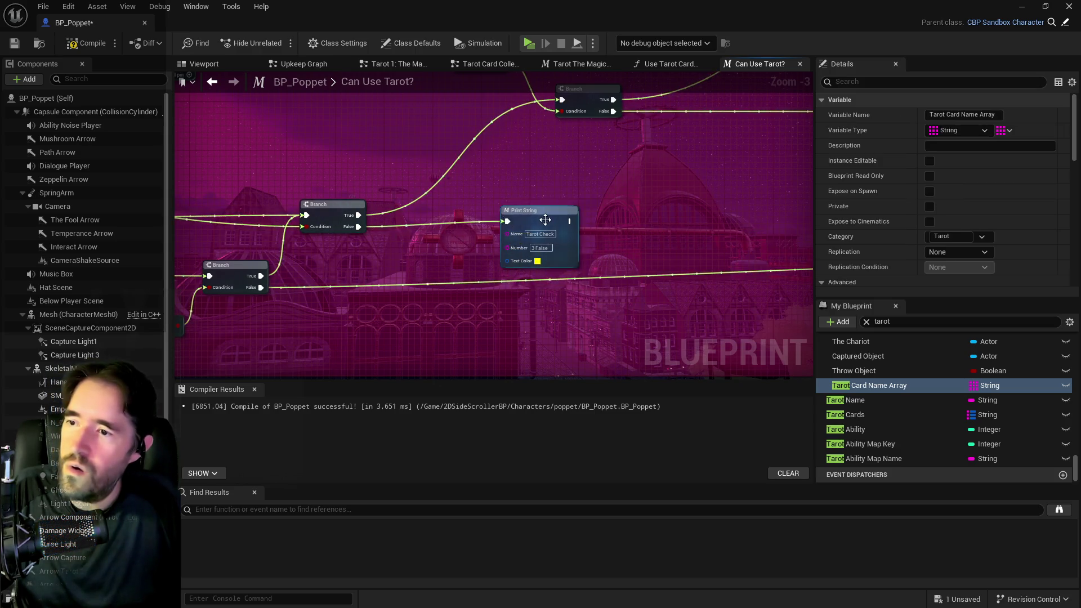
scroll(470, 228, "down", 2)
mouse_move(387, 224)
left_mouse_down()
mouse_move(648, 250)
mouse_move(549, 249)
mouse_move(586, 258)
left_mouse_up()
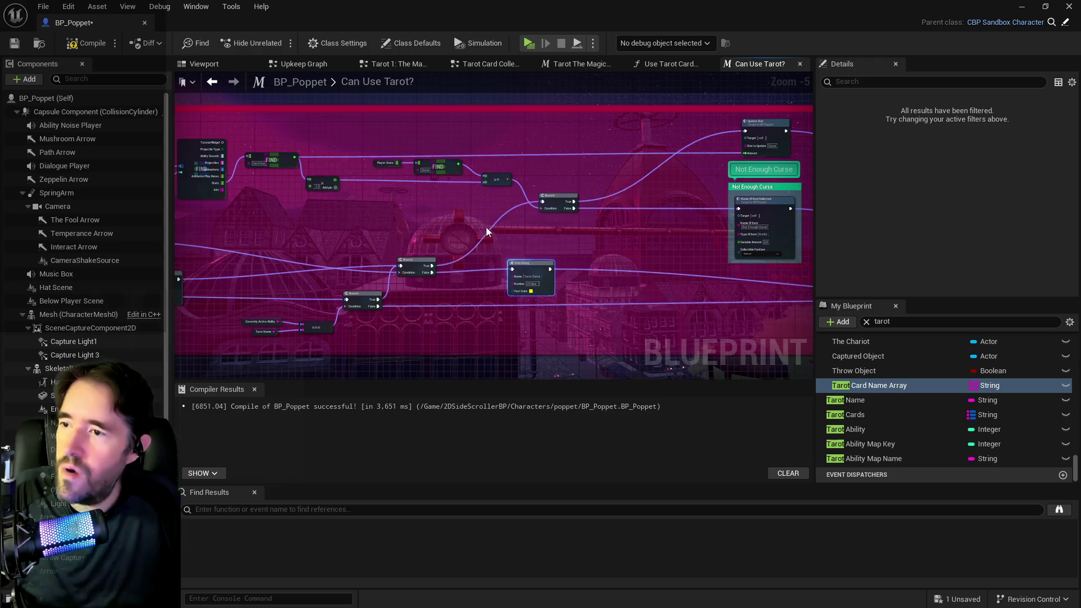
scroll(462, 242, "up", 1)
key("ctrl+v")
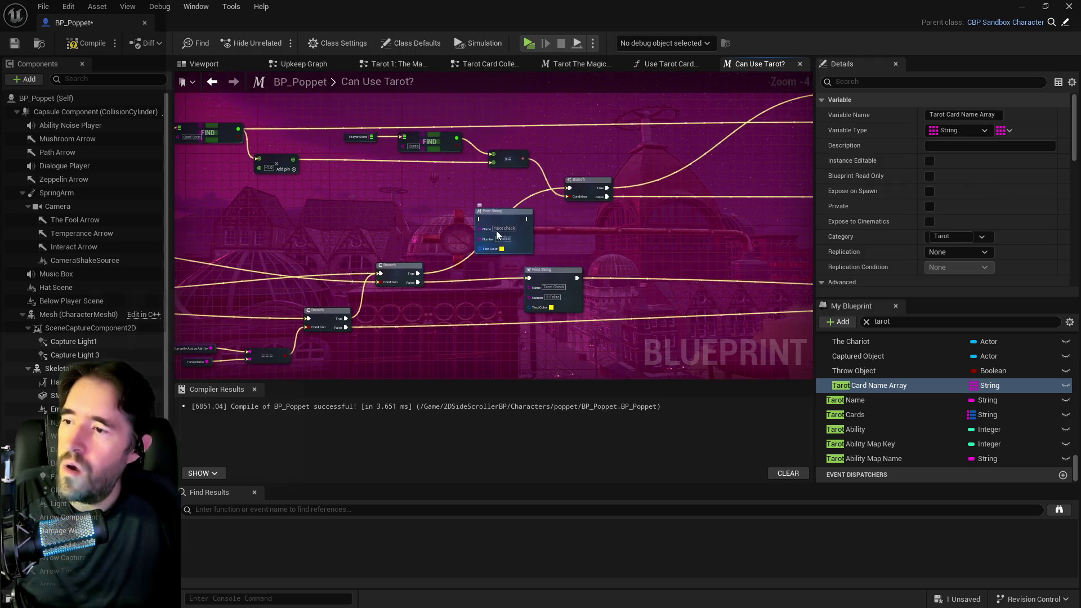
left_click(505, 220)
scroll(468, 262, "up", 2)
left_click(508, 241)
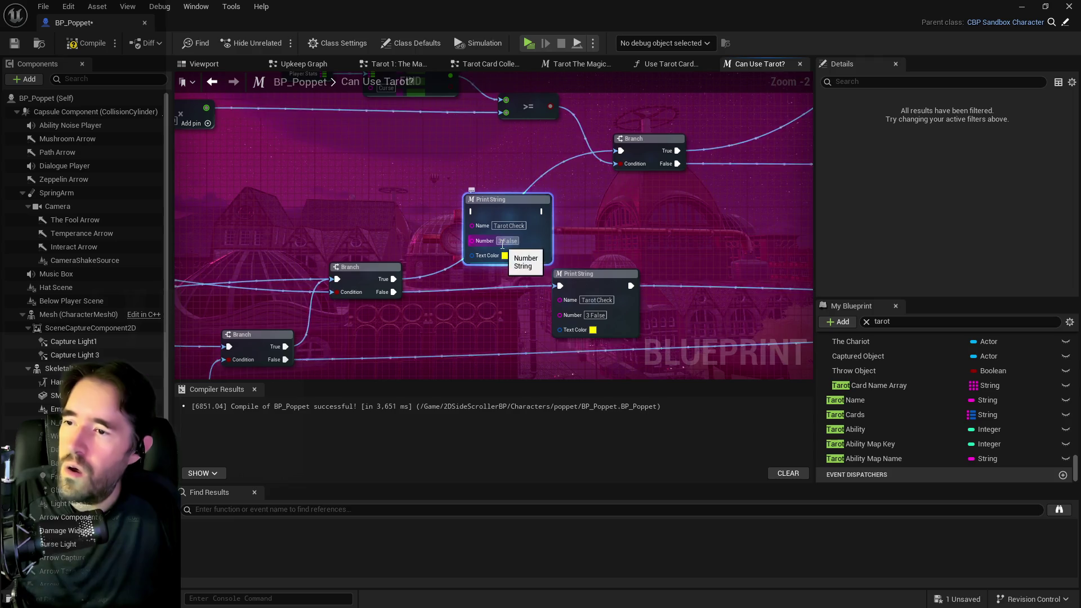